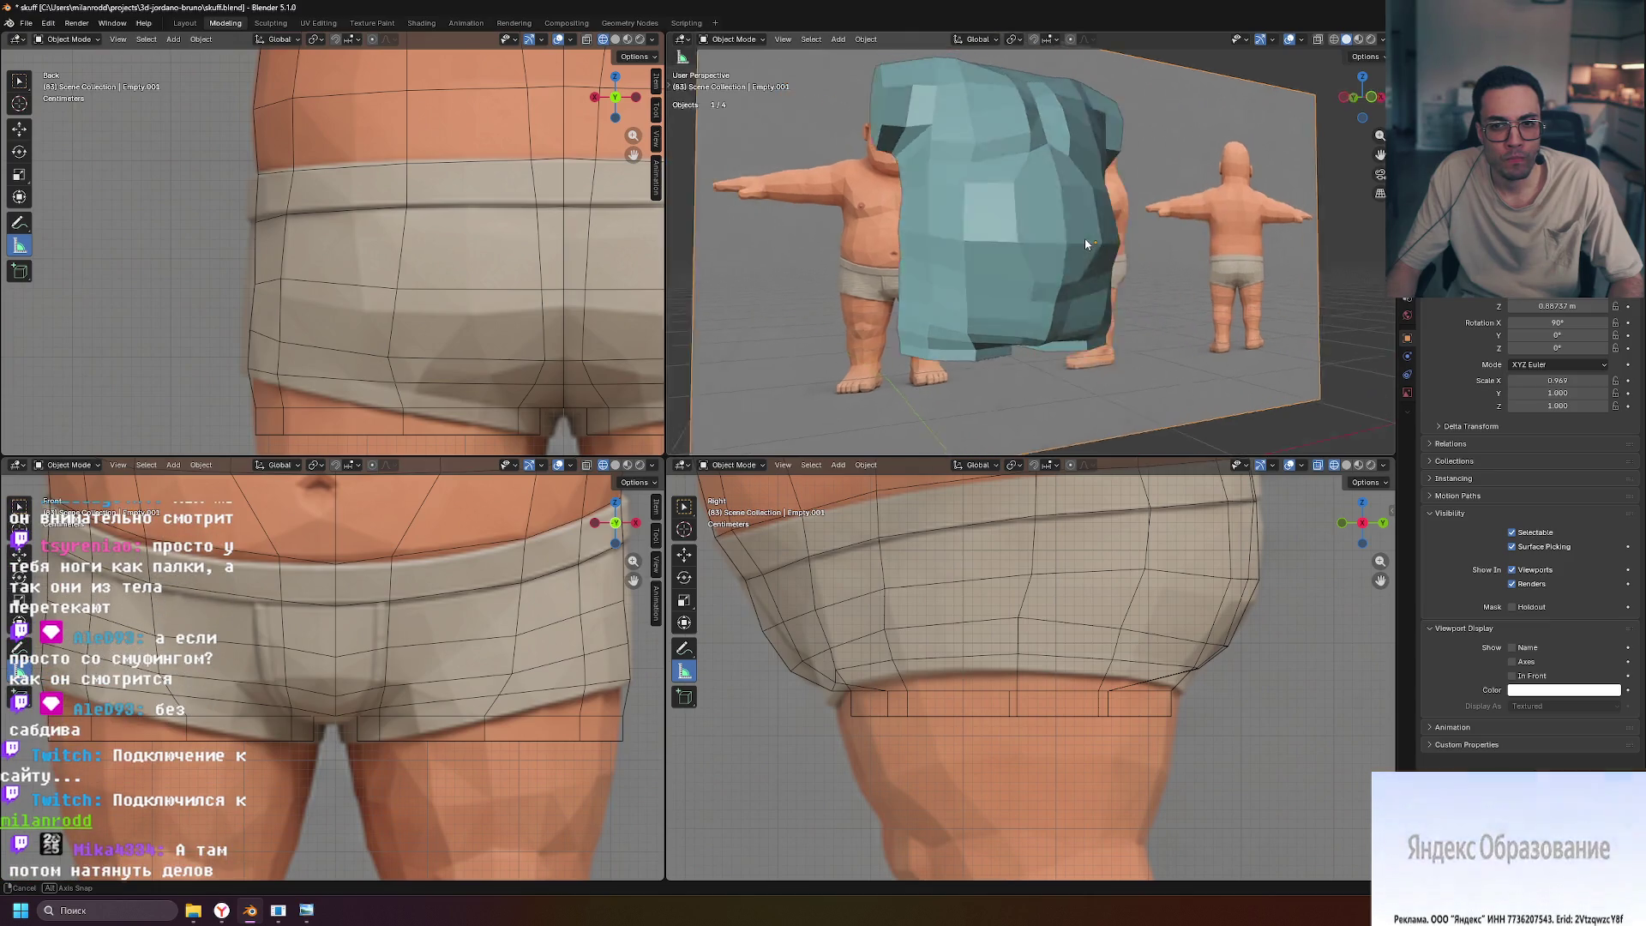
Enter Edit Mode on the teal body mesh and raise the navel-line vertex to the reference belly
{"action": "left_click", "coordinate": [1068, 290]}
{"action": "key", "text": "Tab"}
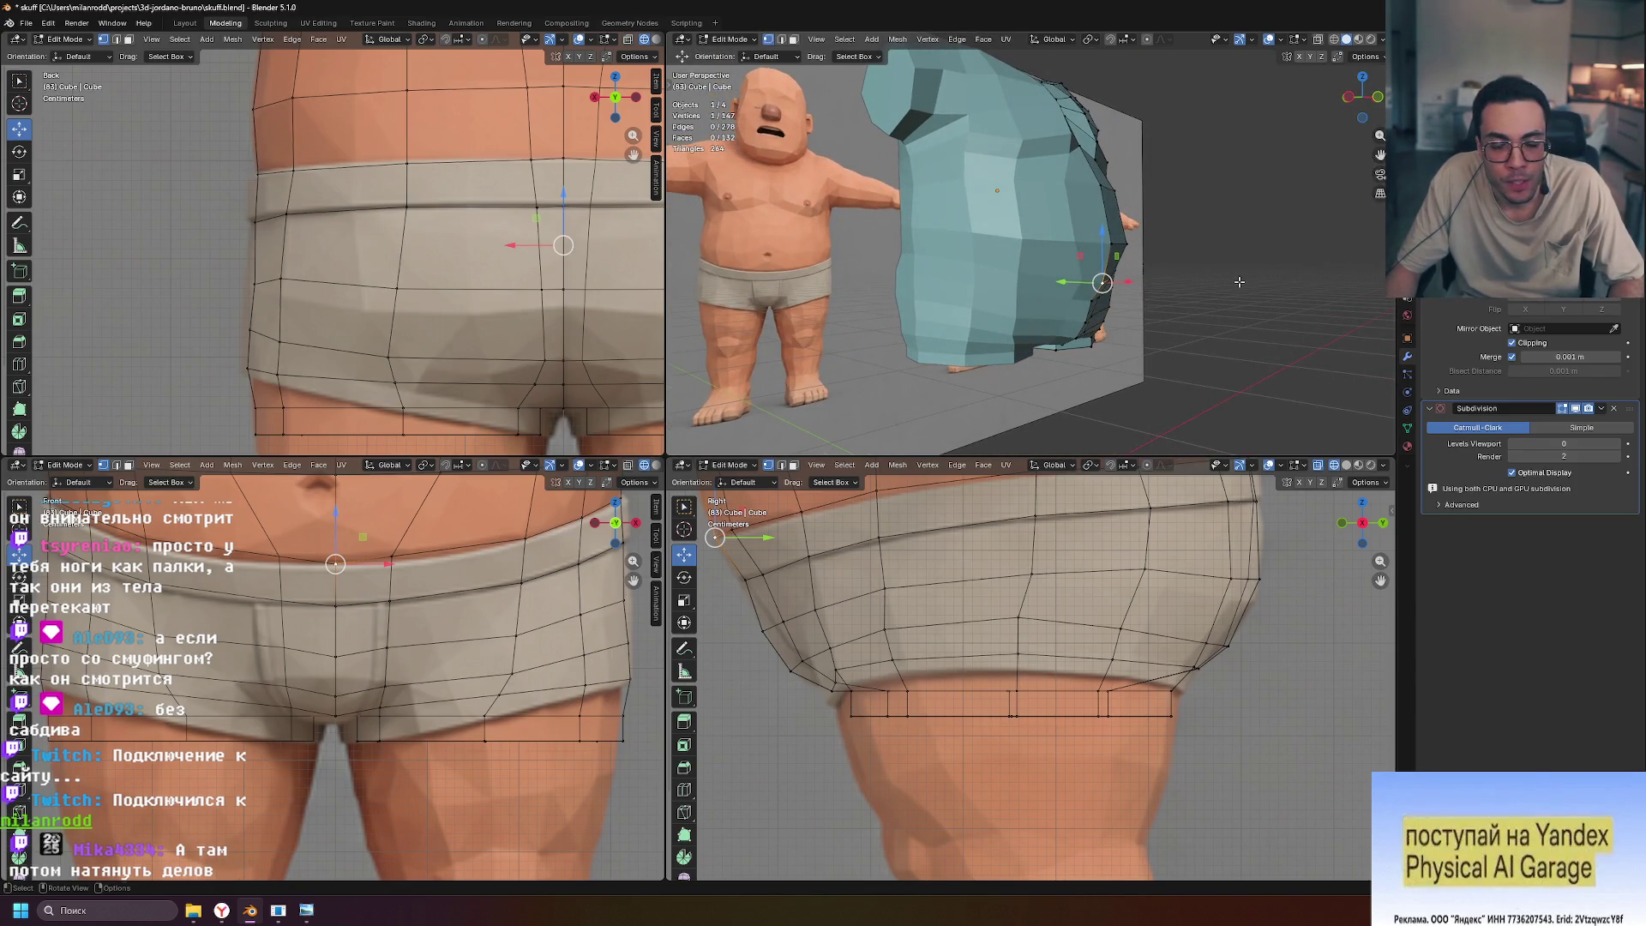
{"action": "middle_click_drag", "start_coordinate": [382, 534], "coordinate": [461, 623], "text": "shift"}
{"action": "left_click_drag", "start_coordinate": [414, 602], "coordinate": [415, 489]}
Lower a second belly vertex slightly, then return to Object Mode to review the body
{"action": "left_click", "coordinate": [392, 566]}
{"action": "scroll", "coordinate": [518, 695], "scroll_direction": "up", "scroll_amount": 2}
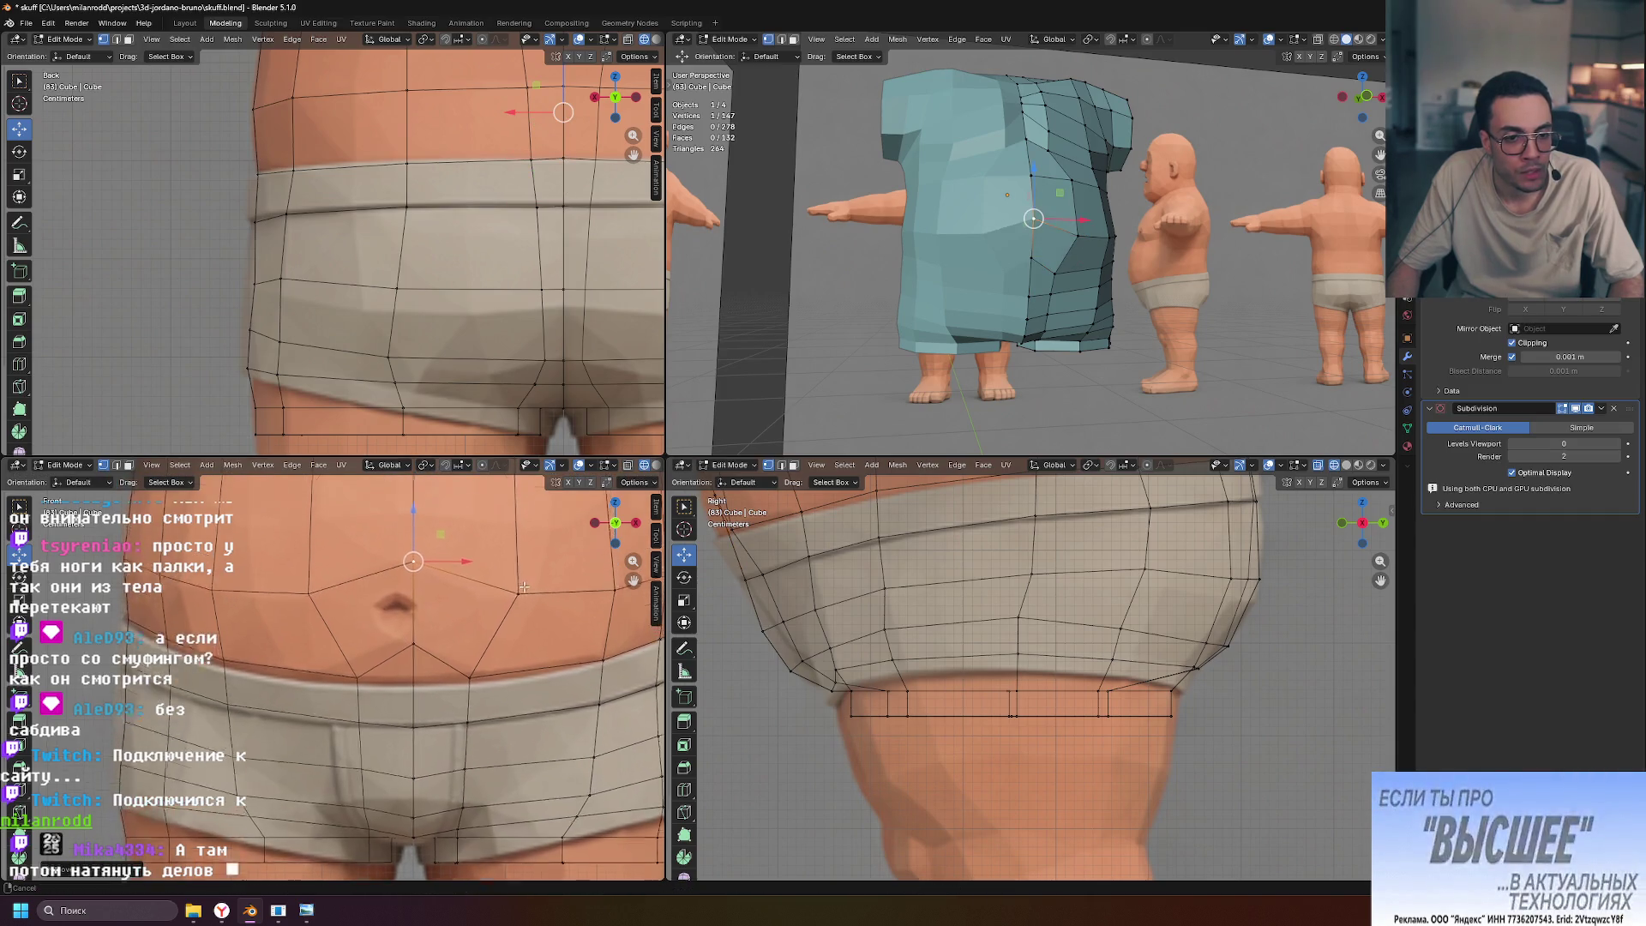
{"action": "left_click_drag", "start_coordinate": [411, 524], "coordinate": [414, 534]}
{"action": "mouse_move", "coordinate": [1337, 300]}
{"action": "middle_mouse_down"}
{"action": "mouse_move", "coordinate": [1227, 357]}
{"action": "mouse_move", "coordinate": [1030, 357]}
{"action": "mouse_move", "coordinate": [1077, 338]}
{"action": "middle_mouse_up"}
{"action": "key", "text": "Tab"}
{"action": "key", "text": "Tab"}
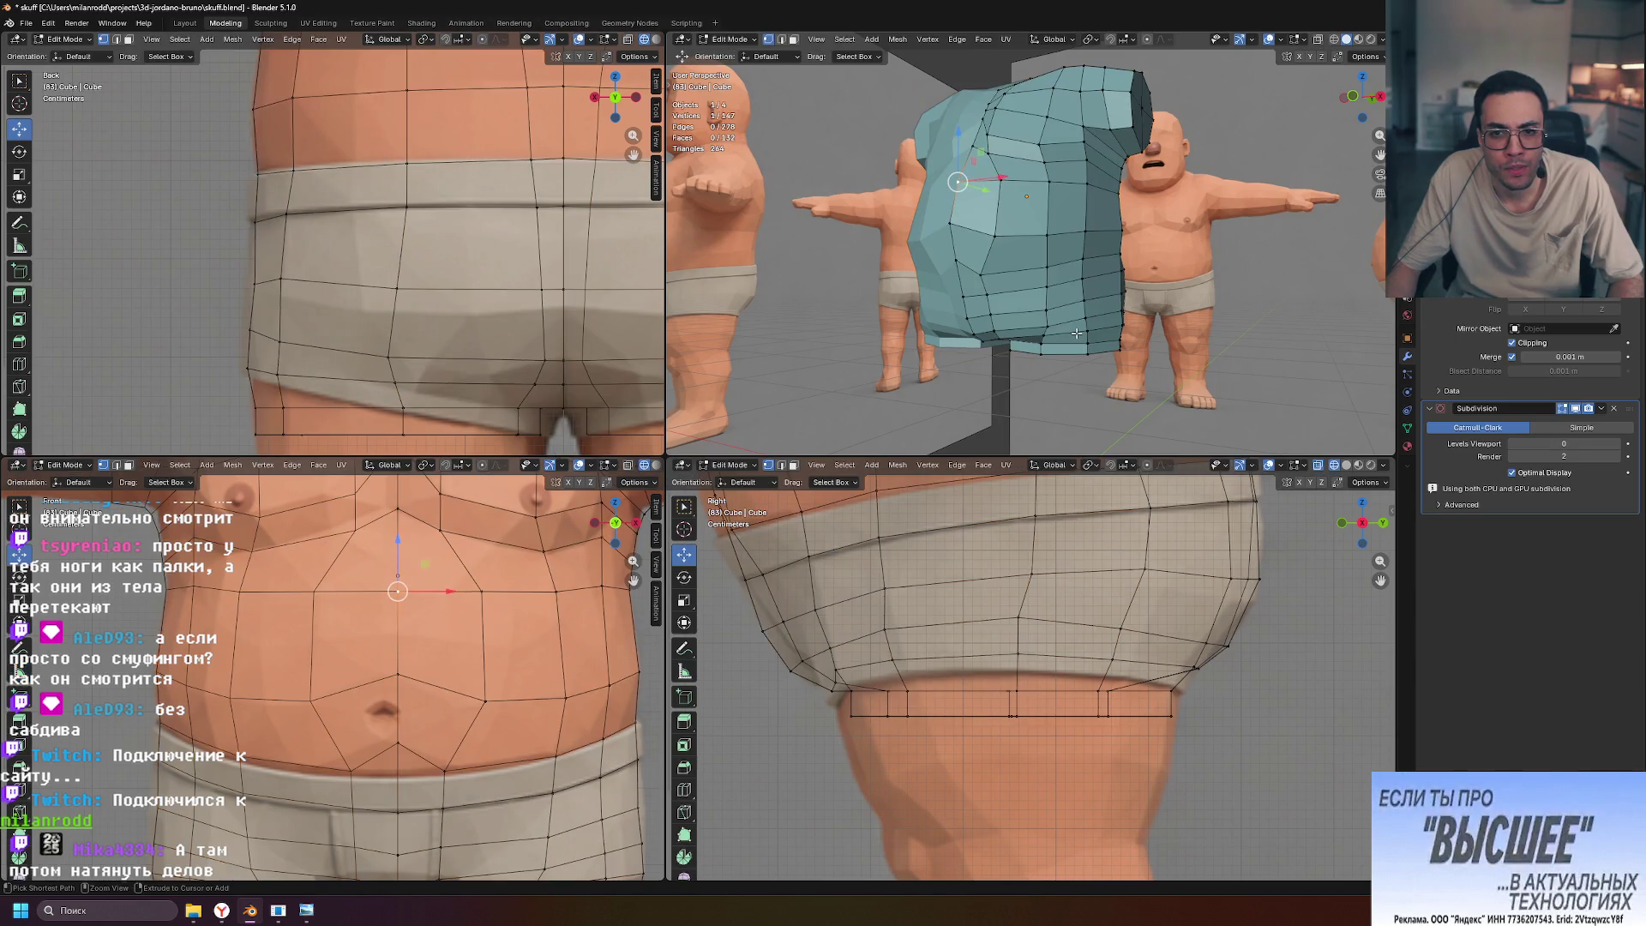
{"action": "middle_click_drag", "start_coordinate": [1083, 335], "coordinate": [1159, 340]}
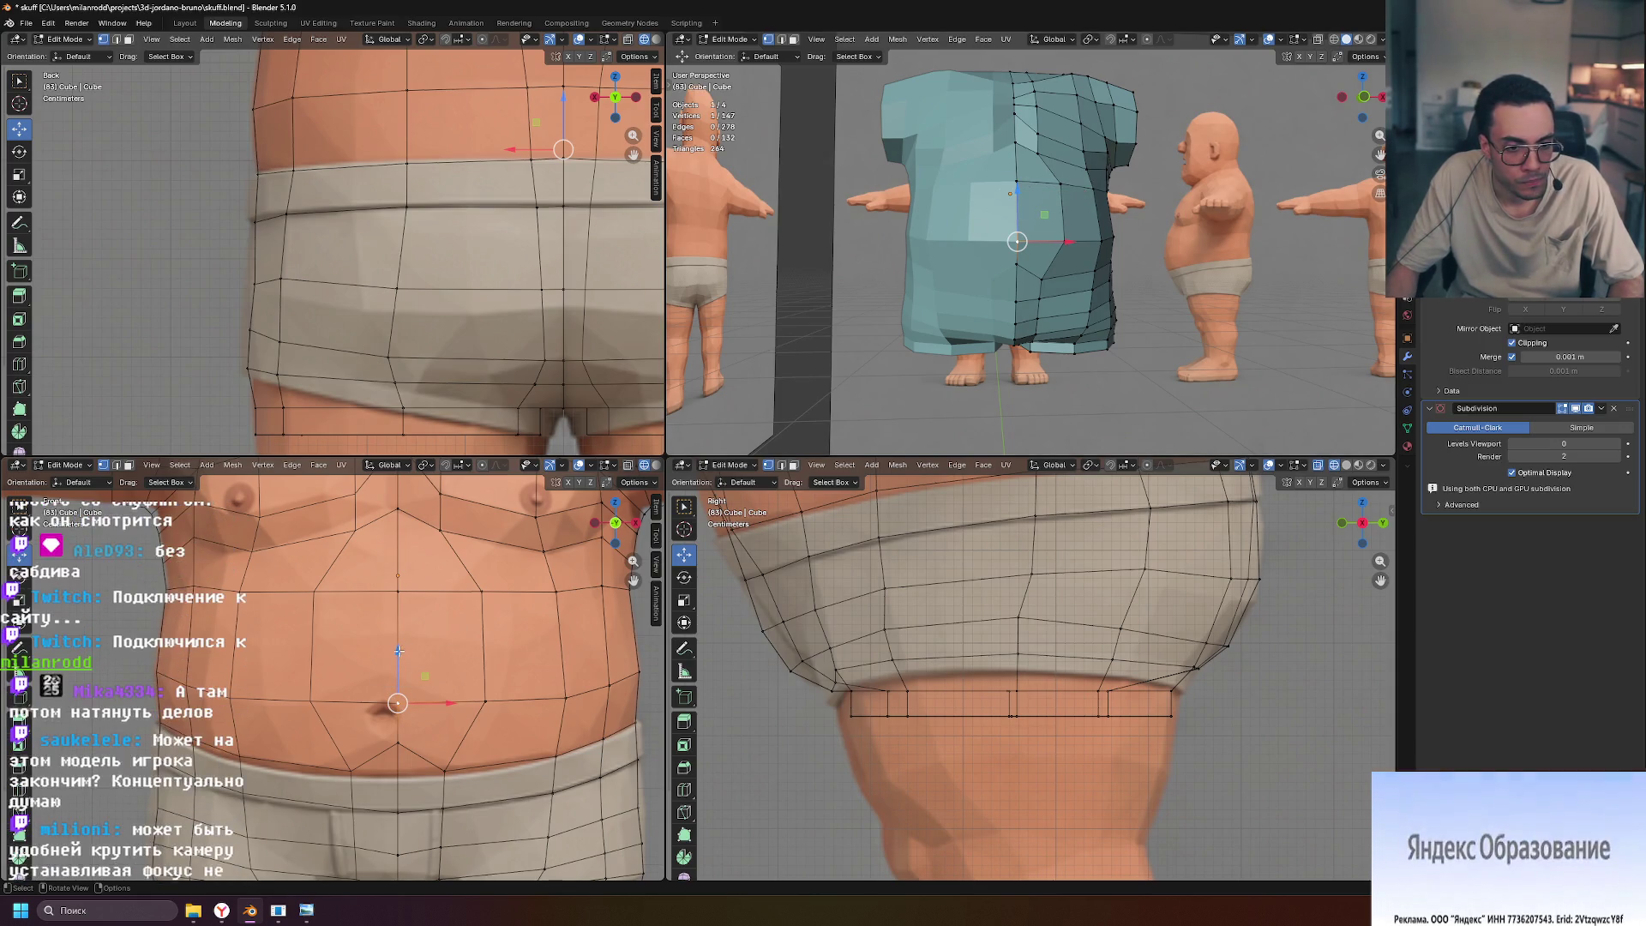
Cancel the vertical move and nudge a different belly vertex upward in front view
{"action": "key", "text": "g"}
{"action": "key", "text": "z"}
{"action": "key", "text": "Escape"}
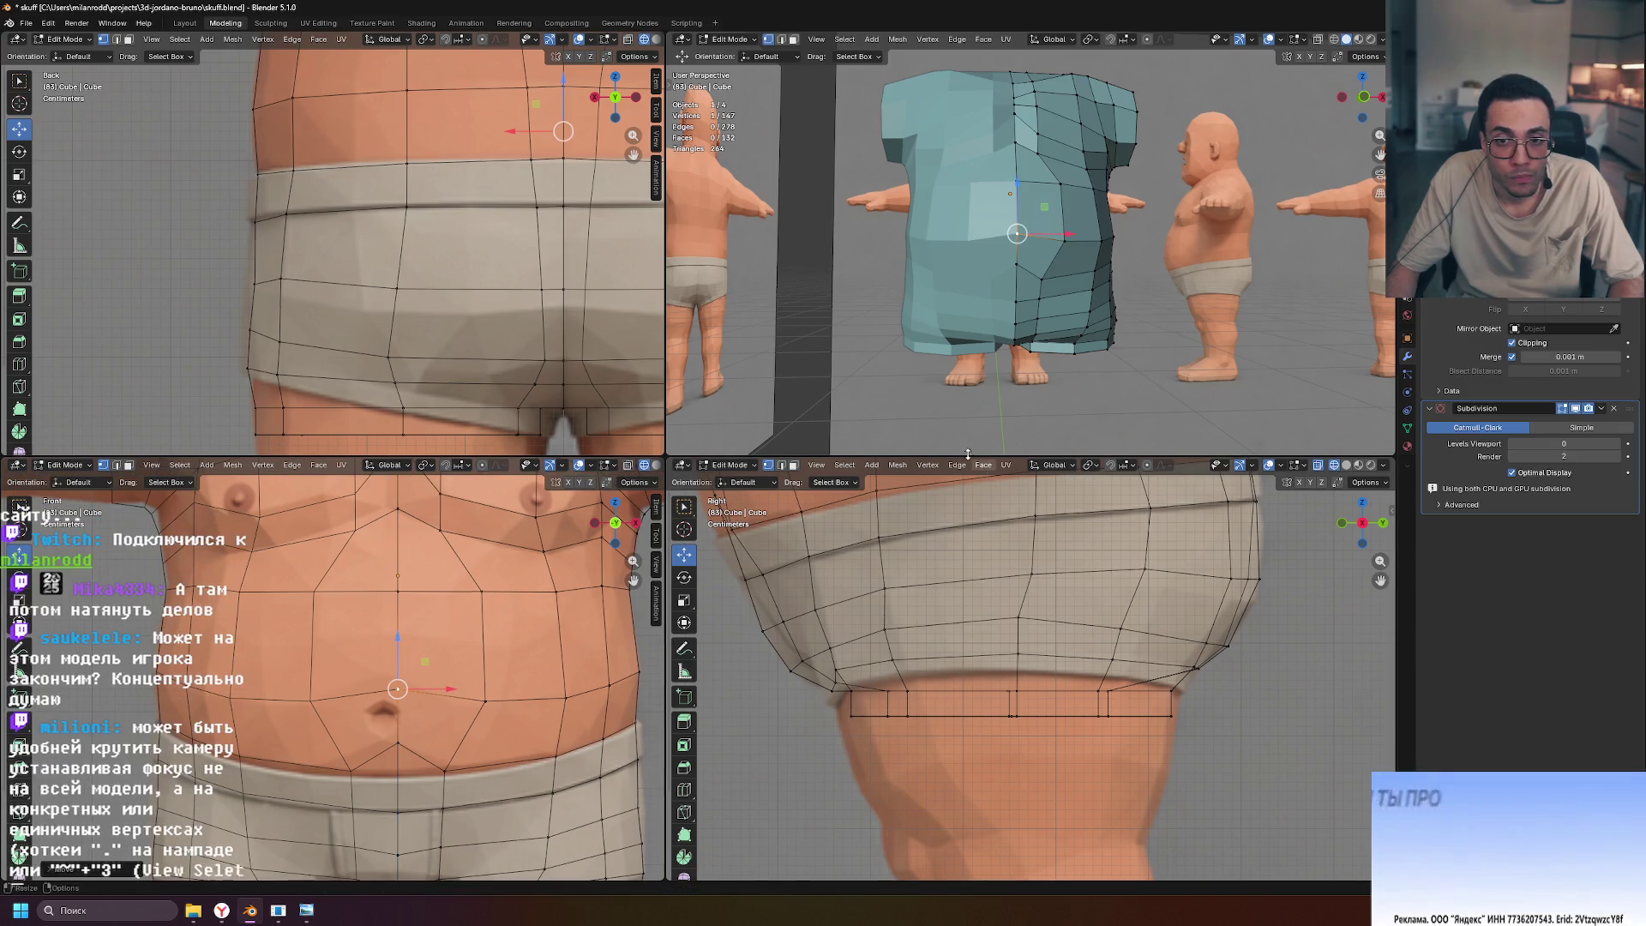
{"action": "left_click", "coordinate": [398, 590]}
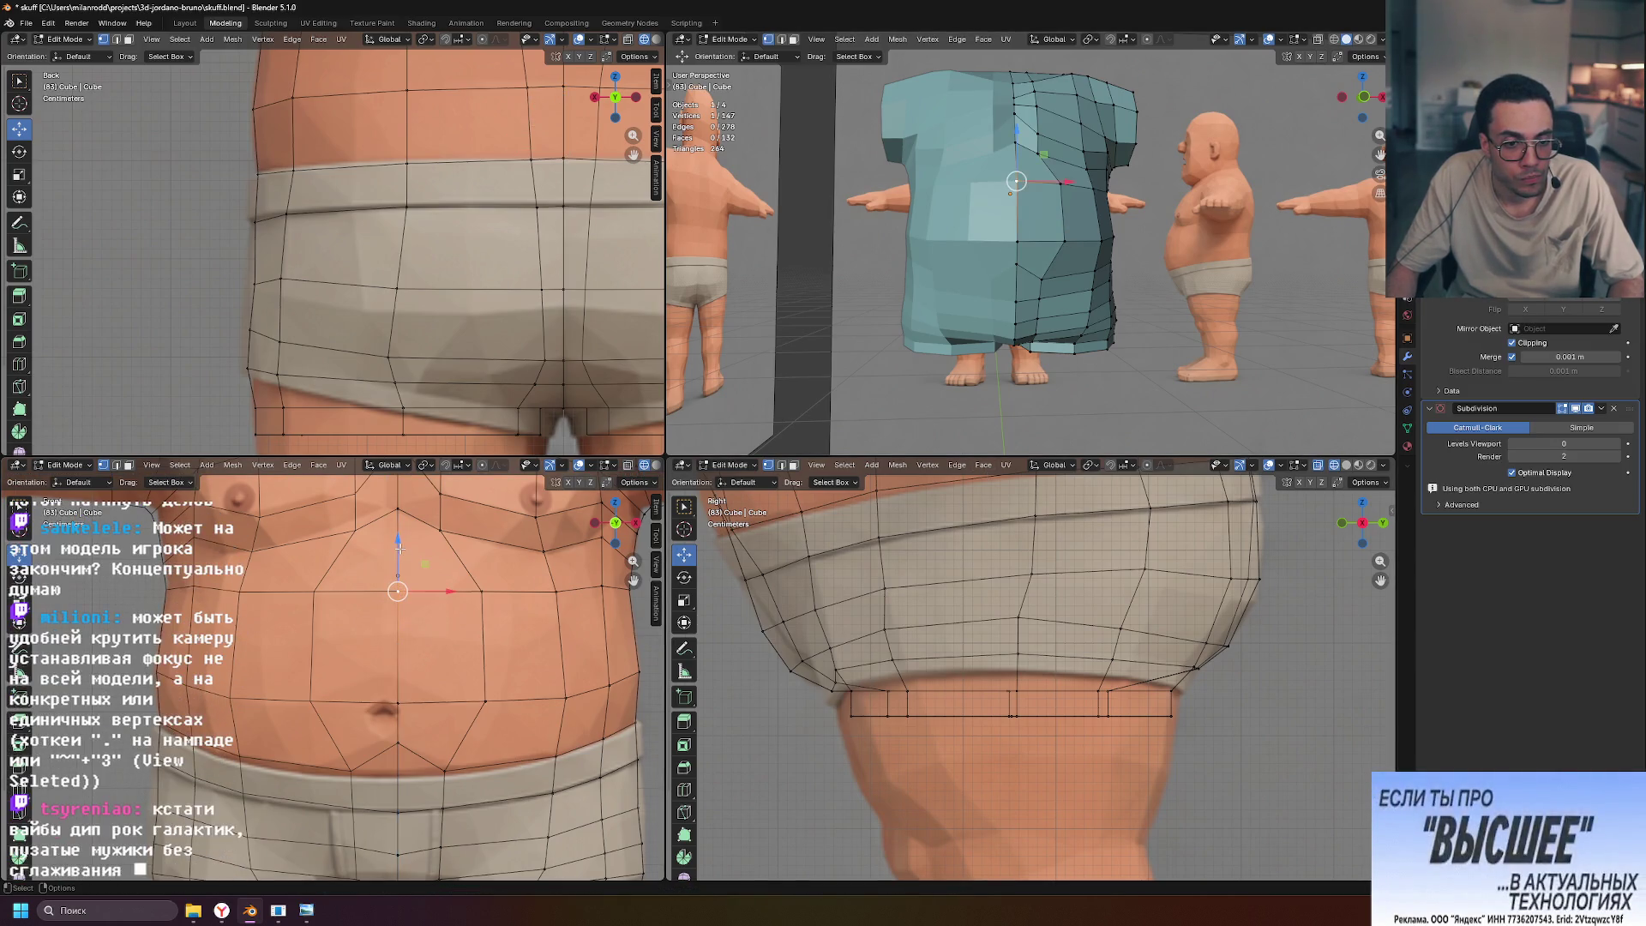
{"action": "left_click_drag", "start_coordinate": [398, 541], "coordinate": [399, 535]}
{"action": "scroll", "coordinate": [1028, 686], "scroll_direction": "up", "scroll_amount": 3}
{"action": "middle_click_drag", "start_coordinate": [1029, 686], "coordinate": [1050, 804], "text": "shift"}
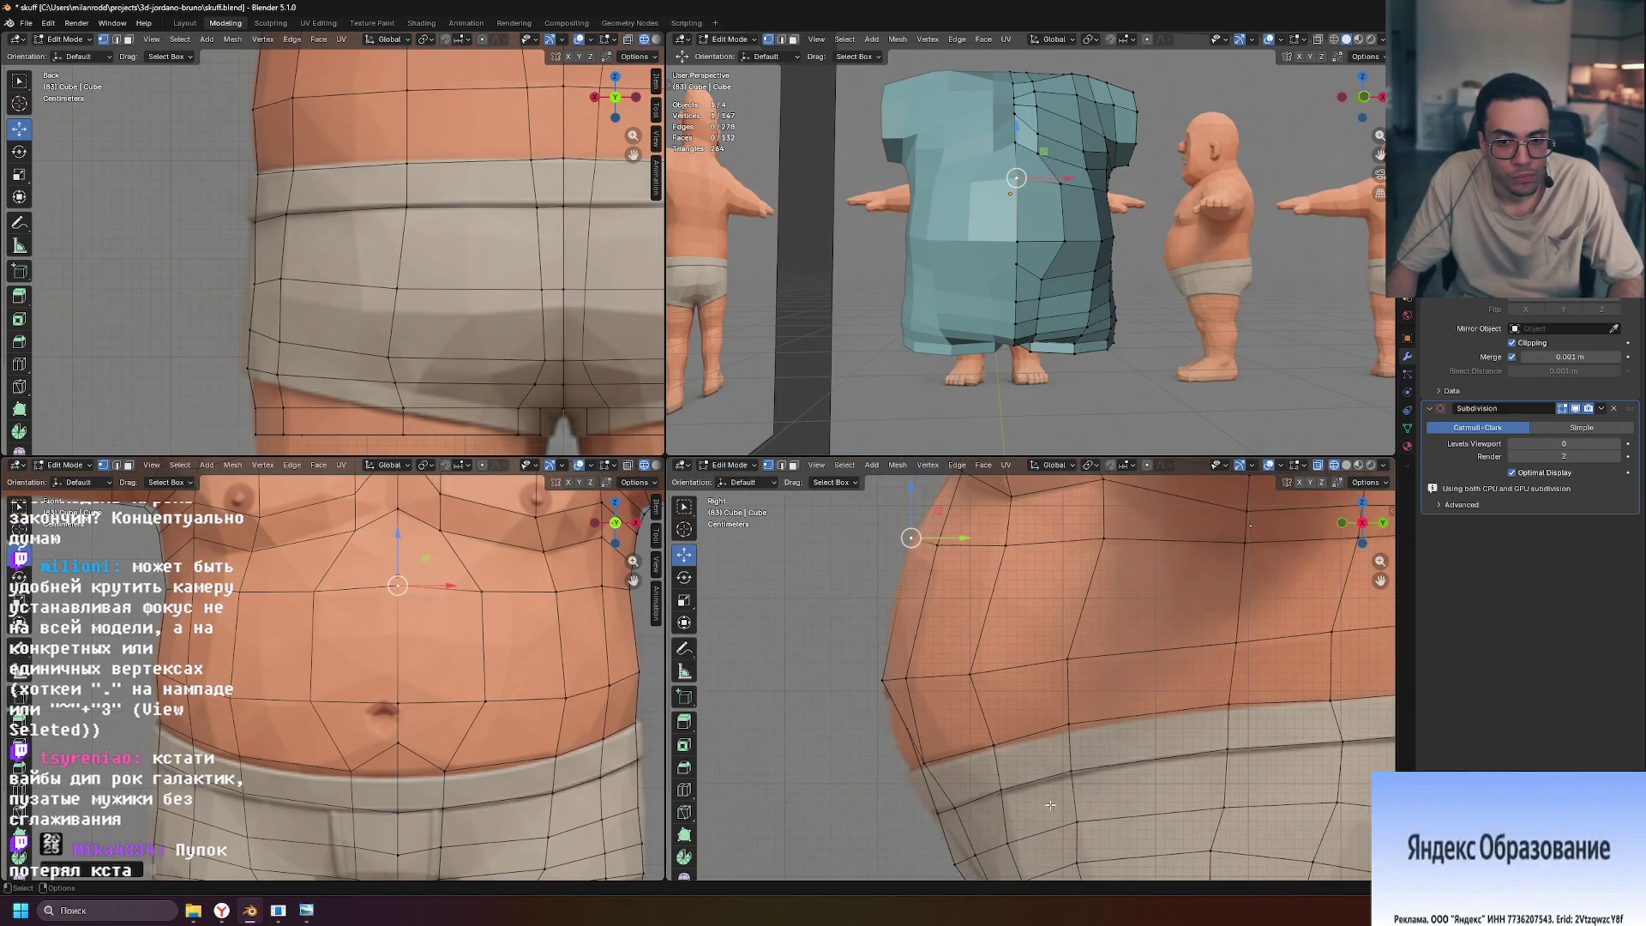
Pull the lower belly side-profile vertex back and lower it slightly
{"action": "left_click", "coordinate": [883, 682]}
{"action": "left_click", "coordinate": [907, 728]}
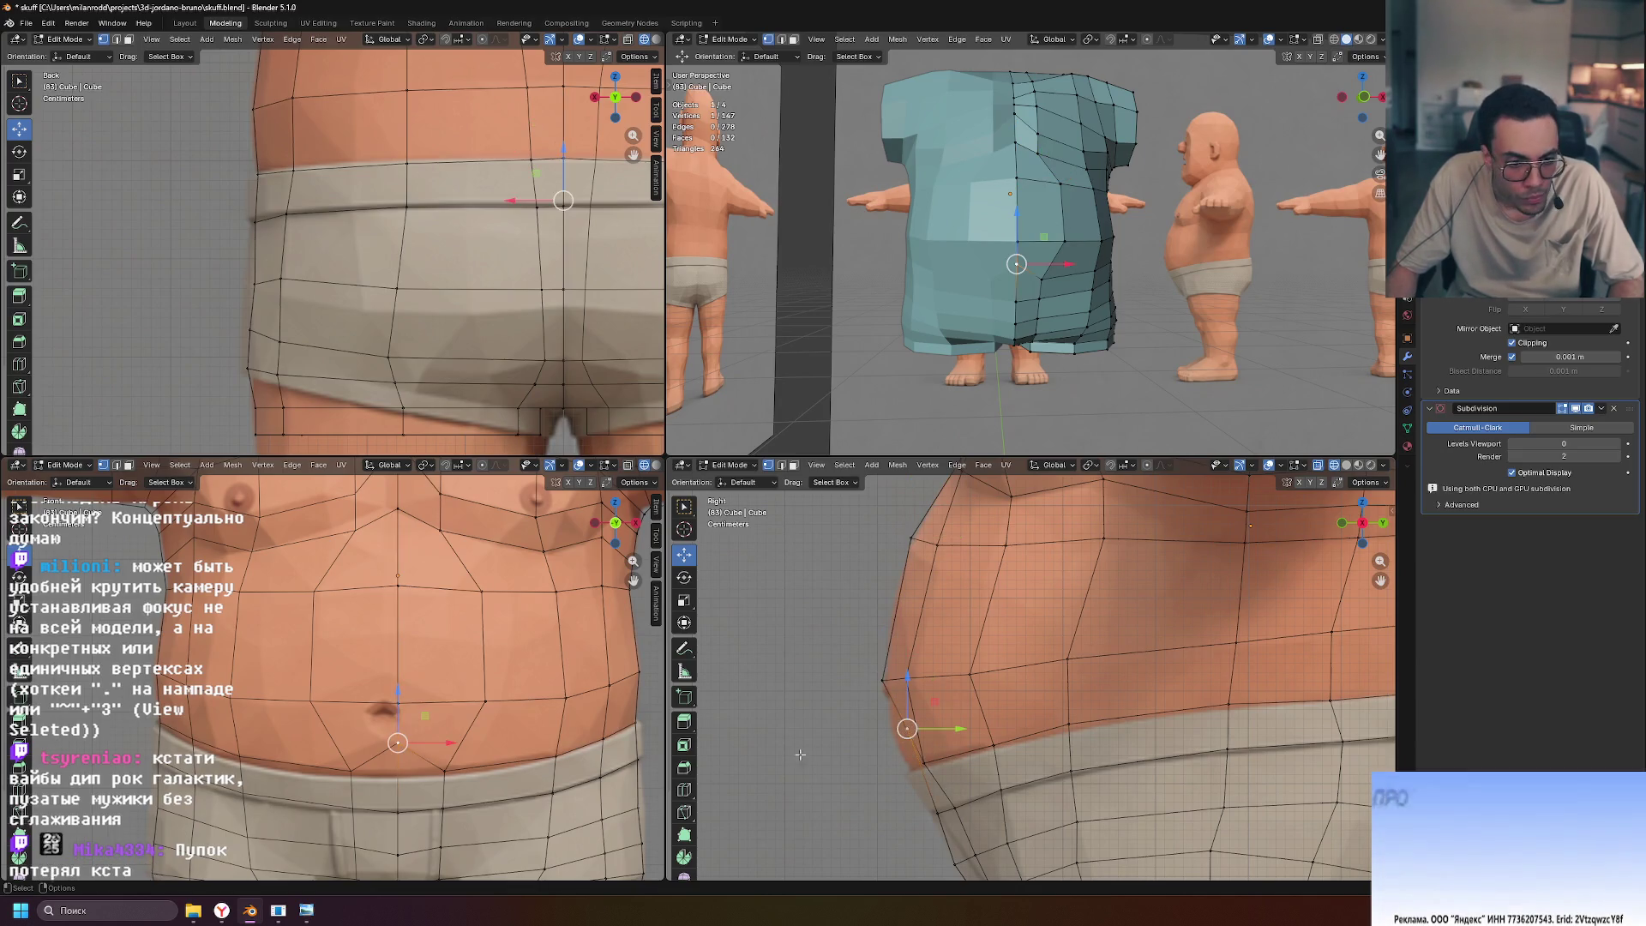
{"action": "left_click_drag", "start_coordinate": [959, 729], "coordinate": [942, 734]}
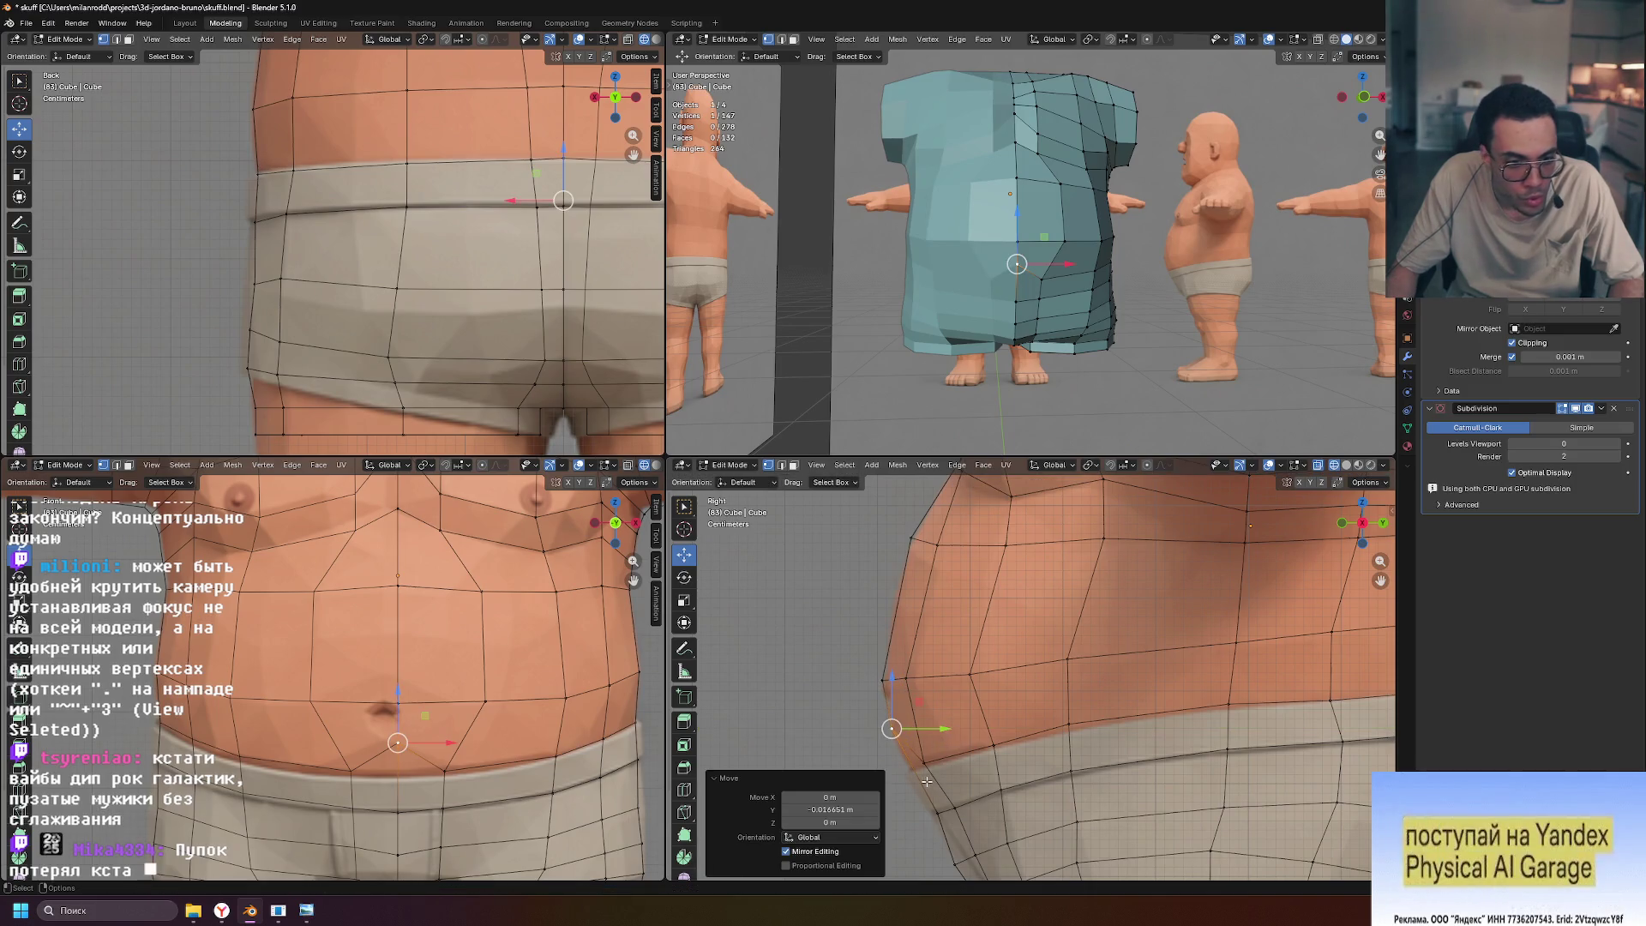
{"action": "left_click_drag", "start_coordinate": [399, 689], "coordinate": [398, 697]}
{"action": "right_click", "coordinate": [399, 697]}
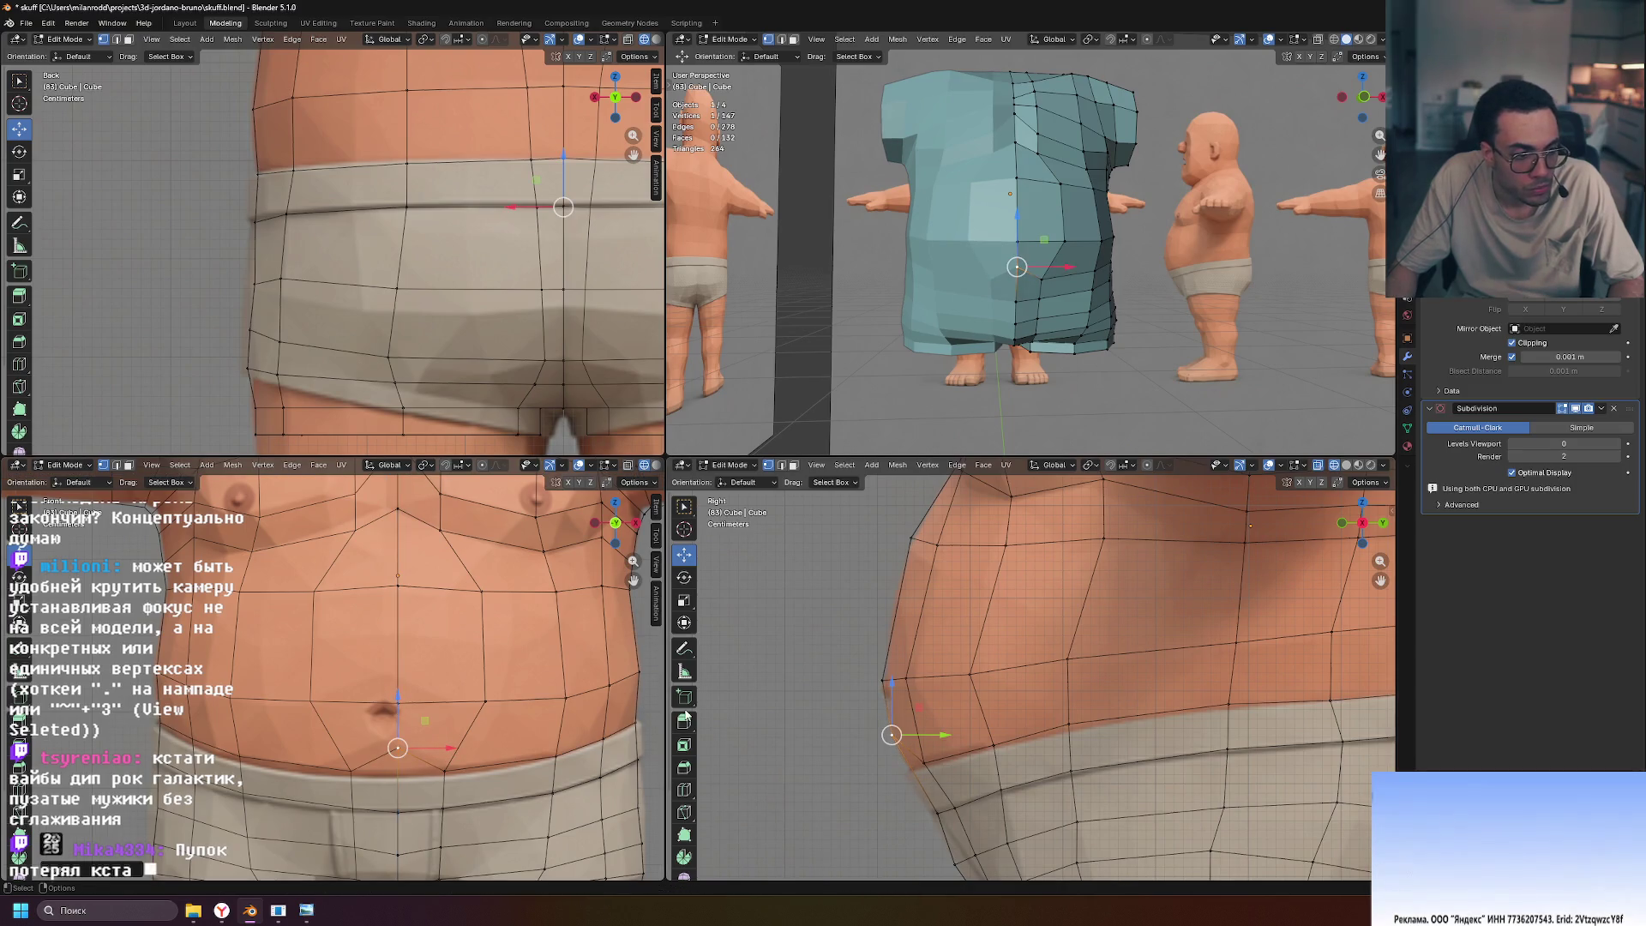
Push the navel and a neighbouring side-profile vertex slightly forward along the belly profile
{"action": "left_click", "coordinate": [399, 703]}
{"action": "left_click_drag", "start_coordinate": [394, 649], "coordinate": [399, 619]}
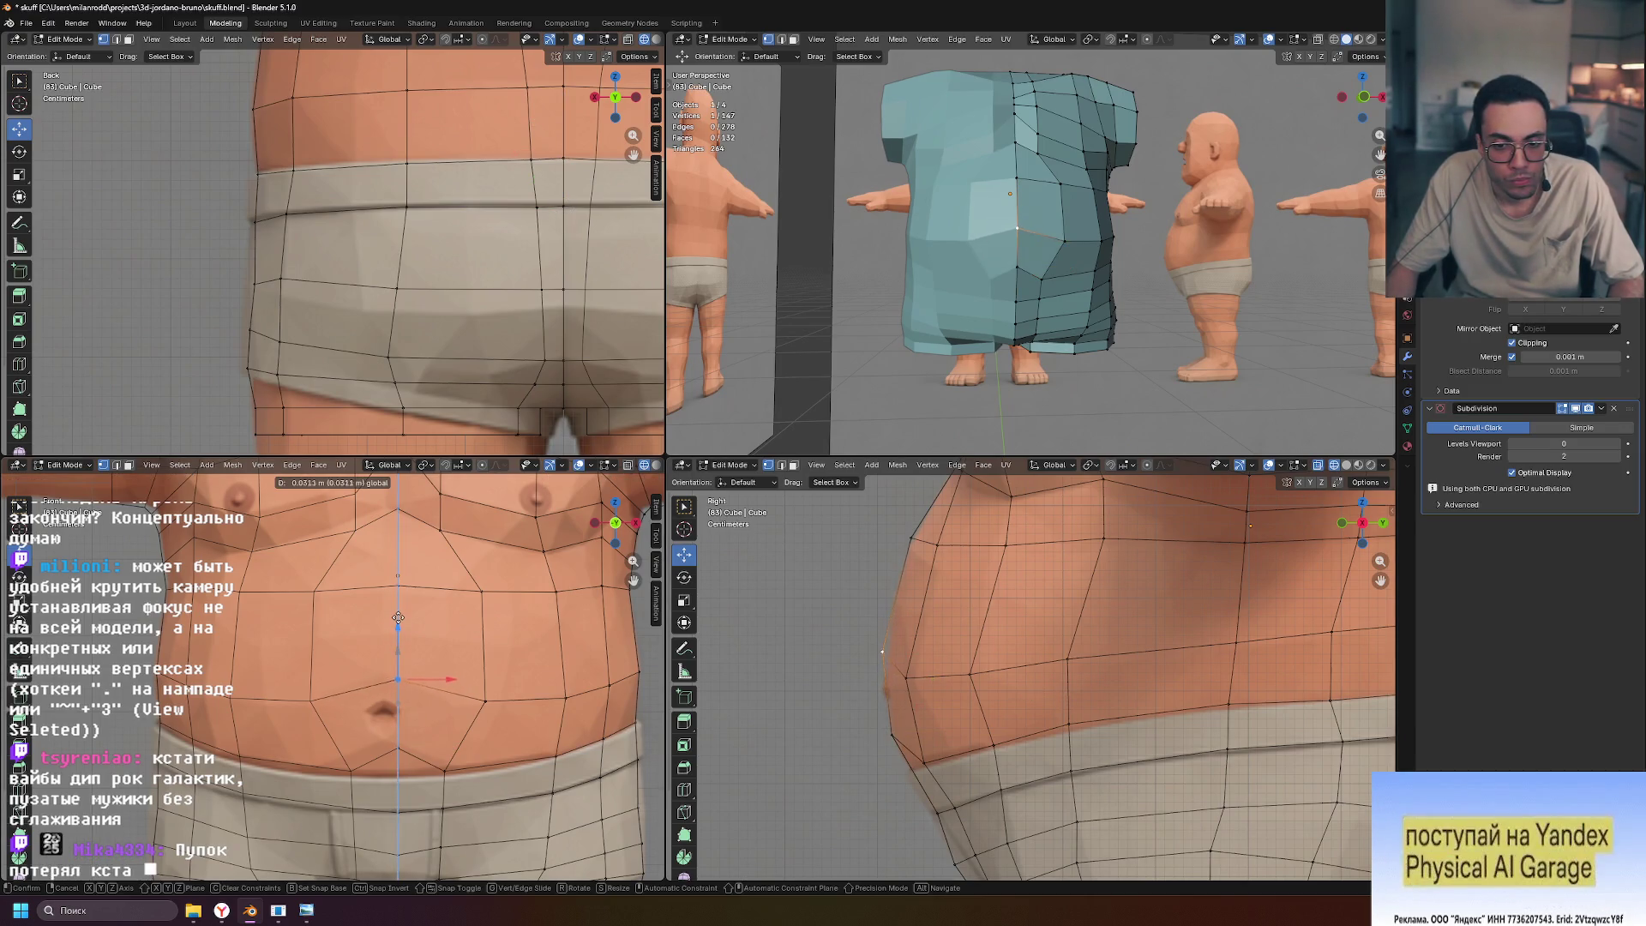
{"action": "key", "text": "Escape"}
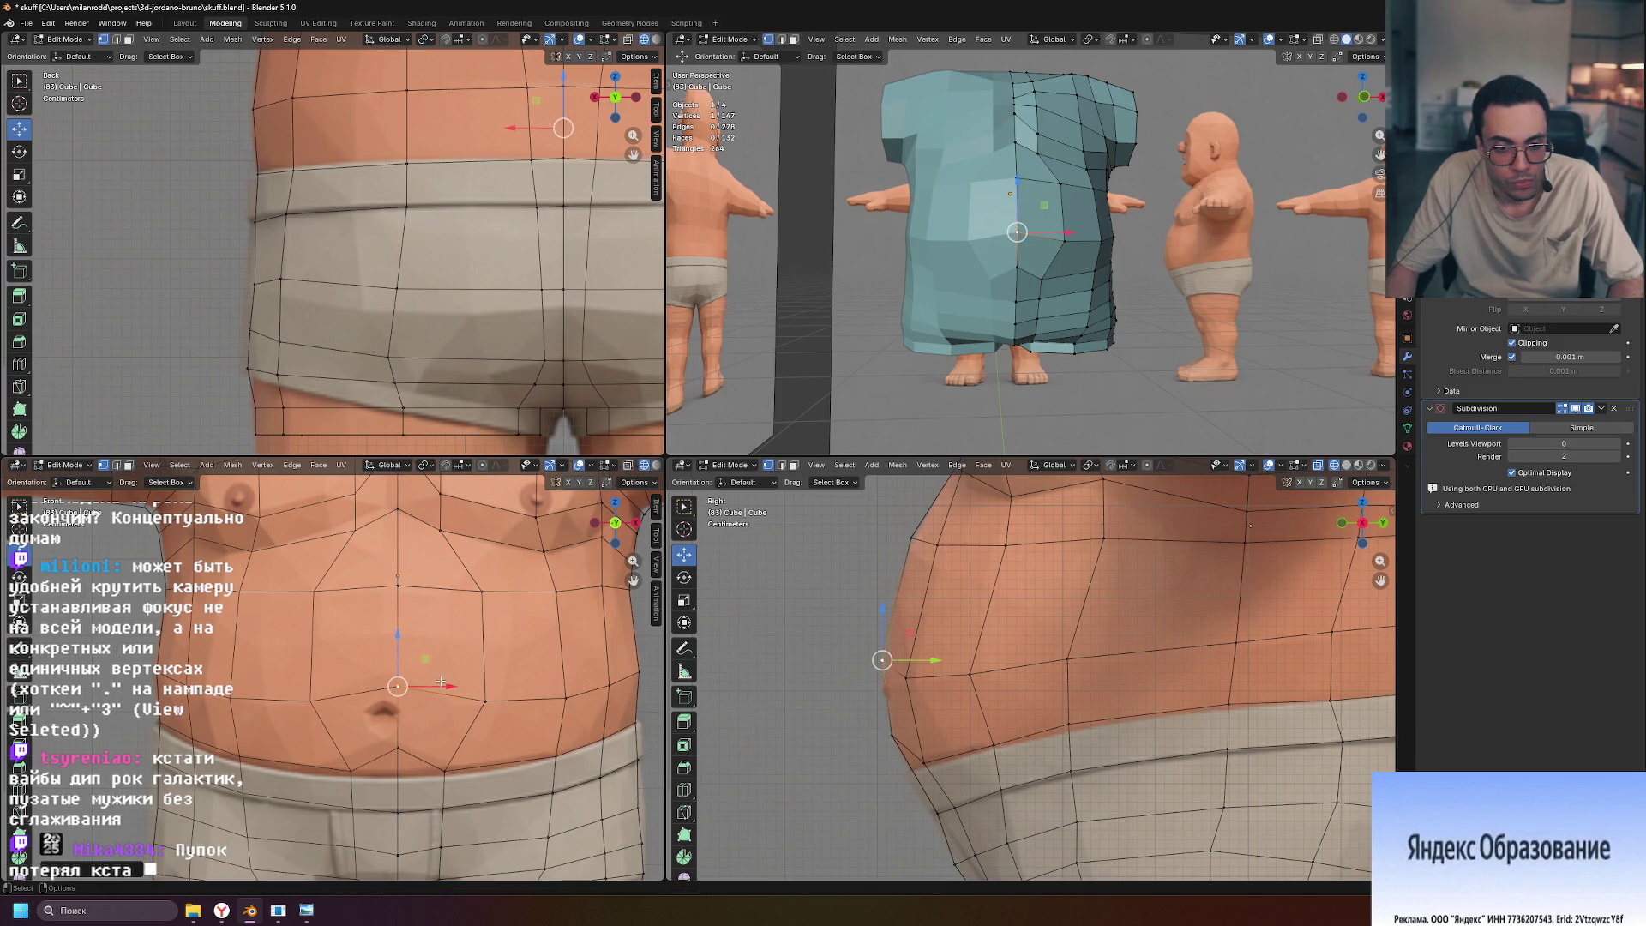
{"action": "left_click_drag", "start_coordinate": [940, 661], "coordinate": [941, 661]}
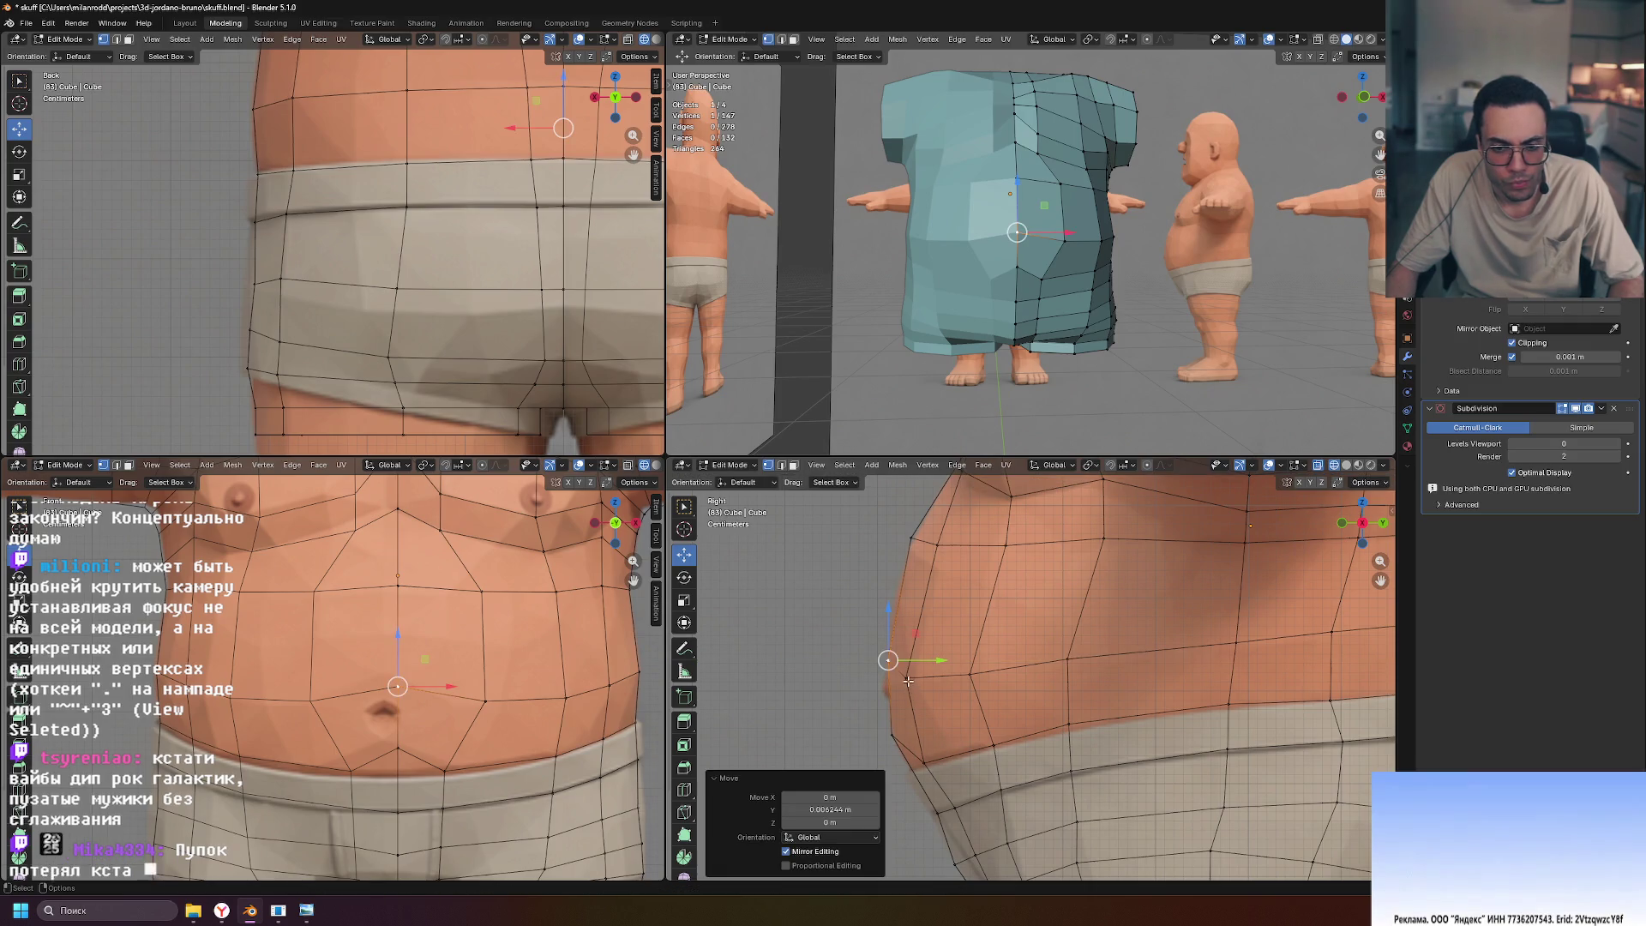
{"action": "left_click", "coordinate": [940, 671]}
{"action": "left_click_drag", "start_coordinate": [947, 682], "coordinate": [957, 679]}
{"action": "mouse_move", "coordinate": [1029, 368]}
{"action": "middle_mouse_down"}
{"action": "mouse_move", "coordinate": [1088, 386]}
{"action": "mouse_move", "coordinate": [1160, 334]}
{"action": "middle_mouse_up"}
Shift a lower-belly vertex sideways and lower, nudge and raise the waistband vertices
{"action": "left_click", "coordinate": [1011, 267]}
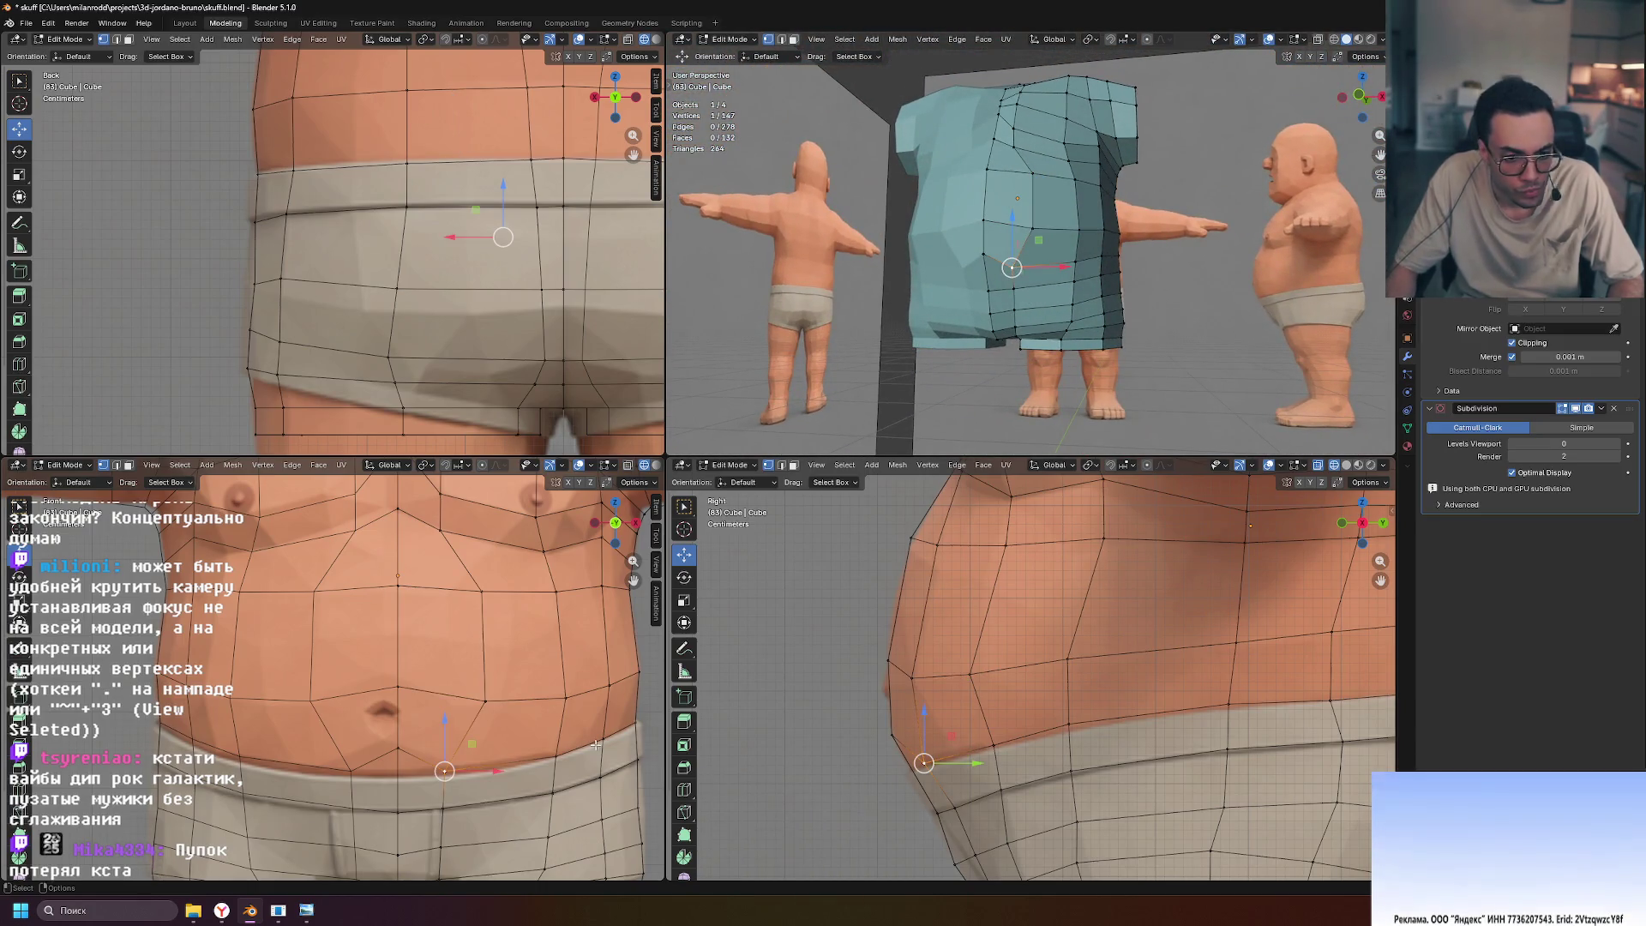
{"action": "left_click_drag", "start_coordinate": [500, 771], "coordinate": [509, 770]}
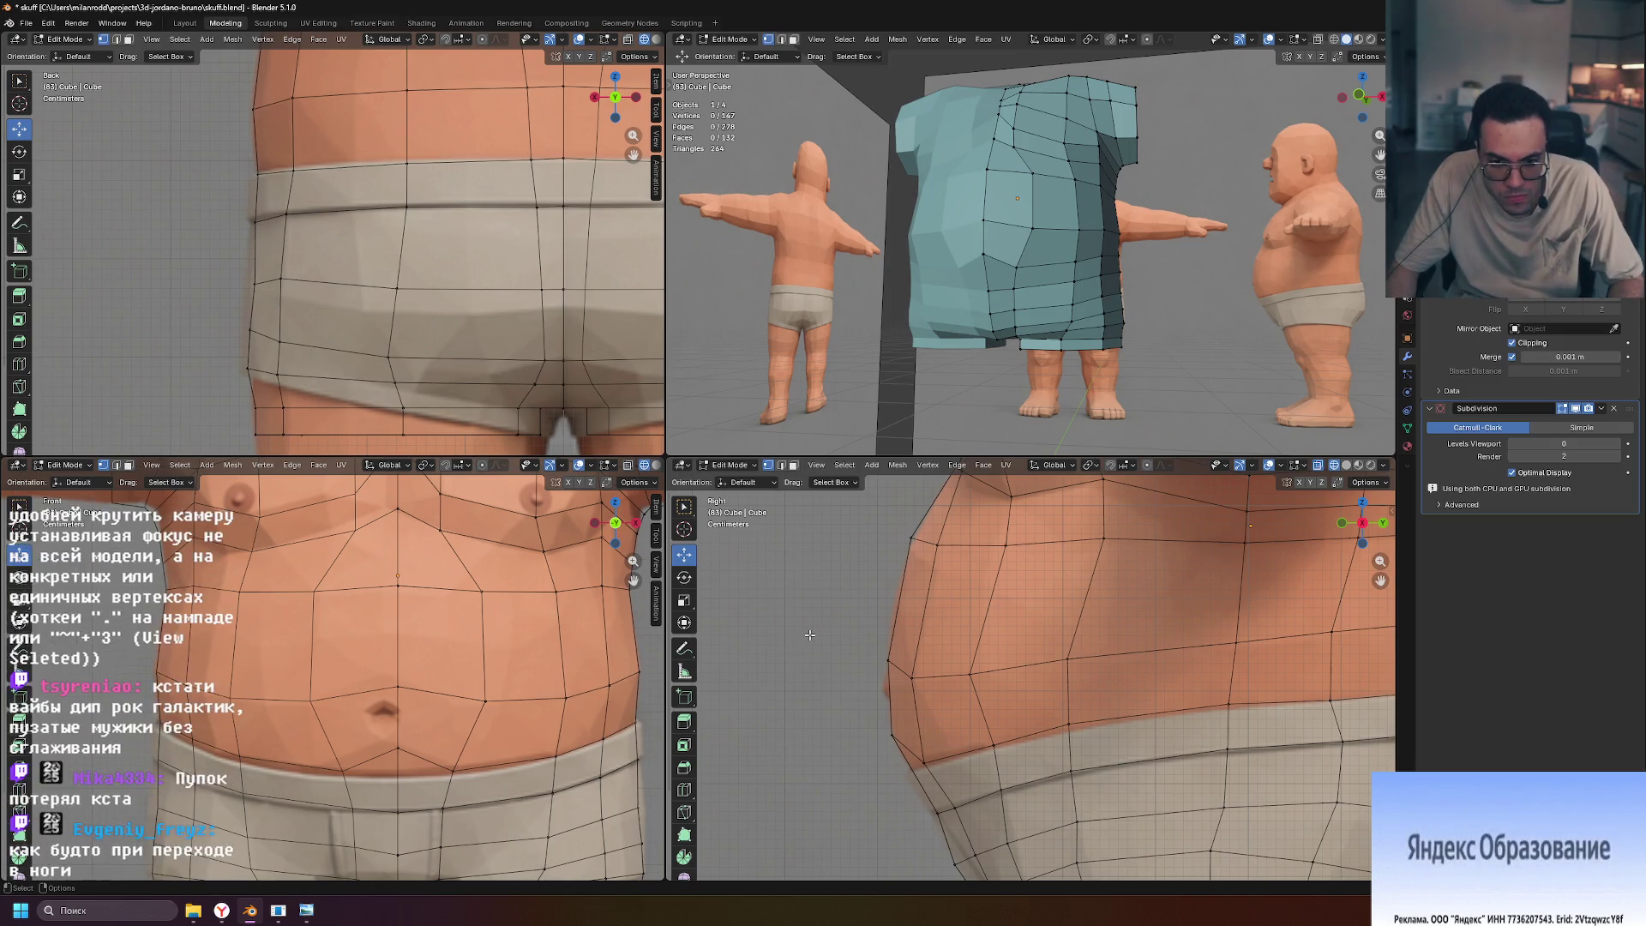
{"action": "left_click", "coordinate": [893, 674]}
{"action": "left_click_drag", "start_coordinate": [892, 679], "coordinate": [892, 683]}
{"action": "left_click_drag", "start_coordinate": [940, 738], "coordinate": [943, 739]}
{"action": "left_click", "coordinate": [936, 813]}
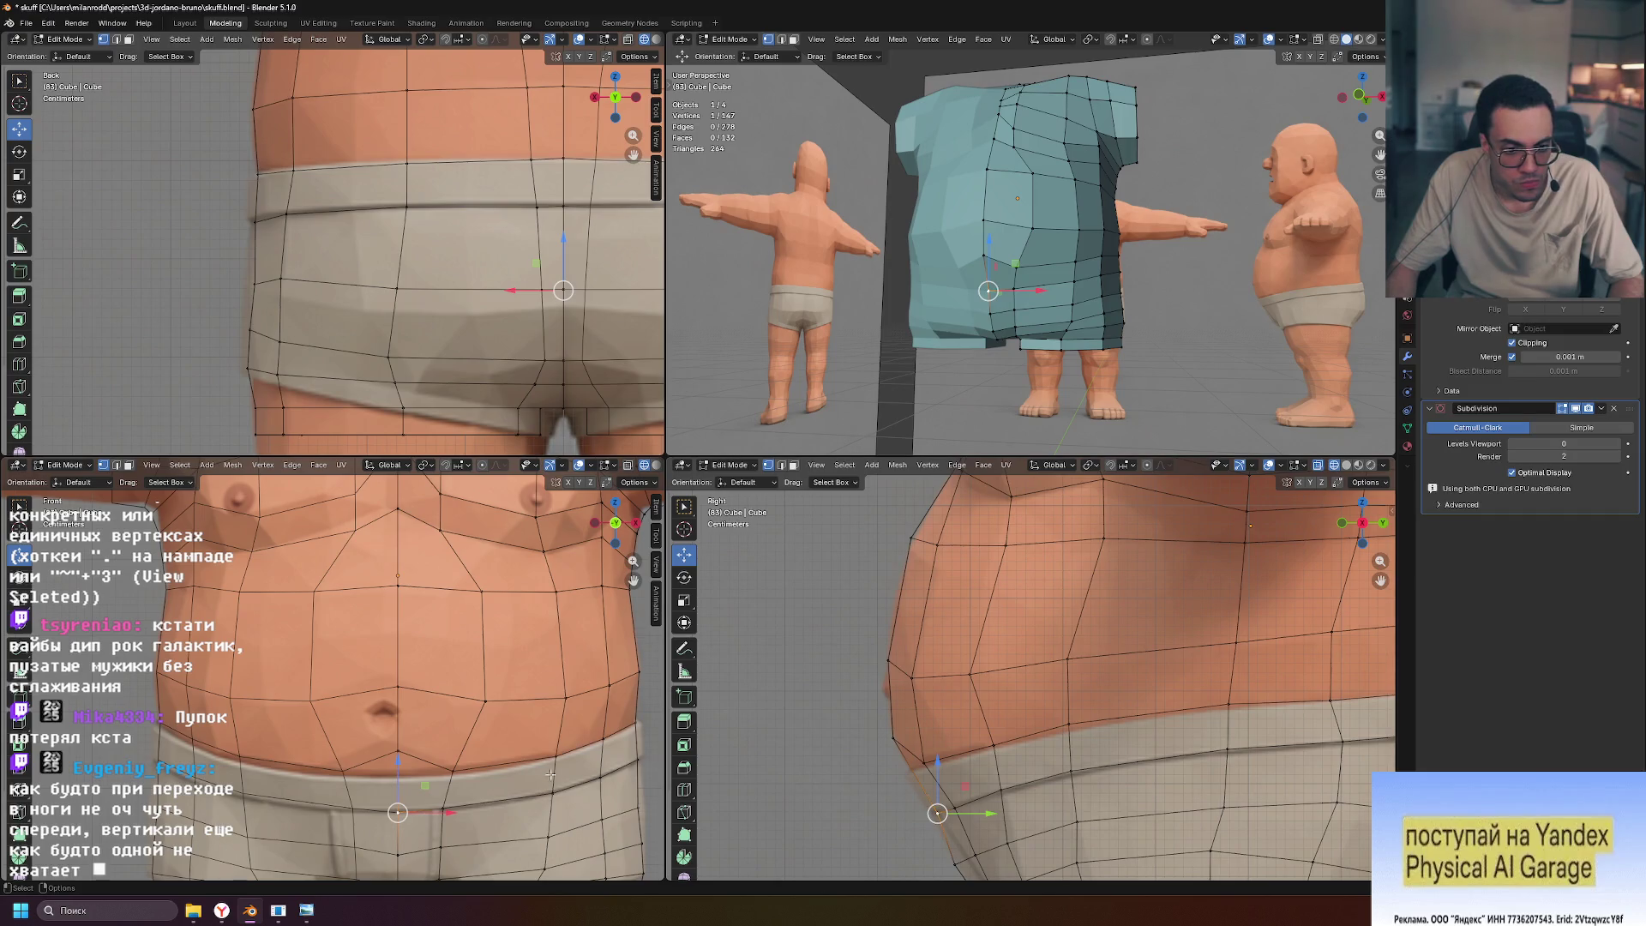
{"action": "left_click_drag", "start_coordinate": [405, 752], "coordinate": [401, 740]}
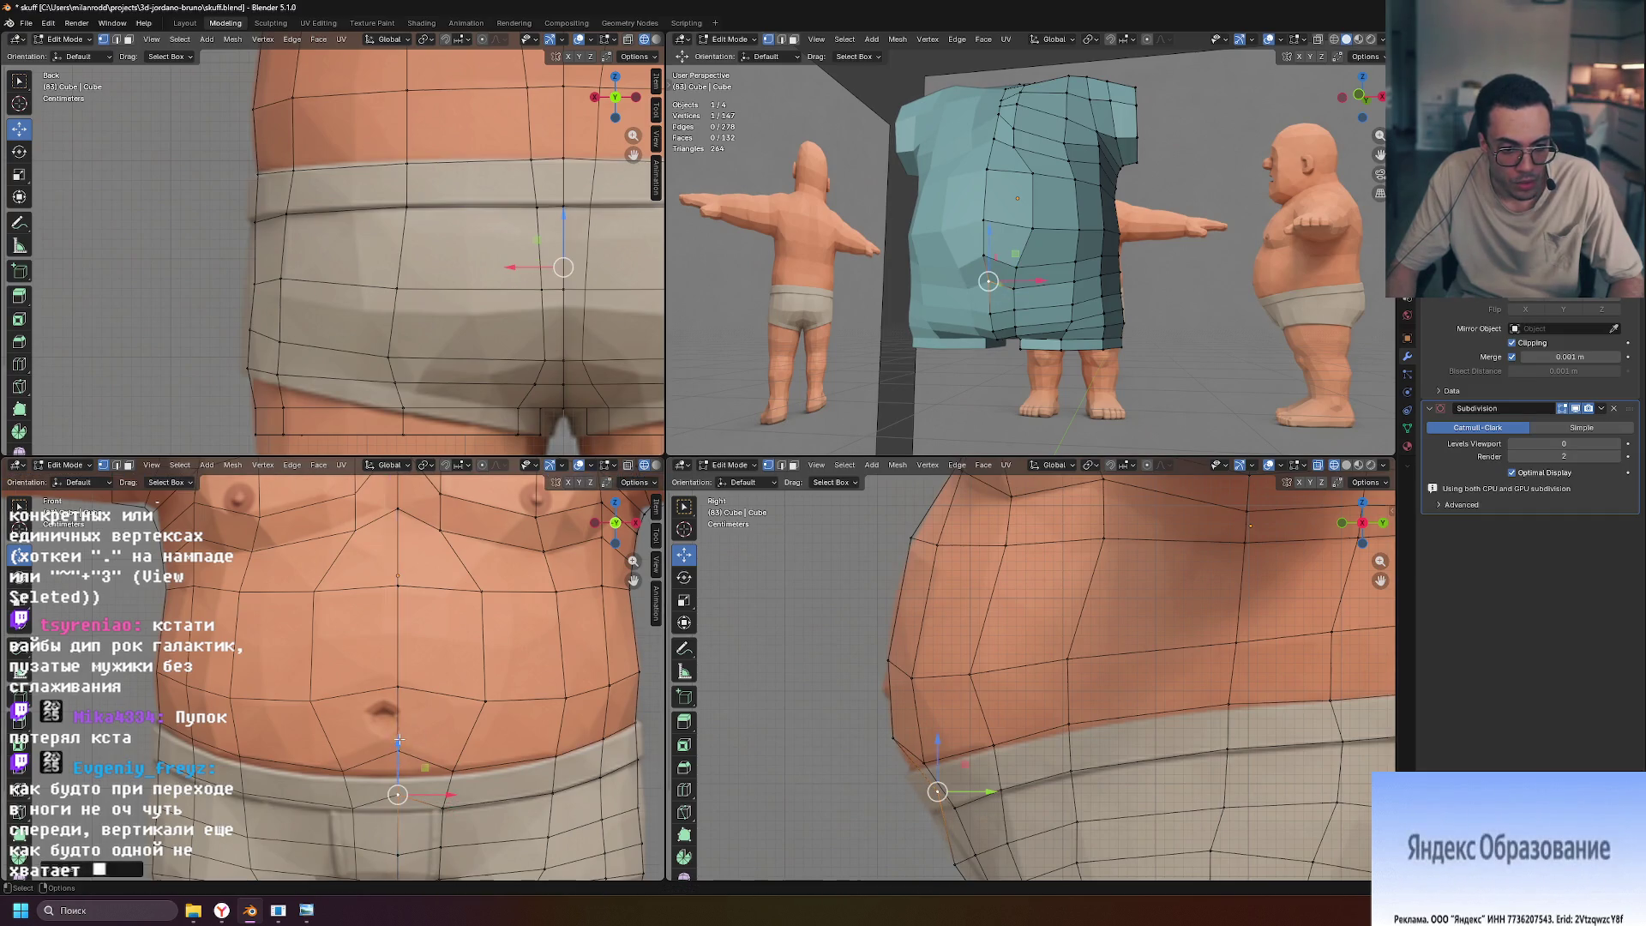
Pull a hip vertex back along the side profile, then deselect all vertices
{"action": "scroll", "coordinate": [597, 793], "scroll_direction": "down", "scroll_amount": 2}
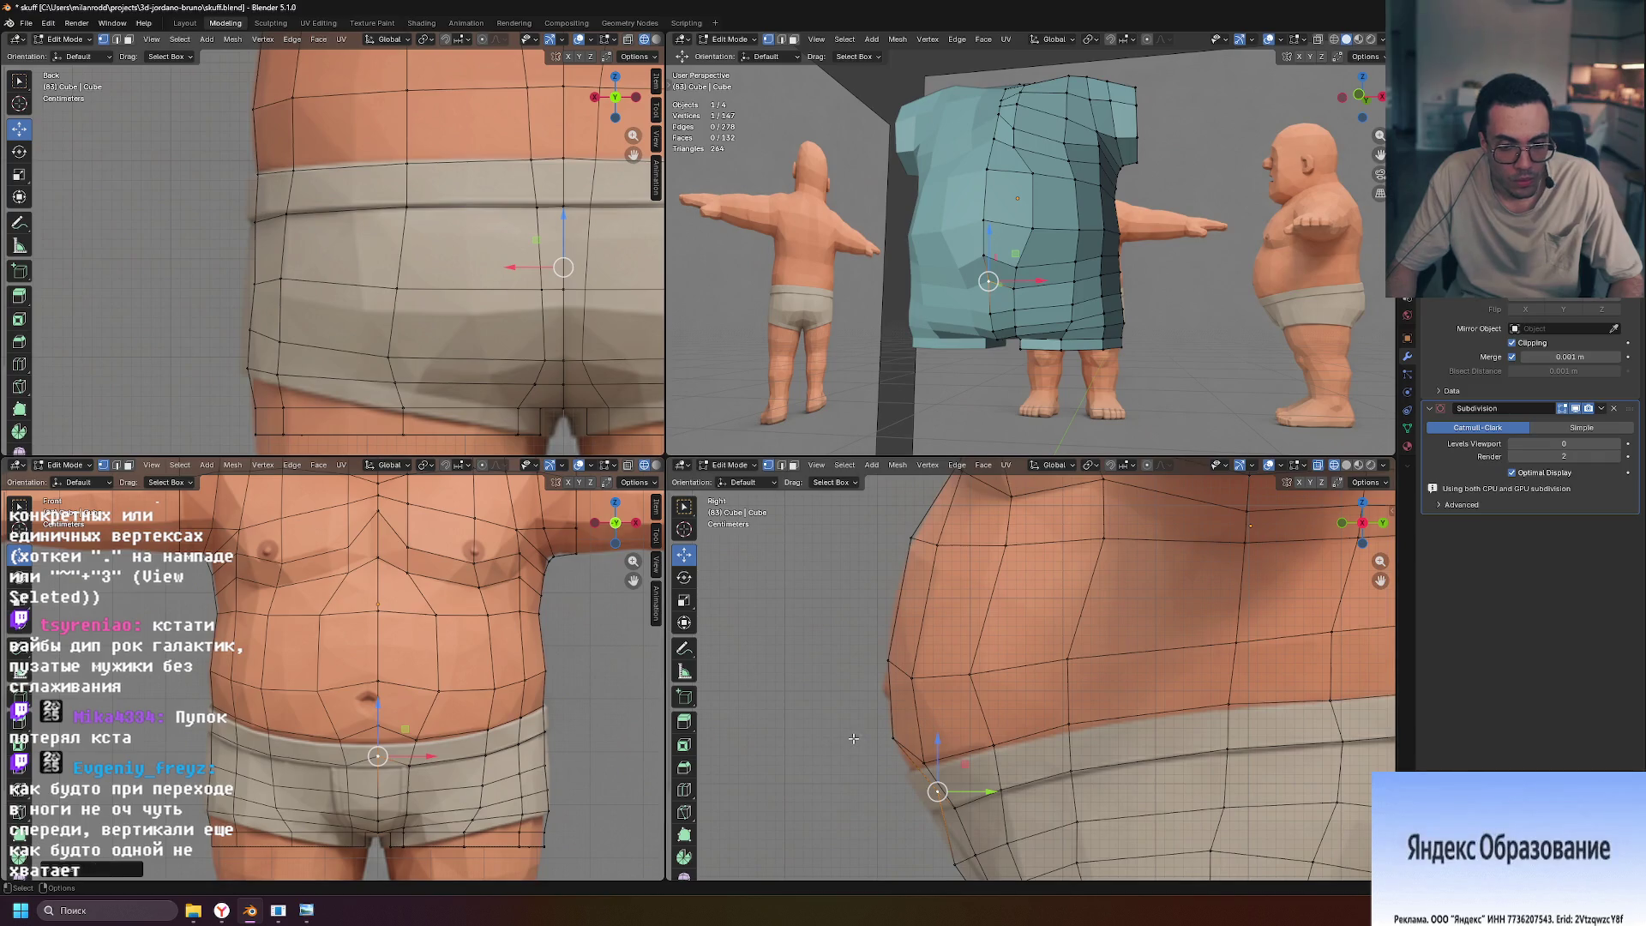
{"action": "middle_click_drag", "start_coordinate": [972, 600], "coordinate": [969, 495], "text": "shift"}
{"action": "mouse_move", "coordinate": [984, 685]}
{"action": "left_mouse_down"}
{"action": "mouse_move", "coordinate": [919, 648]}
{"action": "mouse_move", "coordinate": [969, 694]}
{"action": "left_mouse_up"}
{"action": "left_click", "coordinate": [887, 737]}
{"action": "scroll", "coordinate": [985, 677], "scroll_direction": "up", "scroll_amount": 3}
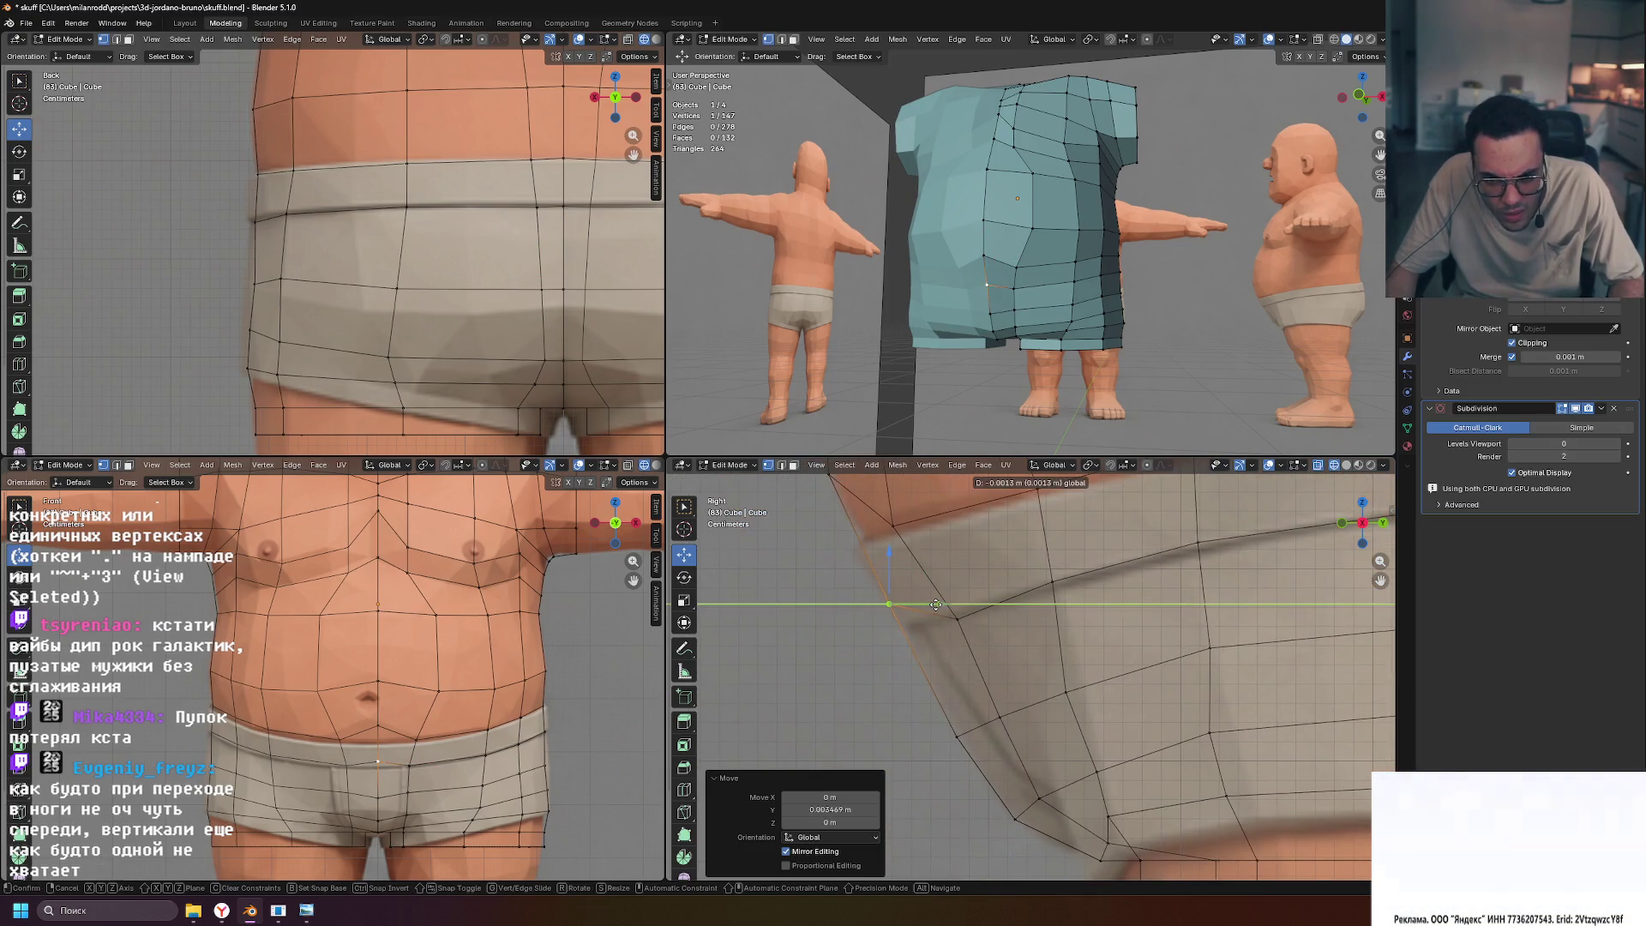
{"action": "left_click", "coordinate": [857, 669]}
{"action": "scroll", "coordinate": [821, 670], "scroll_direction": "down", "scroll_amount": 4}
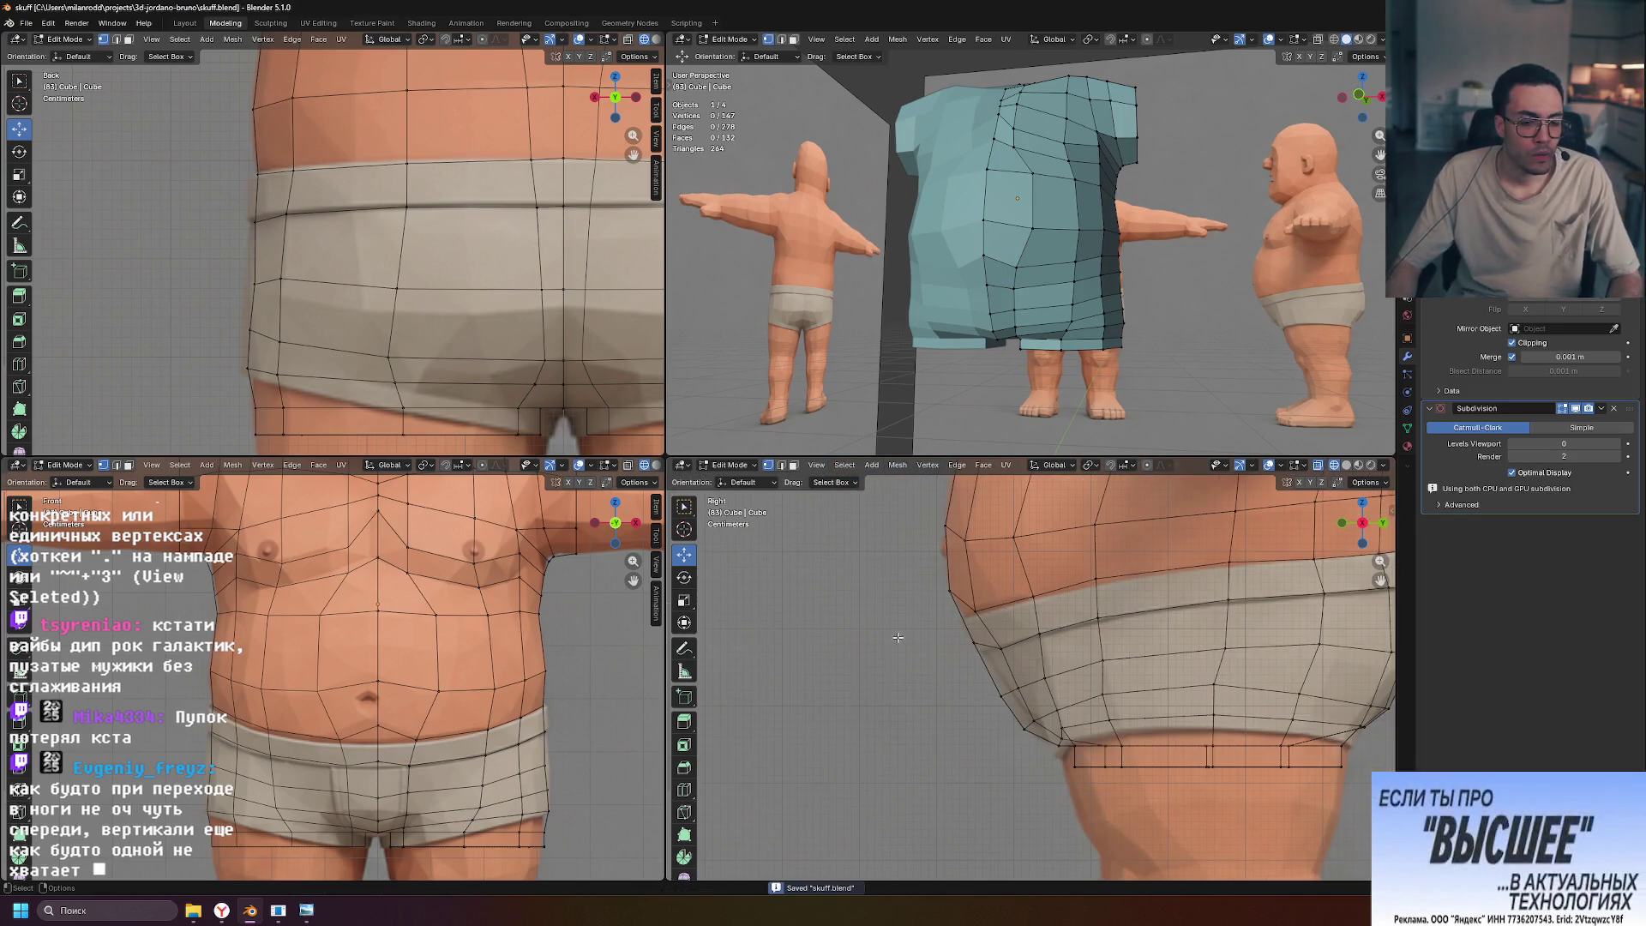
{"action": "mouse_move", "coordinate": [1095, 314]}
{"action": "middle_mouse_down"}
{"action": "mouse_move", "coordinate": [1302, 348]}
{"action": "mouse_move", "coordinate": [1160, 316]}
{"action": "mouse_move", "coordinate": [1239, 280]}
{"action": "mouse_move", "coordinate": [1313, 346]}
{"action": "mouse_move", "coordinate": [1300, 419]}
{"action": "mouse_move", "coordinate": [1283, 212]}
{"action": "mouse_move", "coordinate": [1278, 387]}
{"action": "mouse_move", "coordinate": [1234, 353]}
{"action": "mouse_move", "coordinate": [1389, 348]}
{"action": "mouse_move", "coordinate": [1295, 315]}
{"action": "mouse_move", "coordinate": [1274, 243]}
{"action": "middle_mouse_up"}
{"action": "key", "text": "Tab"}
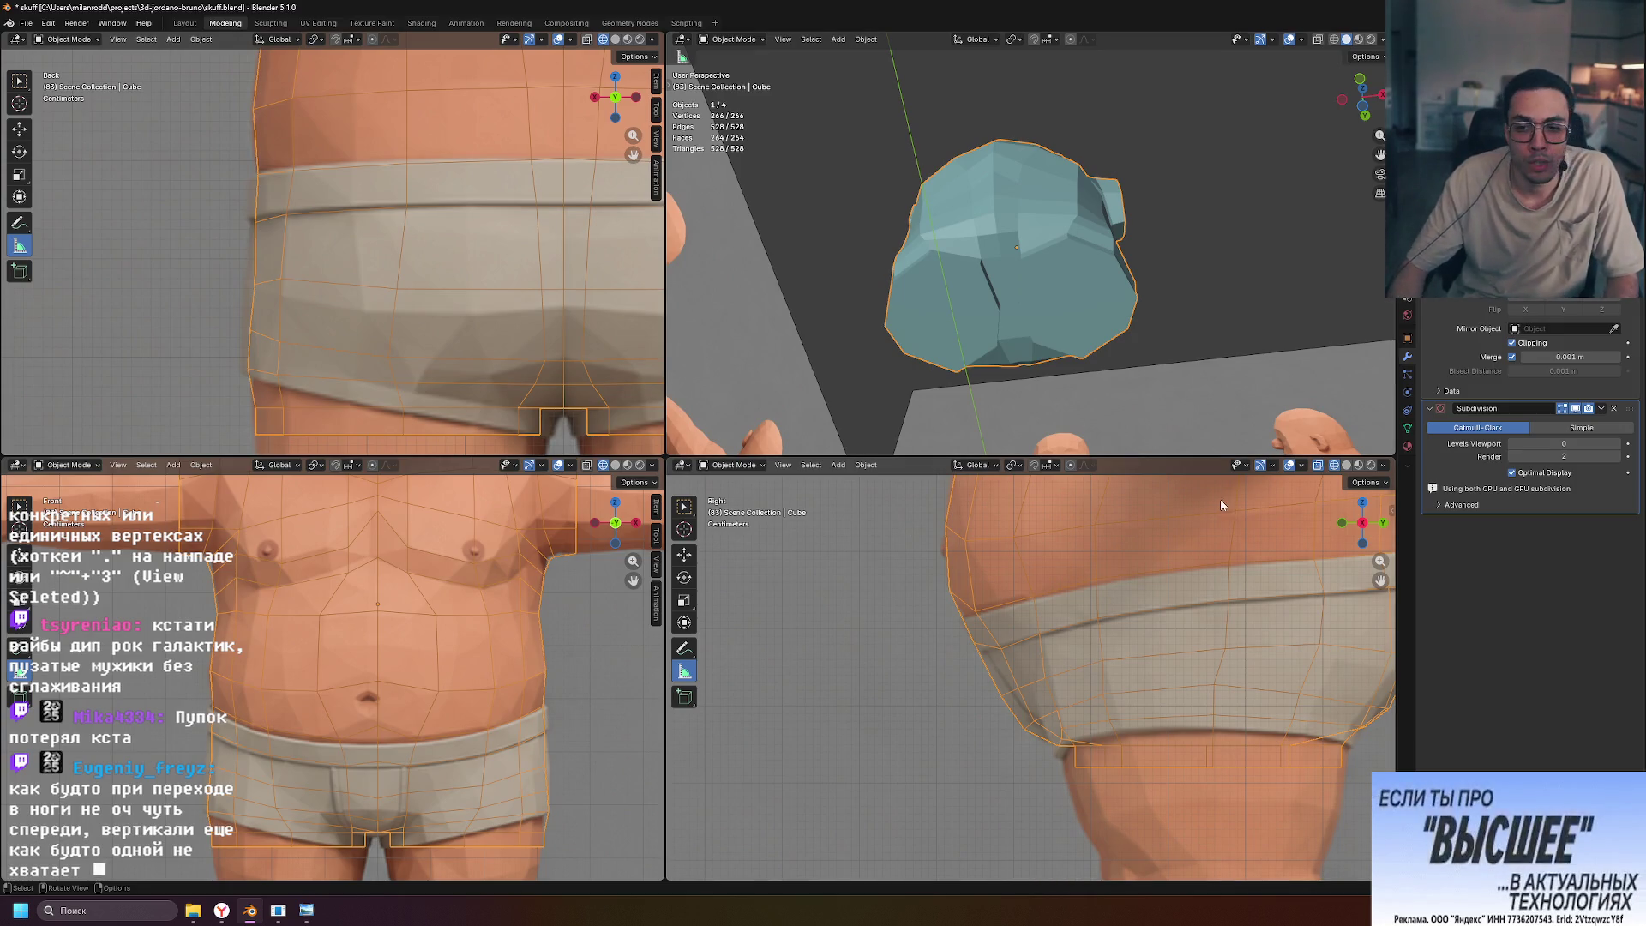
{"action": "mouse_move", "coordinate": [990, 456]}
{"action": "middle_mouse_down"}
{"action": "mouse_move", "coordinate": [1076, 360]}
{"action": "mouse_move", "coordinate": [1123, 347]}
{"action": "mouse_move", "coordinate": [1006, 352]}
{"action": "mouse_move", "coordinate": [1092, 329]}
{"action": "mouse_move", "coordinate": [1115, 288]}
{"action": "mouse_move", "coordinate": [1097, 274]}
{"action": "mouse_move", "coordinate": [1094, 316]}
{"action": "mouse_move", "coordinate": [1050, 316]}
{"action": "middle_mouse_up"}
{"action": "key", "text": "Tab"}
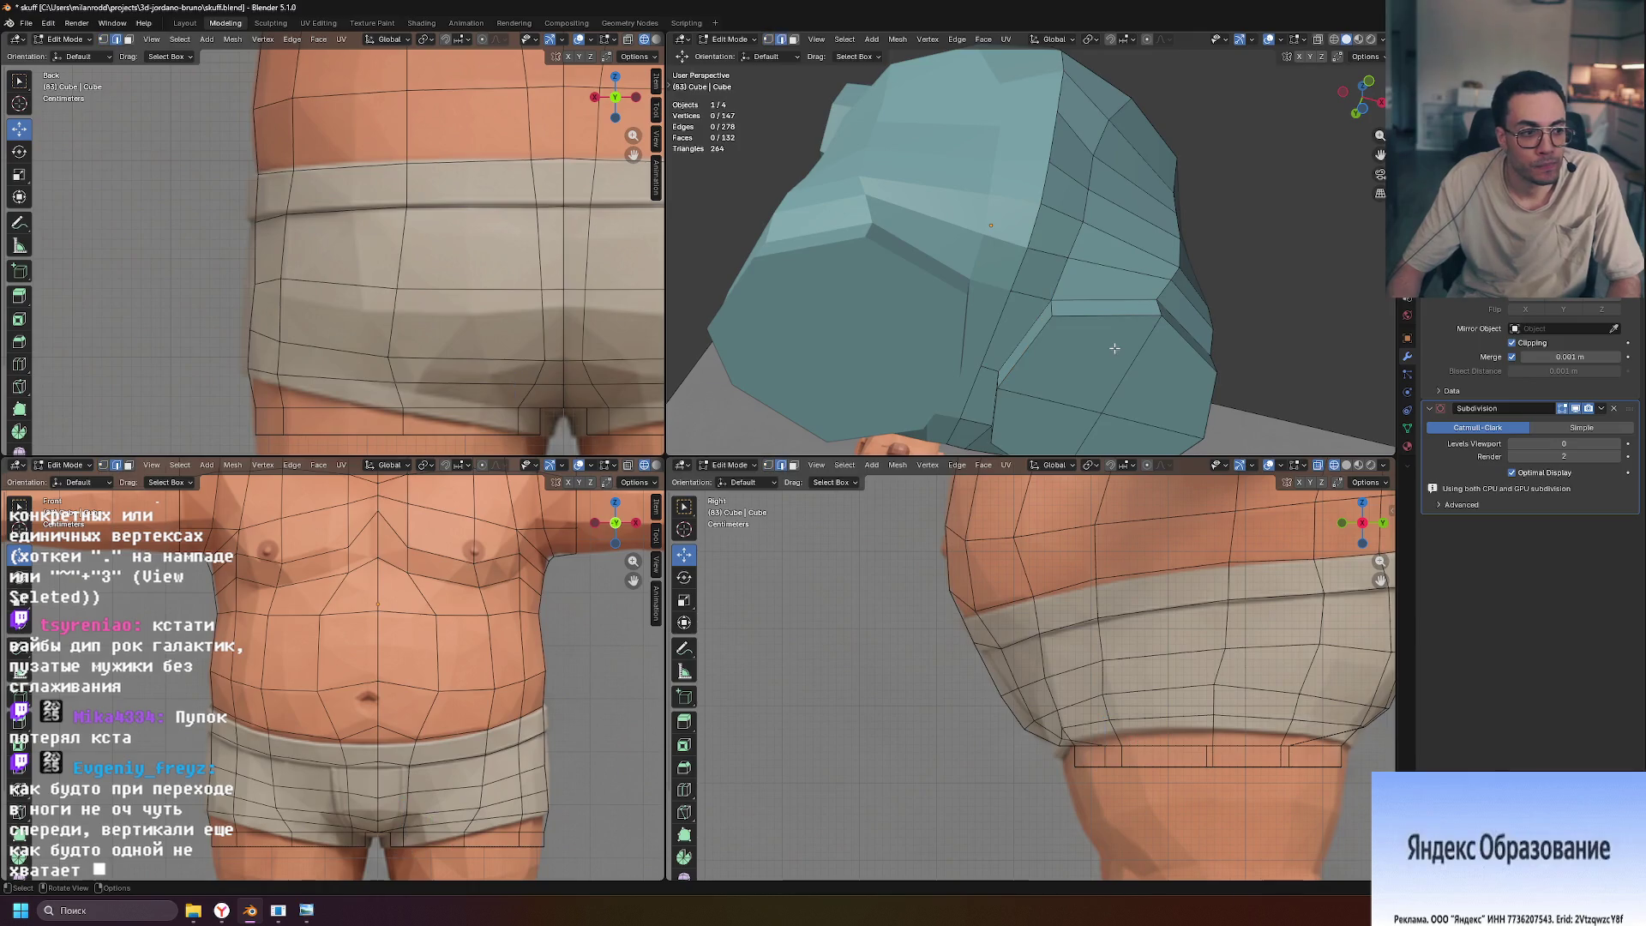
{"action": "left_click", "coordinate": [1052, 325]}
Edge-slide a single edge at the bottom leg opening, orbiting to check the rim
{"action": "middle_click_drag", "start_coordinate": [1054, 327], "coordinate": [1067, 250]}
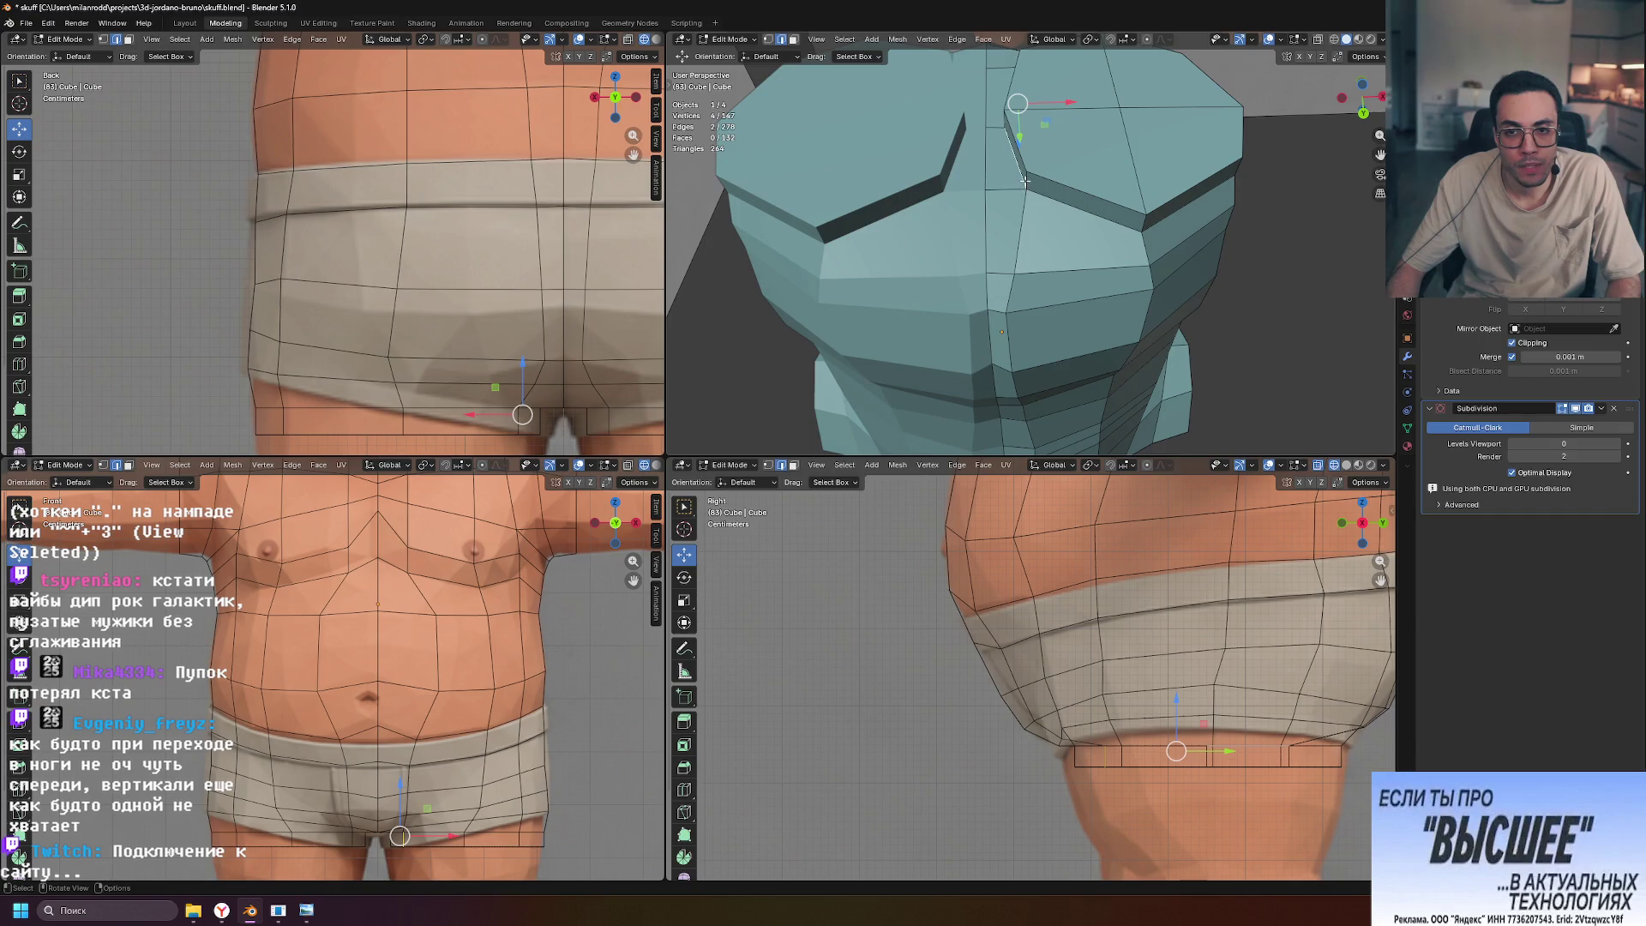
{"action": "middle_click_drag", "start_coordinate": [1107, 122], "coordinate": [1122, 333]}
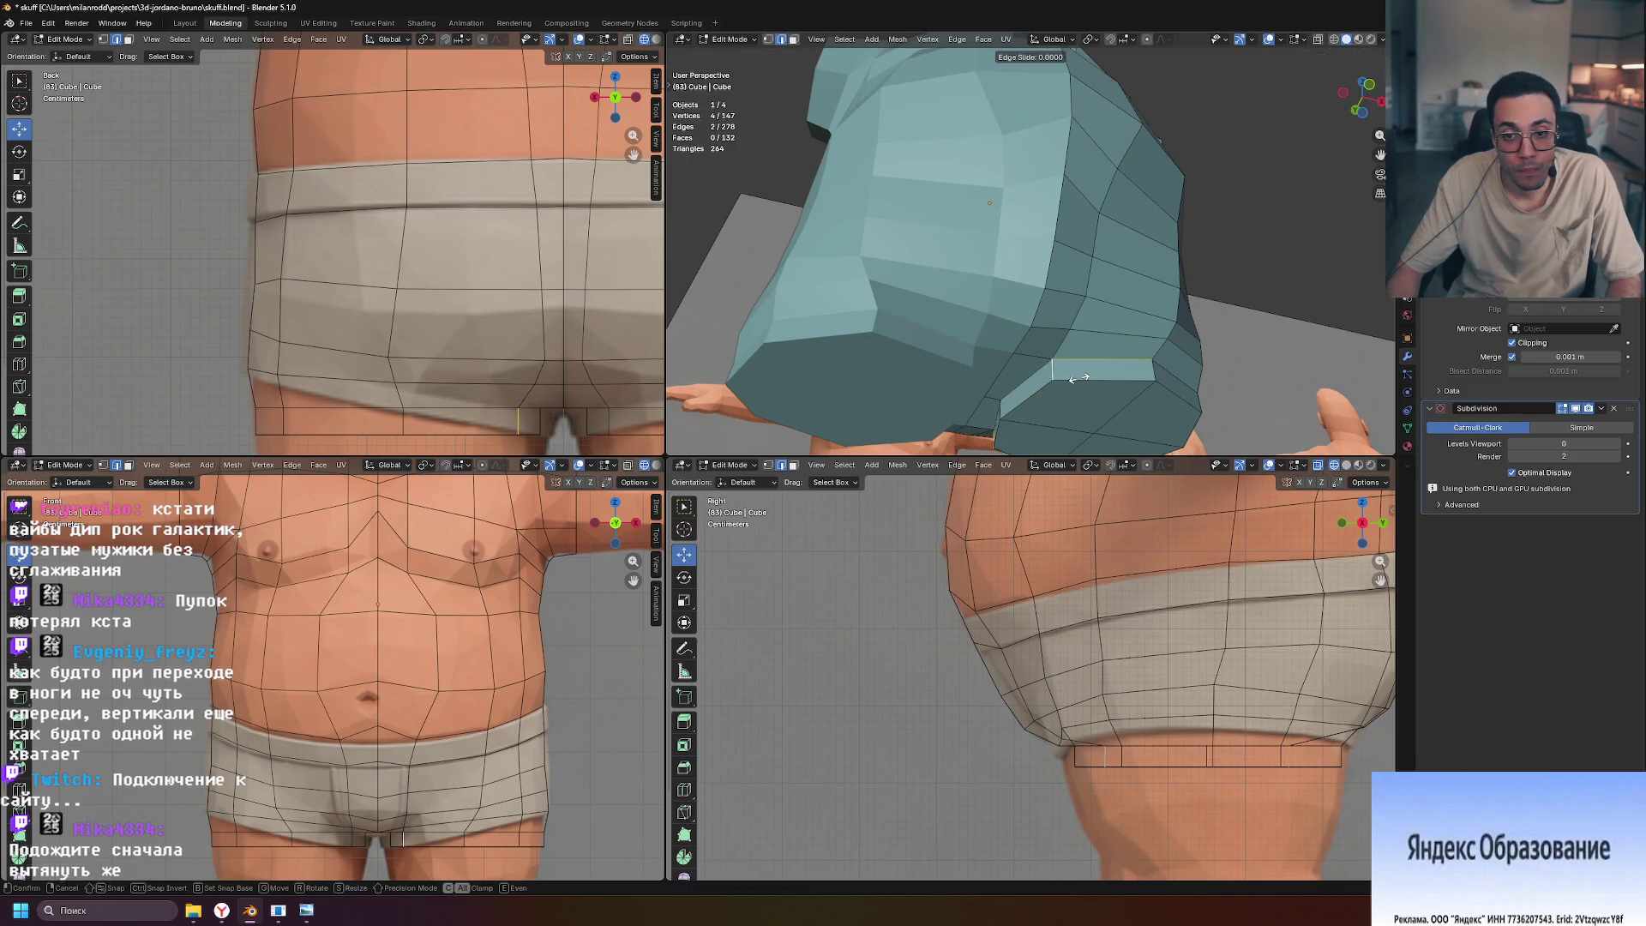
{"action": "left_click", "coordinate": [1087, 378]}
{"action": "mouse_move", "coordinate": [1087, 378]}
{"action": "middle_mouse_down"}
{"action": "mouse_move", "coordinate": [1178, 326]}
{"action": "mouse_move", "coordinate": [1184, 368]}
{"action": "mouse_move", "coordinate": [1179, 255]}
{"action": "mouse_move", "coordinate": [1138, 225]}
{"action": "mouse_move", "coordinate": [1062, 269]}
{"action": "middle_mouse_up"}
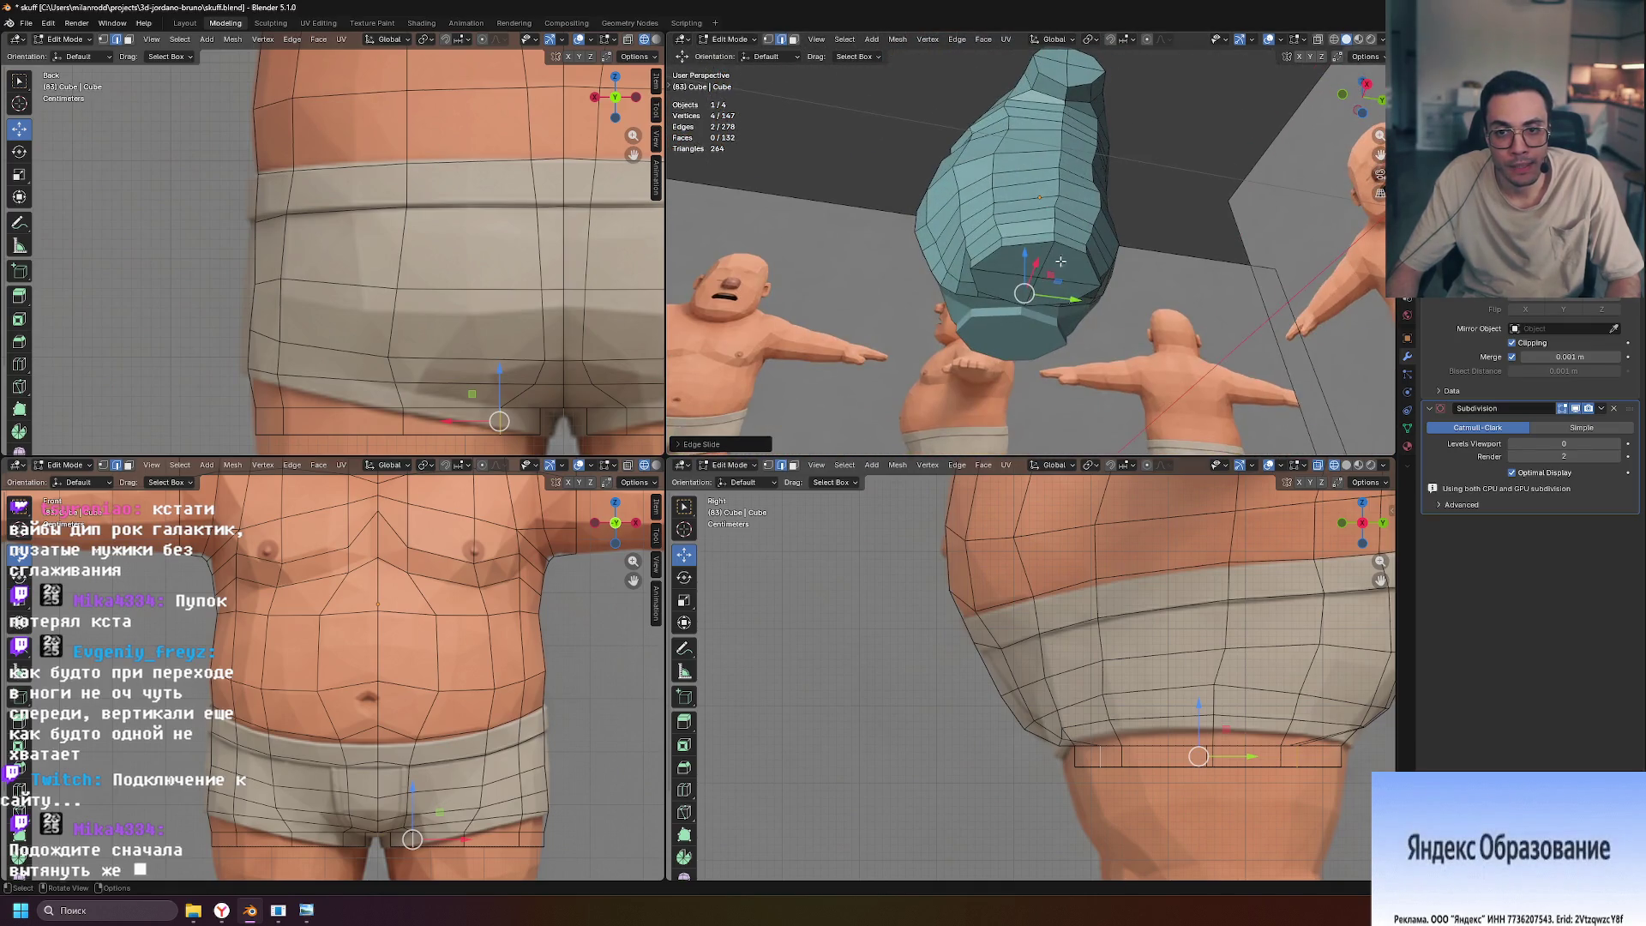
{"action": "left_click", "coordinate": [1055, 239]}
{"action": "key", "text": "g"}
{"action": "key", "text": "g"}
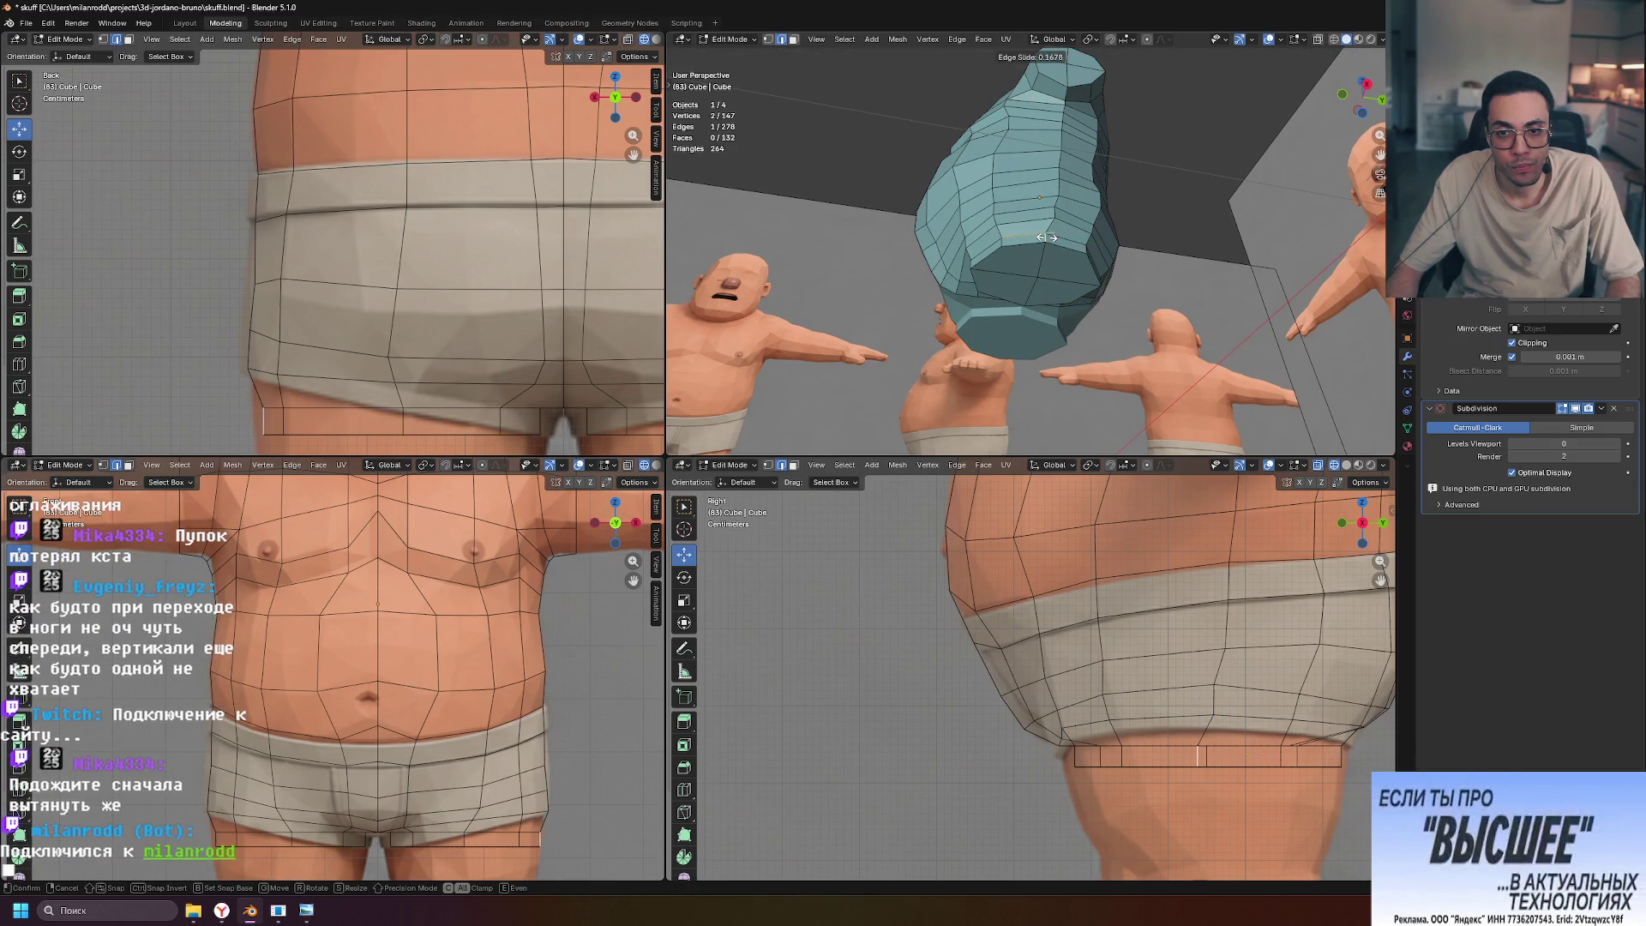
{"action": "middle_click_drag", "start_coordinate": [1188, 277], "coordinate": [1329, 207]}
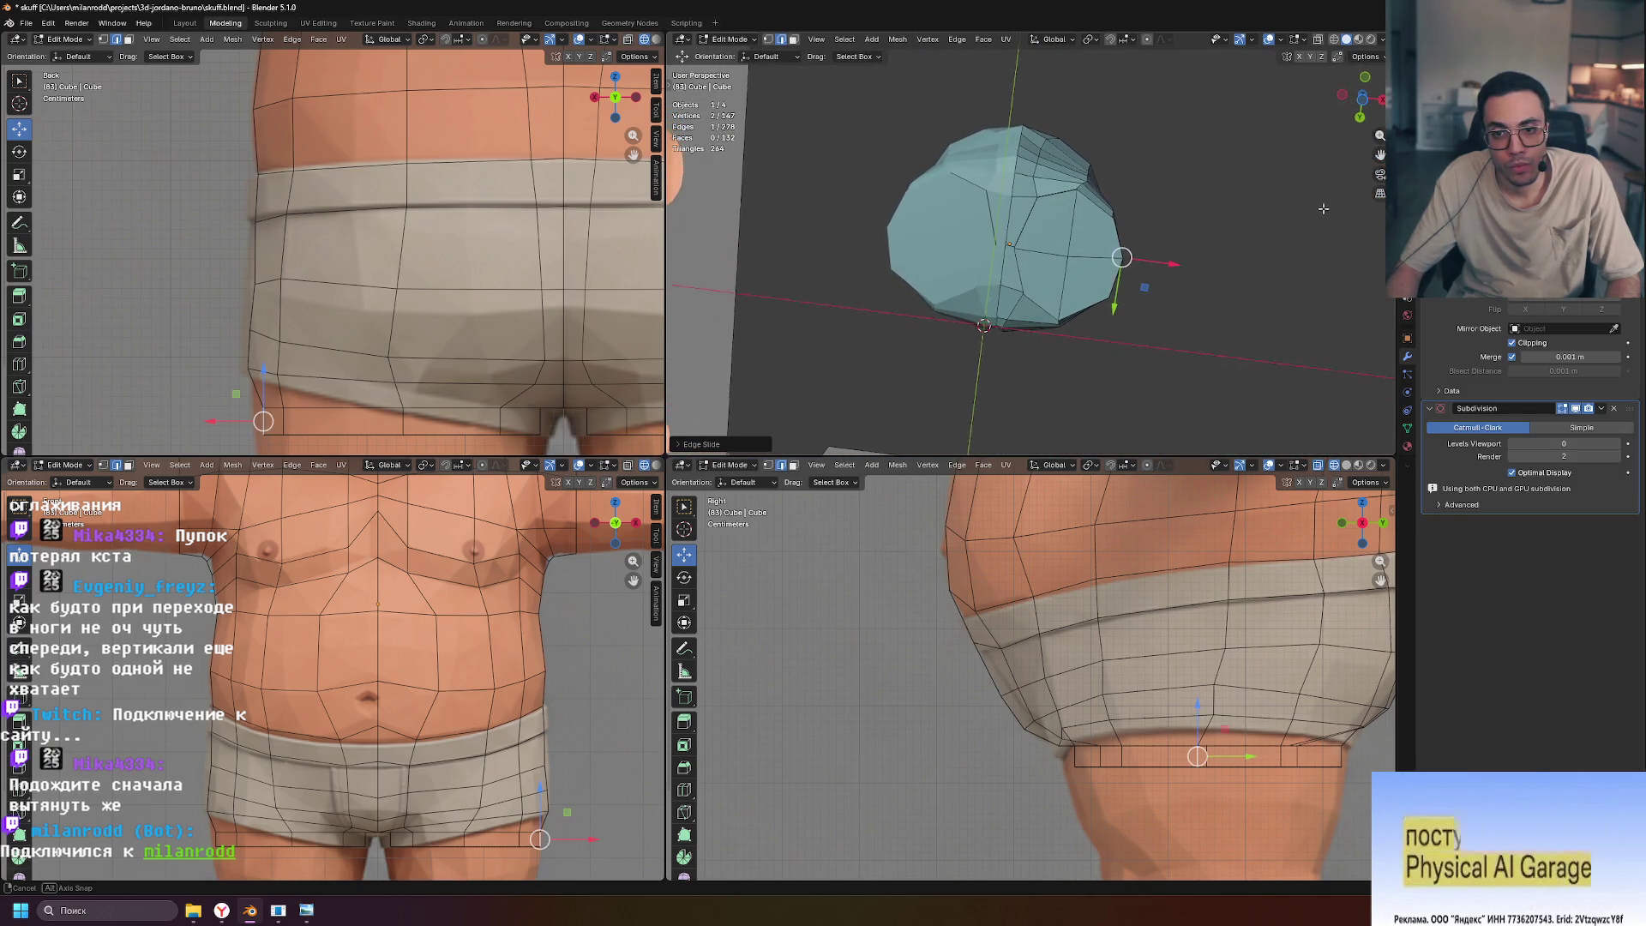
Confirm the slide and move the underside edge, excluding Z, onto the underwear line
{"action": "mouse_move", "coordinate": [1323, 208]}
{"action": "middle_mouse_down"}
{"action": "mouse_move", "coordinate": [1317, 322]}
{"action": "mouse_move", "coordinate": [1333, 218]}
{"action": "mouse_move", "coordinate": [1292, 211]}
{"action": "mouse_move", "coordinate": [1167, 259]}
{"action": "mouse_move", "coordinate": [1184, 330]}
{"action": "mouse_move", "coordinate": [1068, 233]}
{"action": "mouse_move", "coordinate": [1151, 307]}
{"action": "mouse_move", "coordinate": [1222, 327]}
{"action": "mouse_move", "coordinate": [1066, 252]}
{"action": "mouse_move", "coordinate": [1060, 208]}
{"action": "middle_mouse_up"}
{"action": "left_click", "coordinate": [1214, 332]}
{"action": "mouse_move", "coordinate": [1035, 198]}
{"action": "middle_mouse_down"}
{"action": "mouse_move", "coordinate": [1157, 435]}
{"action": "mouse_move", "coordinate": [1038, 424]}
{"action": "mouse_move", "coordinate": [1105, 243]}
{"action": "mouse_move", "coordinate": [1210, 239]}
{"action": "middle_mouse_up"}
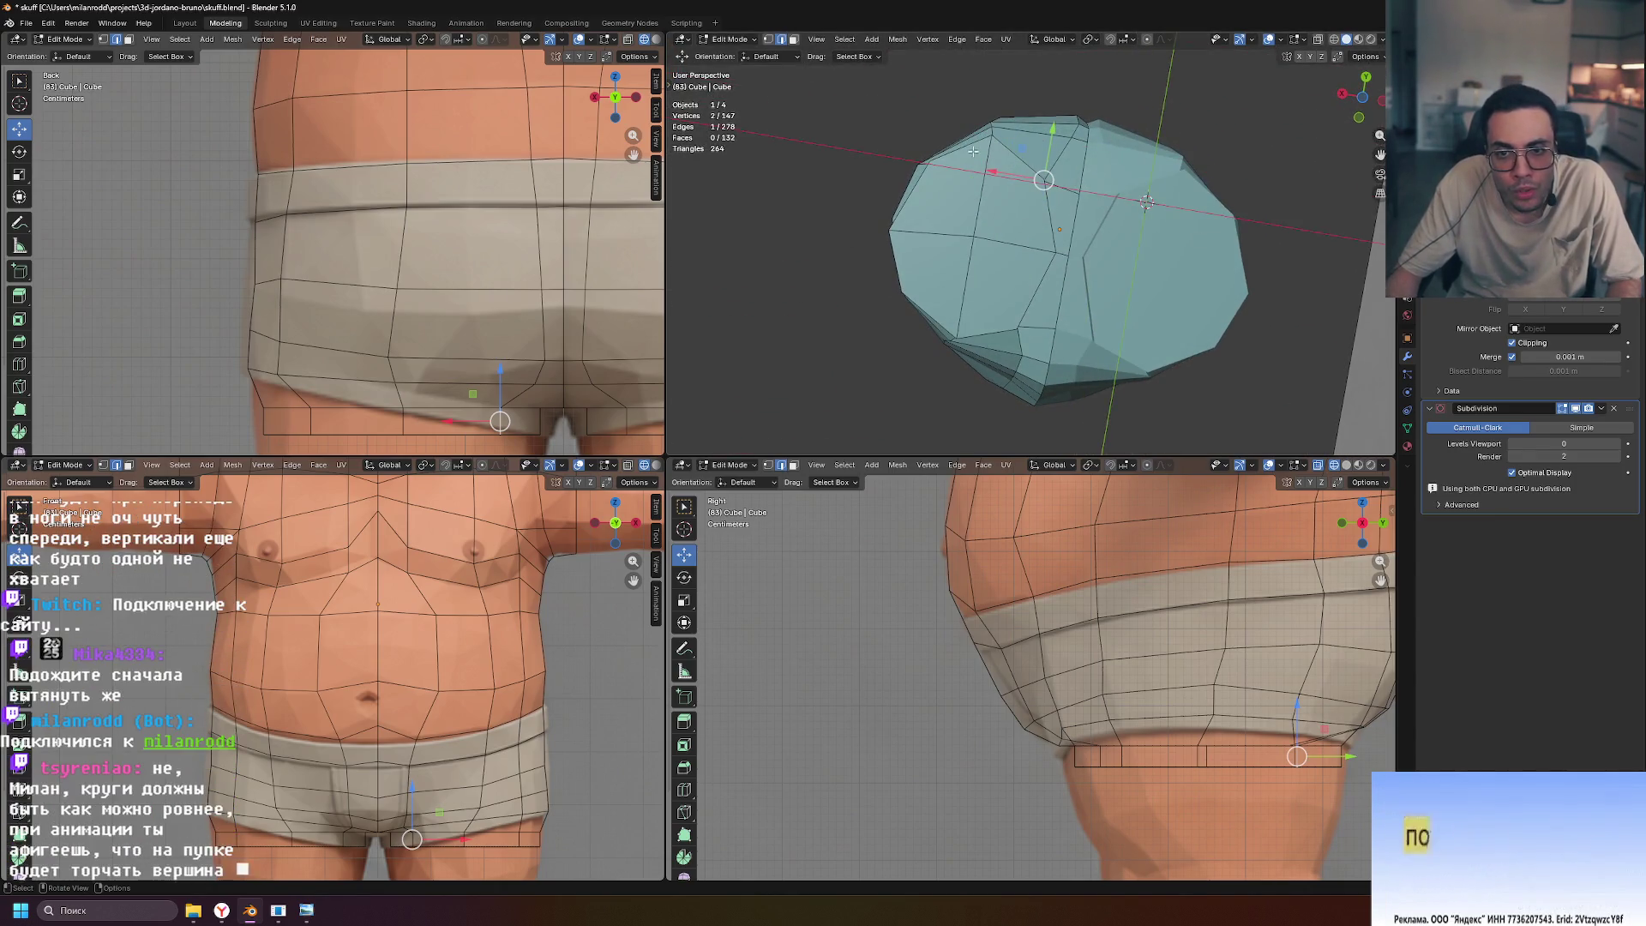
{"action": "key", "text": "g"}
{"action": "key", "text": "shift+z"}
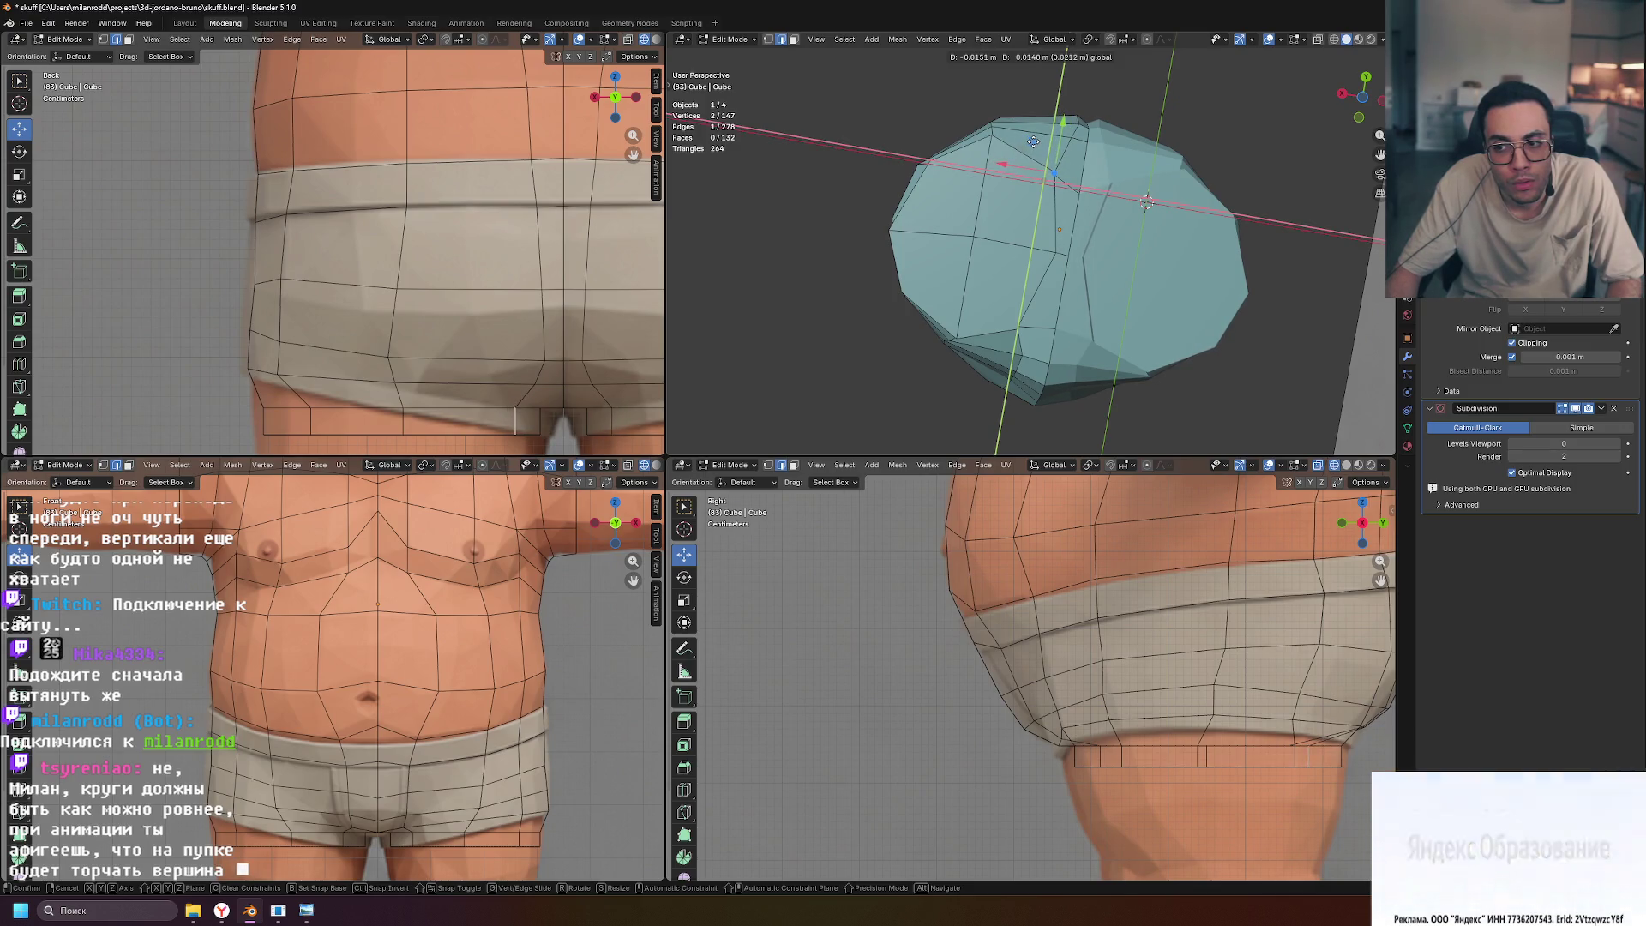
{"action": "left_click", "coordinate": [1033, 141]}
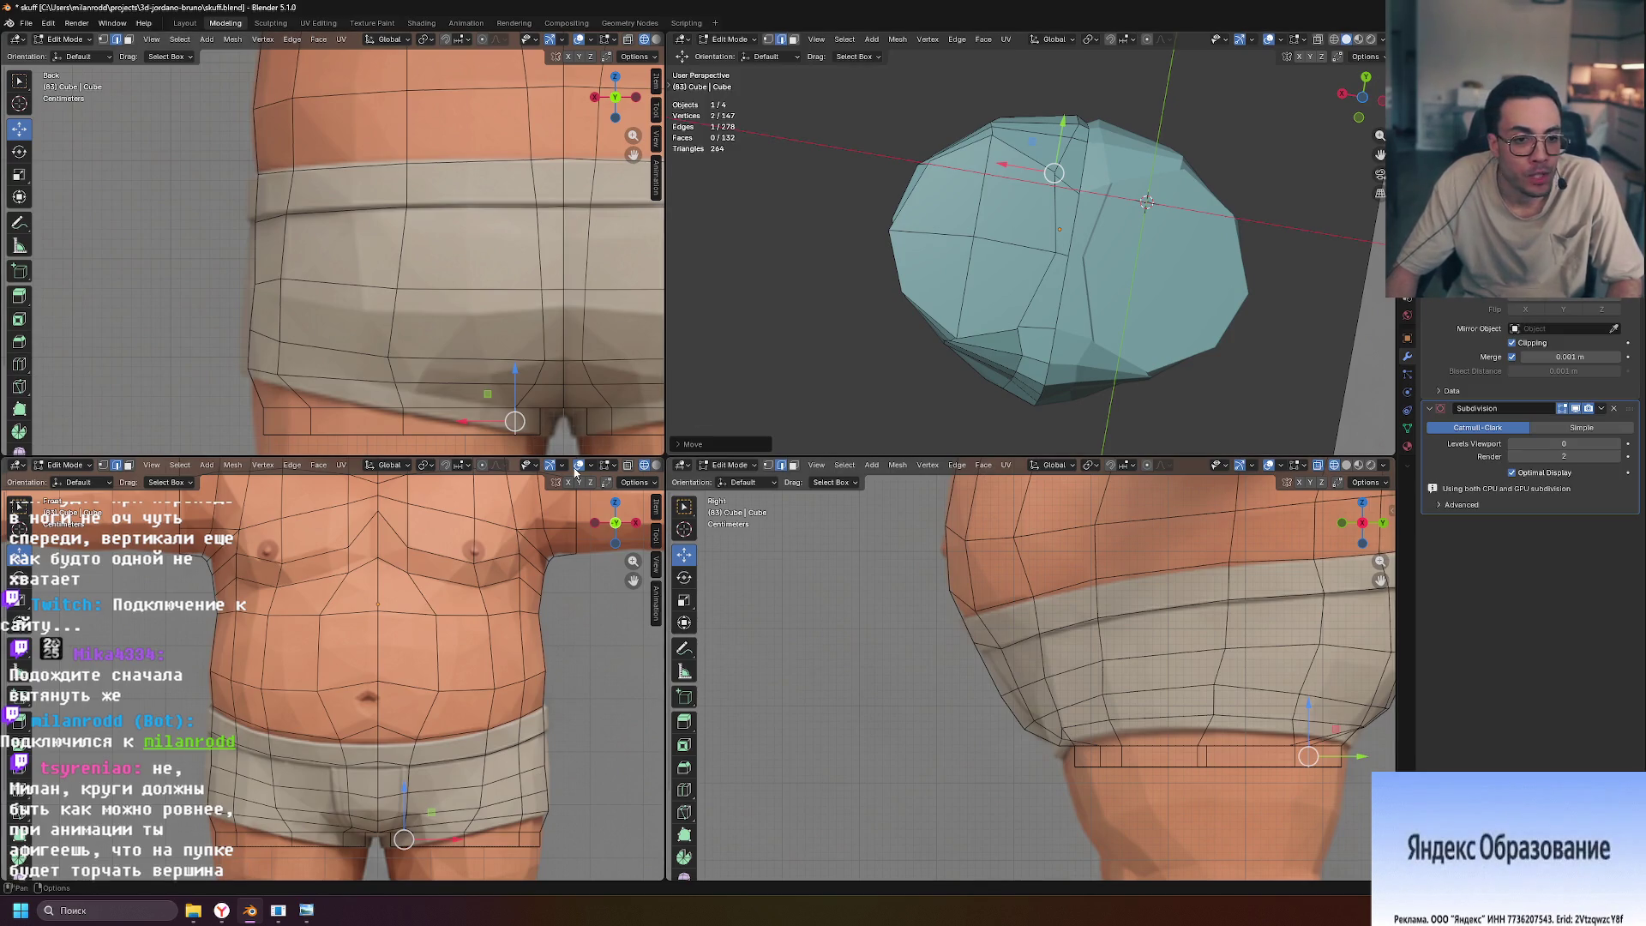
{"action": "scroll", "coordinate": [965, 641], "scroll_direction": "down", "scroll_amount": 4}
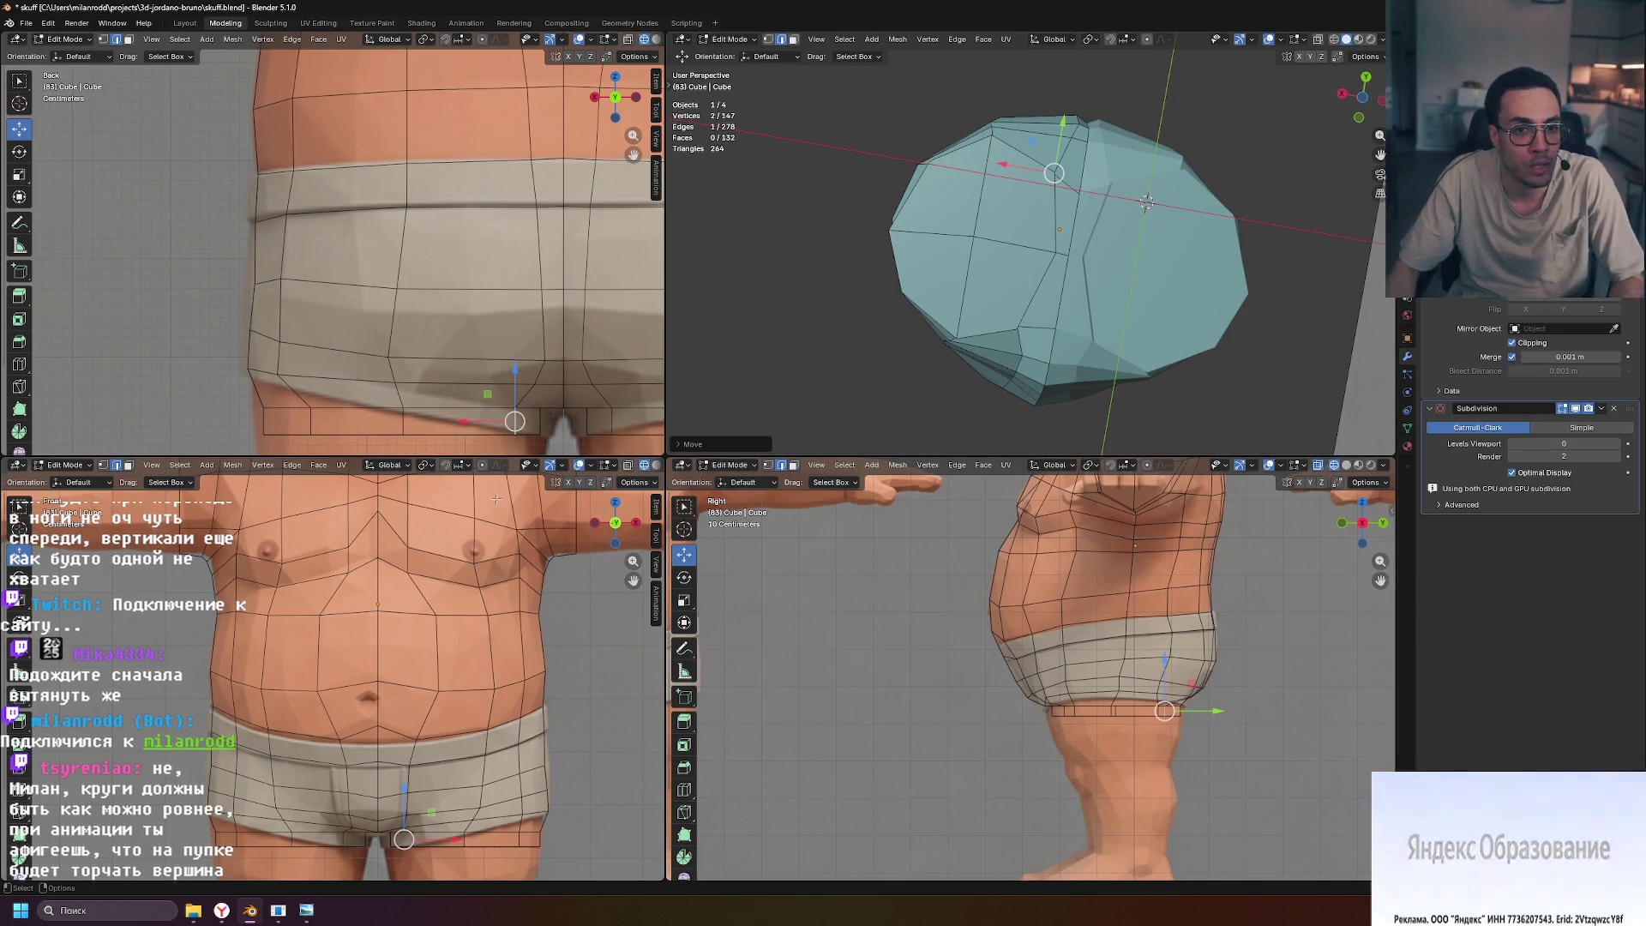
{"action": "scroll", "coordinate": [548, 529], "scroll_direction": "down", "scroll_amount": 5}
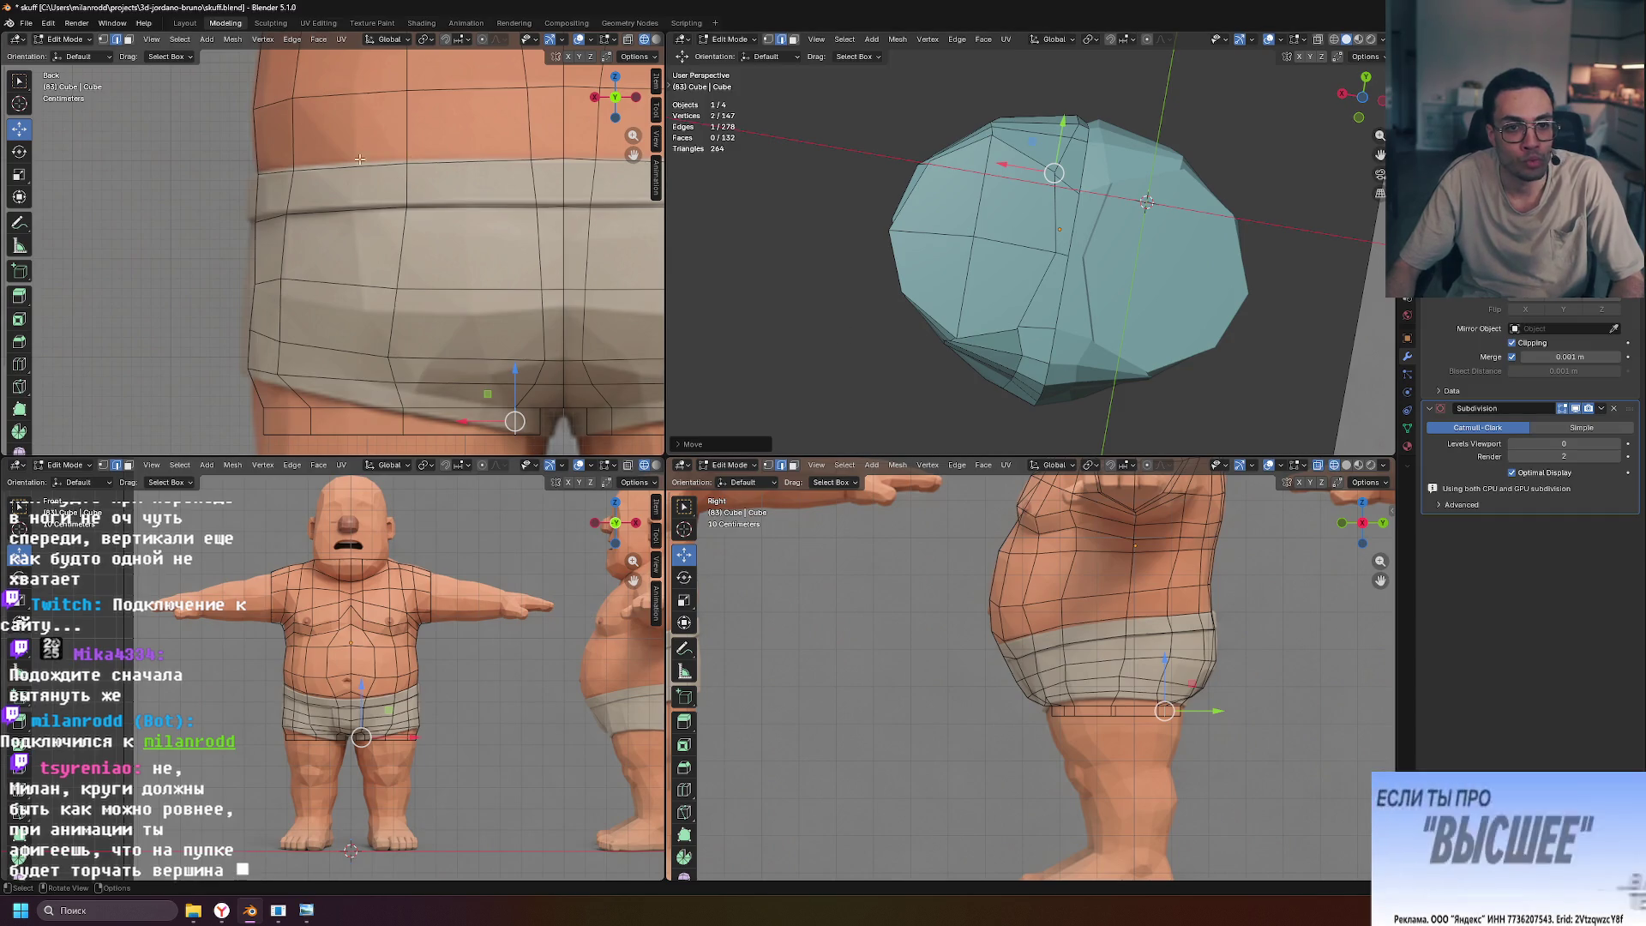
{"action": "scroll", "coordinate": [411, 682], "scroll_direction": "down", "scroll_amount": 4}
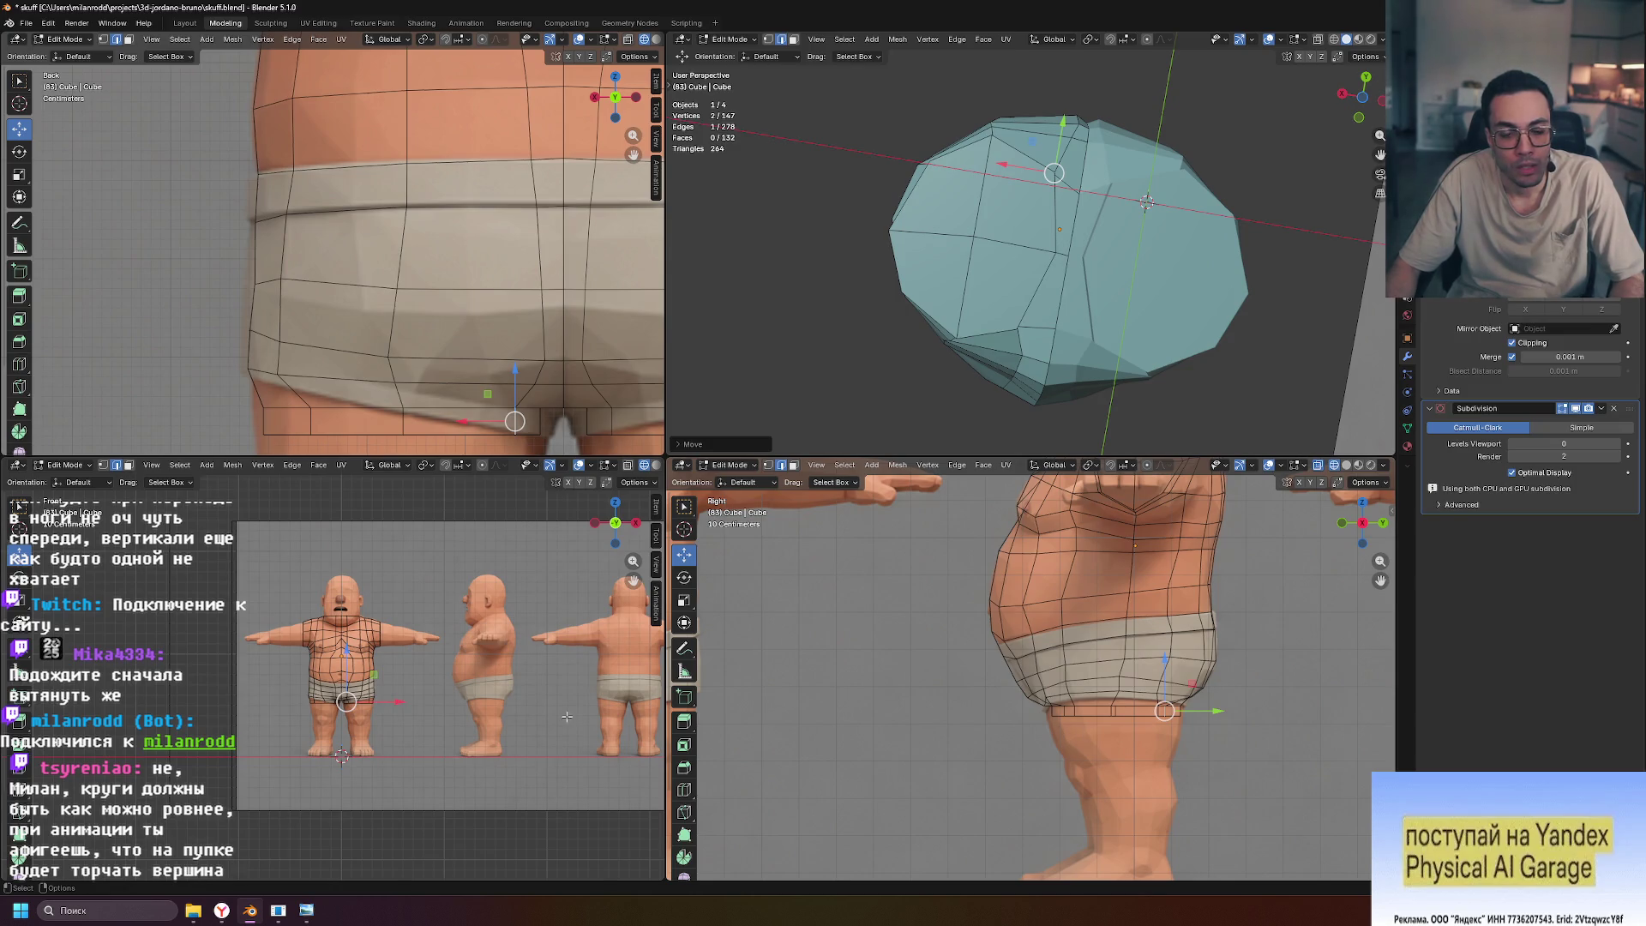
{"action": "mouse_move", "coordinate": [1029, 257]}
{"action": "middle_mouse_down"}
{"action": "mouse_move", "coordinate": [1312, 403]}
{"action": "mouse_move", "coordinate": [1013, 276]}
{"action": "middle_mouse_up"}
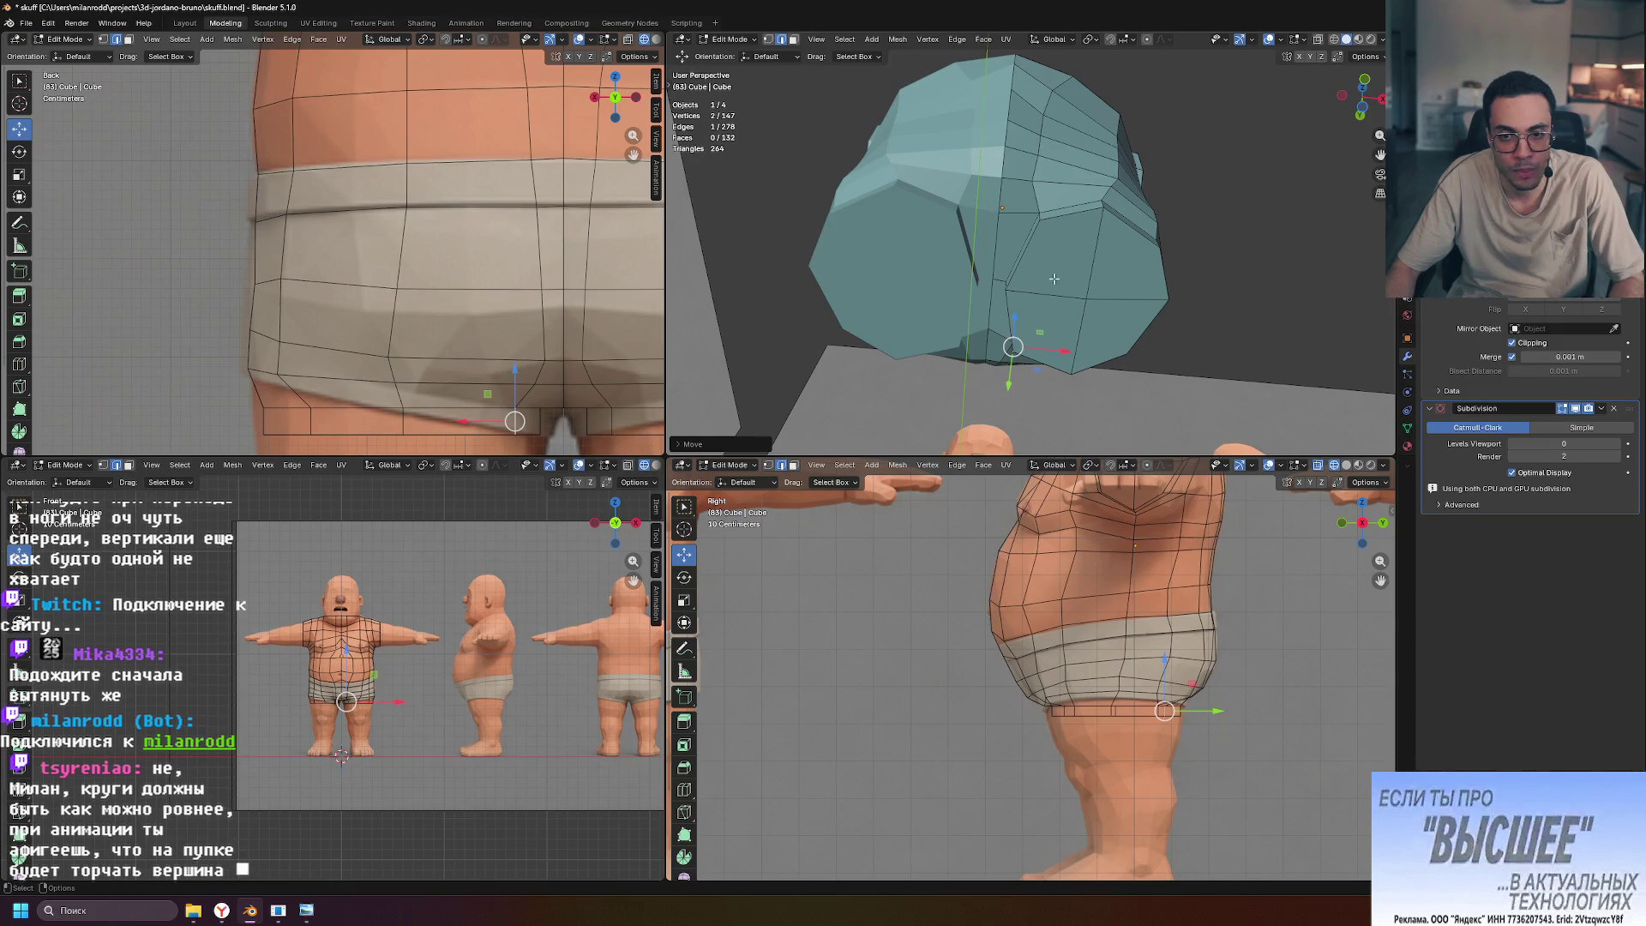
{"action": "mouse_move", "coordinate": [1018, 270]}
{"action": "middle_mouse_down"}
{"action": "mouse_move", "coordinate": [941, 247]}
{"action": "mouse_move", "coordinate": [1052, 256]}
{"action": "mouse_move", "coordinate": [987, 335]}
{"action": "middle_mouse_up"}
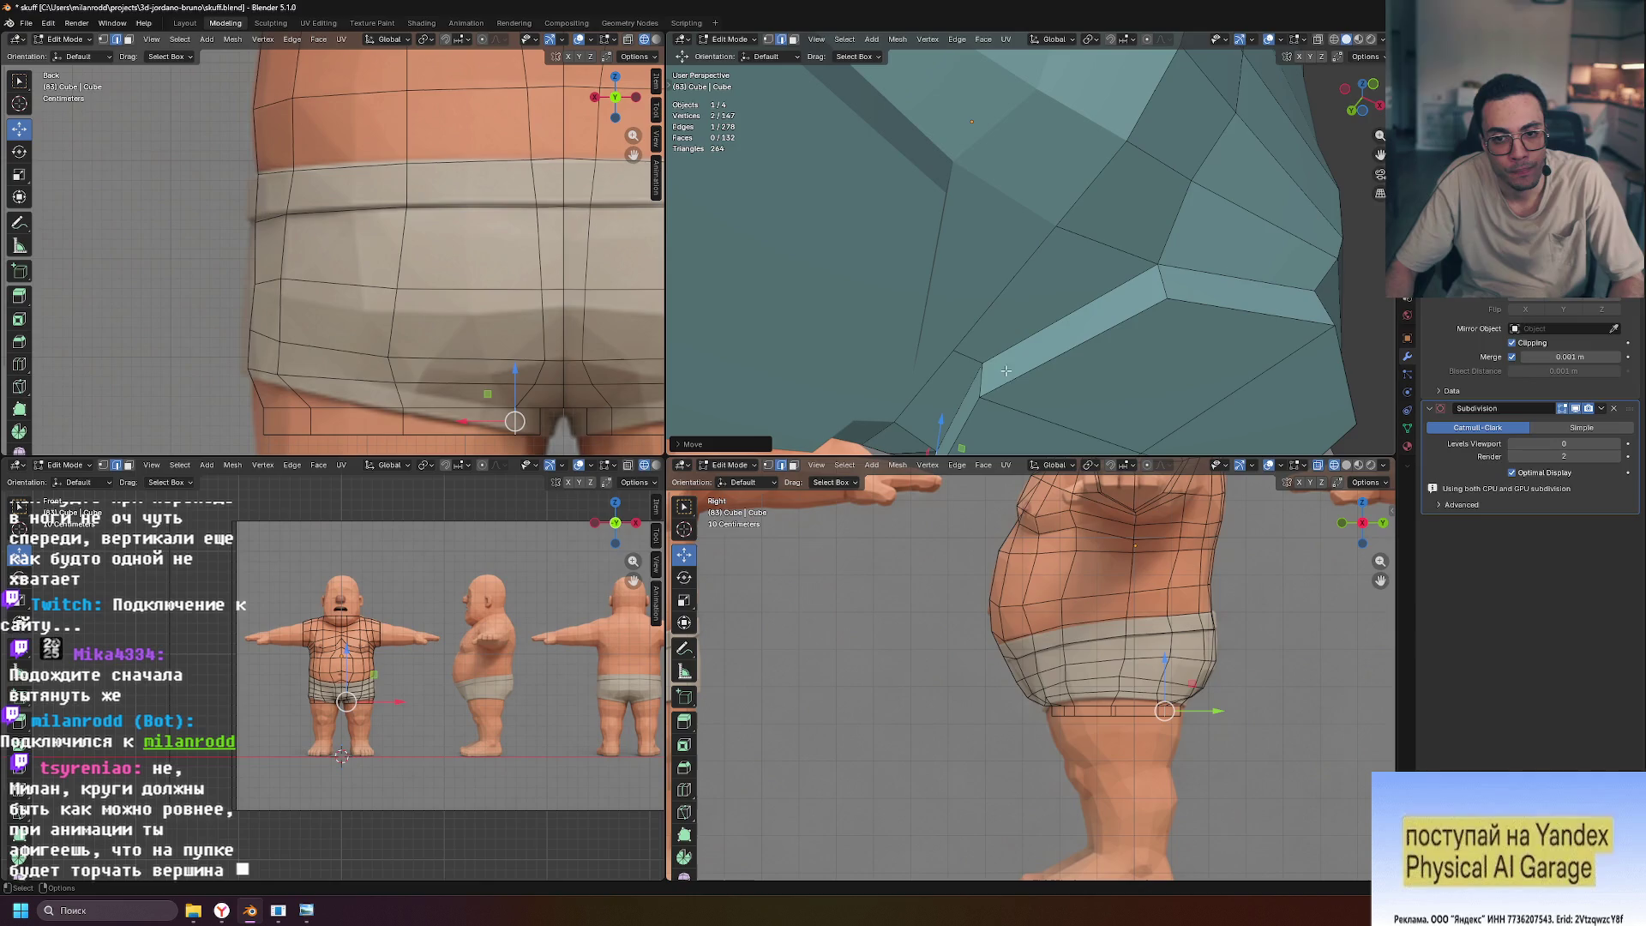
{"action": "key", "text": "ctrl+z"}
{"action": "middle_click_drag", "start_coordinate": [981, 376], "coordinate": [1012, 419]}
Shift the selected crotch vertex slightly along X
{"action": "left_click_drag", "start_coordinate": [1021, 409], "coordinate": [1002, 411]}
{"action": "scroll", "coordinate": [1071, 294], "scroll_direction": "up", "scroll_amount": 4}
{"action": "scroll", "coordinate": [1070, 294], "scroll_direction": "down", "scroll_amount": 5}
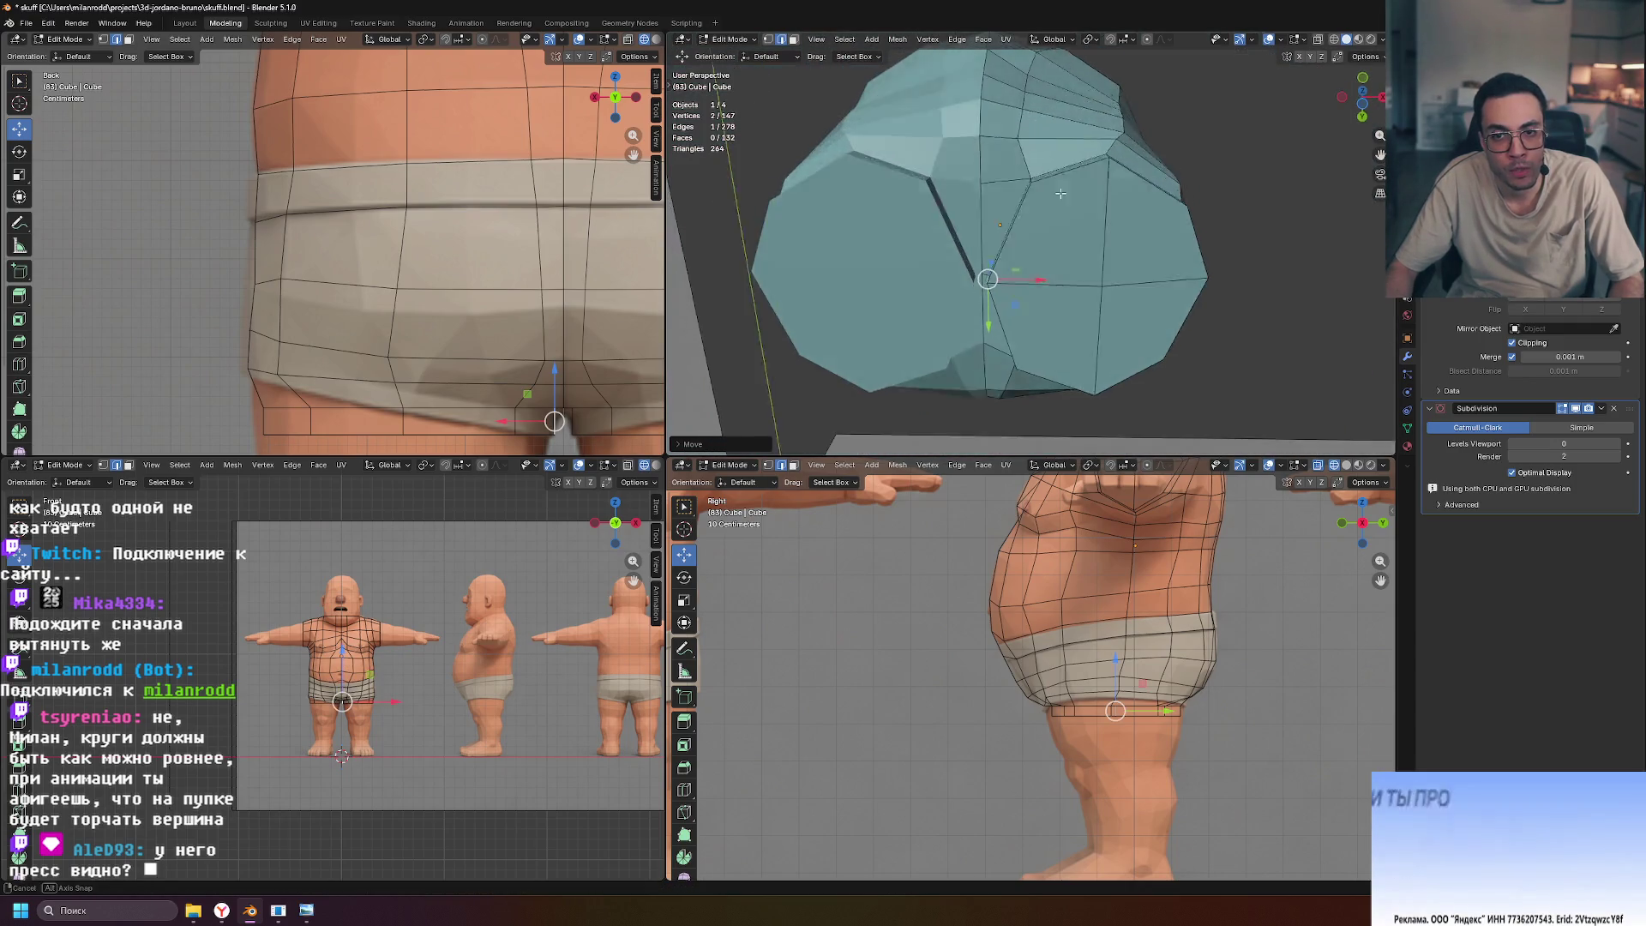
{"action": "mouse_move", "coordinate": [1060, 231]}
{"action": "middle_mouse_down"}
{"action": "mouse_move", "coordinate": [1029, 286]}
{"action": "mouse_move", "coordinate": [1047, 216]}
{"action": "middle_mouse_up"}
{"action": "middle_click_drag", "start_coordinate": [1079, 154], "coordinate": [1096, 241]}
Edge-slide two inner crotch edges and scale them along Y, front to back
{"action": "left_click", "coordinate": [1096, 241], "text": "shift"}
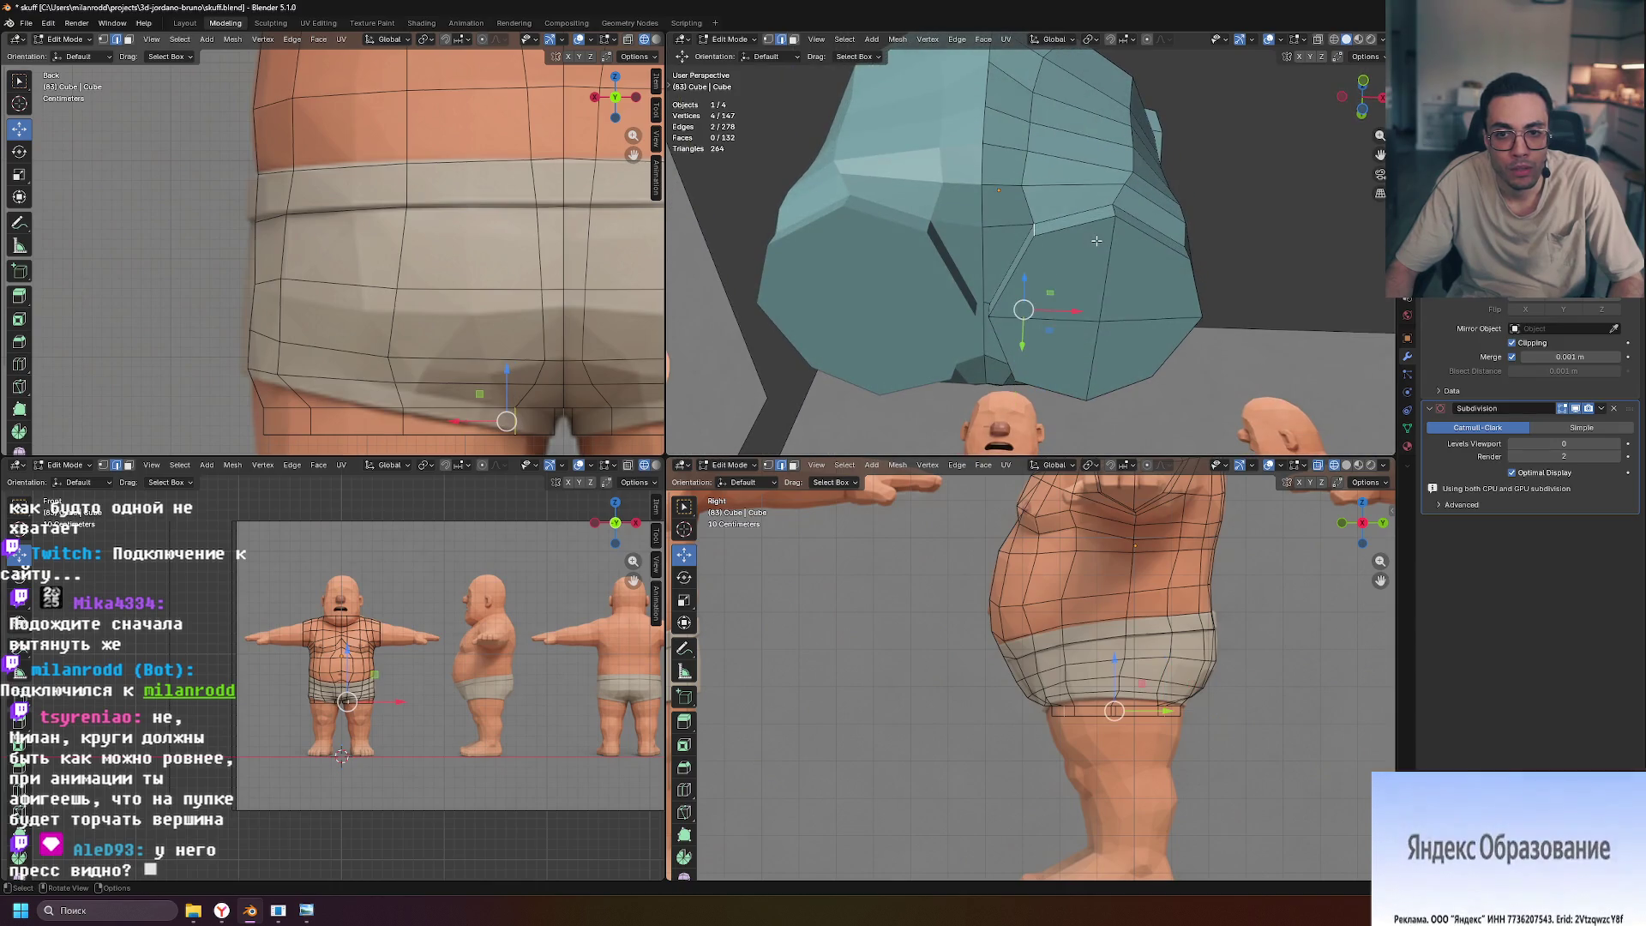
{"action": "key", "text": "g"}
{"action": "key", "text": "g"}
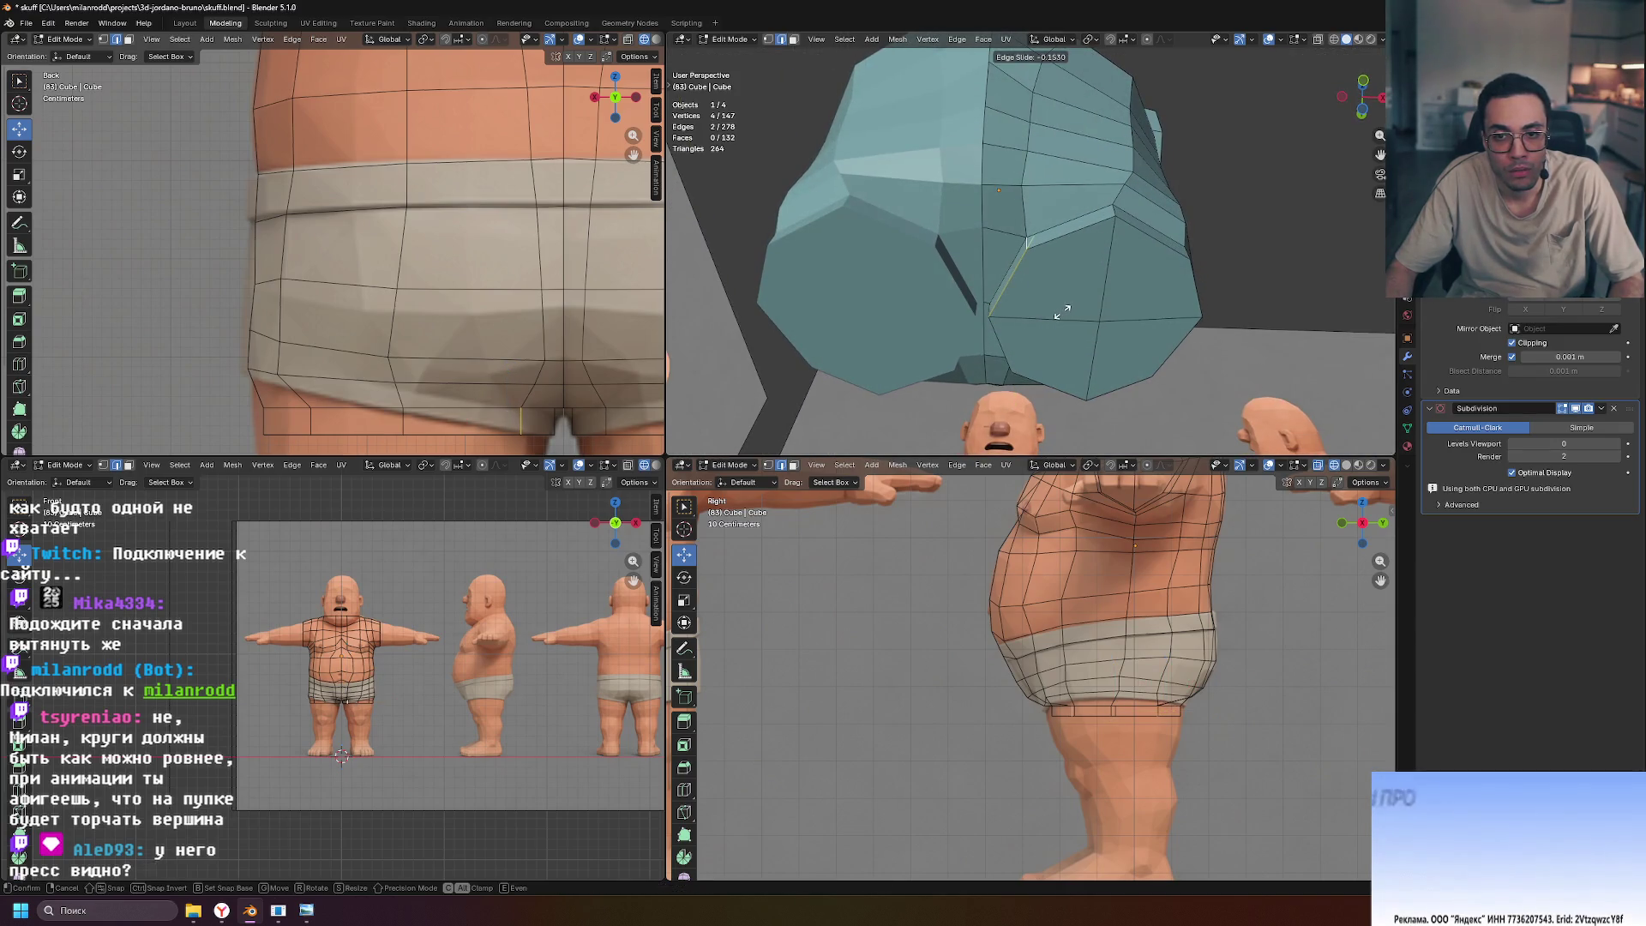
{"action": "left_click", "coordinate": [1062, 312]}
{"action": "middle_click_drag", "start_coordinate": [1062, 312], "coordinate": [1141, 187]}
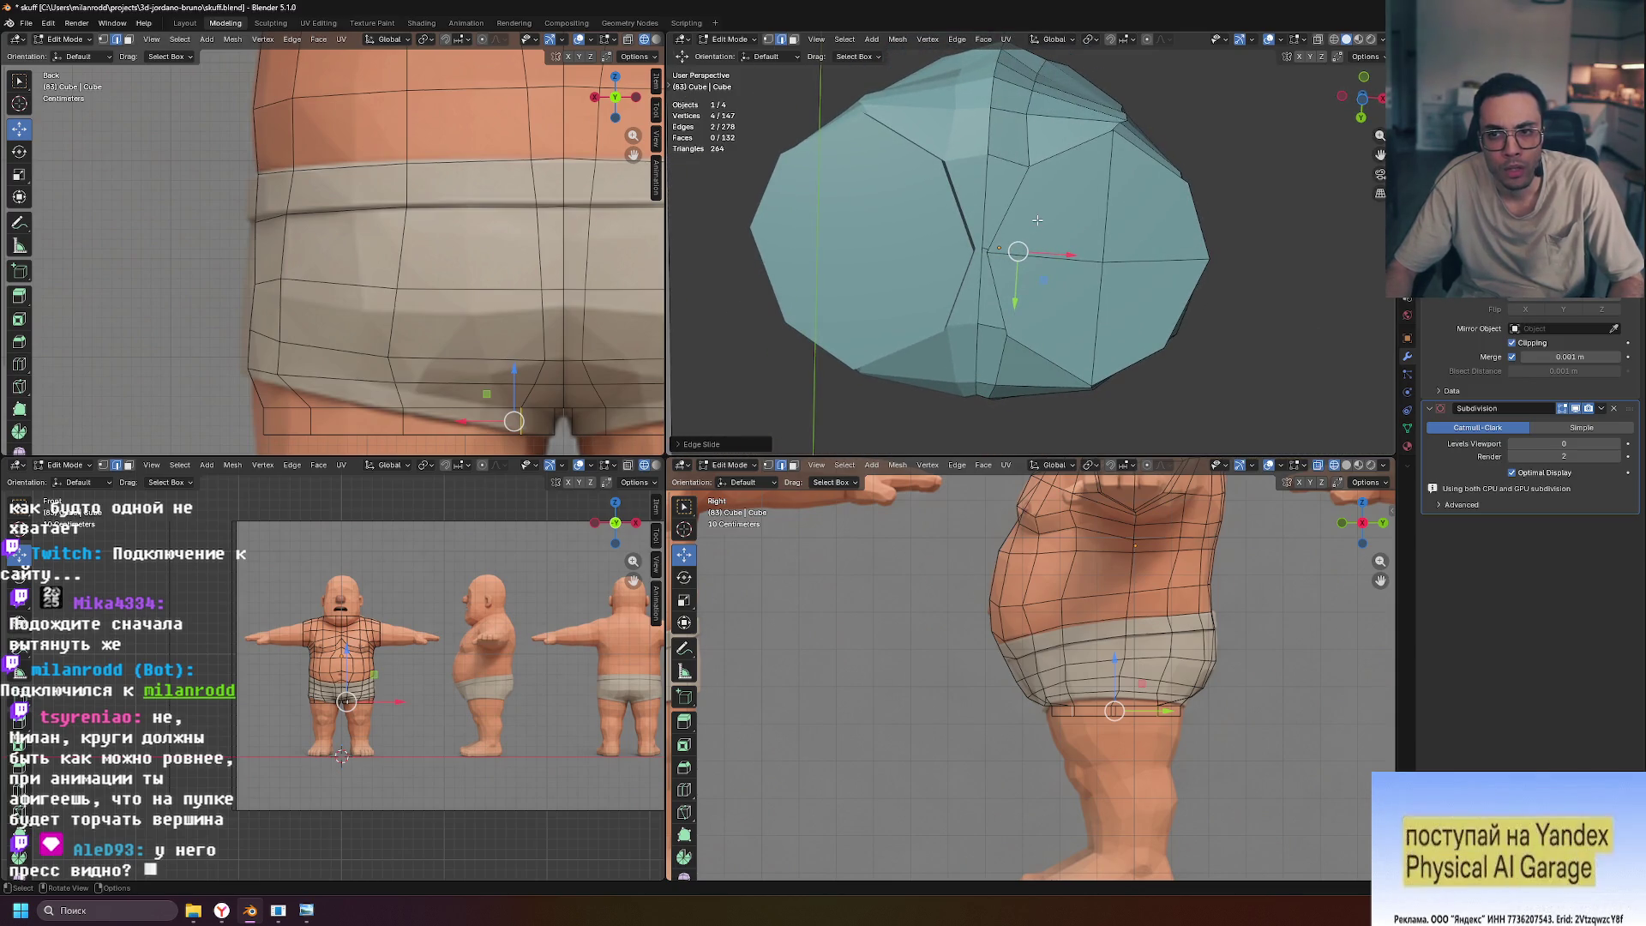
{"action": "key", "text": "s"}
{"action": "key", "text": "y"}
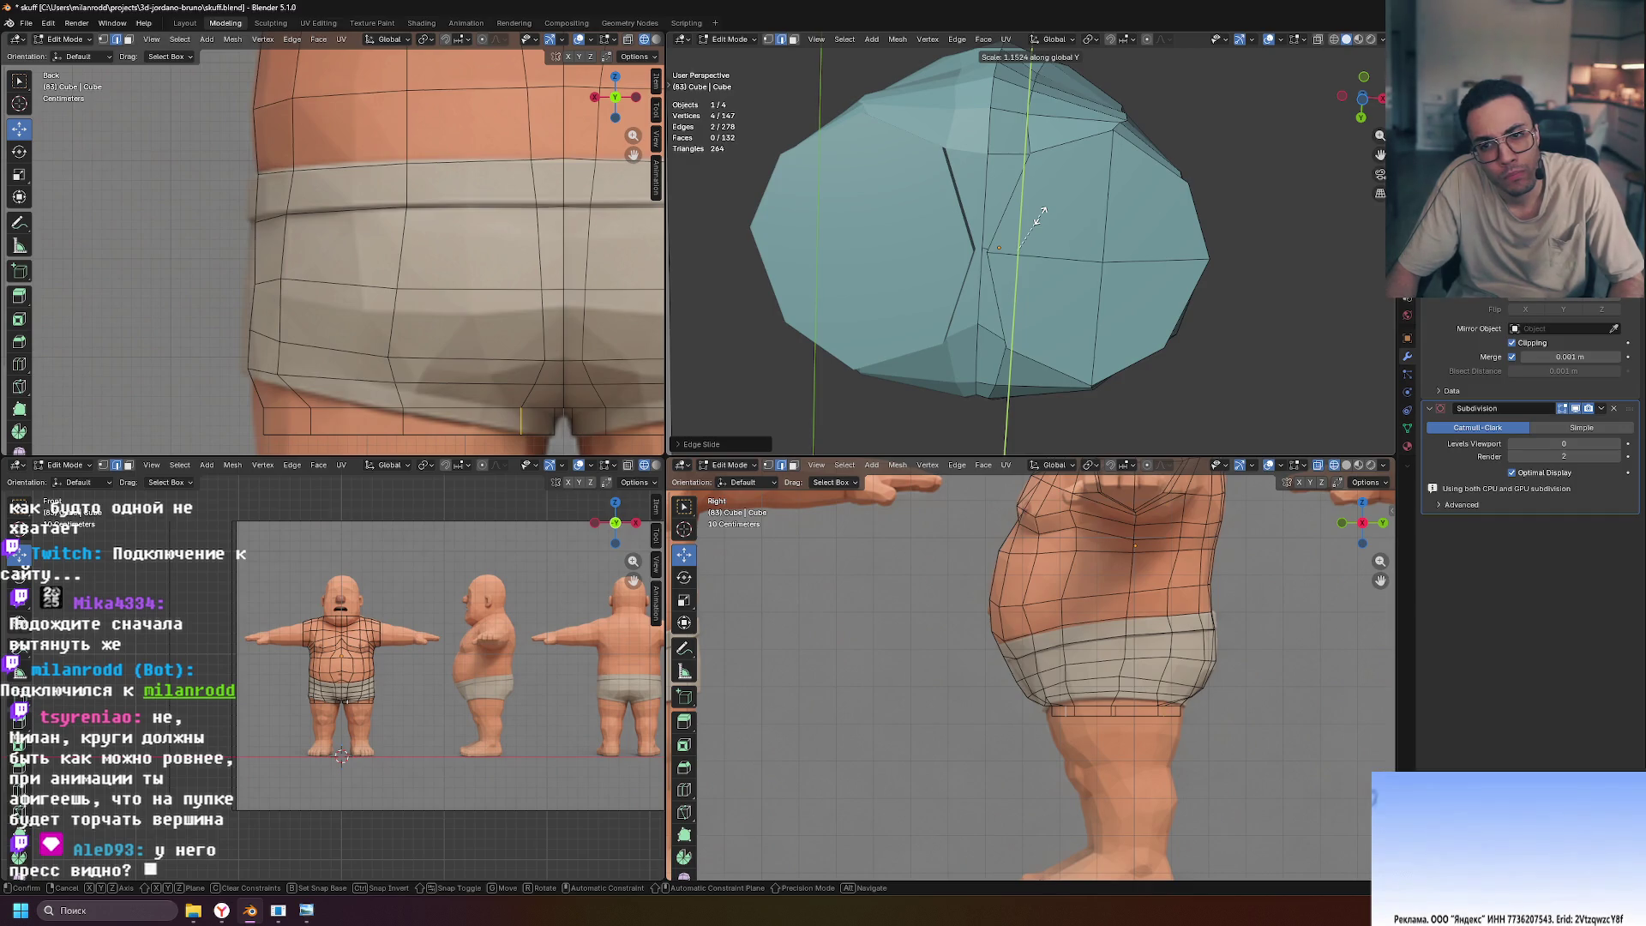
{"action": "left_click", "coordinate": [1038, 217]}
{"action": "mouse_move", "coordinate": [1039, 217]}
{"action": "middle_mouse_down"}
{"action": "mouse_move", "coordinate": [1170, 205]}
{"action": "mouse_move", "coordinate": [923, 344]}
{"action": "middle_mouse_up"}
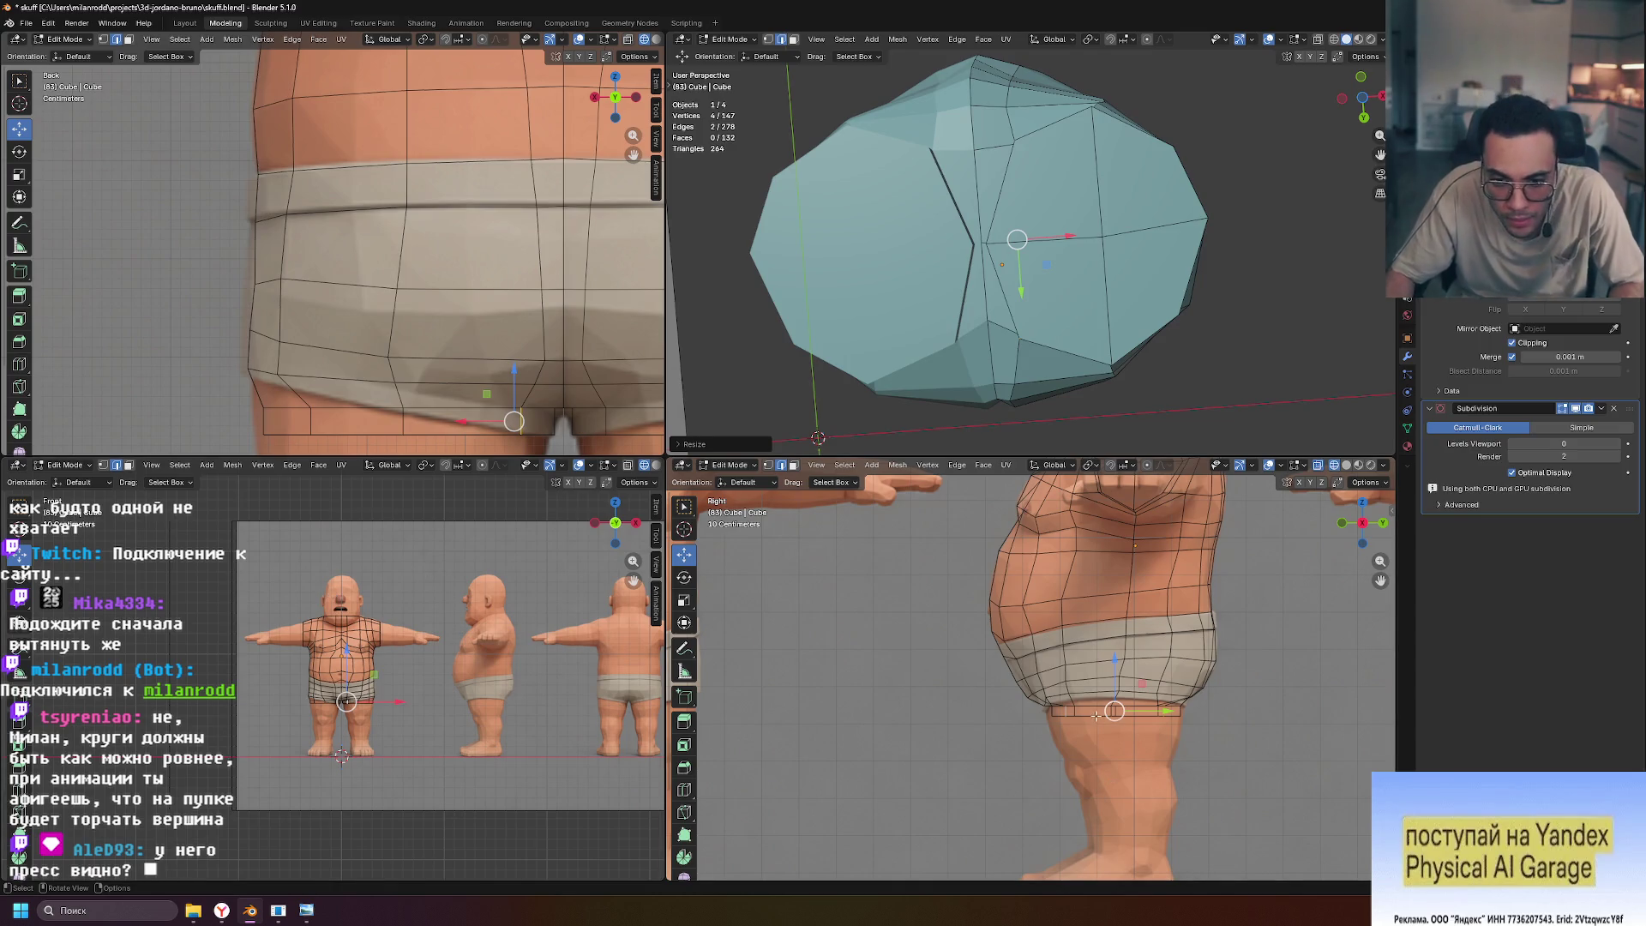
Orbit and zoom around the crotch to compare the leg-opening rim with the shorts hem
{"action": "scroll", "coordinate": [1096, 716], "scroll_direction": "up", "scroll_amount": 2}
{"action": "mouse_move", "coordinate": [1145, 395]}
{"action": "middle_mouse_down"}
{"action": "mouse_move", "coordinate": [1066, 62]}
{"action": "mouse_move", "coordinate": [1114, 258]}
{"action": "middle_mouse_up"}
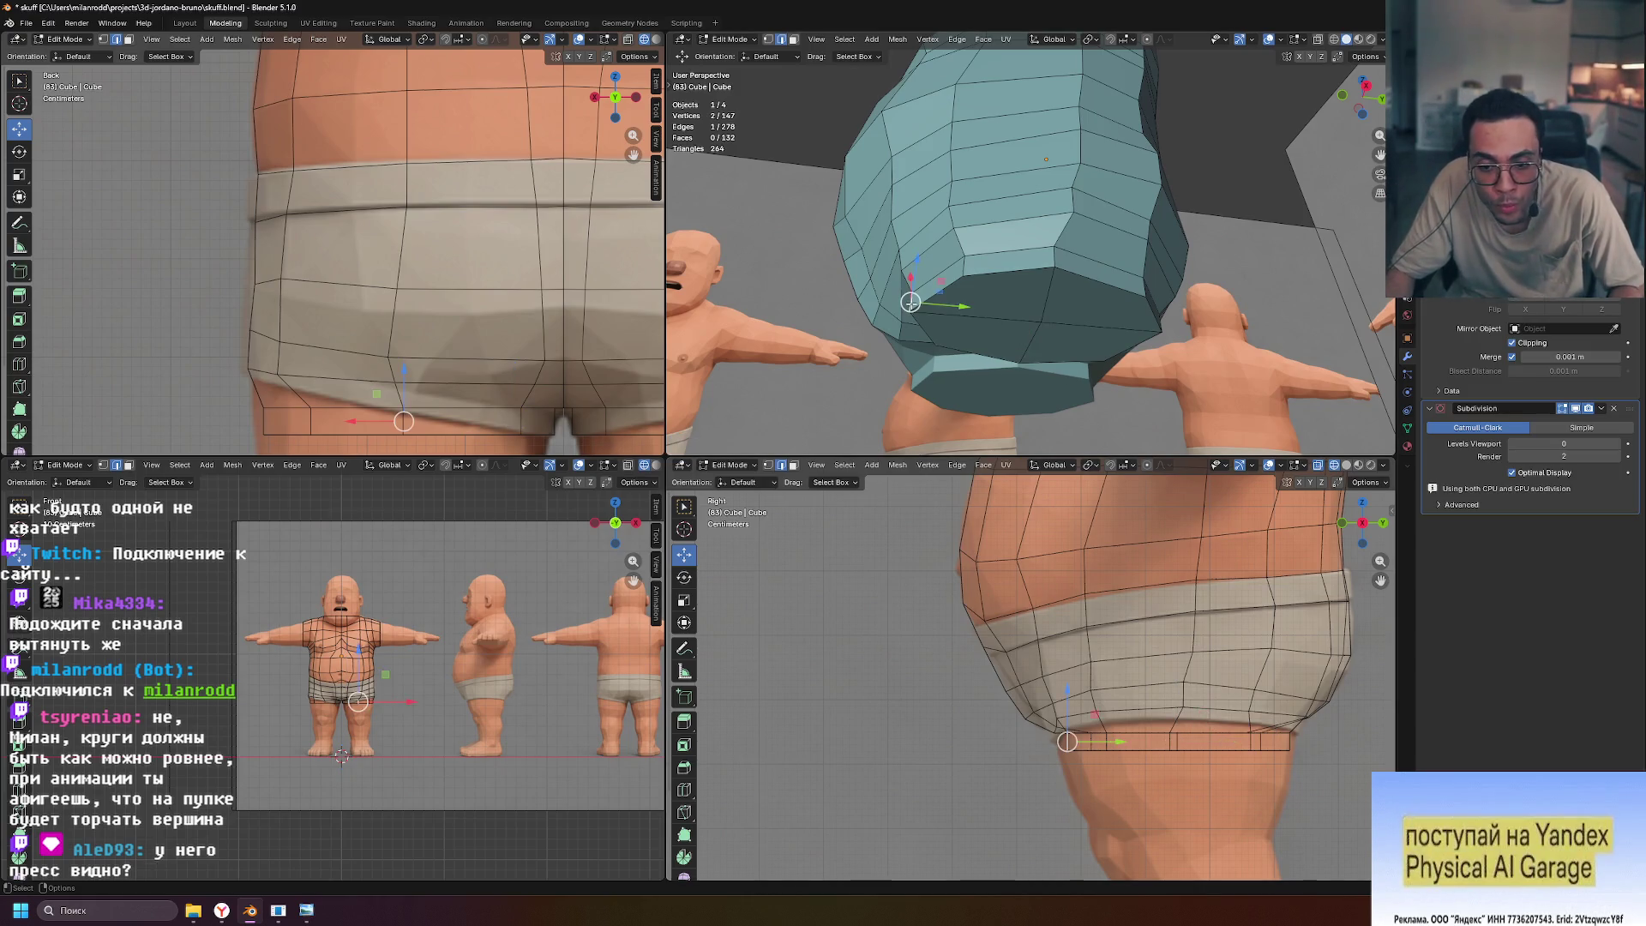
{"action": "scroll", "coordinate": [1130, 710], "scroll_direction": "up", "scroll_amount": 2}
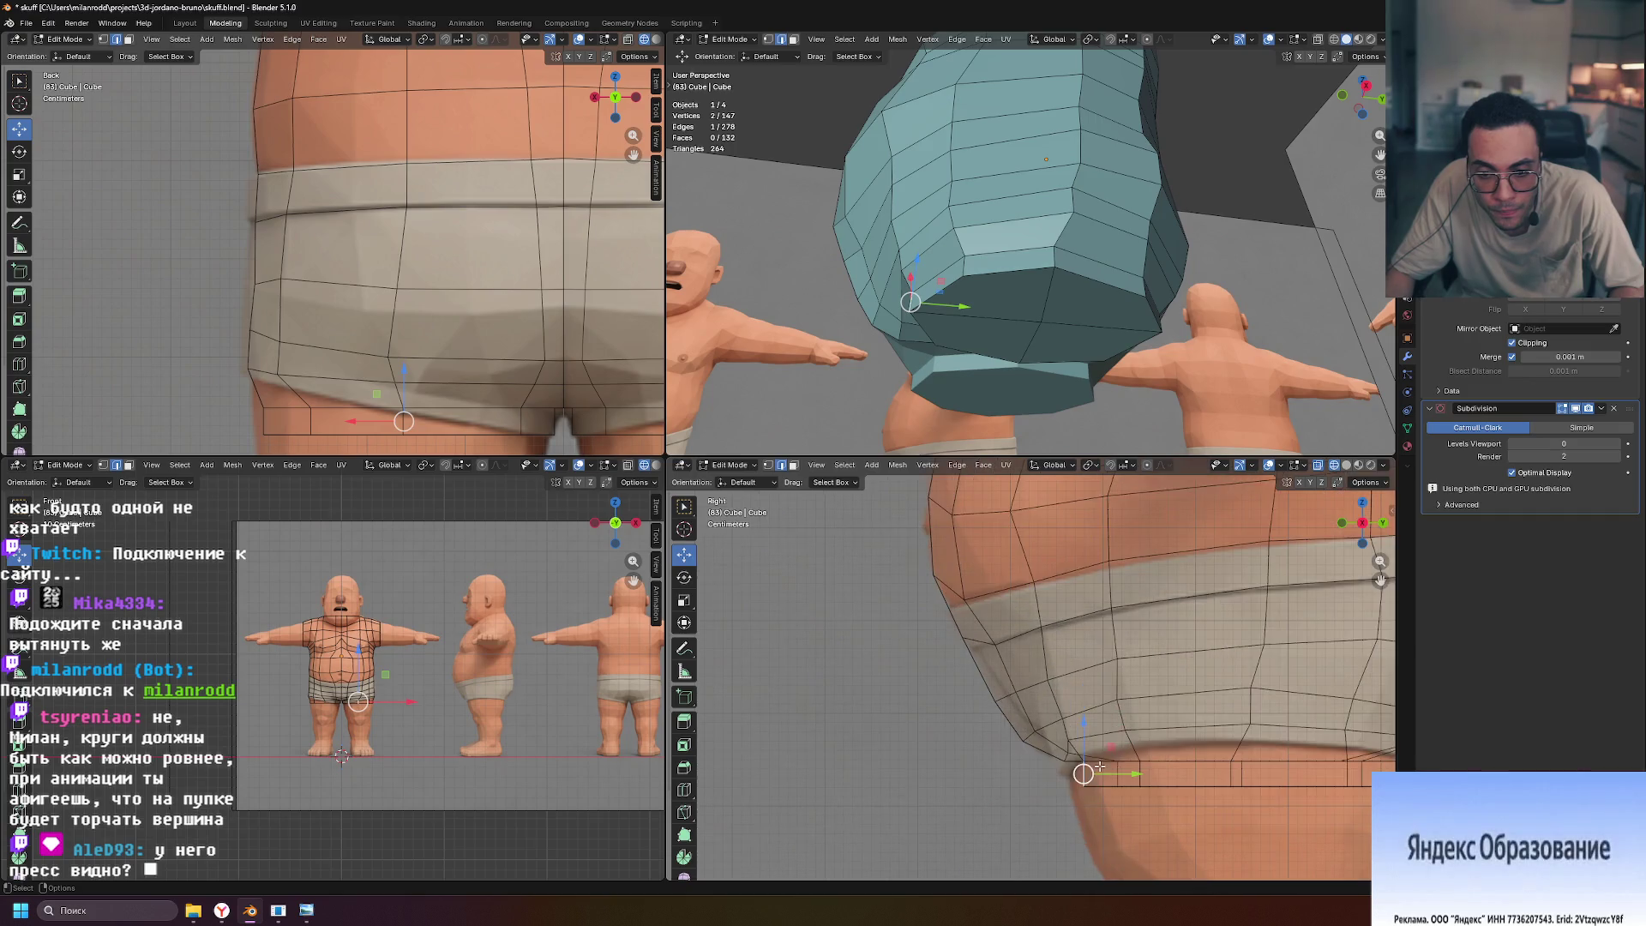
{"action": "middle_click_drag", "start_coordinate": [1129, 709], "coordinate": [1064, 618], "text": "shift"}
{"action": "scroll", "coordinate": [1031, 380], "scroll_direction": "up", "scroll_amount": 1}
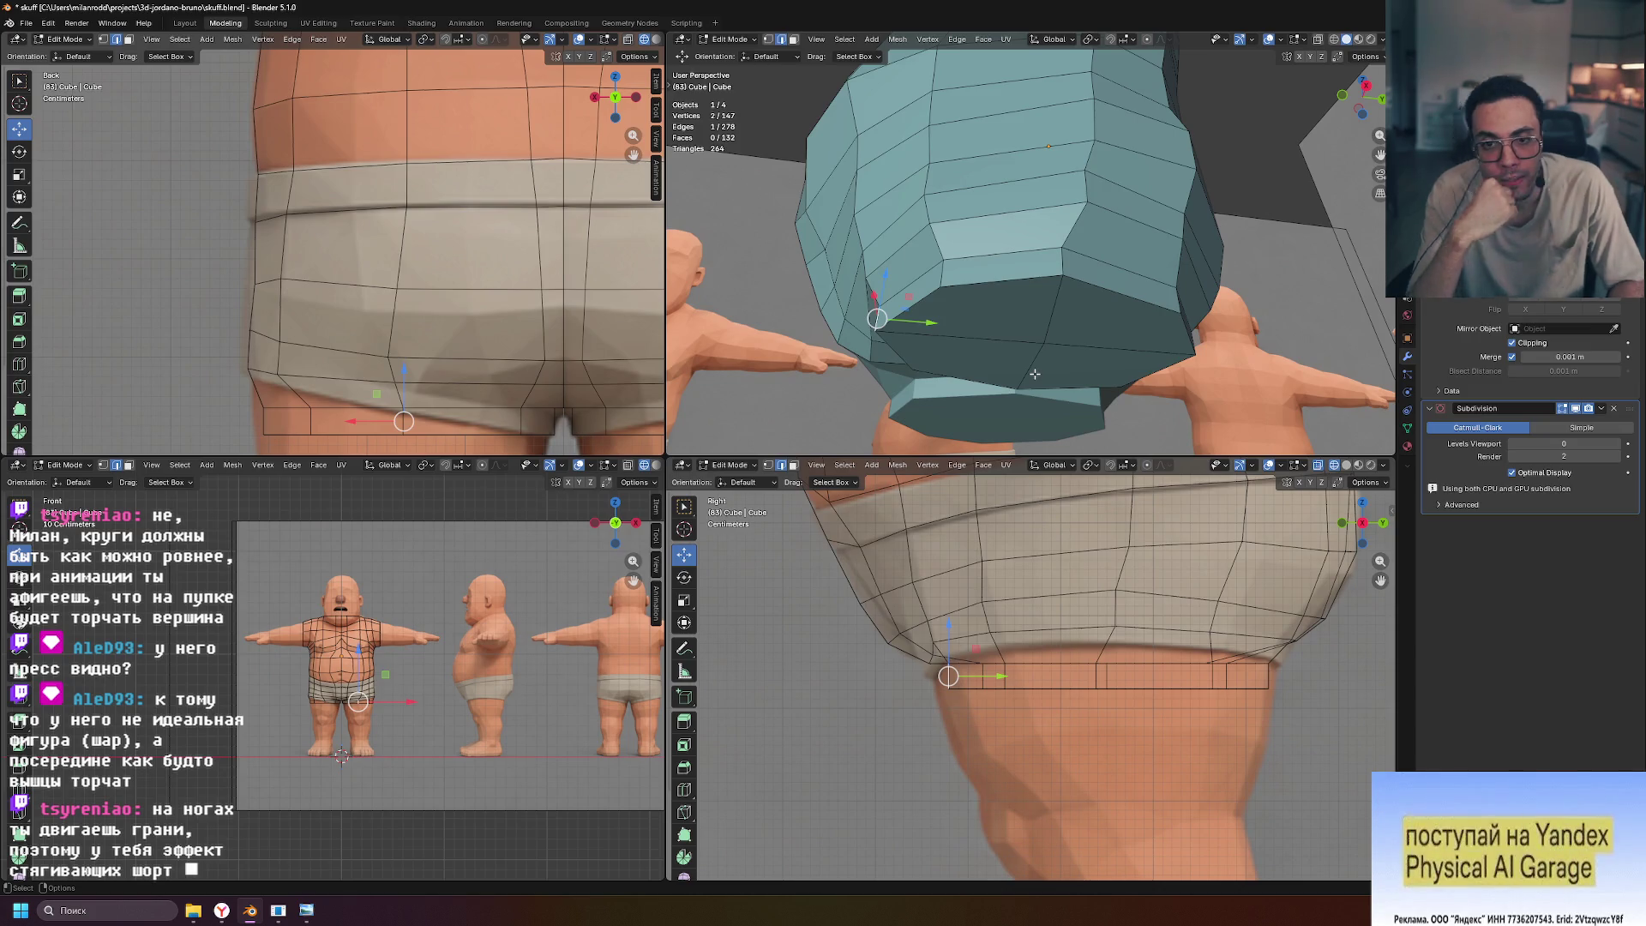
{"action": "scroll", "coordinate": [1107, 357], "scroll_direction": "down", "scroll_amount": 5}
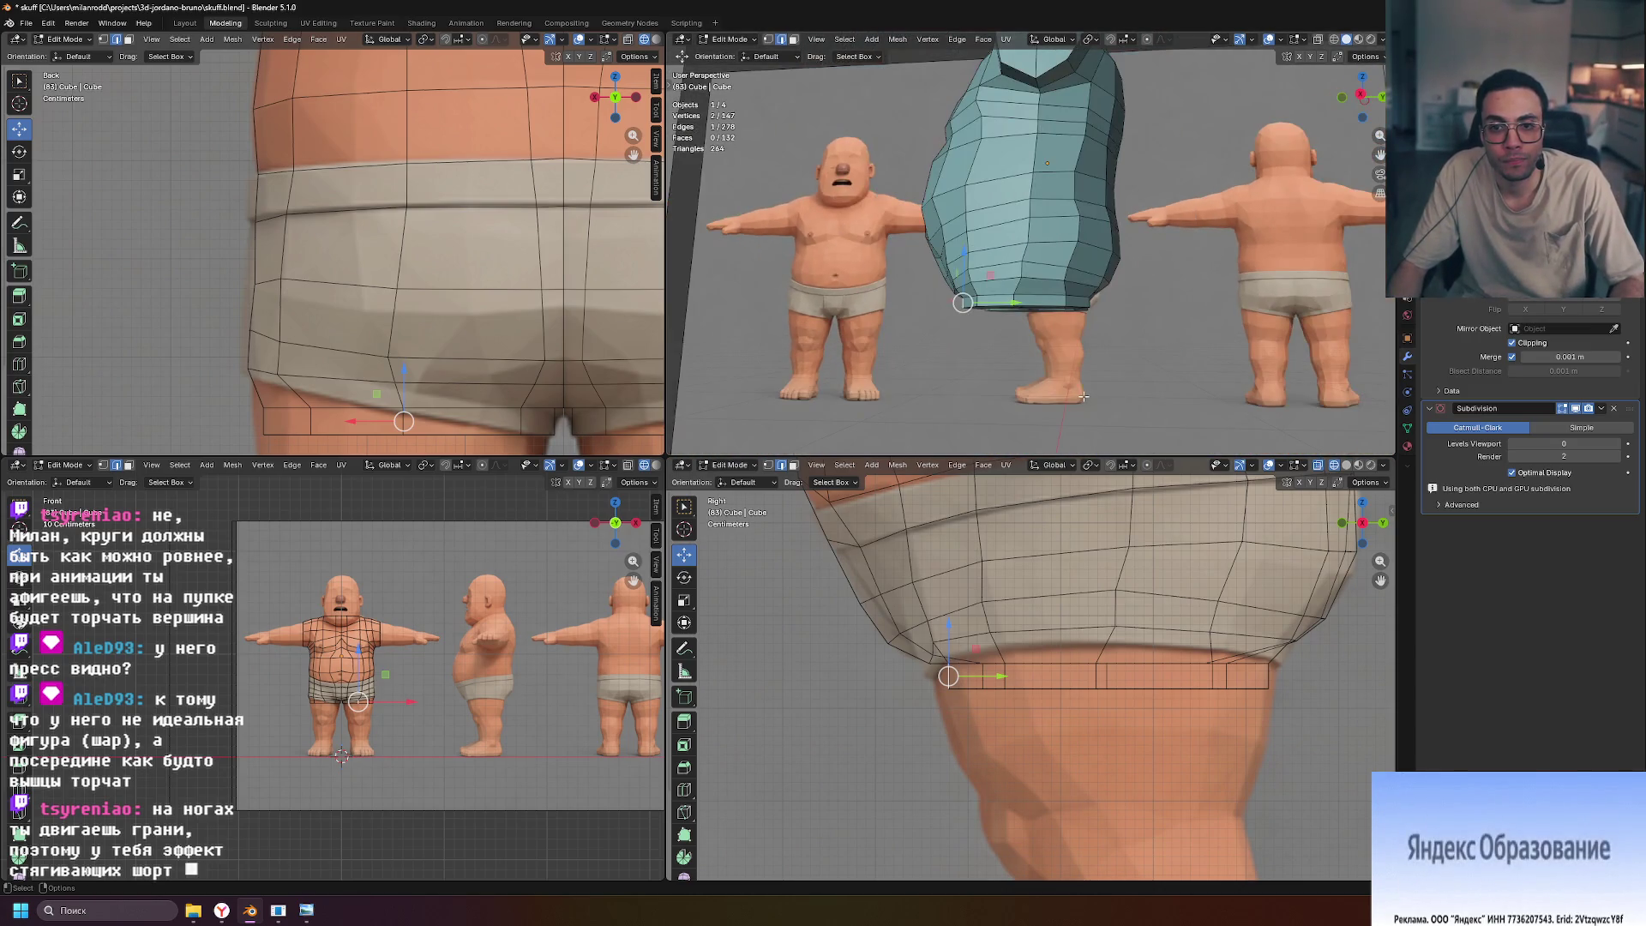
{"action": "scroll", "coordinate": [1054, 349], "scroll_direction": "up", "scroll_amount": 3}
{"action": "middle_click_drag", "start_coordinate": [1054, 349], "coordinate": [1054, 338]}
{"action": "mouse_move", "coordinate": [1174, 562]}
{"action": "middle_mouse_down", "text": "shift"}
{"action": "mouse_move", "coordinate": [1174, 666]}
{"action": "mouse_move", "coordinate": [1154, 505]}
{"action": "middle_mouse_up", "text": "shift"}
{"action": "middle_click_drag", "start_coordinate": [985, 403], "coordinate": [1076, 380]}
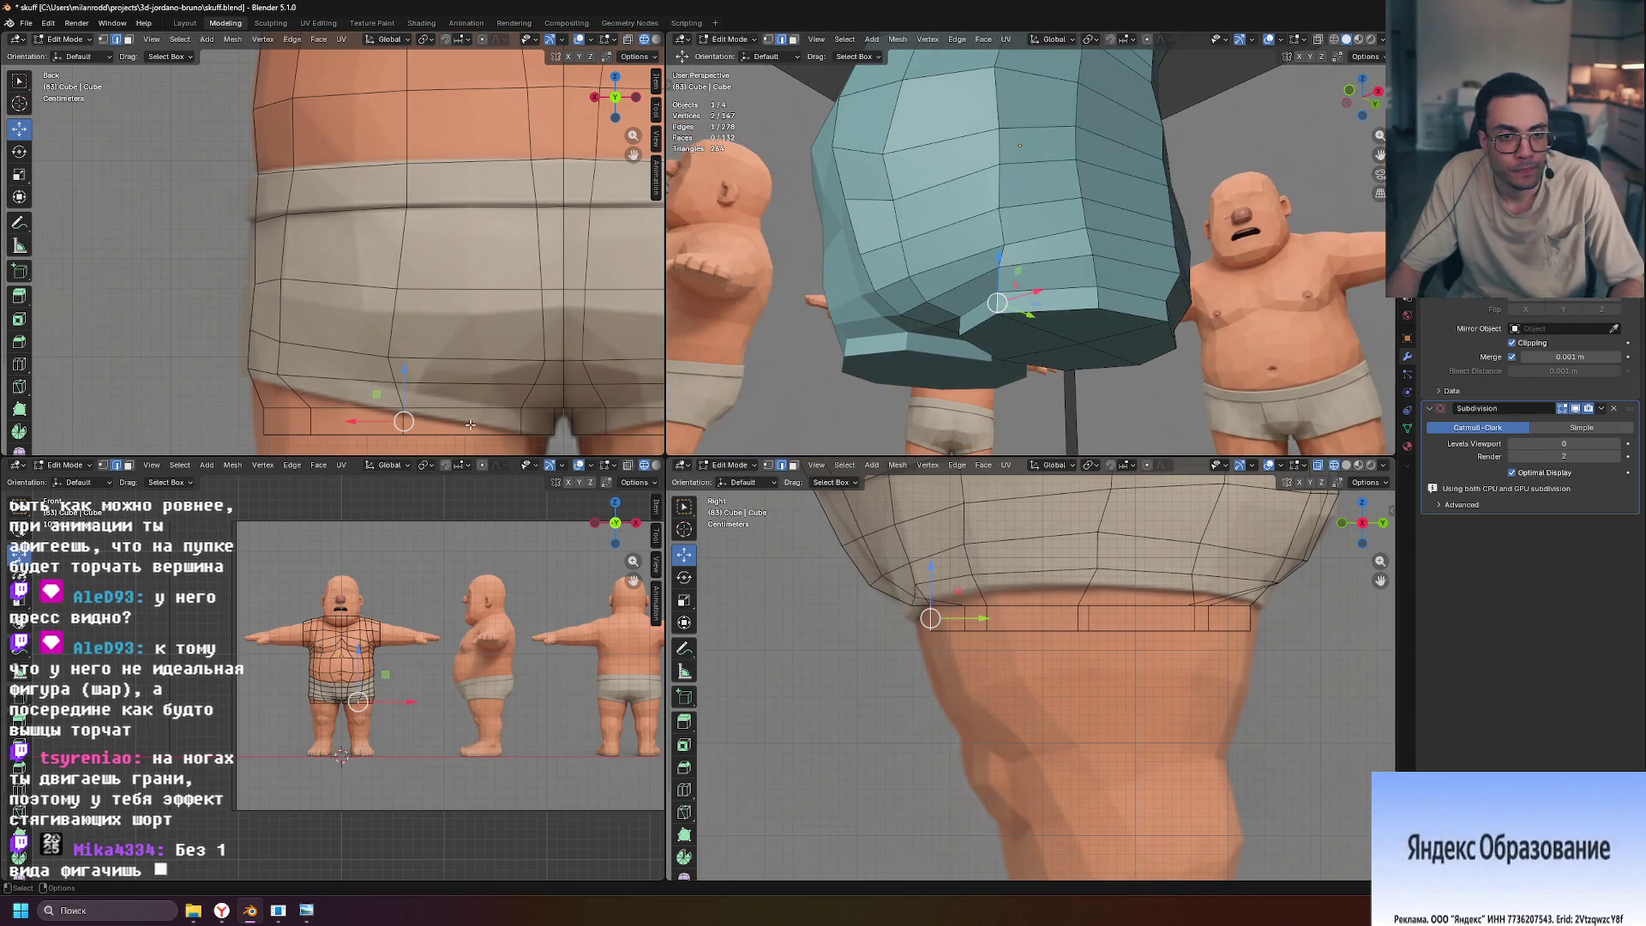
{"action": "middle_click_drag", "start_coordinate": [554, 685], "coordinate": [554, 624], "text": "ctrl"}
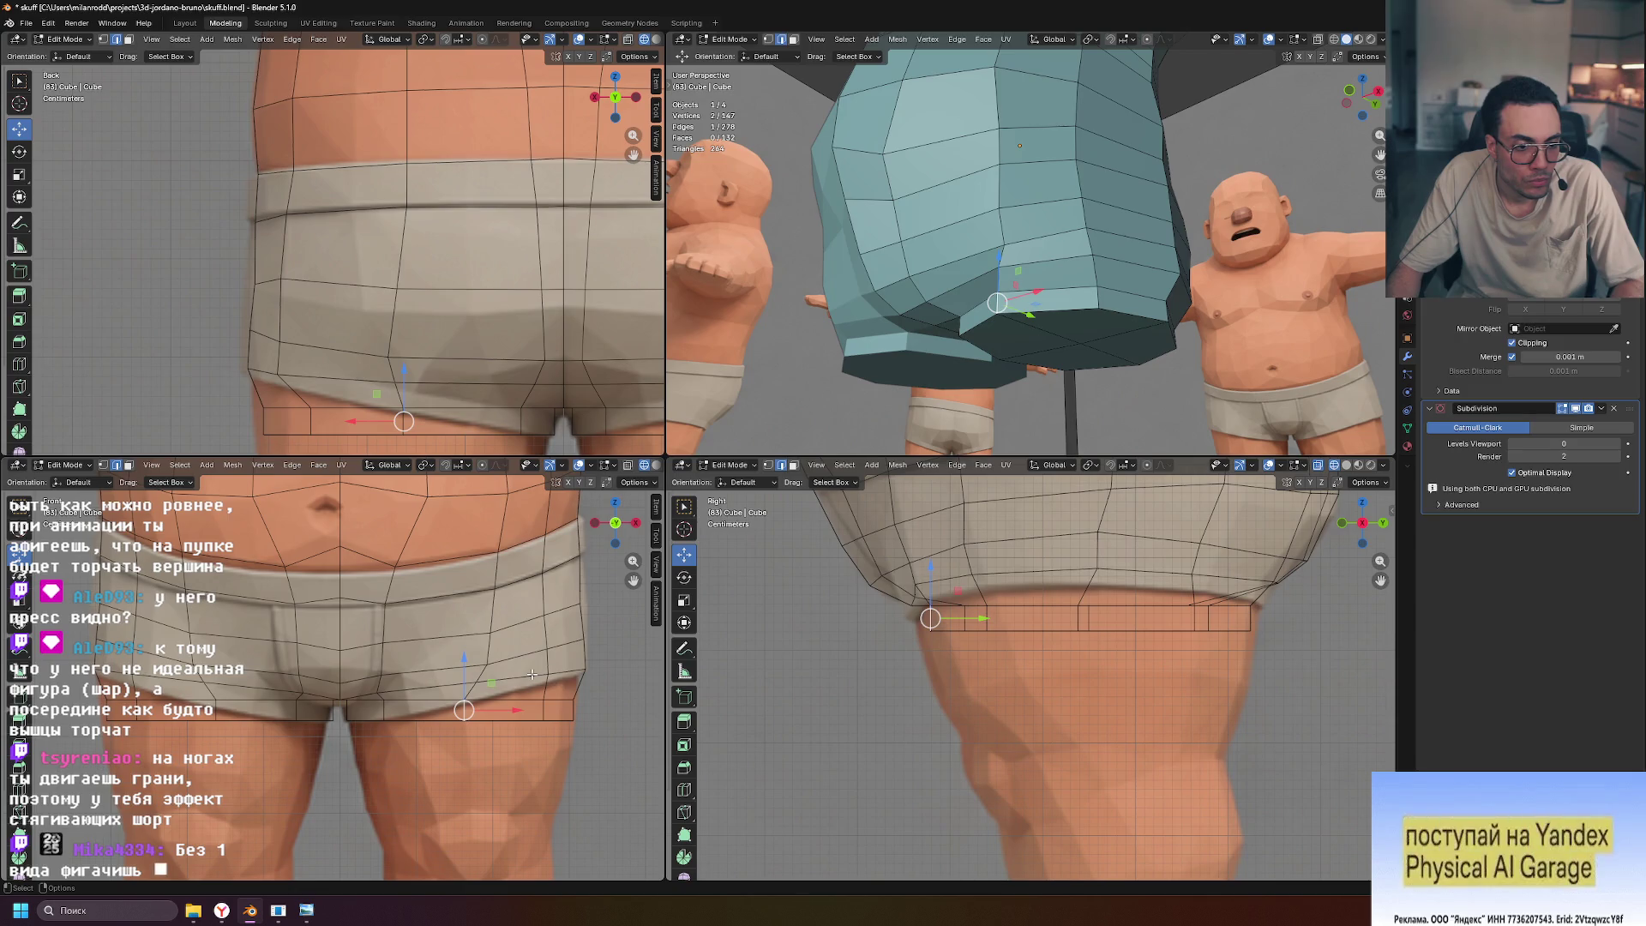
Move the vertex at the right shorts corner inward along X
{"action": "left_click", "coordinate": [586, 710]}
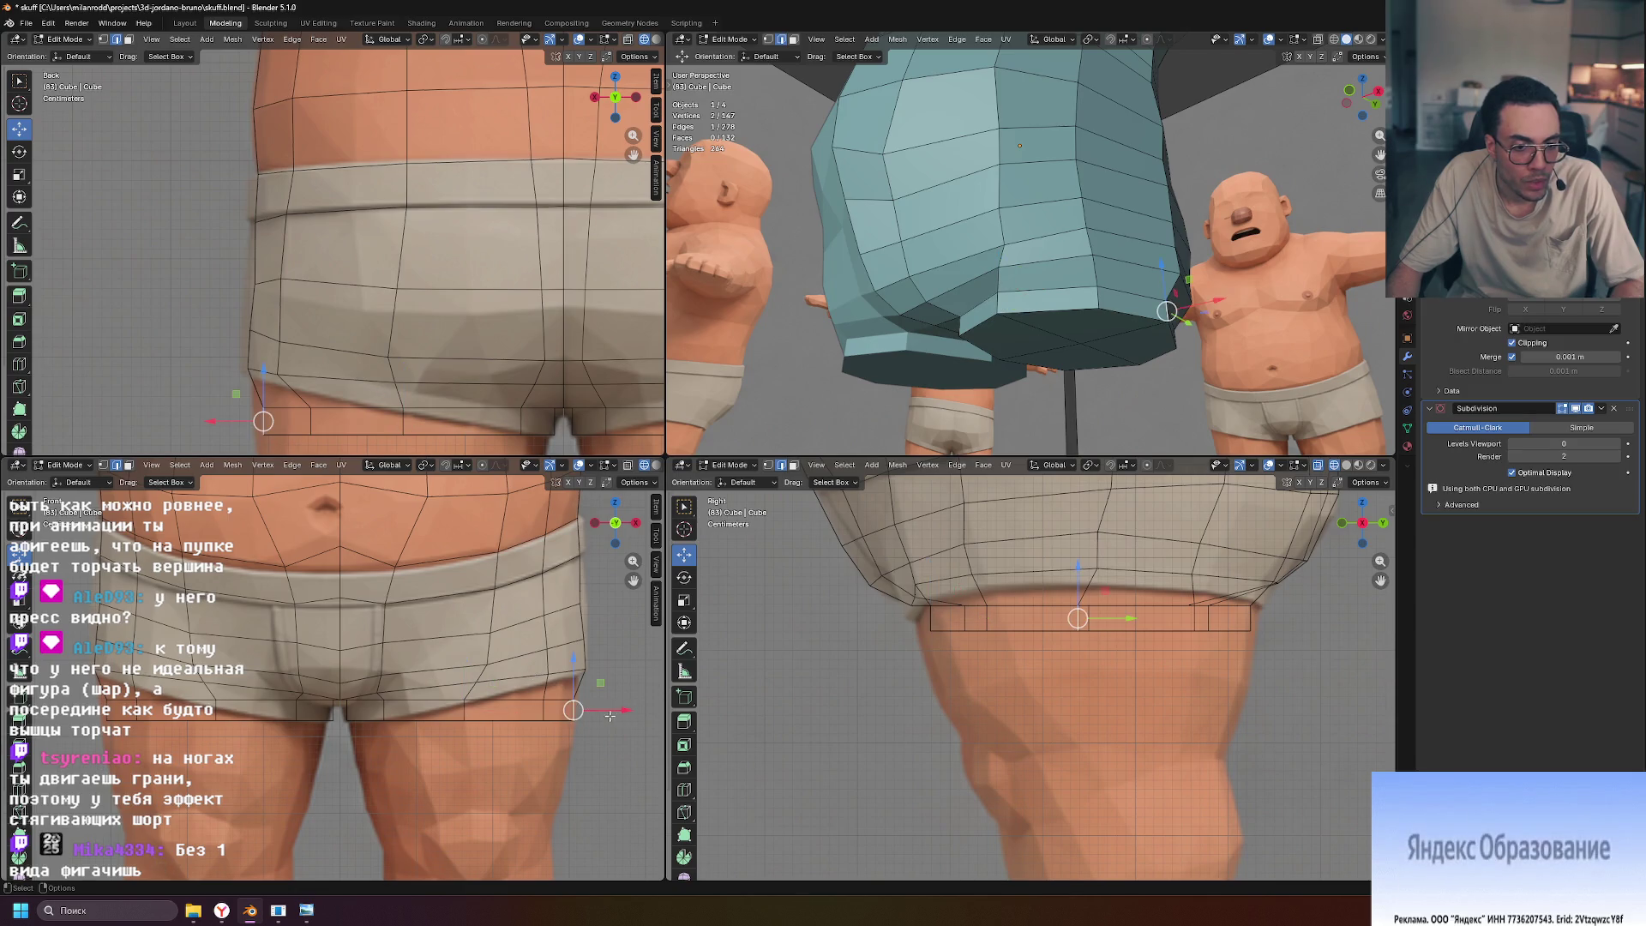
{"action": "middle_click_drag", "start_coordinate": [1156, 361], "coordinate": [1058, 367]}
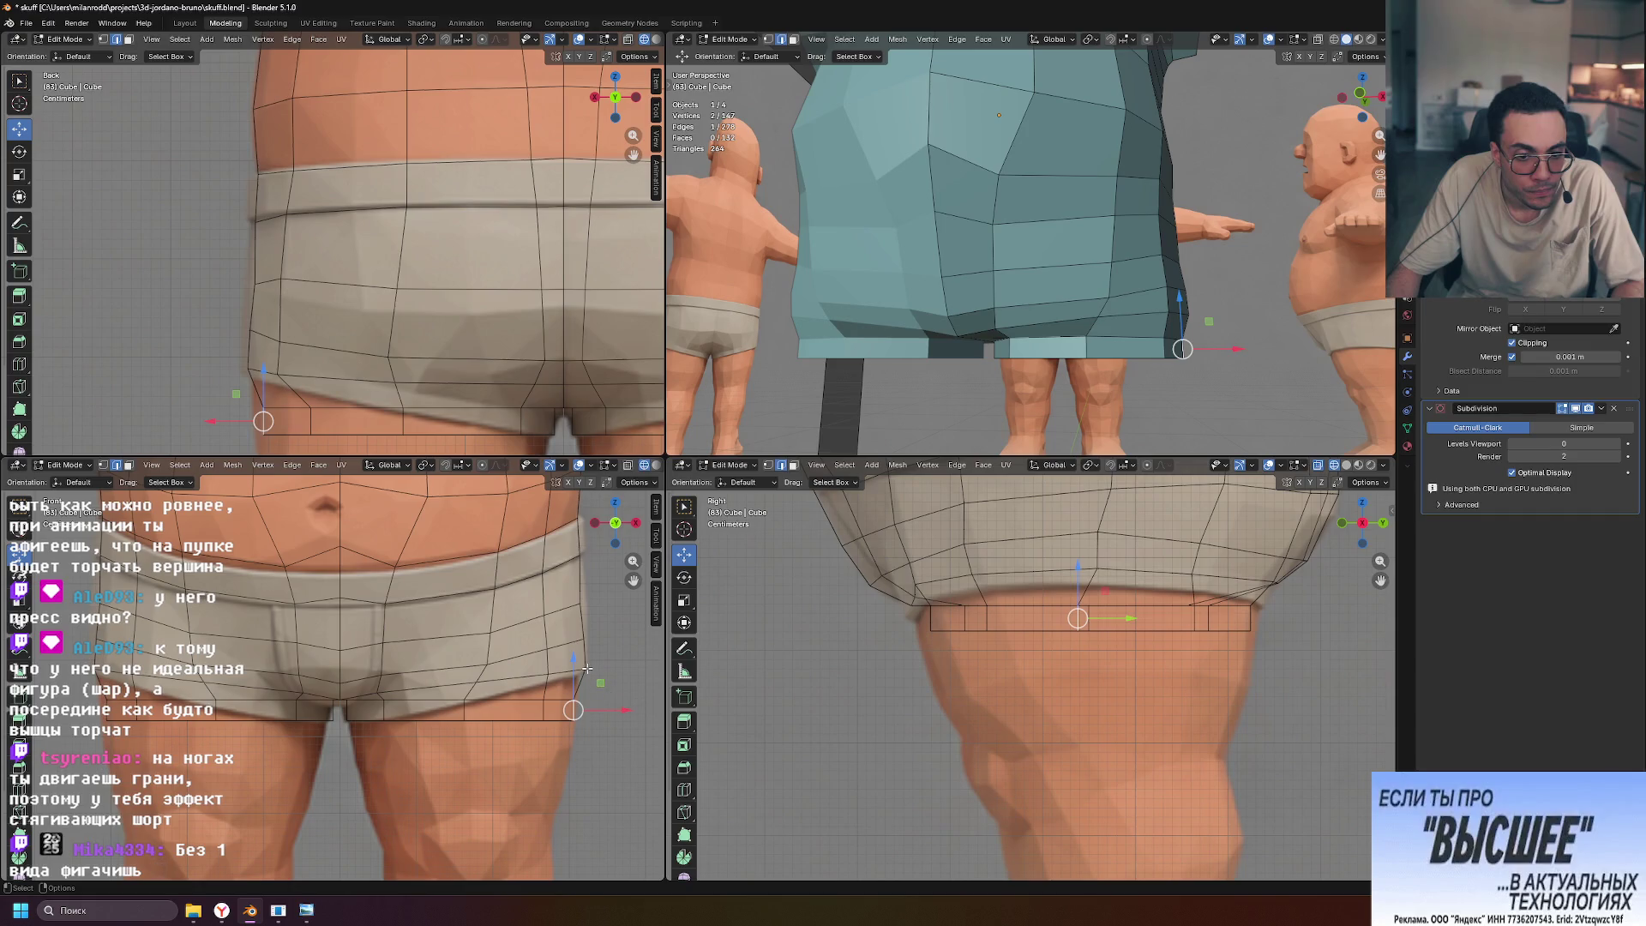
{"action": "left_click", "coordinate": [582, 669]}
{"action": "left_click_drag", "start_coordinate": [626, 669], "coordinate": [629, 672]}
{"action": "left_click", "coordinate": [596, 647]}
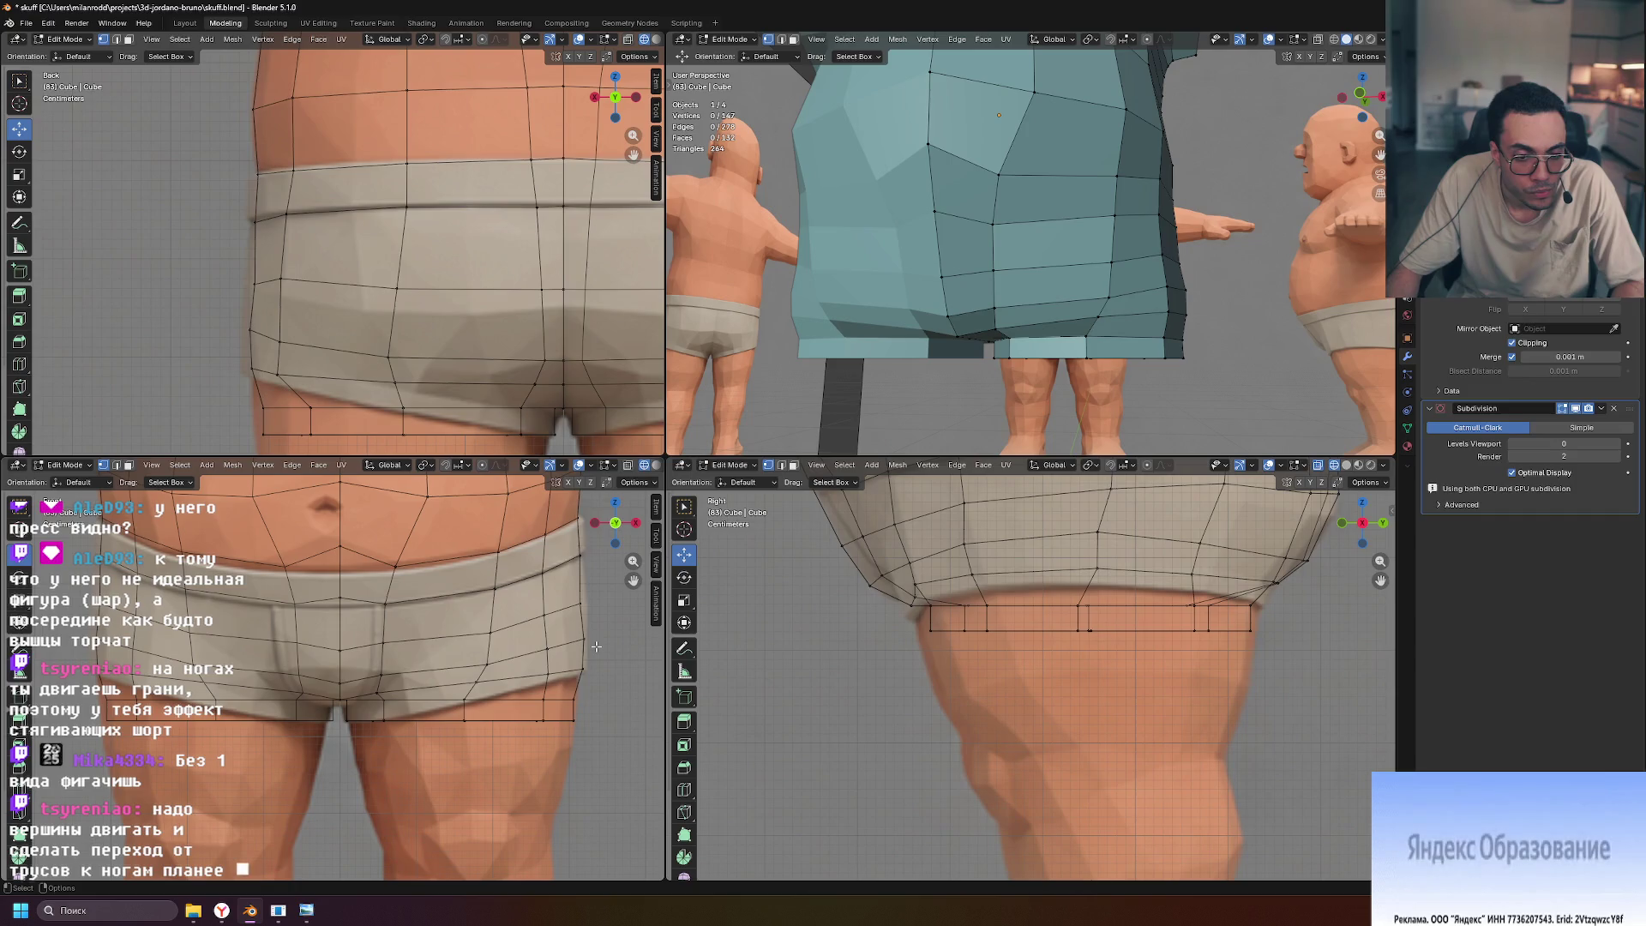
{"action": "left_click_drag", "start_coordinate": [627, 699], "coordinate": [629, 701]}
{"action": "left_click", "coordinate": [582, 728]}
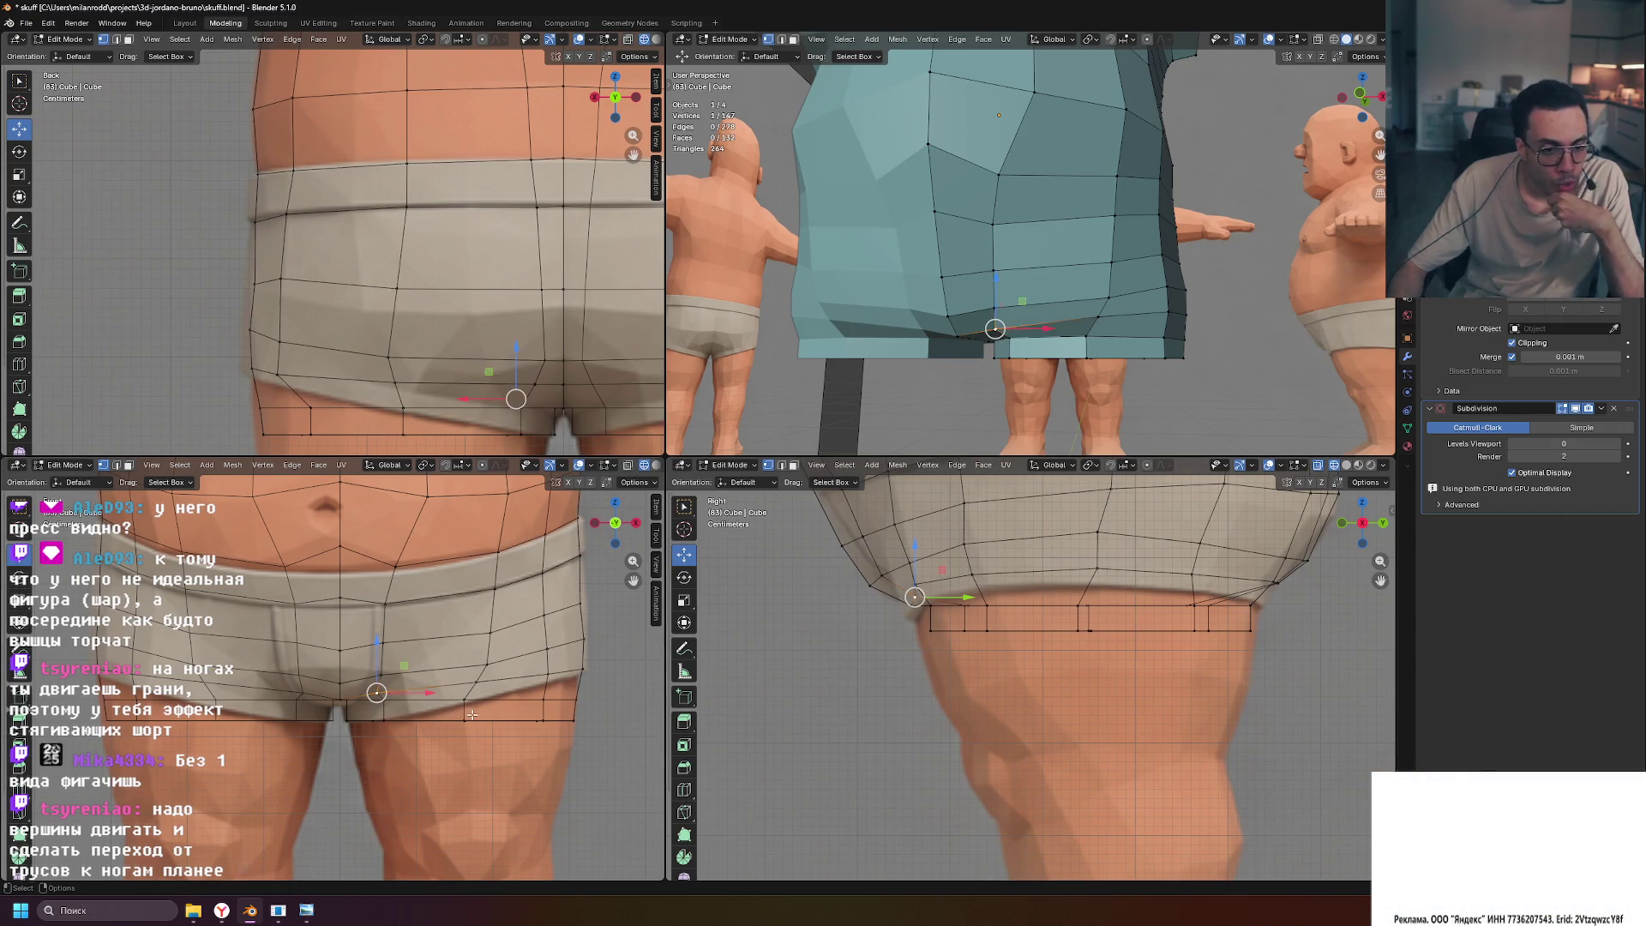
Shift another shorts-hem vertex slightly along X
{"action": "scroll", "coordinate": [474, 713], "scroll_direction": "up", "scroll_amount": 2}
{"action": "left_click", "coordinate": [443, 742]}
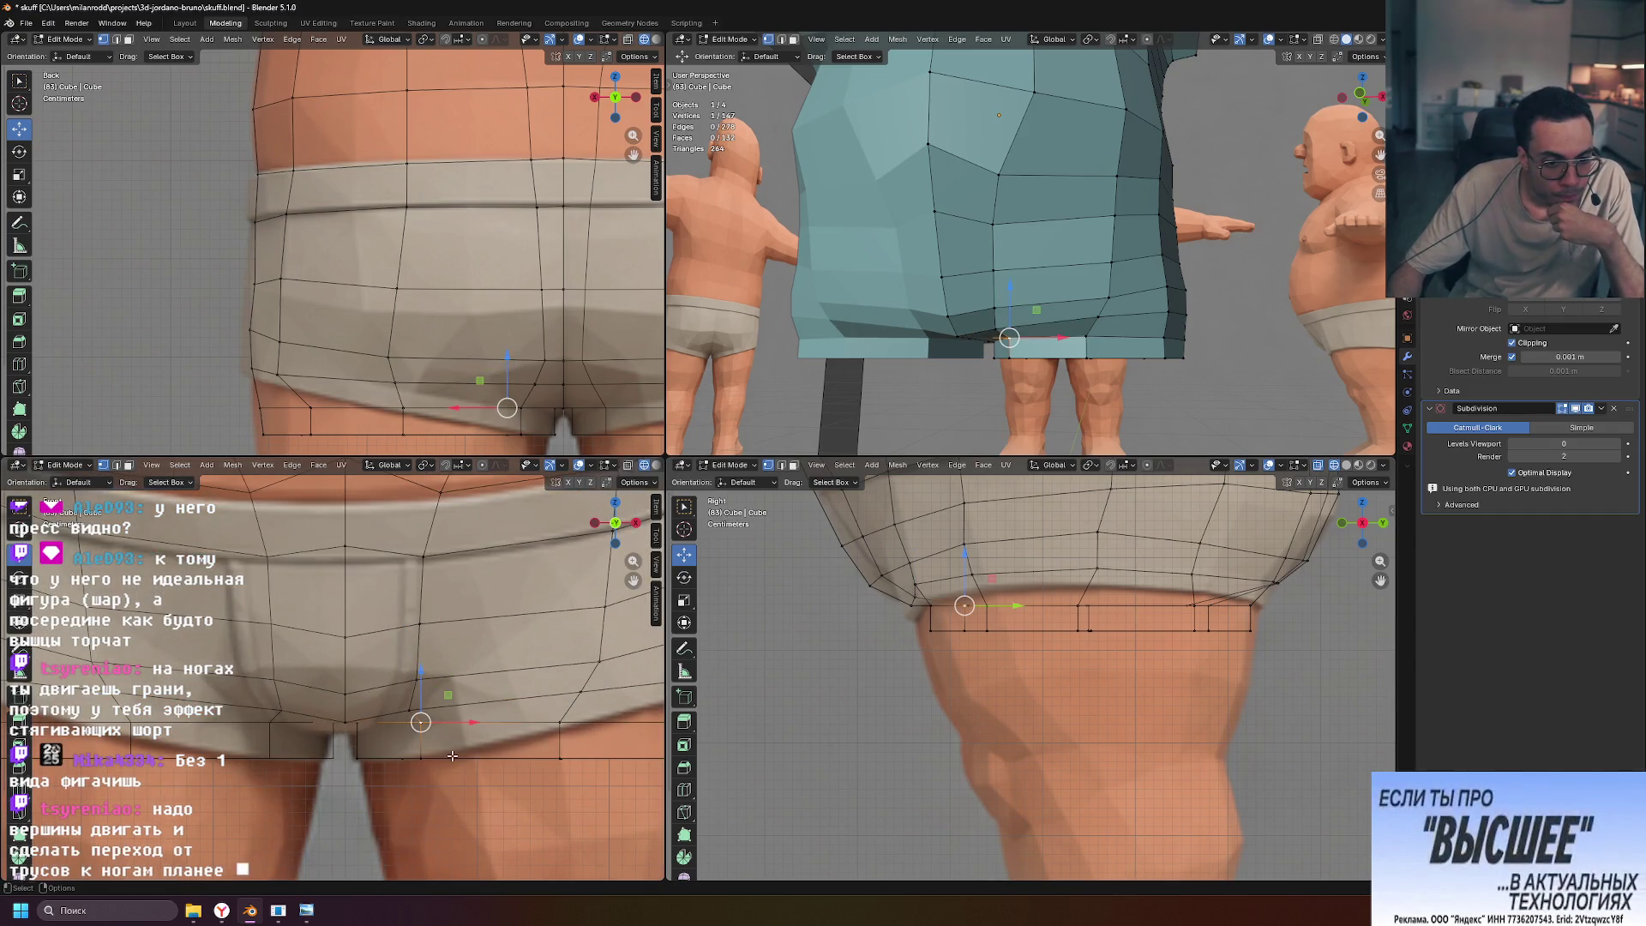
{"action": "left_click_drag", "start_coordinate": [473, 714], "coordinate": [460, 713]}
{"action": "middle_click_drag", "start_coordinate": [1102, 422], "coordinate": [1123, 372]}
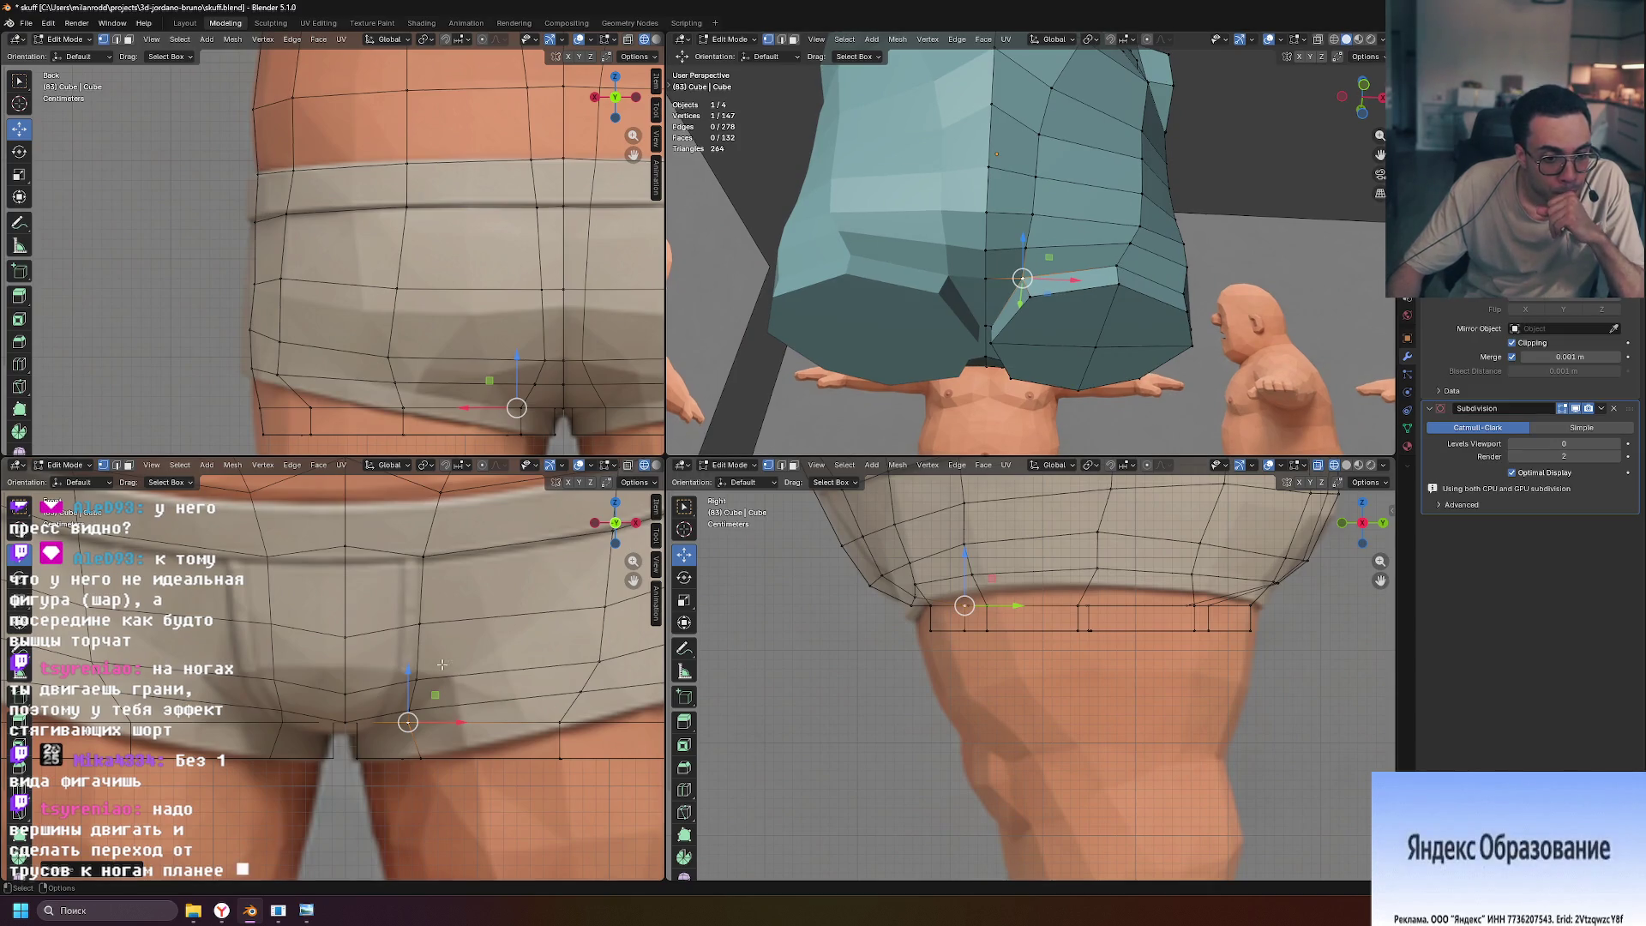
{"action": "middle_click_drag", "start_coordinate": [994, 296], "coordinate": [1011, 285]}
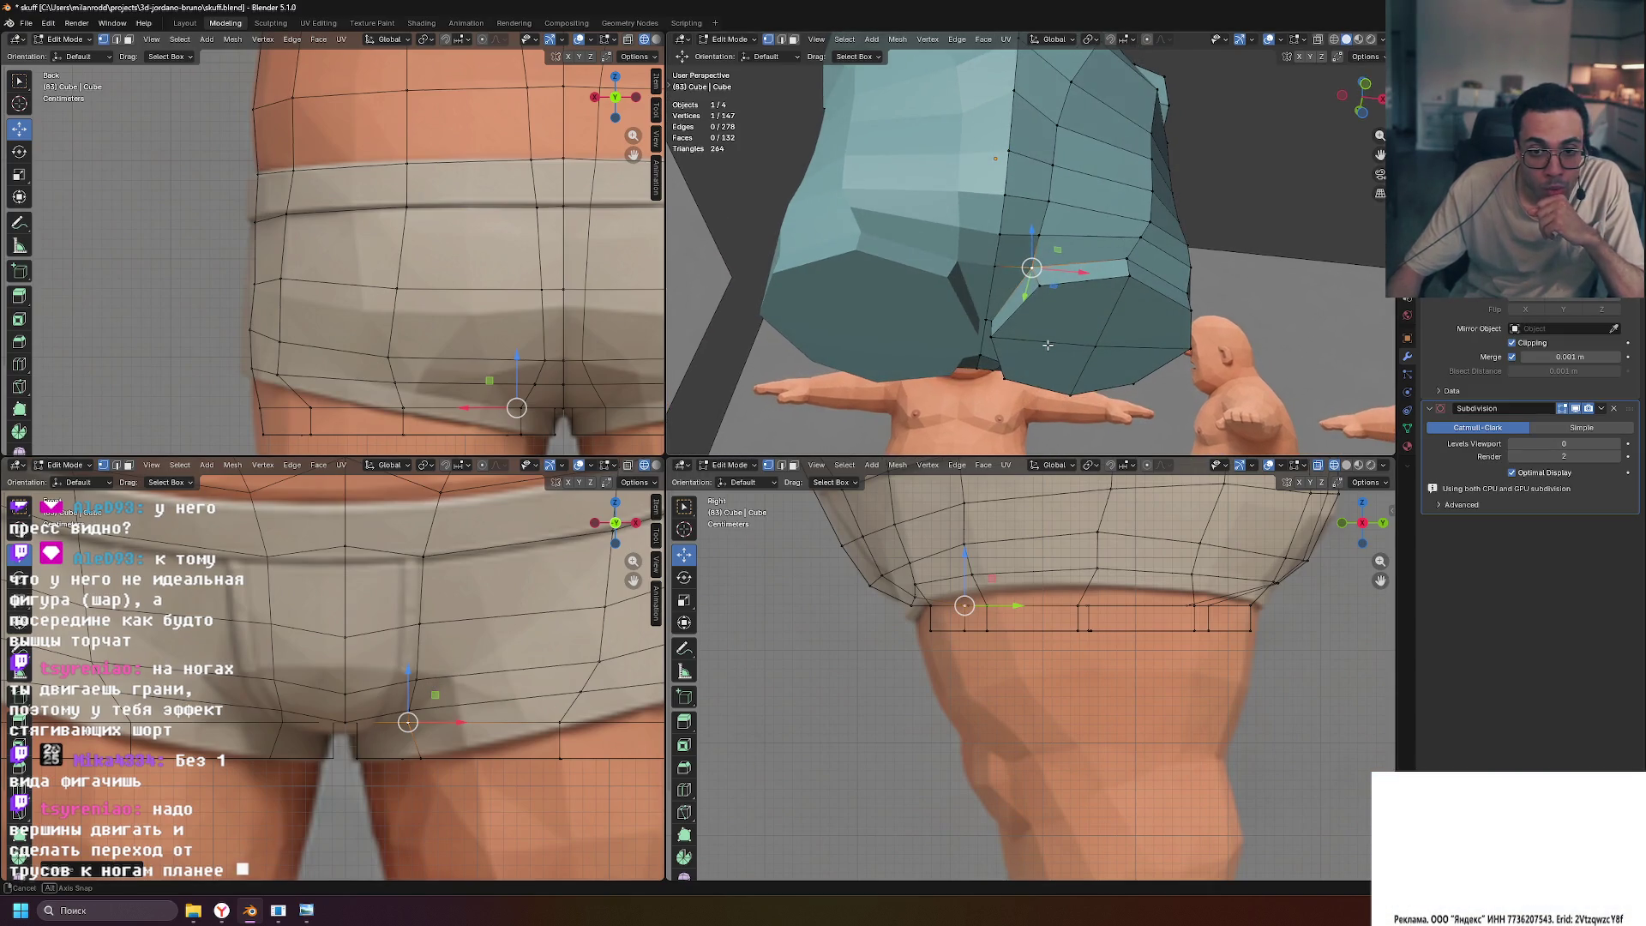
Lower the crotch vertex and shift the nearby hem and crotch vertices along X
{"action": "left_click", "coordinate": [994, 266]}
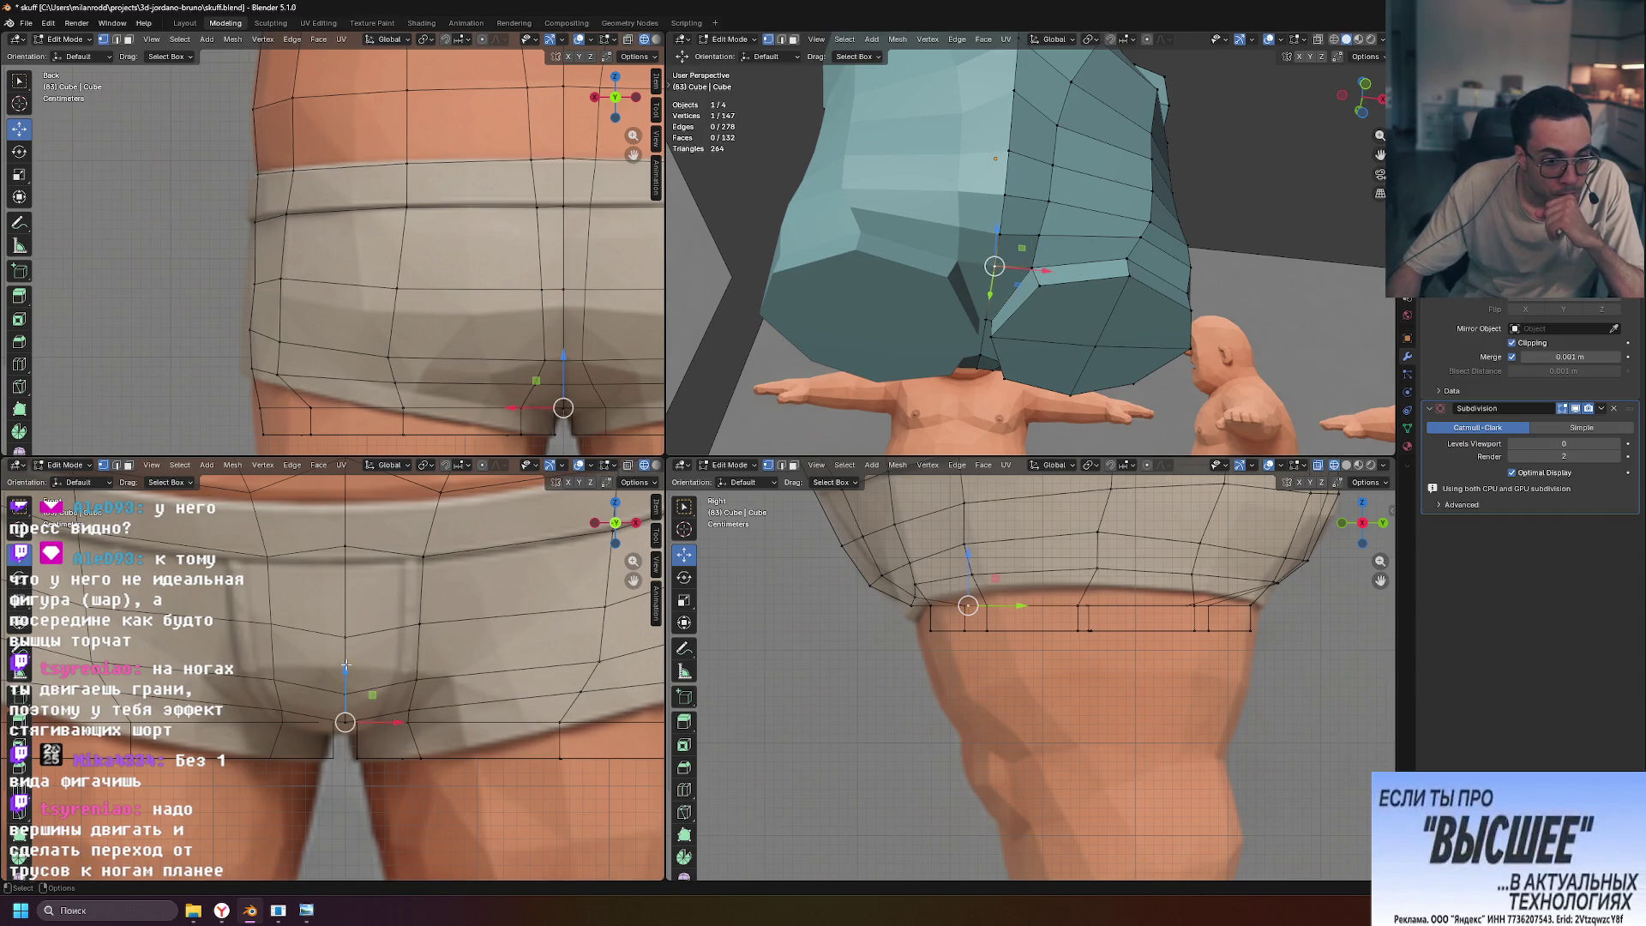
{"action": "left_click_drag", "start_coordinate": [346, 670], "coordinate": [346, 676]}
{"action": "left_click", "coordinate": [421, 758]}
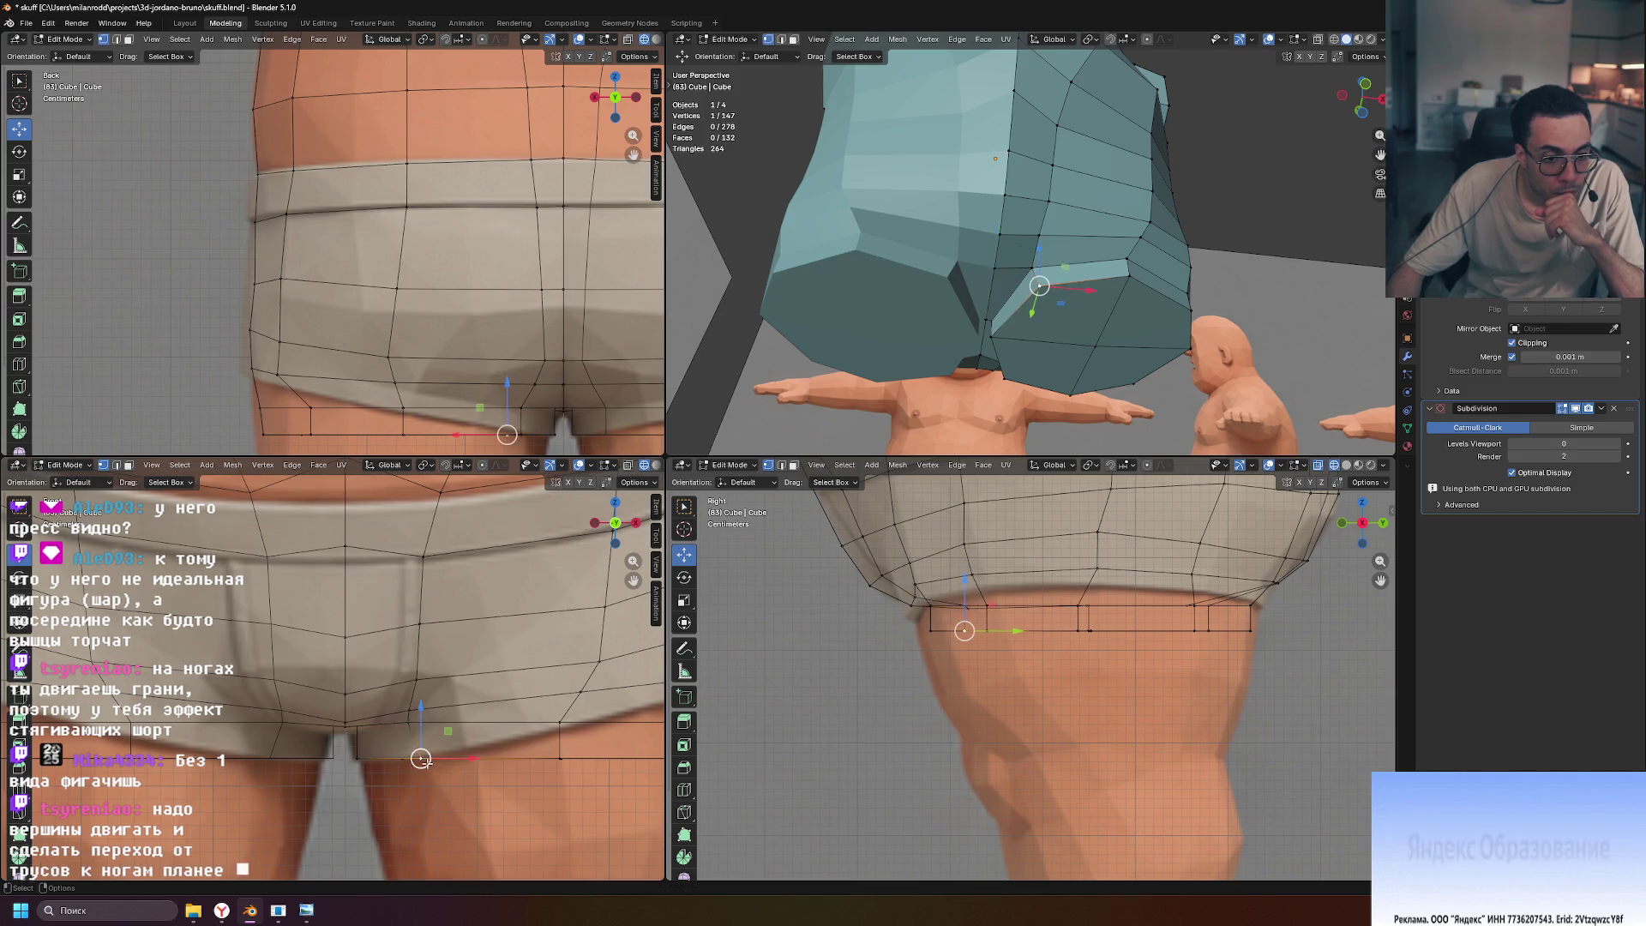
{"action": "left_click_drag", "start_coordinate": [468, 756], "coordinate": [462, 762]}
{"action": "left_click", "coordinate": [357, 757]}
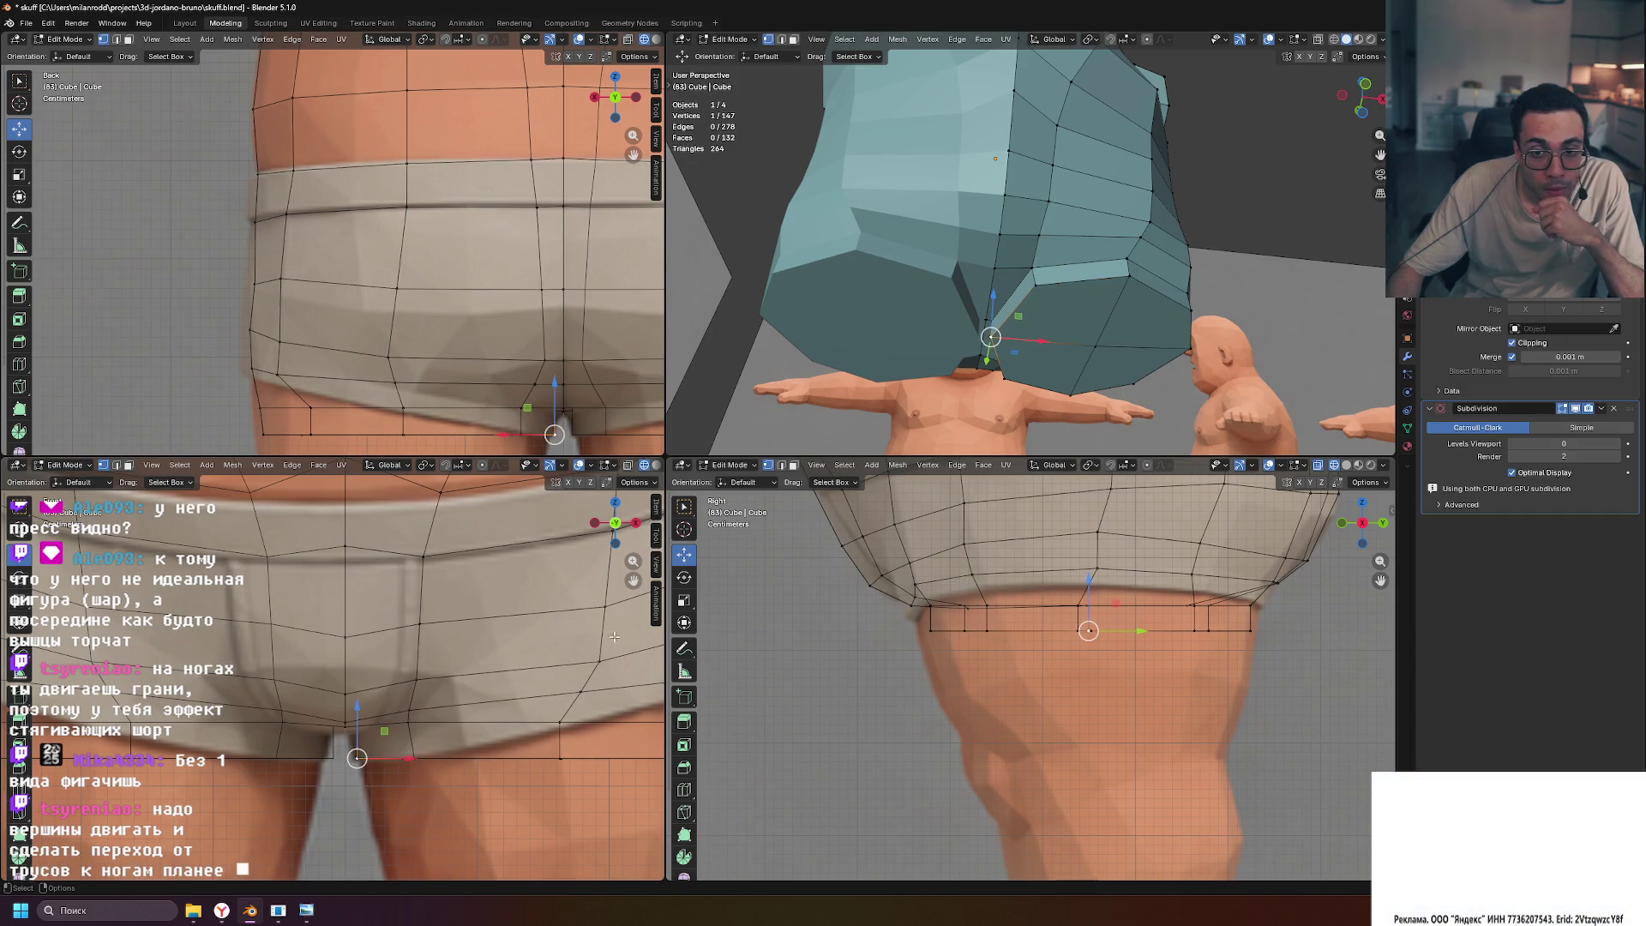
{"action": "middle_click_drag", "start_coordinate": [1088, 424], "coordinate": [1056, 403]}
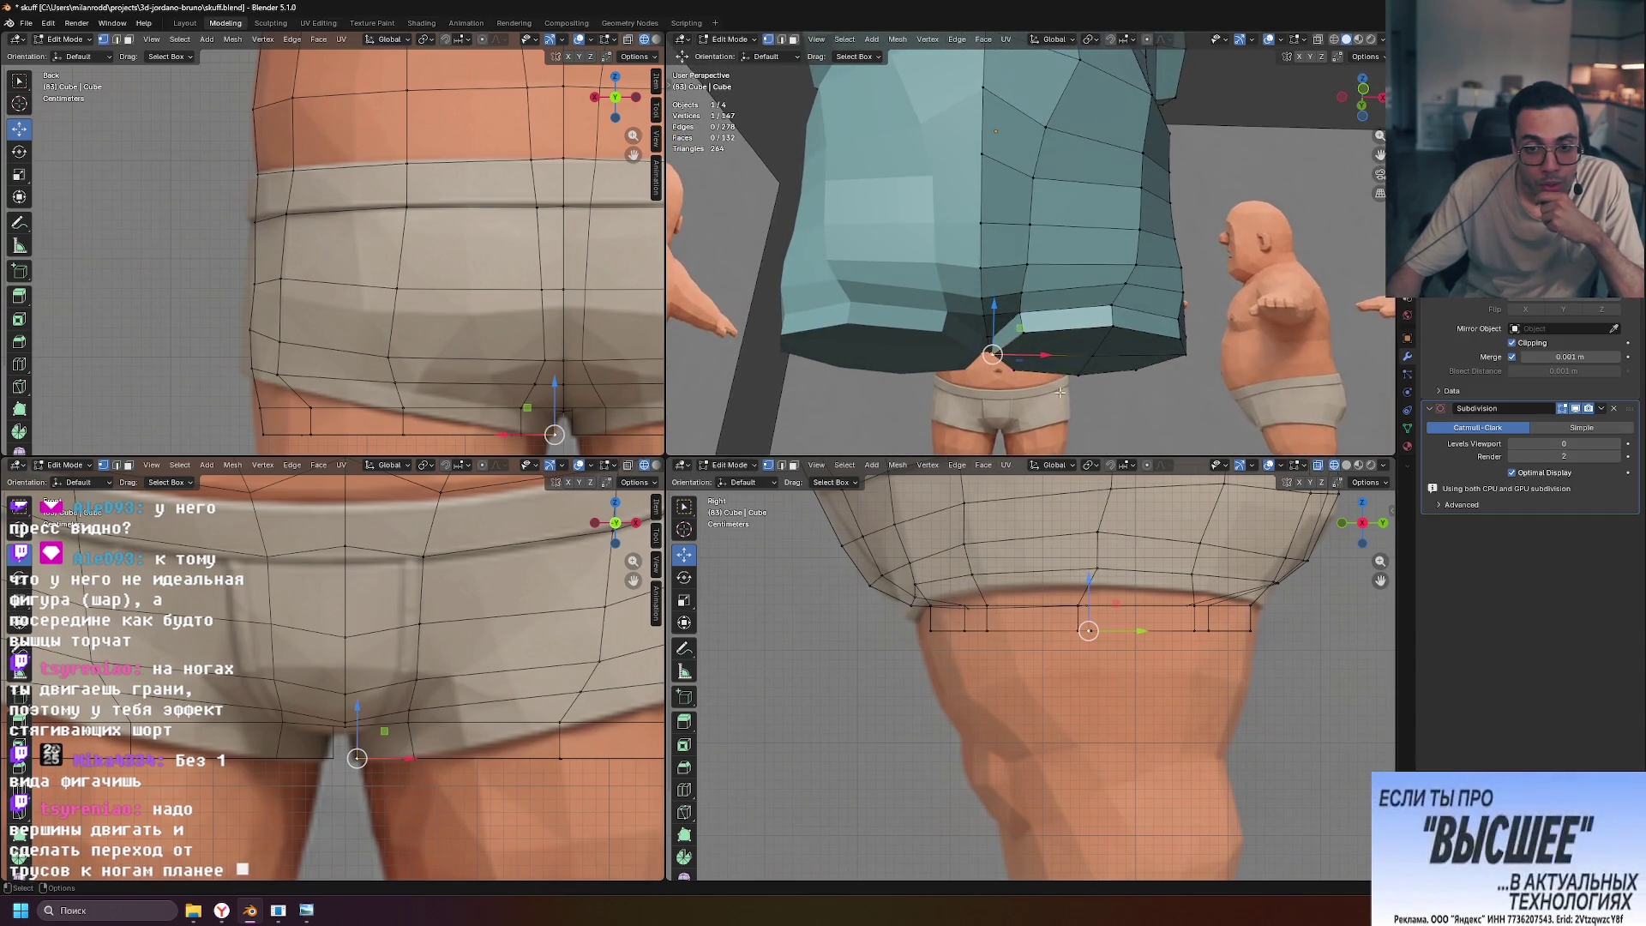
{"action": "left_click_drag", "start_coordinate": [1046, 355], "coordinate": [1053, 354]}
Move the remaining crotch vertices along X to the underwear's inner hem, then deselect
{"action": "left_click", "coordinate": [368, 729]}
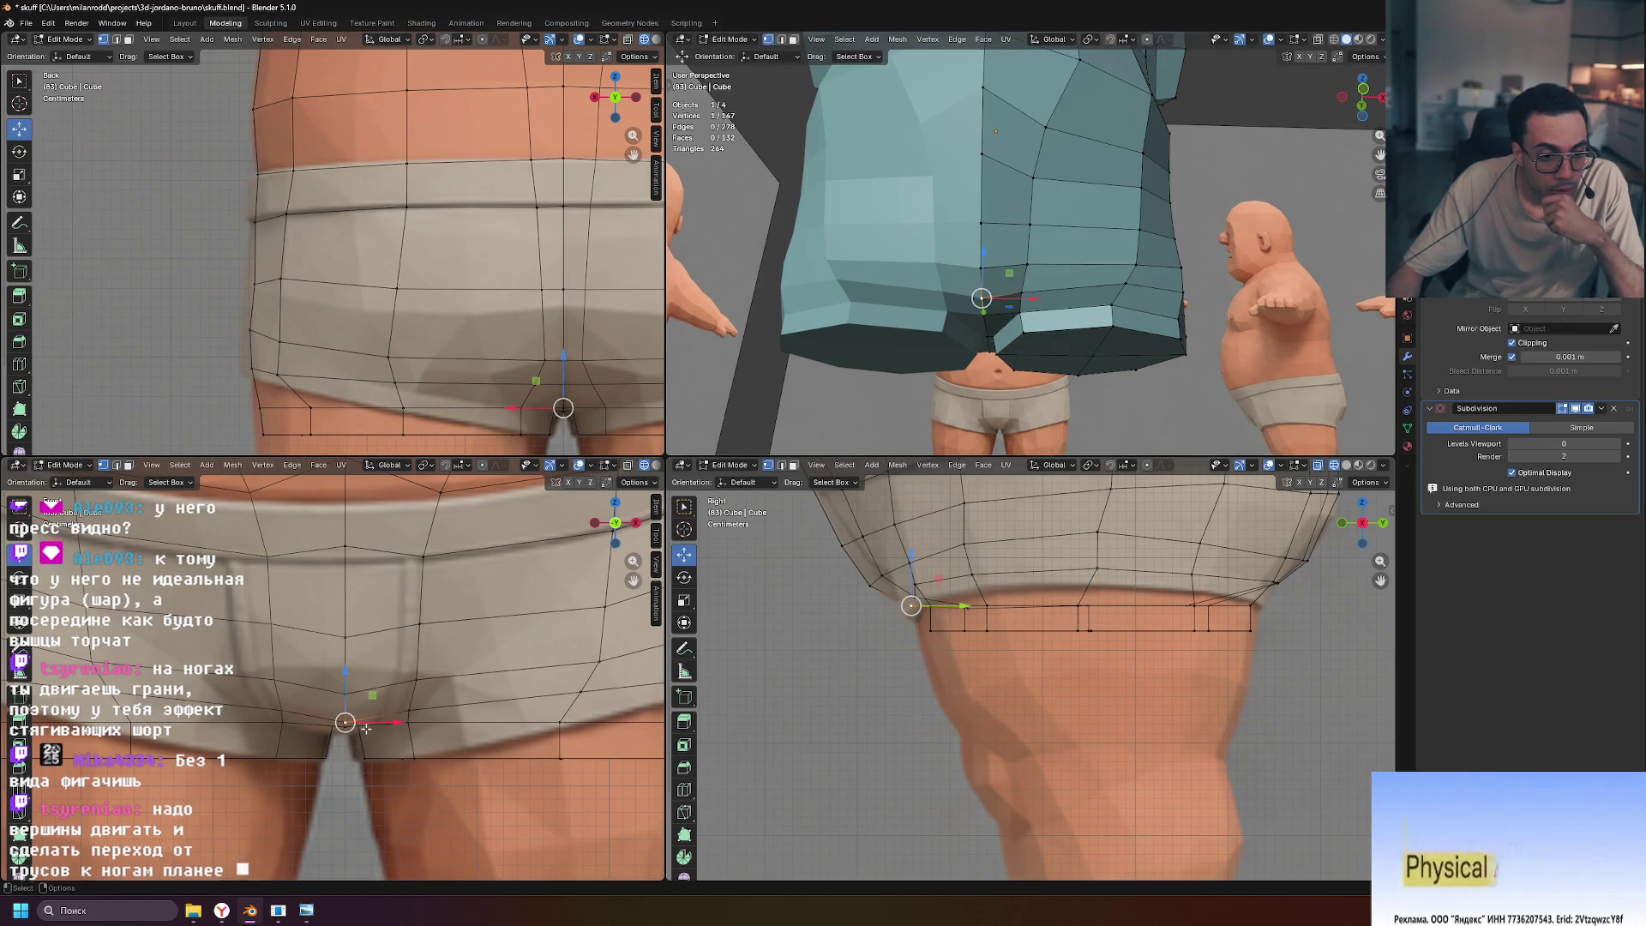
{"action": "middle_click_drag", "start_coordinate": [1024, 351], "coordinate": [1023, 333]}
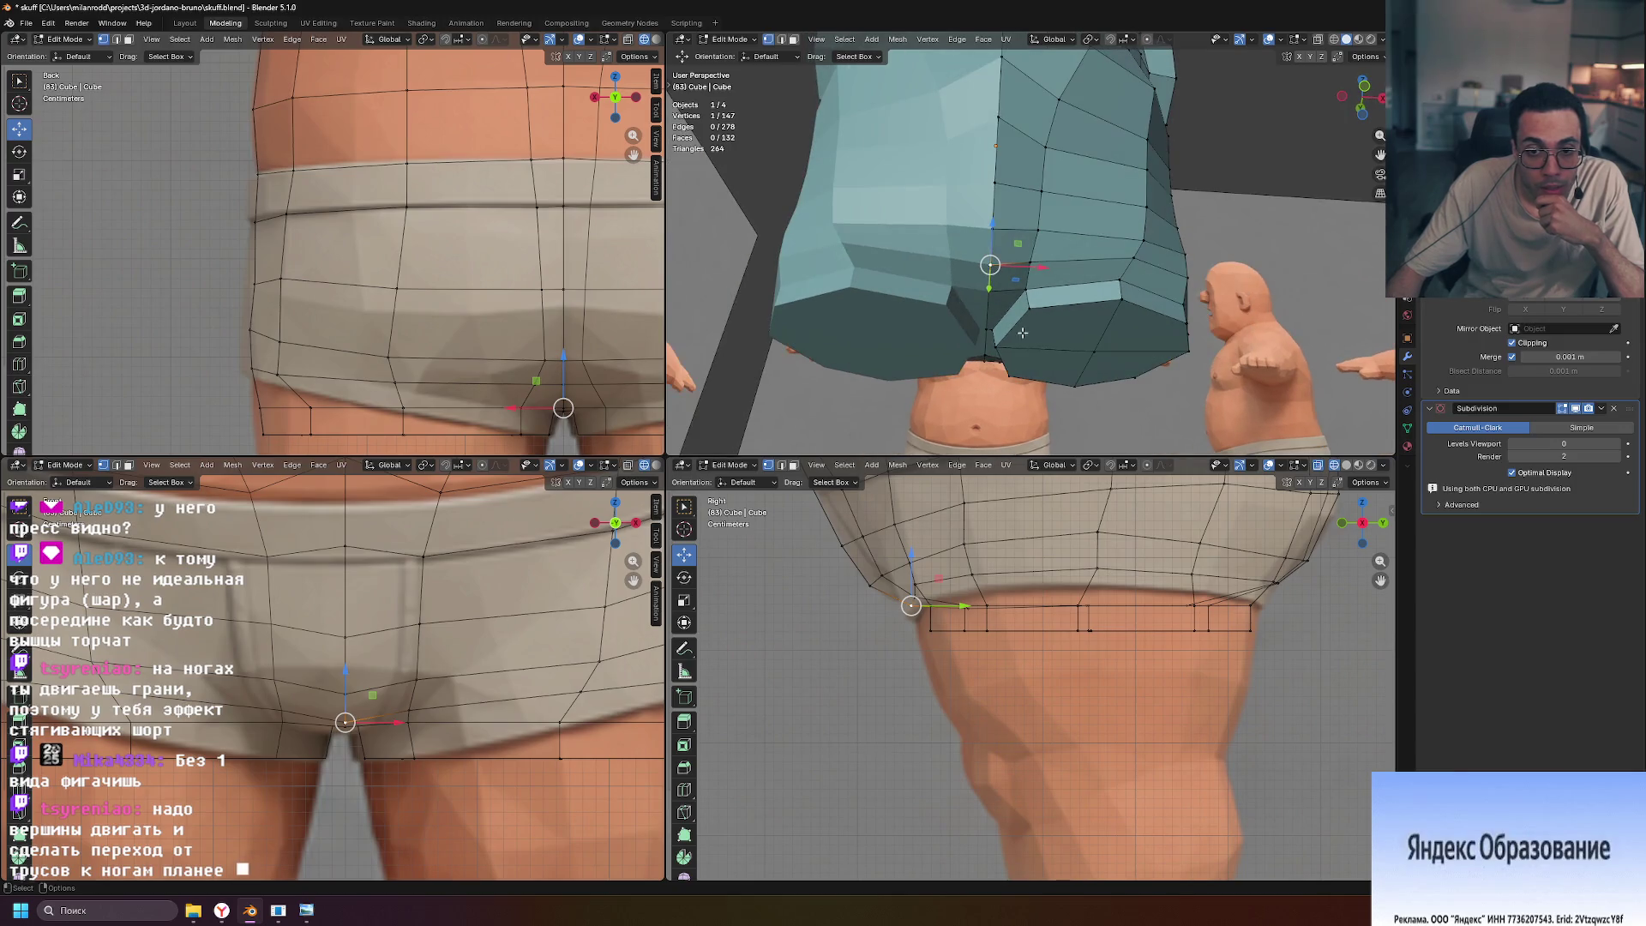
{"action": "left_click_drag", "start_coordinate": [397, 723], "coordinate": [401, 722]}
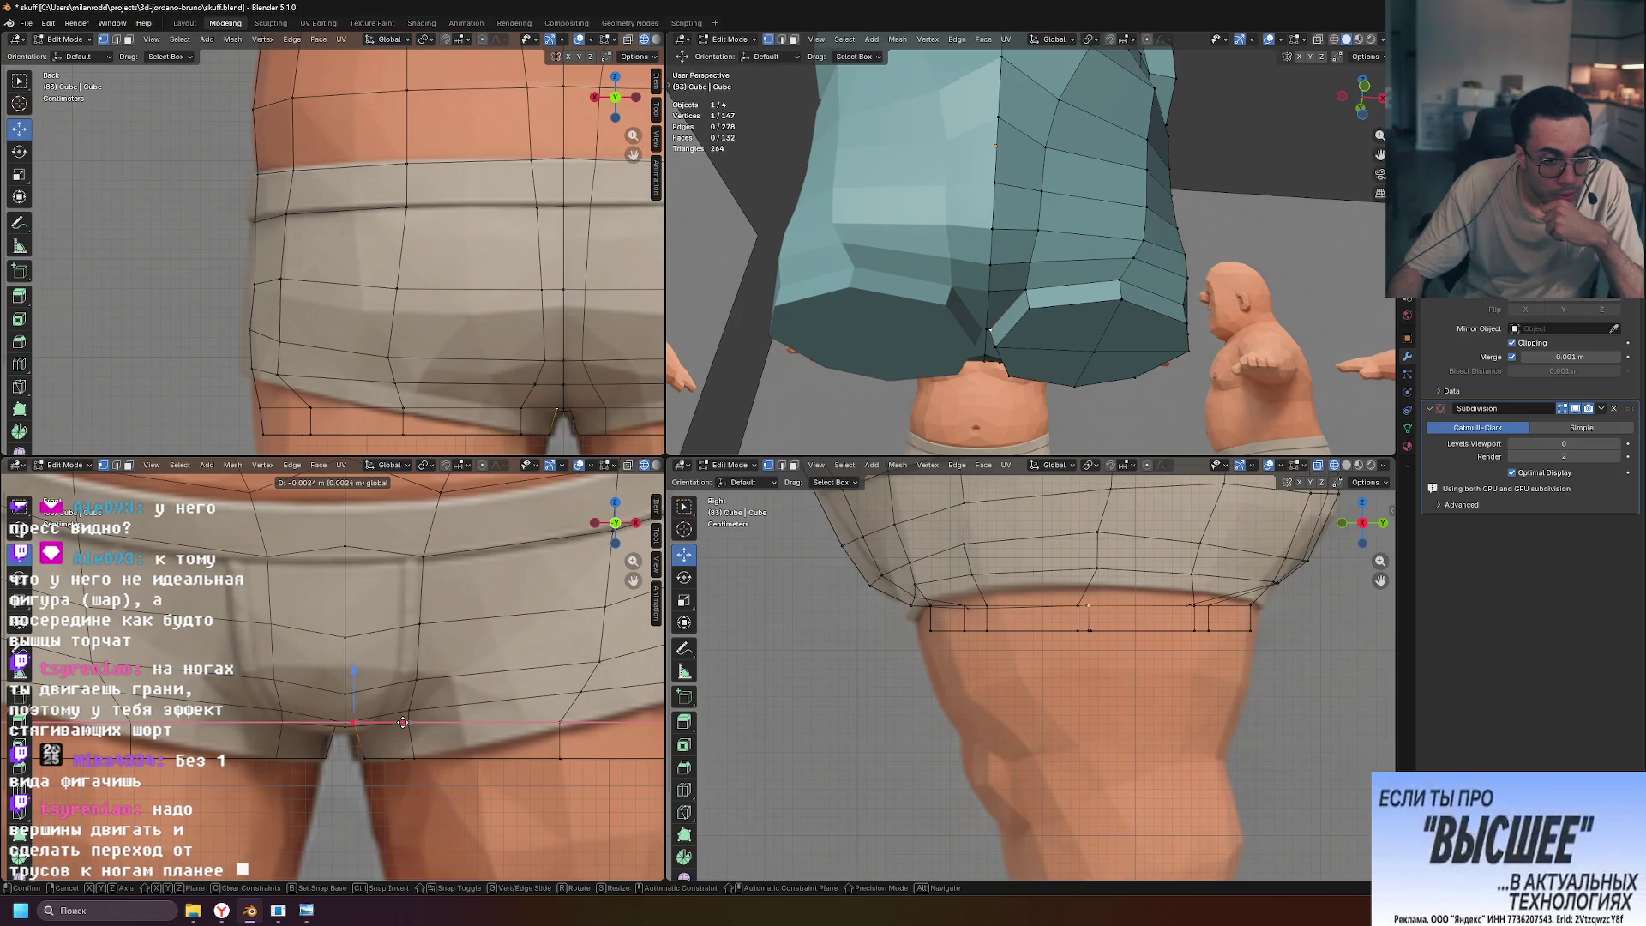
{"action": "left_click", "coordinate": [406, 755]}
{"action": "left_click", "coordinate": [361, 757]}
{"action": "key", "text": "g"}
{"action": "key", "text": "x"}
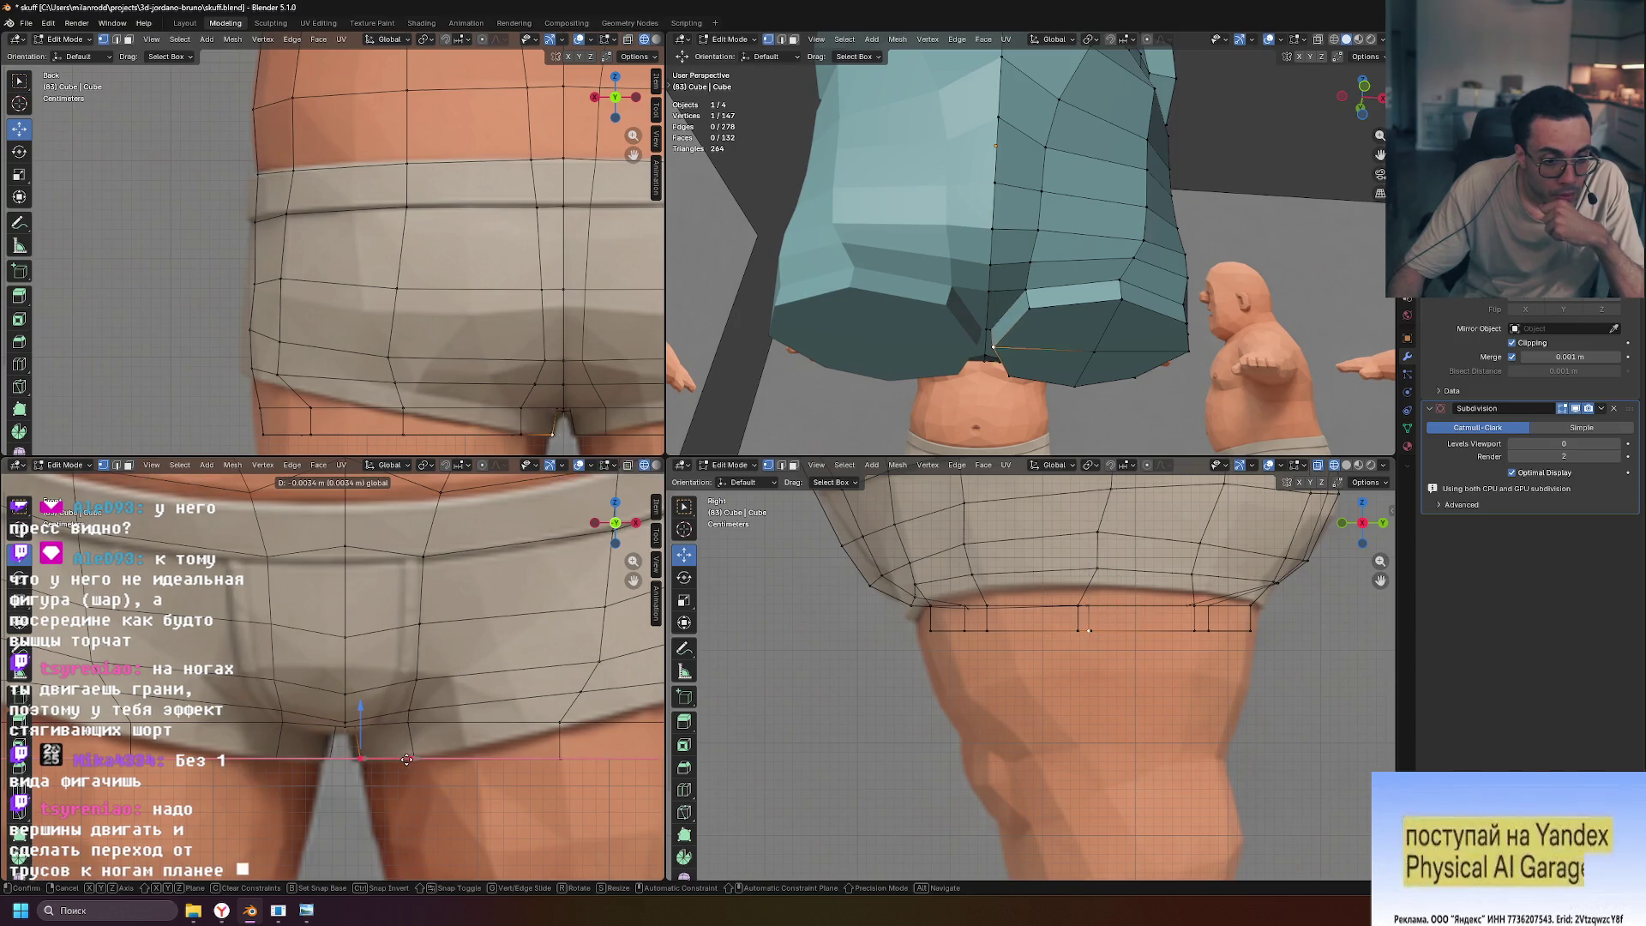
{"action": "left_click", "coordinate": [406, 760]}
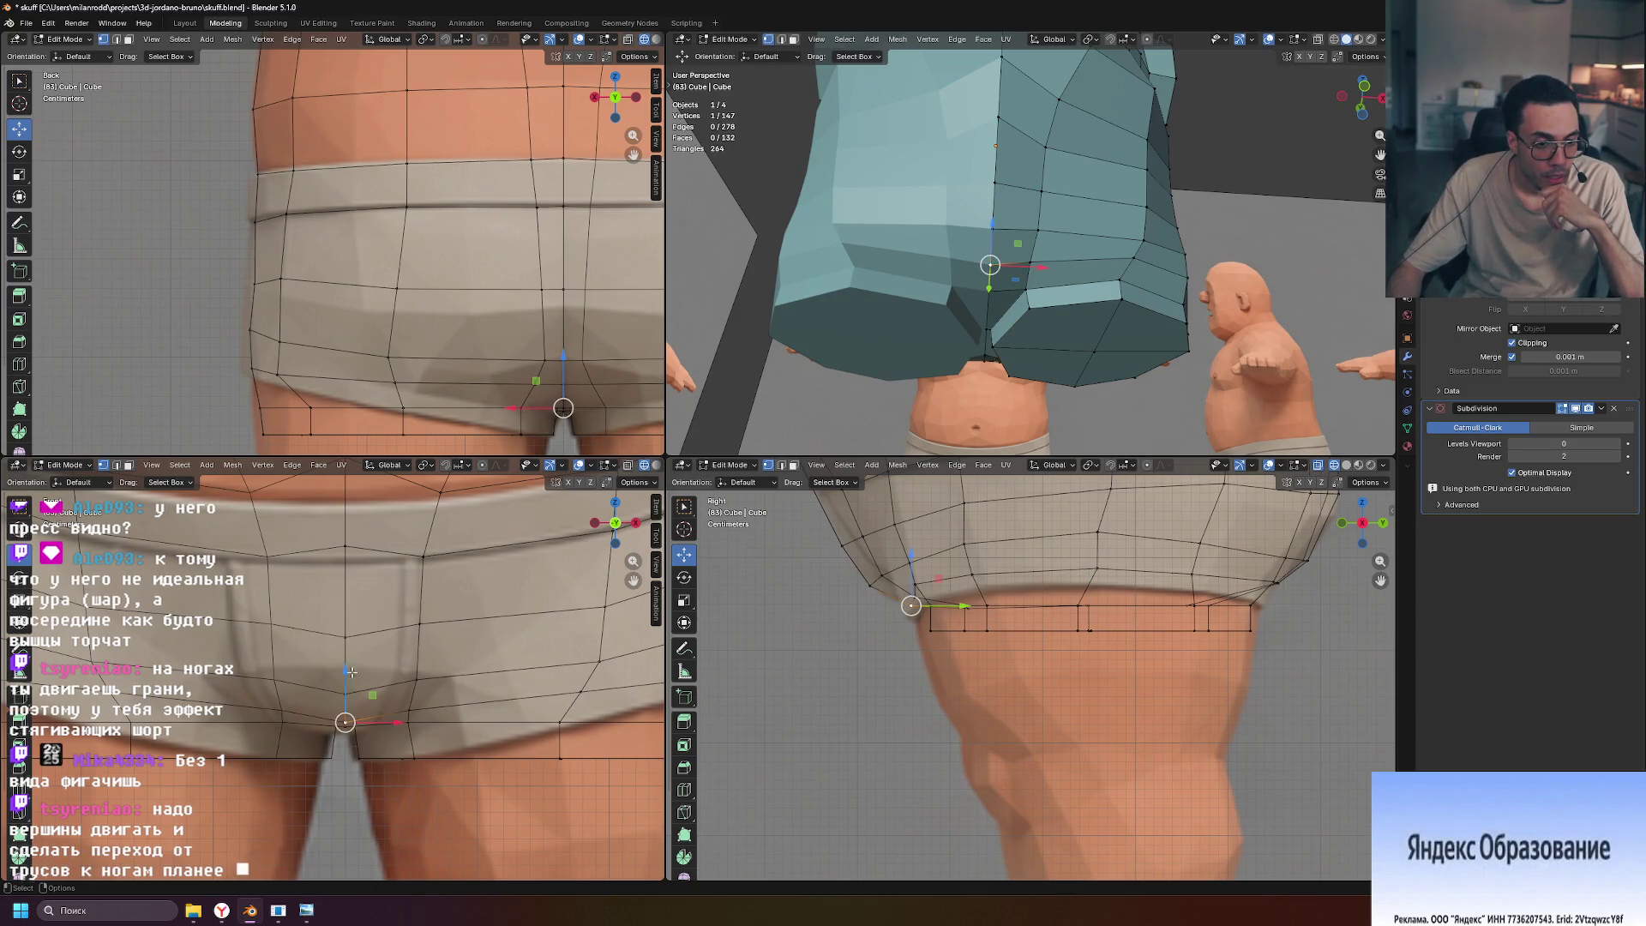
{"action": "left_click", "coordinate": [364, 798]}
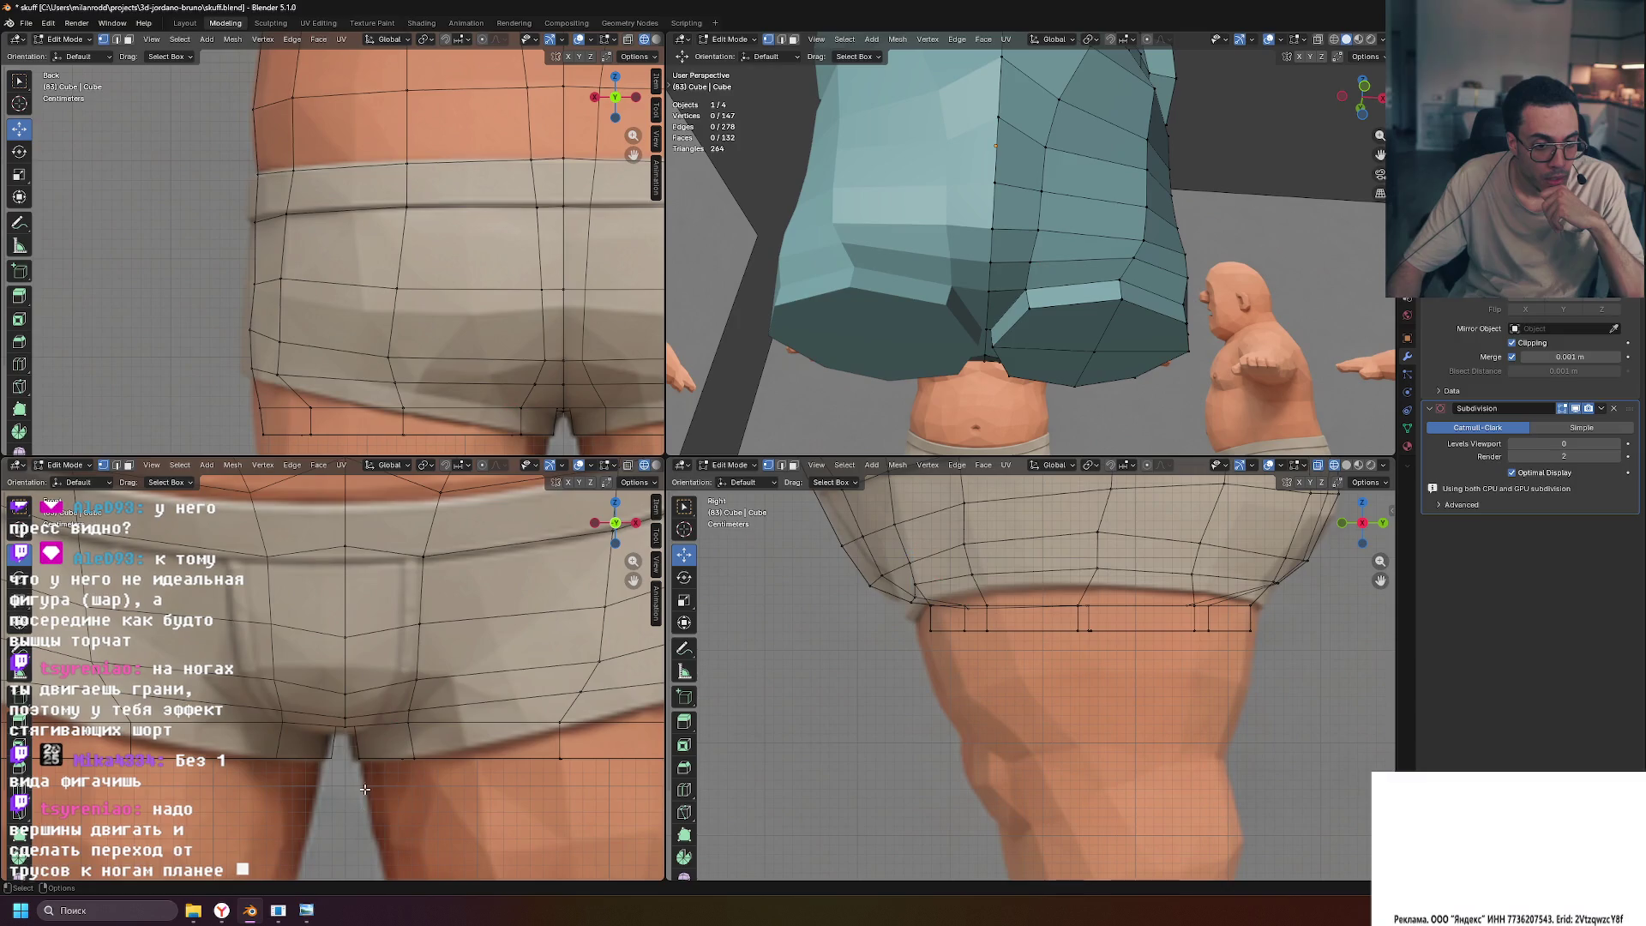
{"action": "left_click", "coordinate": [360, 772]}
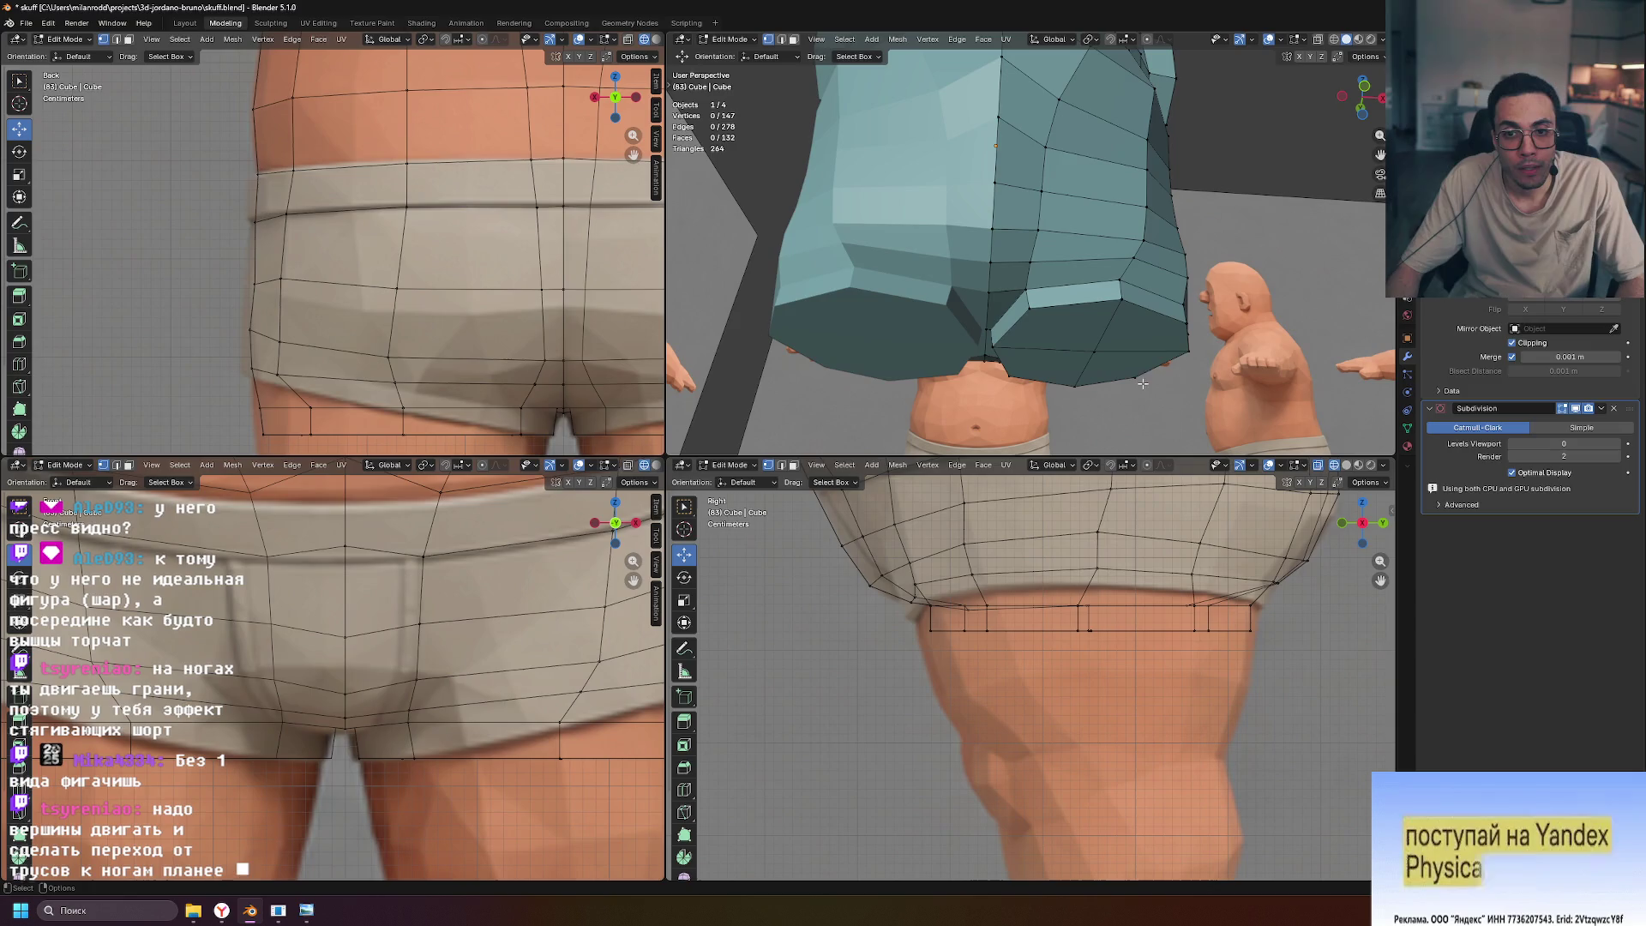
In the lower-left side view, shift the inner leg-rim vertices sideways along X
{"action": "key", "text": "ctrl+KP_3"}
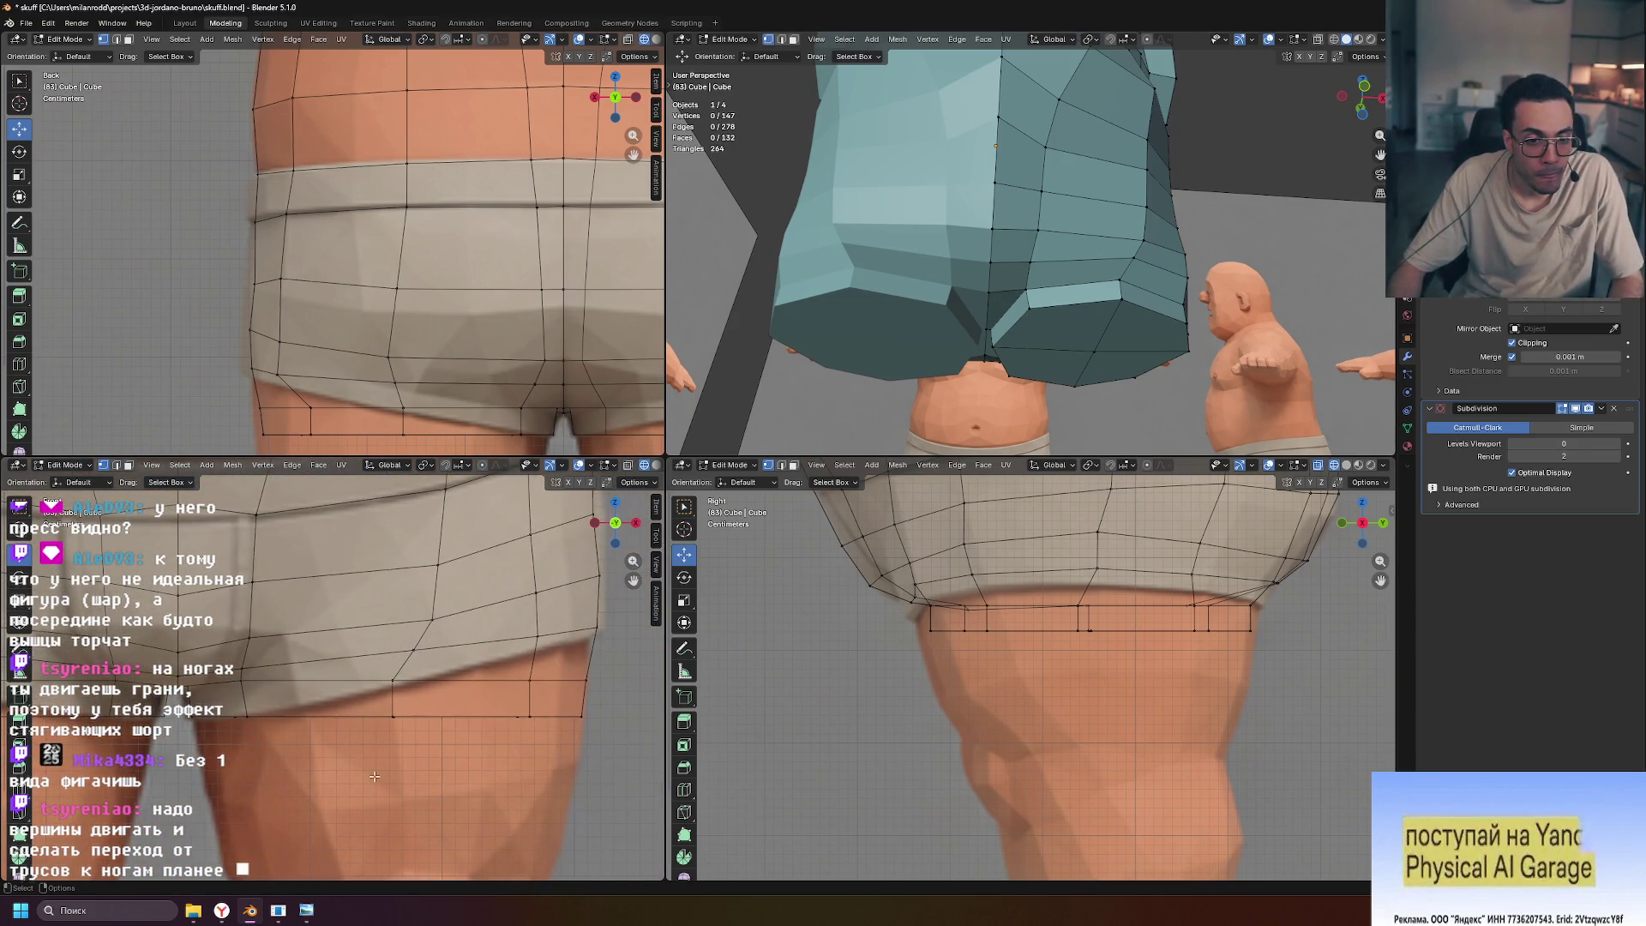
{"action": "left_click_drag", "start_coordinate": [568, 716], "coordinate": [569, 718]}
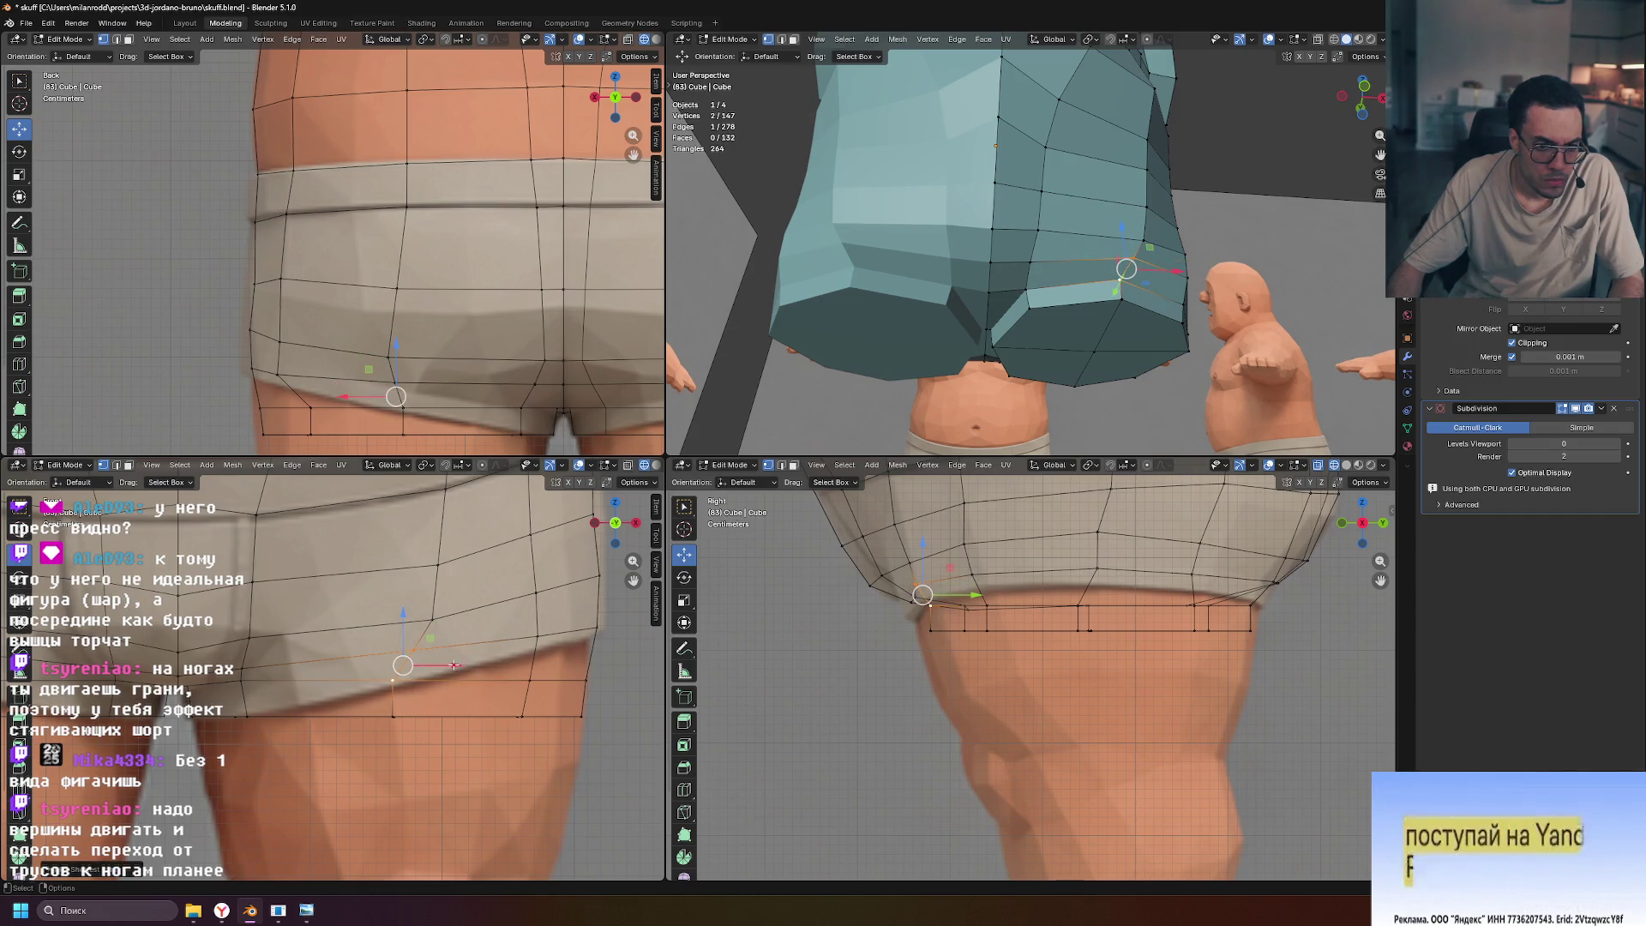
{"action": "left_click", "coordinate": [408, 681], "text": "shift"}
{"action": "mouse_move", "coordinate": [450, 687]}
{"action": "left_mouse_down"}
{"action": "mouse_move", "coordinate": [468, 680]}
{"action": "mouse_move", "coordinate": [464, 714]}
{"action": "left_mouse_up"}
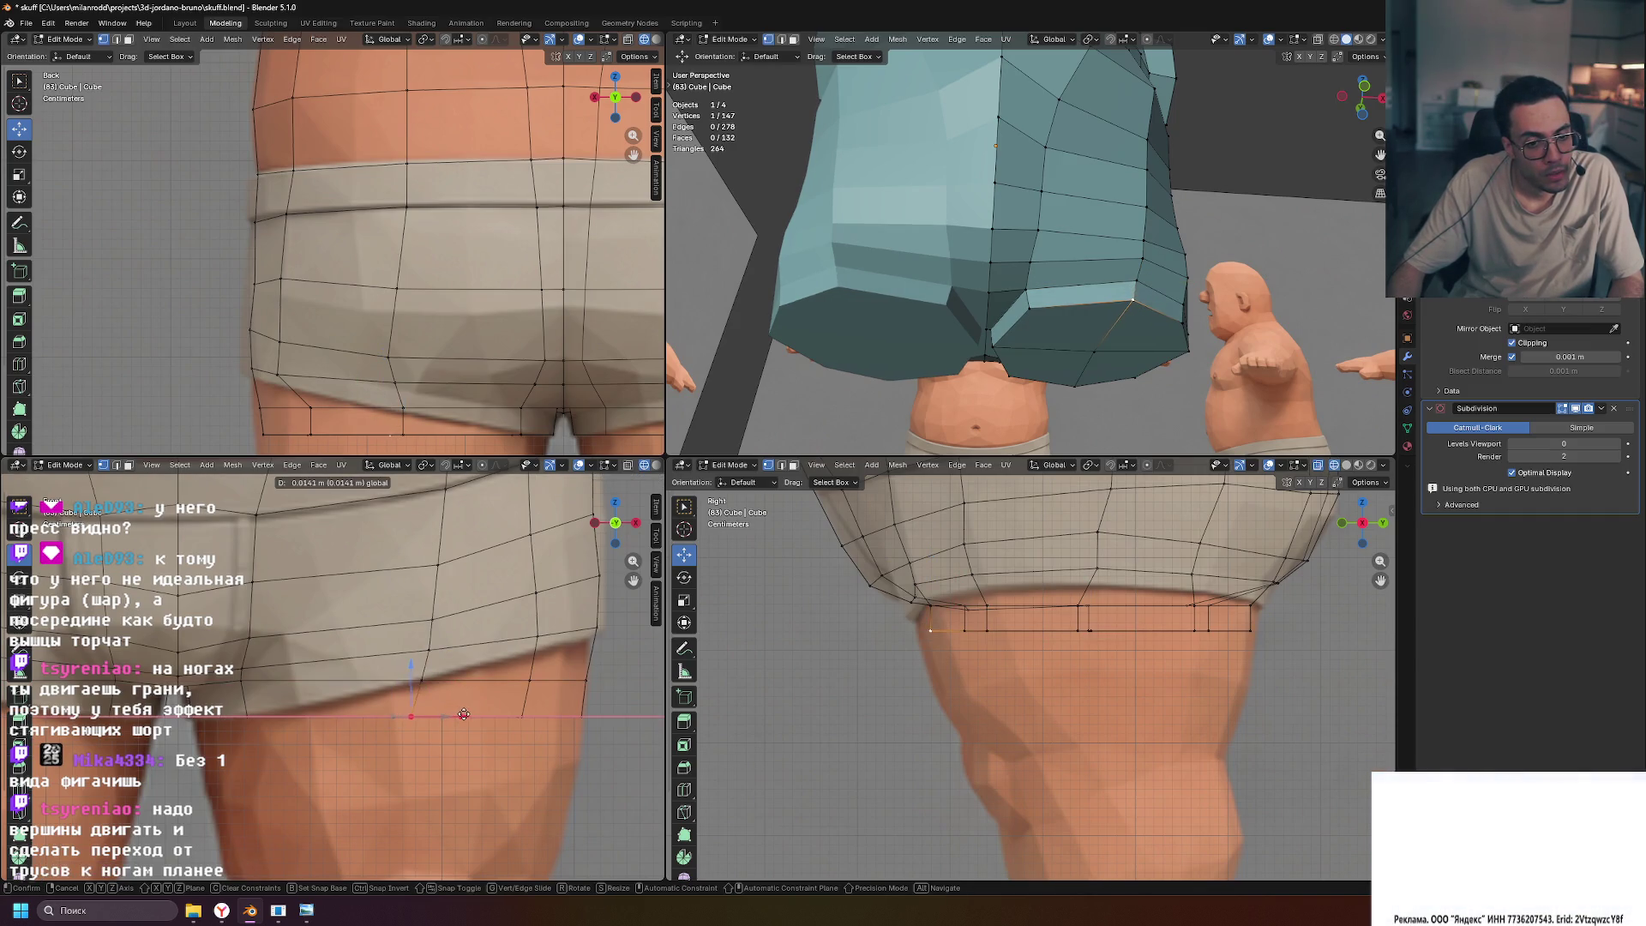
{"action": "left_click", "coordinate": [467, 714]}
{"action": "left_click", "coordinate": [246, 716]}
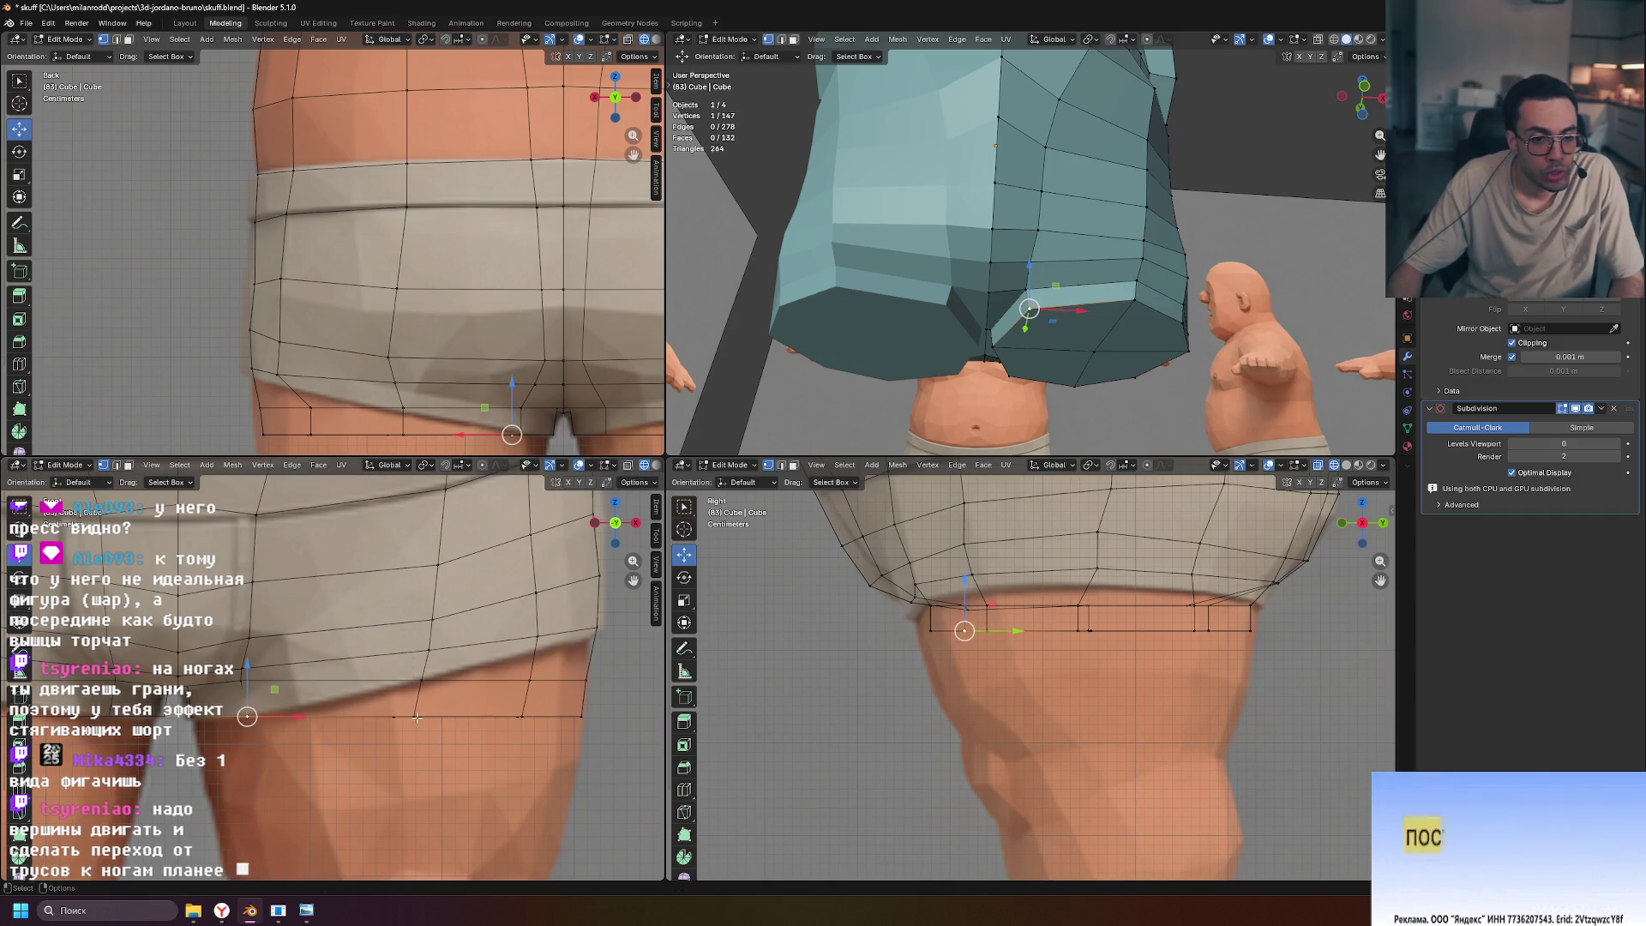
{"action": "middle_click_drag", "start_coordinate": [1029, 215], "coordinate": [1123, 224]}
{"action": "scroll", "coordinate": [350, 657], "scroll_direction": "down", "scroll_amount": 2}
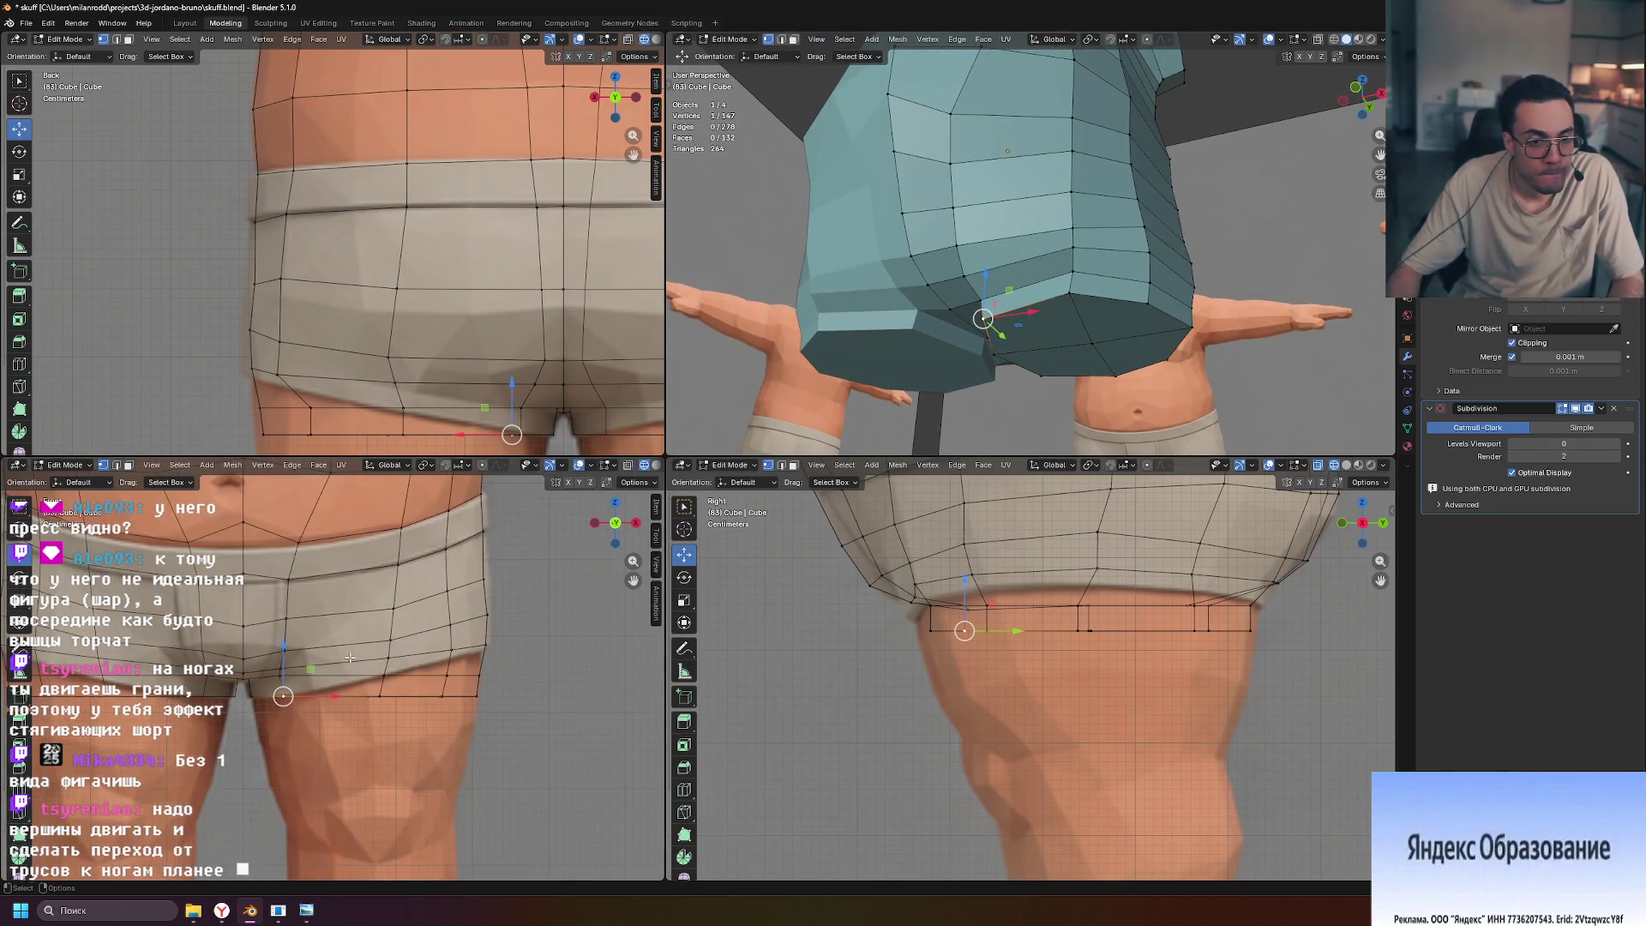
{"action": "scroll", "coordinate": [395, 635], "scroll_direction": "down", "scroll_amount": 1}
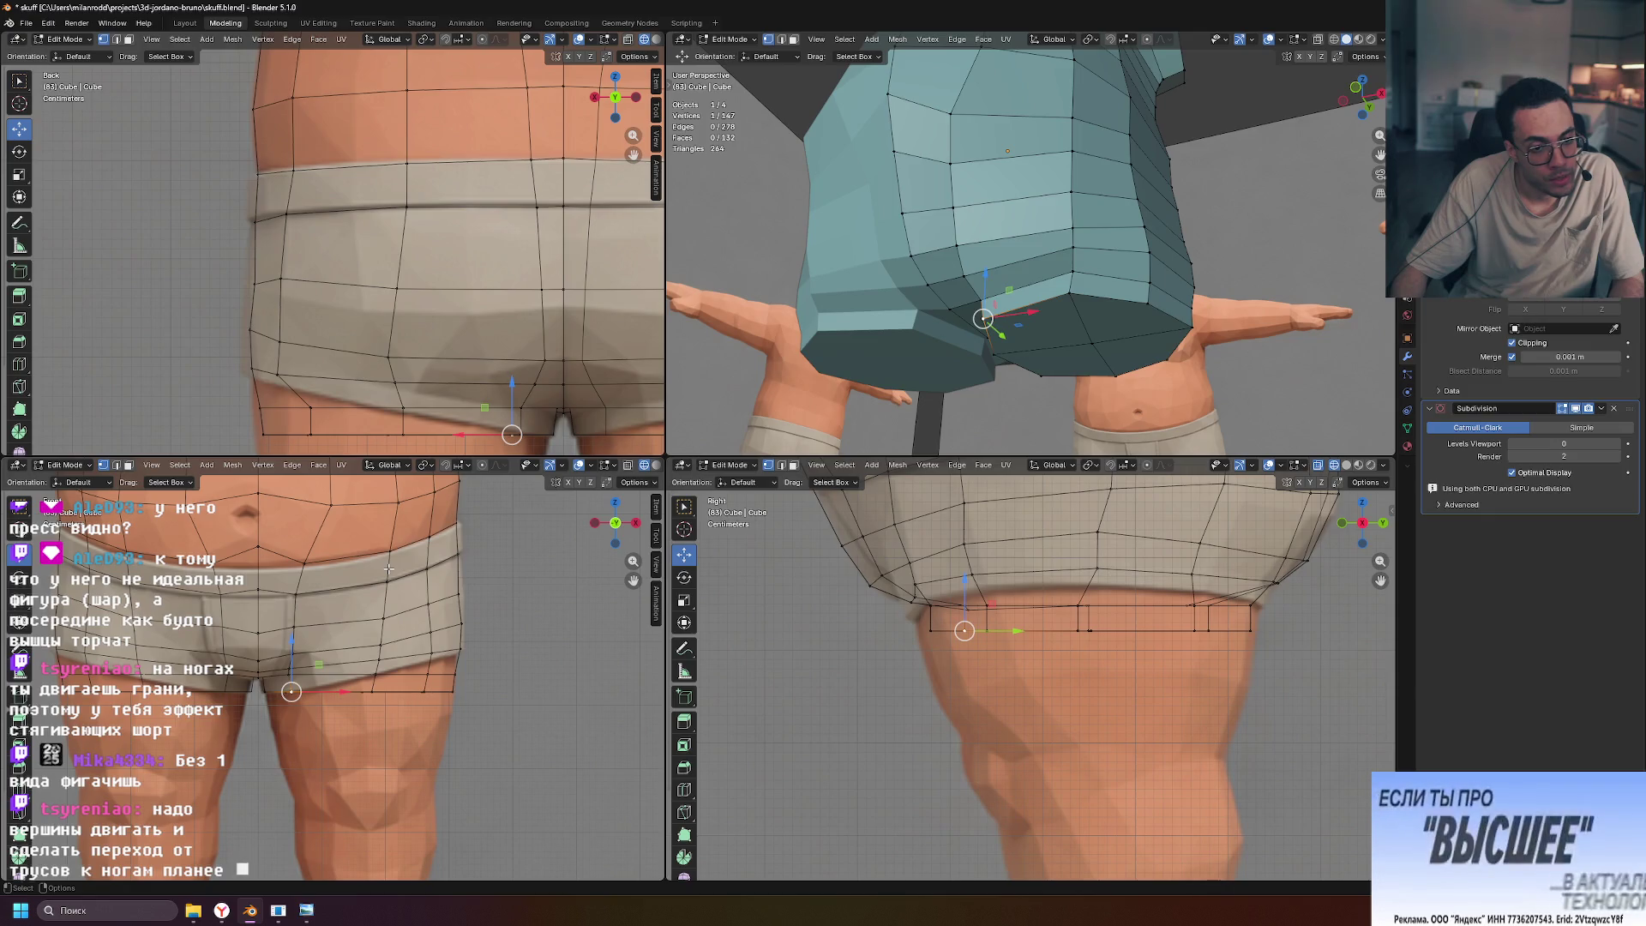
Edge-slide the vertical edge column across the hip
{"action": "left_click", "coordinate": [379, 679], "text": "shift"}
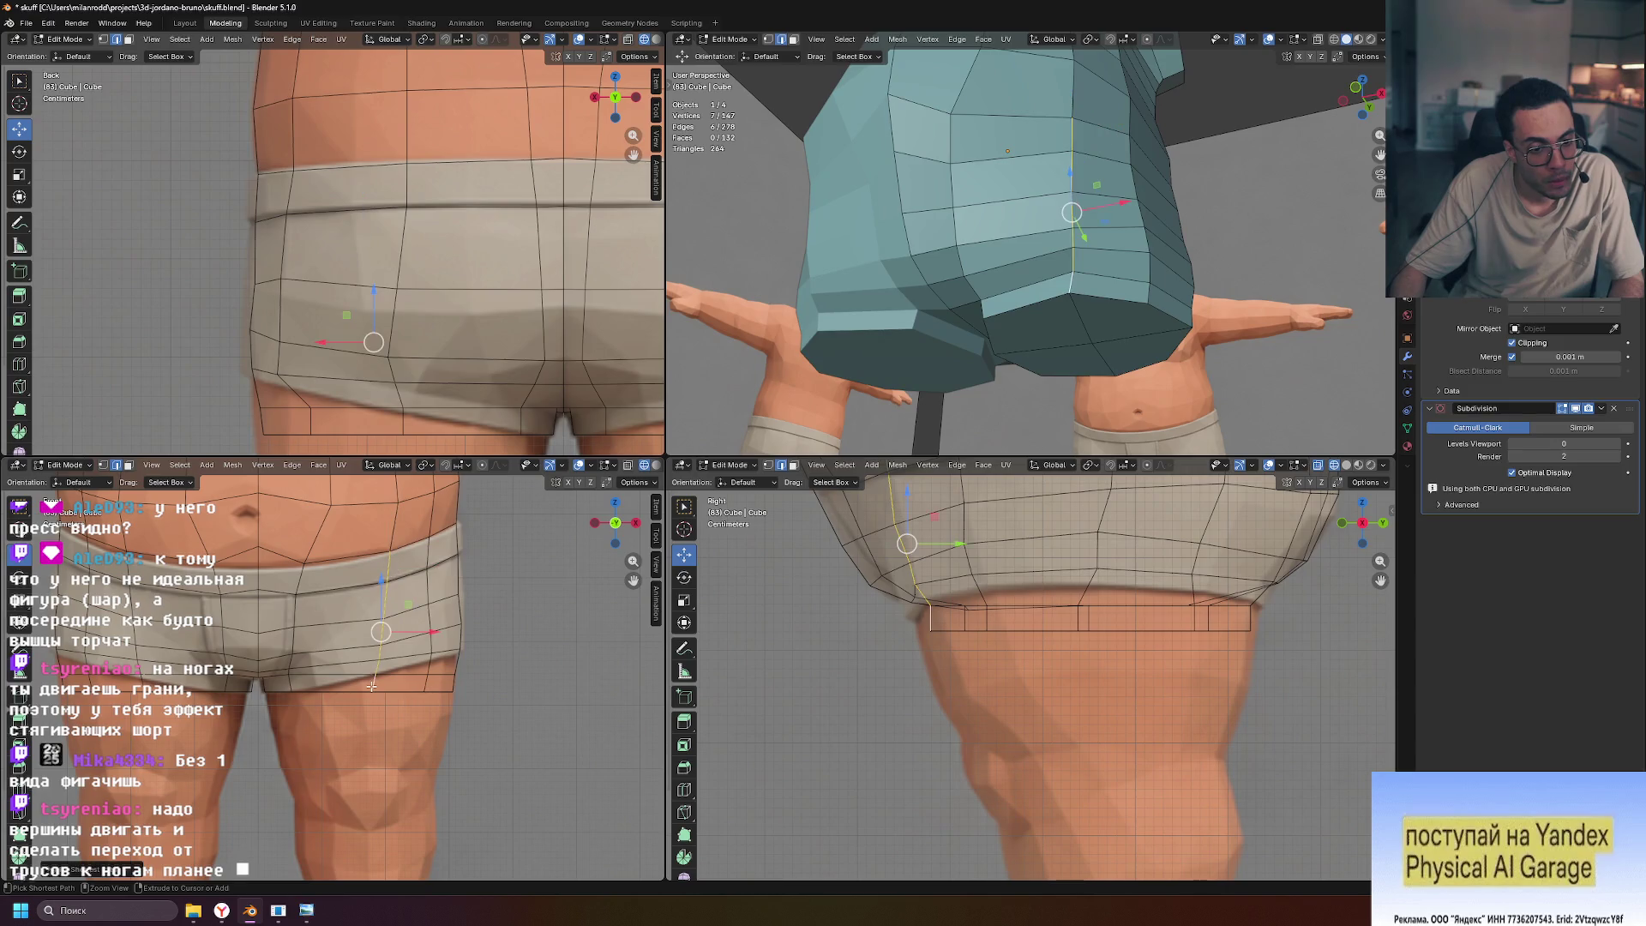
{"action": "key", "text": "g"}
{"action": "key", "text": "g"}
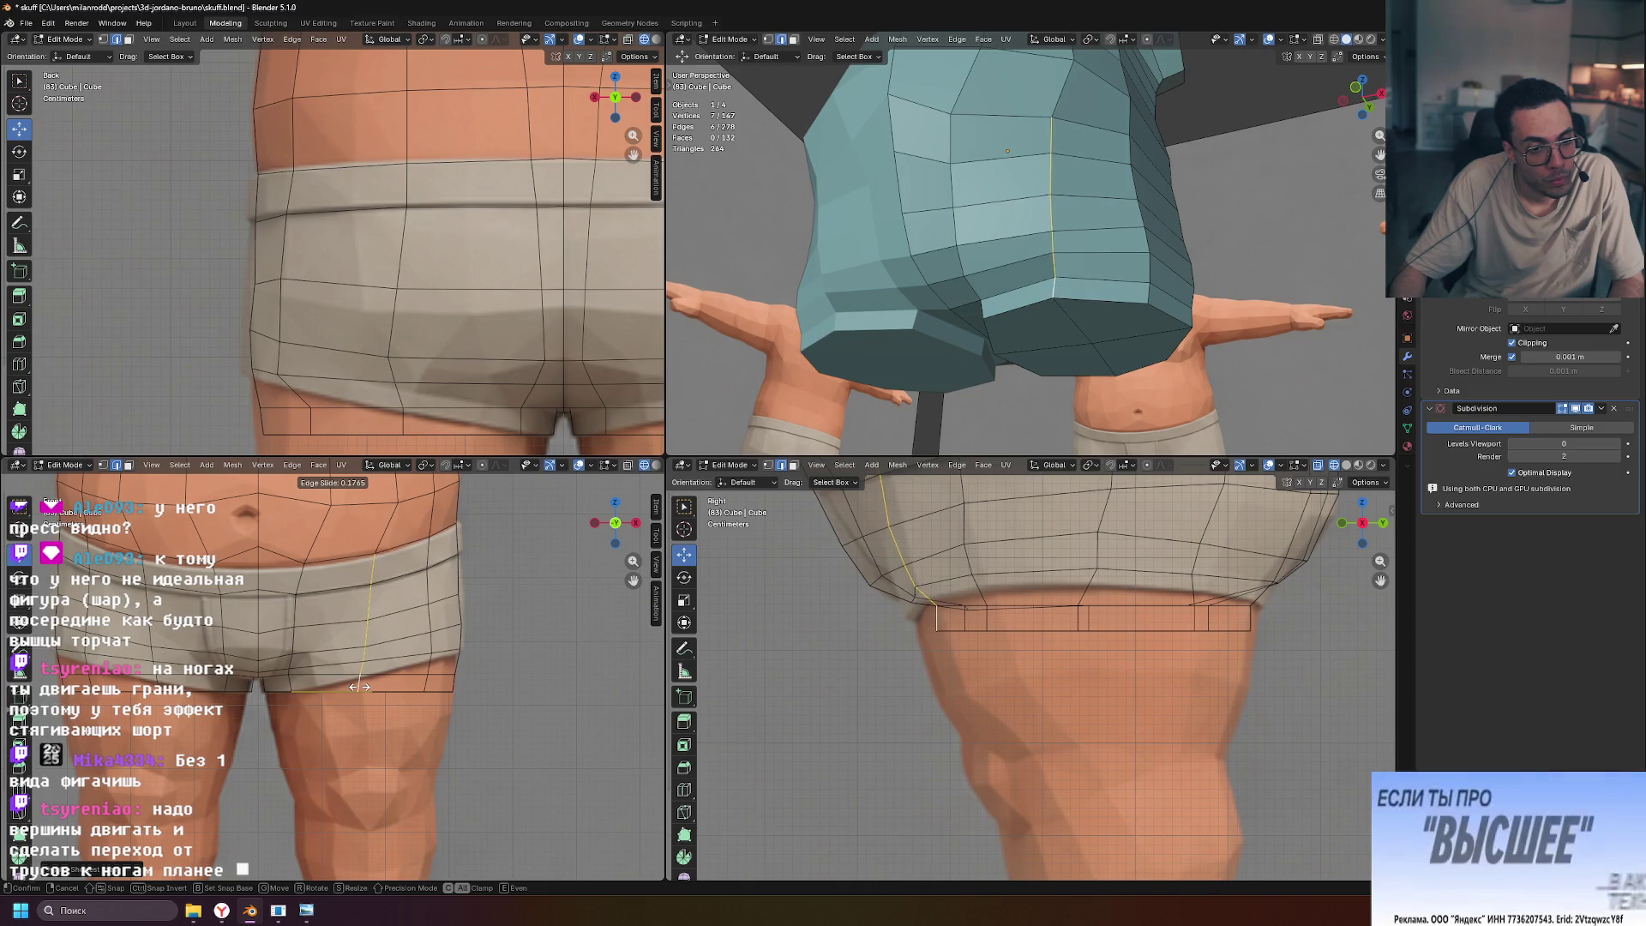
{"action": "left_click", "coordinate": [359, 687]}
{"action": "mouse_move", "coordinate": [1113, 252]}
{"action": "middle_mouse_down"}
{"action": "mouse_move", "coordinate": [1174, 388]}
{"action": "mouse_move", "coordinate": [1097, 341]}
{"action": "mouse_move", "coordinate": [1071, 264]}
{"action": "mouse_move", "coordinate": [1063, 276]}
{"action": "middle_mouse_up"}
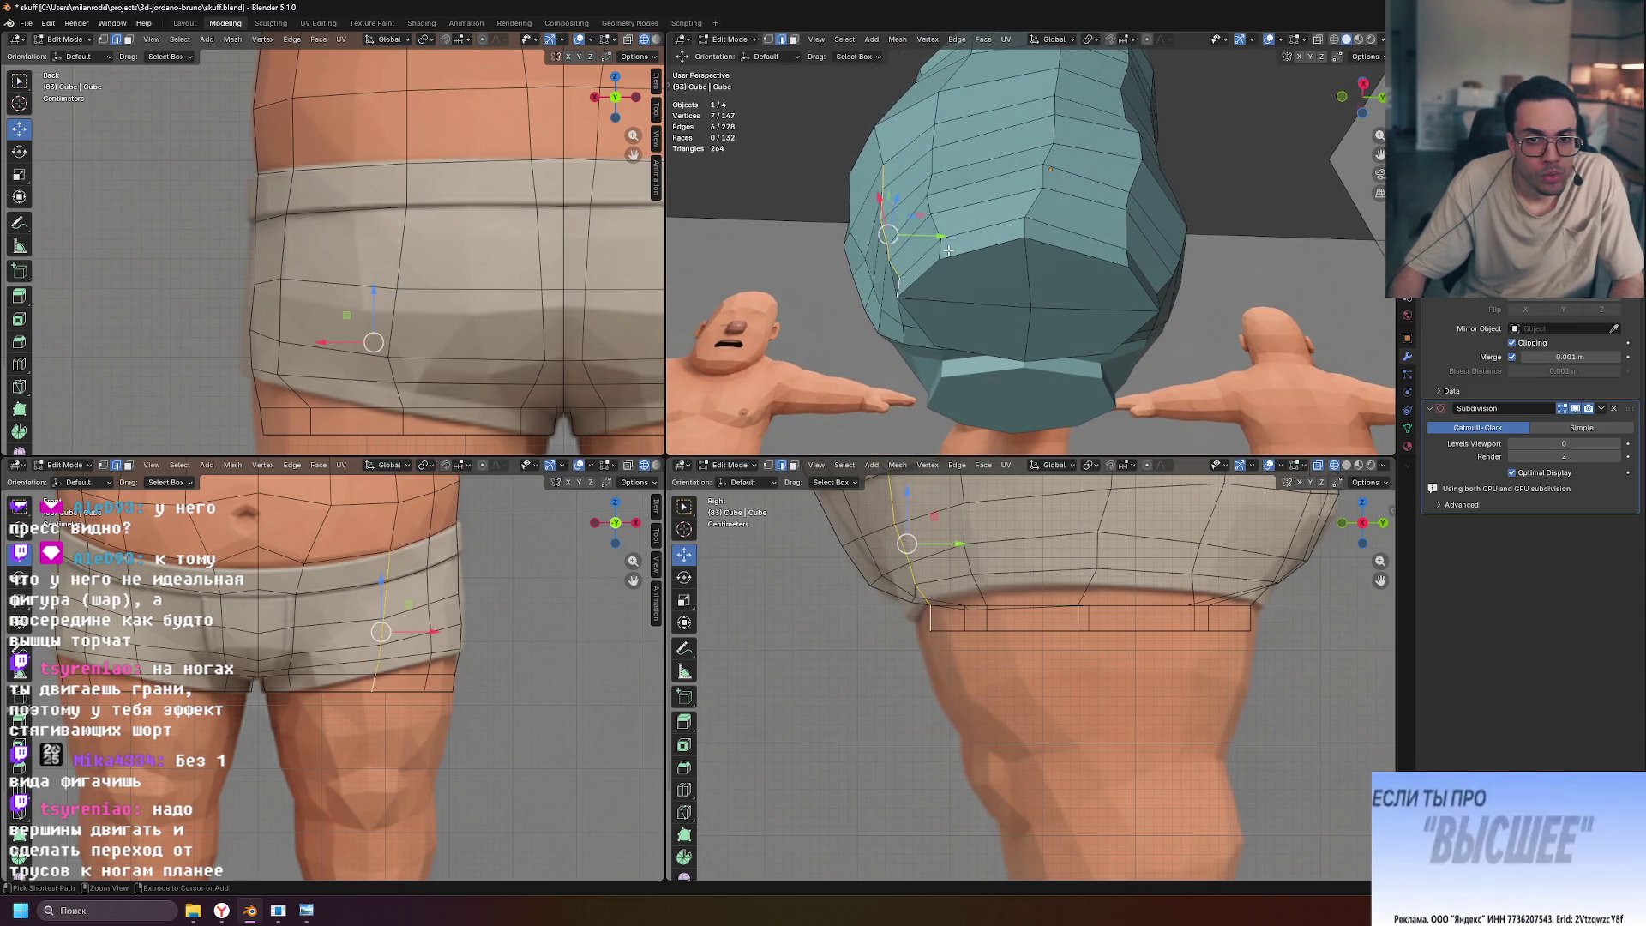
Move the selection along X and adjust a side vertex, checking the silhouette from behind
{"action": "mouse_move", "coordinate": [967, 255]}
{"action": "middle_mouse_down"}
{"action": "mouse_move", "coordinate": [974, 281]}
{"action": "mouse_move", "coordinate": [1110, 249]}
{"action": "middle_mouse_up"}
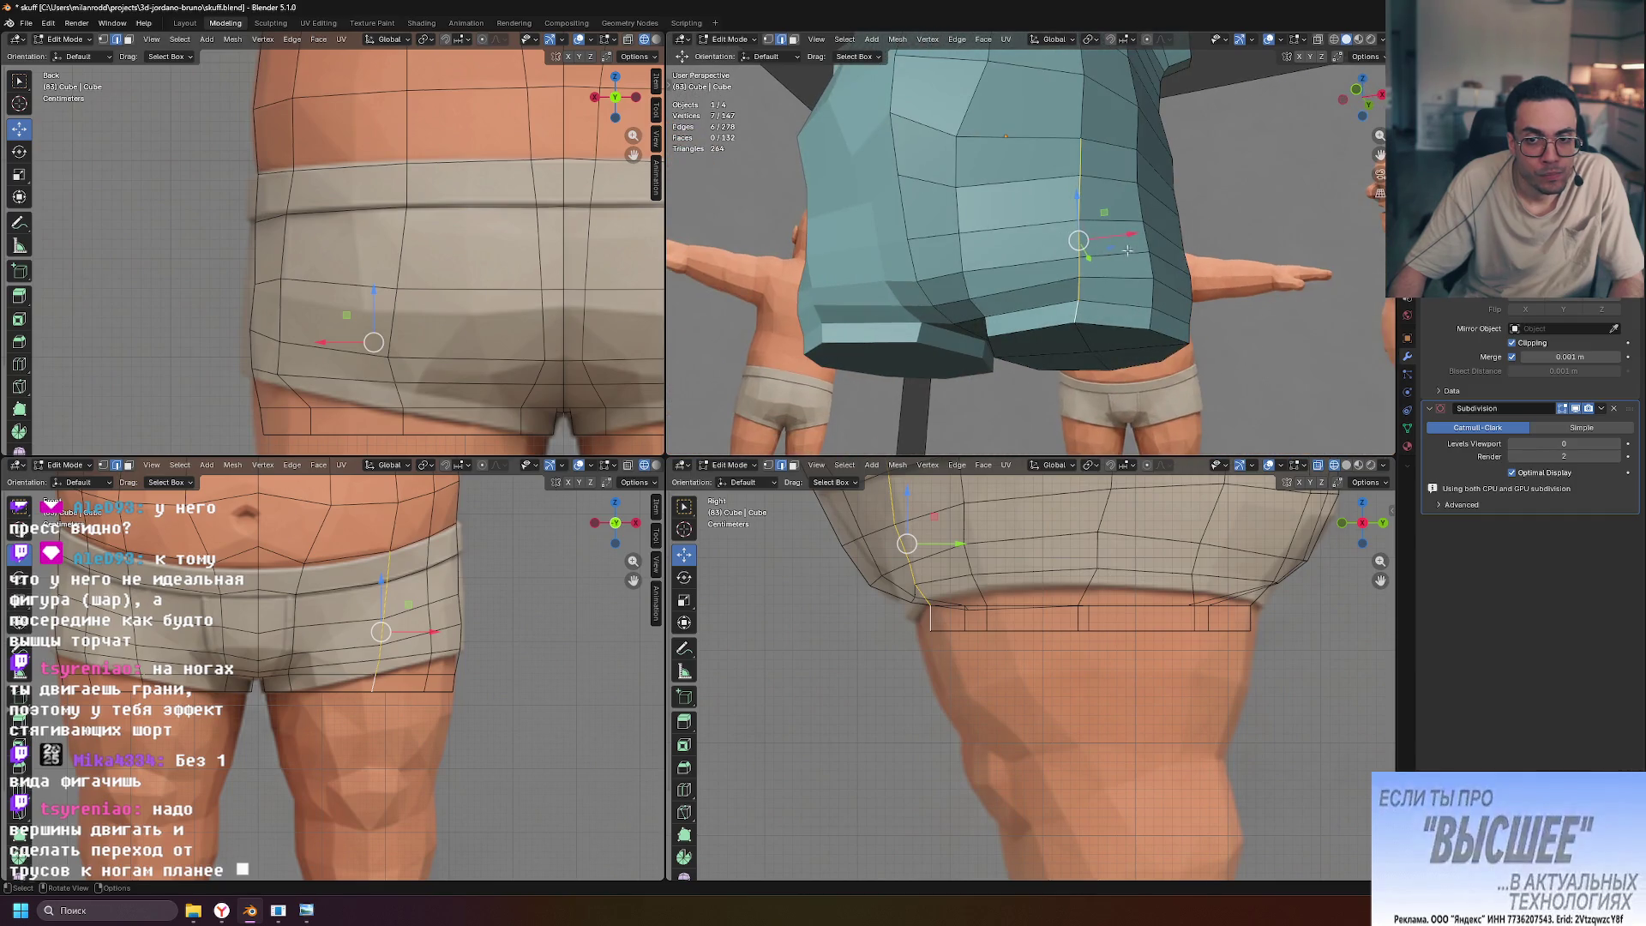
{"action": "key", "text": "g"}
{"action": "key", "text": "x"}
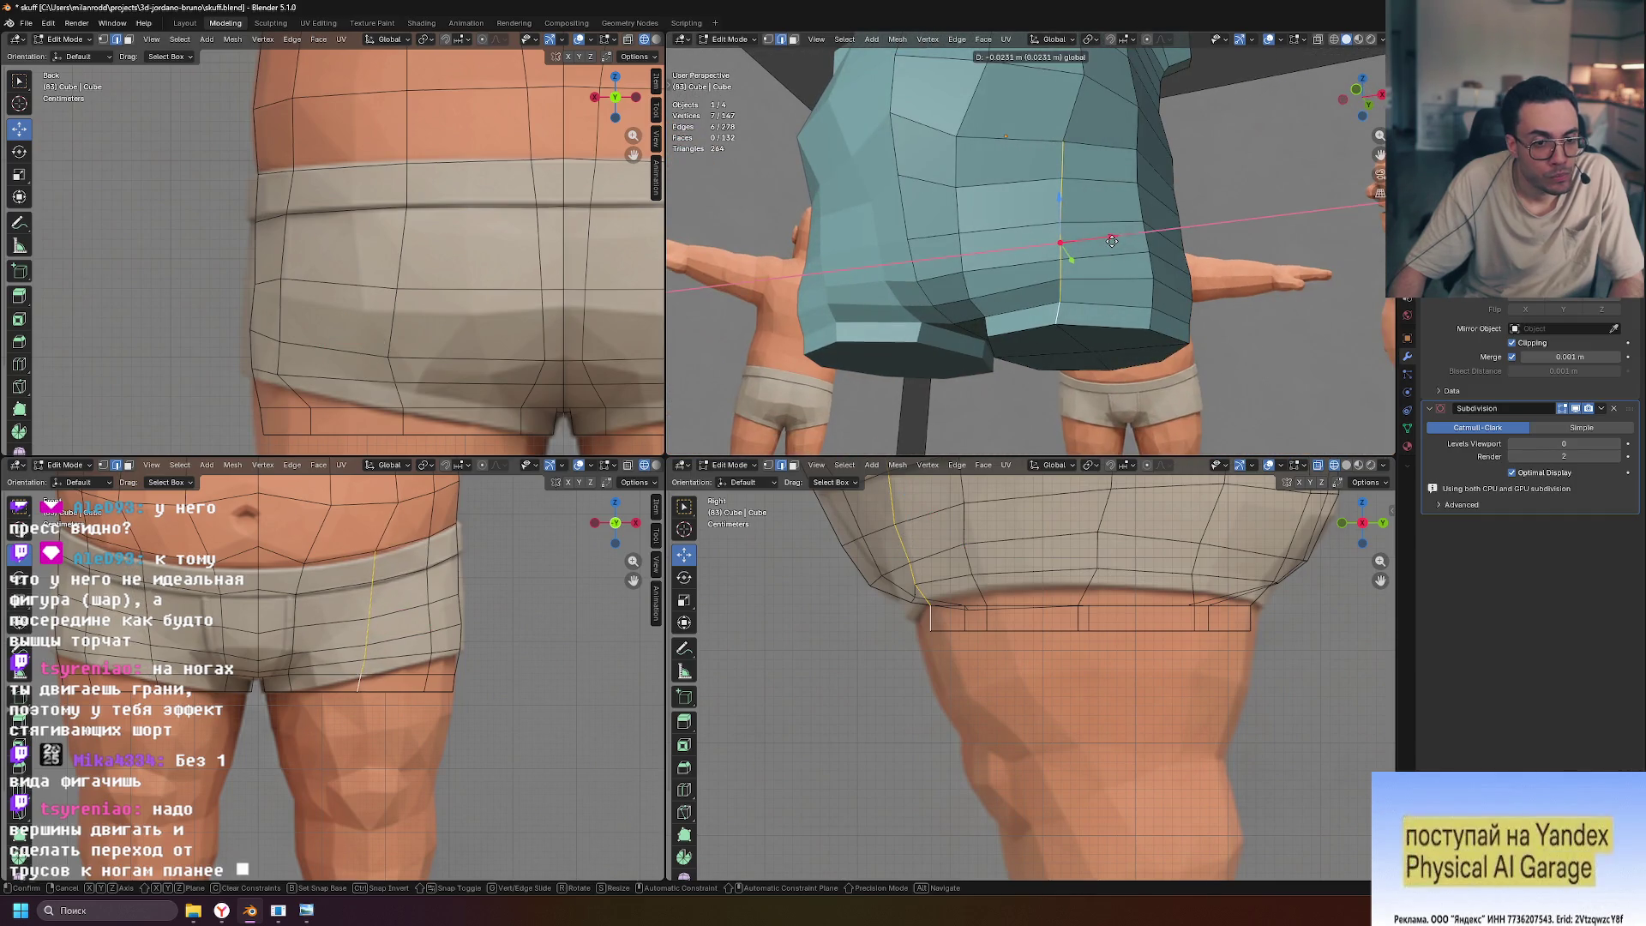
{"action": "left_click", "coordinate": [1115, 241]}
{"action": "mouse_move", "coordinate": [1115, 242]}
{"action": "middle_mouse_down"}
{"action": "mouse_move", "coordinate": [1140, 236]}
{"action": "mouse_move", "coordinate": [871, 235]}
{"action": "middle_mouse_up"}
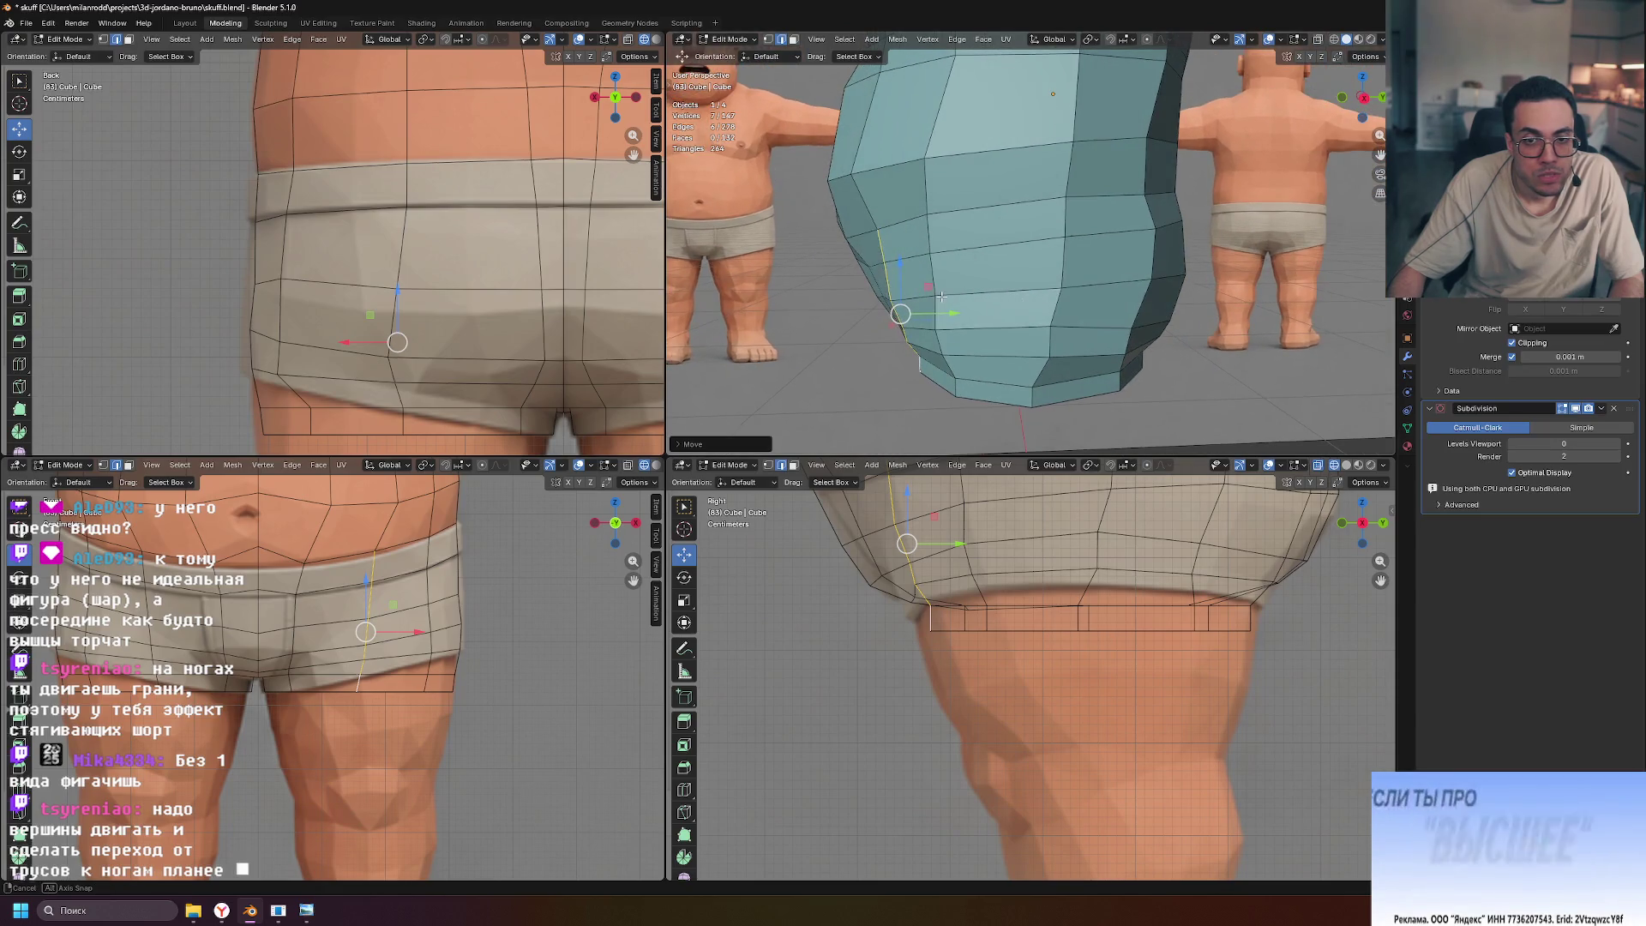
{"action": "left_click", "coordinate": [871, 235]}
{"action": "left_click", "coordinate": [926, 230]}
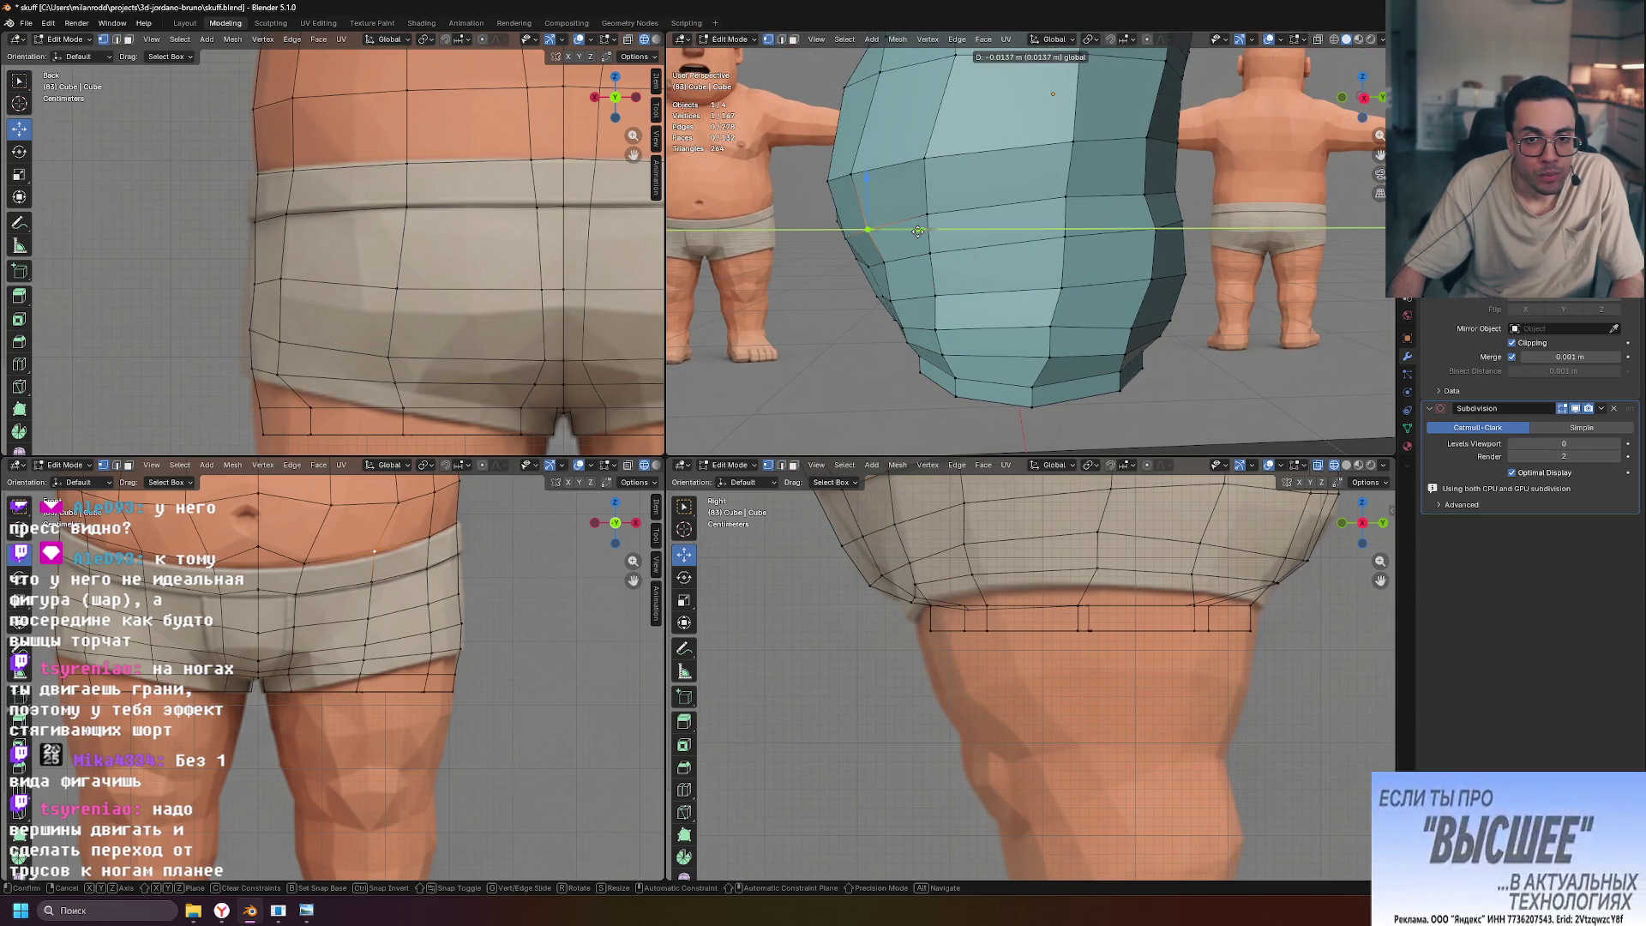
{"action": "mouse_move", "coordinate": [927, 230]}
{"action": "middle_mouse_down"}
{"action": "mouse_move", "coordinate": [1027, 266]}
{"action": "mouse_move", "coordinate": [1085, 339]}
{"action": "mouse_move", "coordinate": [1080, 166]}
{"action": "mouse_move", "coordinate": [1127, 243]}
{"action": "mouse_move", "coordinate": [1115, 339]}
{"action": "mouse_move", "coordinate": [1209, 228]}
{"action": "mouse_move", "coordinate": [1207, 203]}
{"action": "middle_mouse_up"}
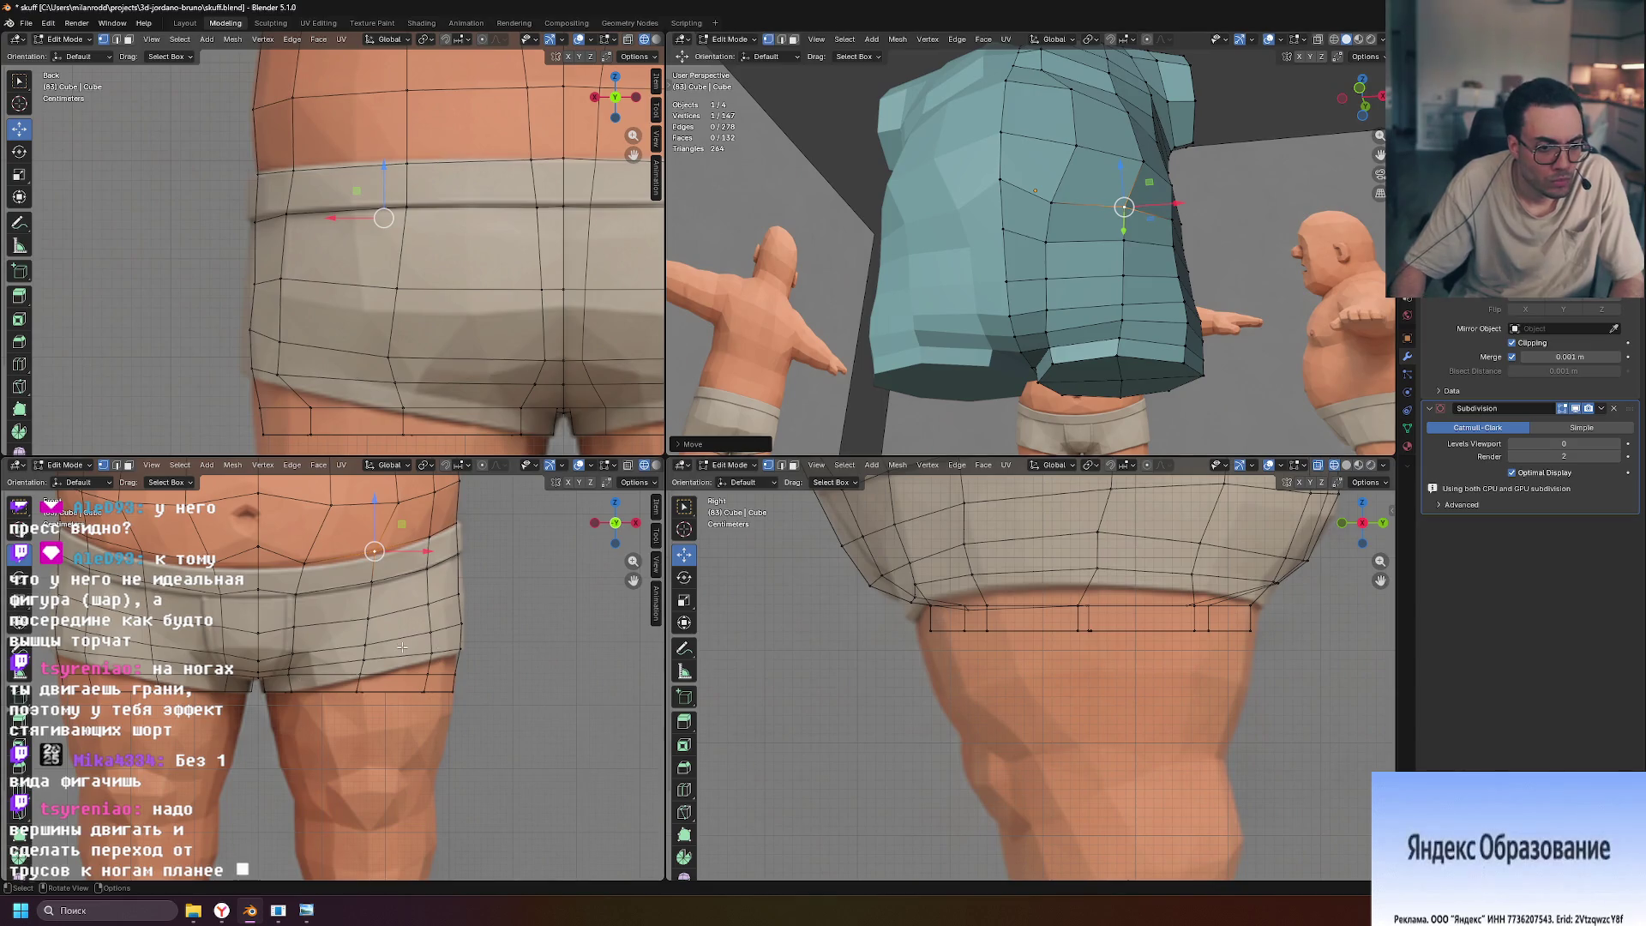
Move a vertex on the shorts' lower edge to a new position
{"action": "scroll", "coordinate": [363, 690], "scroll_direction": "up", "scroll_amount": 2}
{"action": "left_click", "coordinate": [369, 704]}
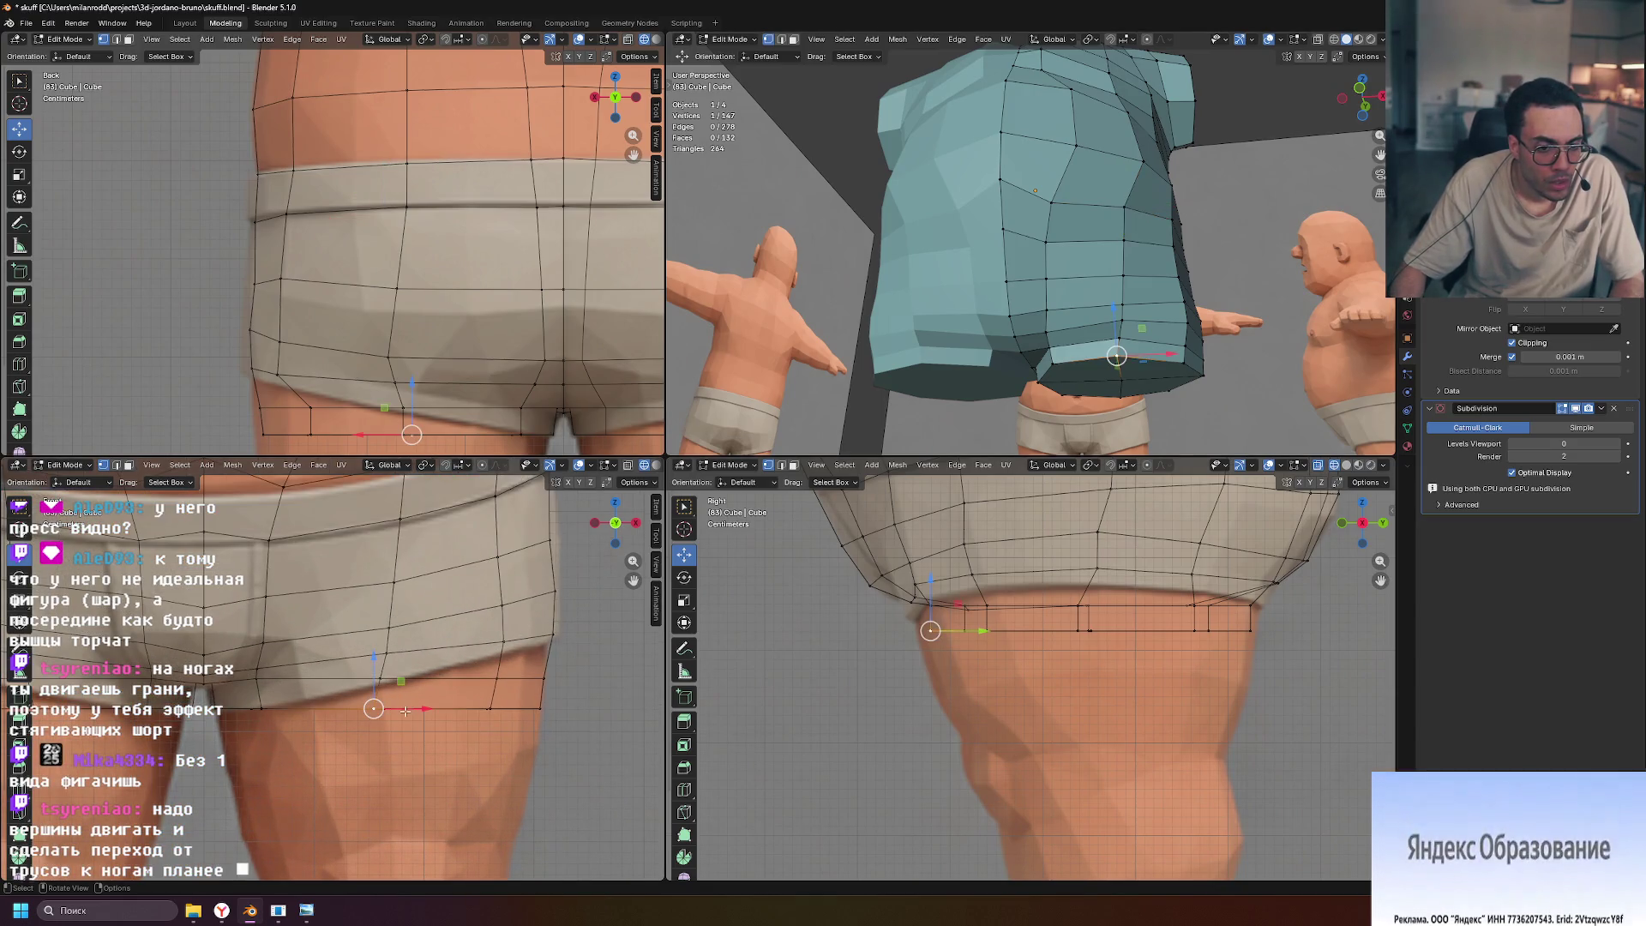
{"action": "key", "text": "g"}
{"action": "left_click", "coordinate": [421, 709]}
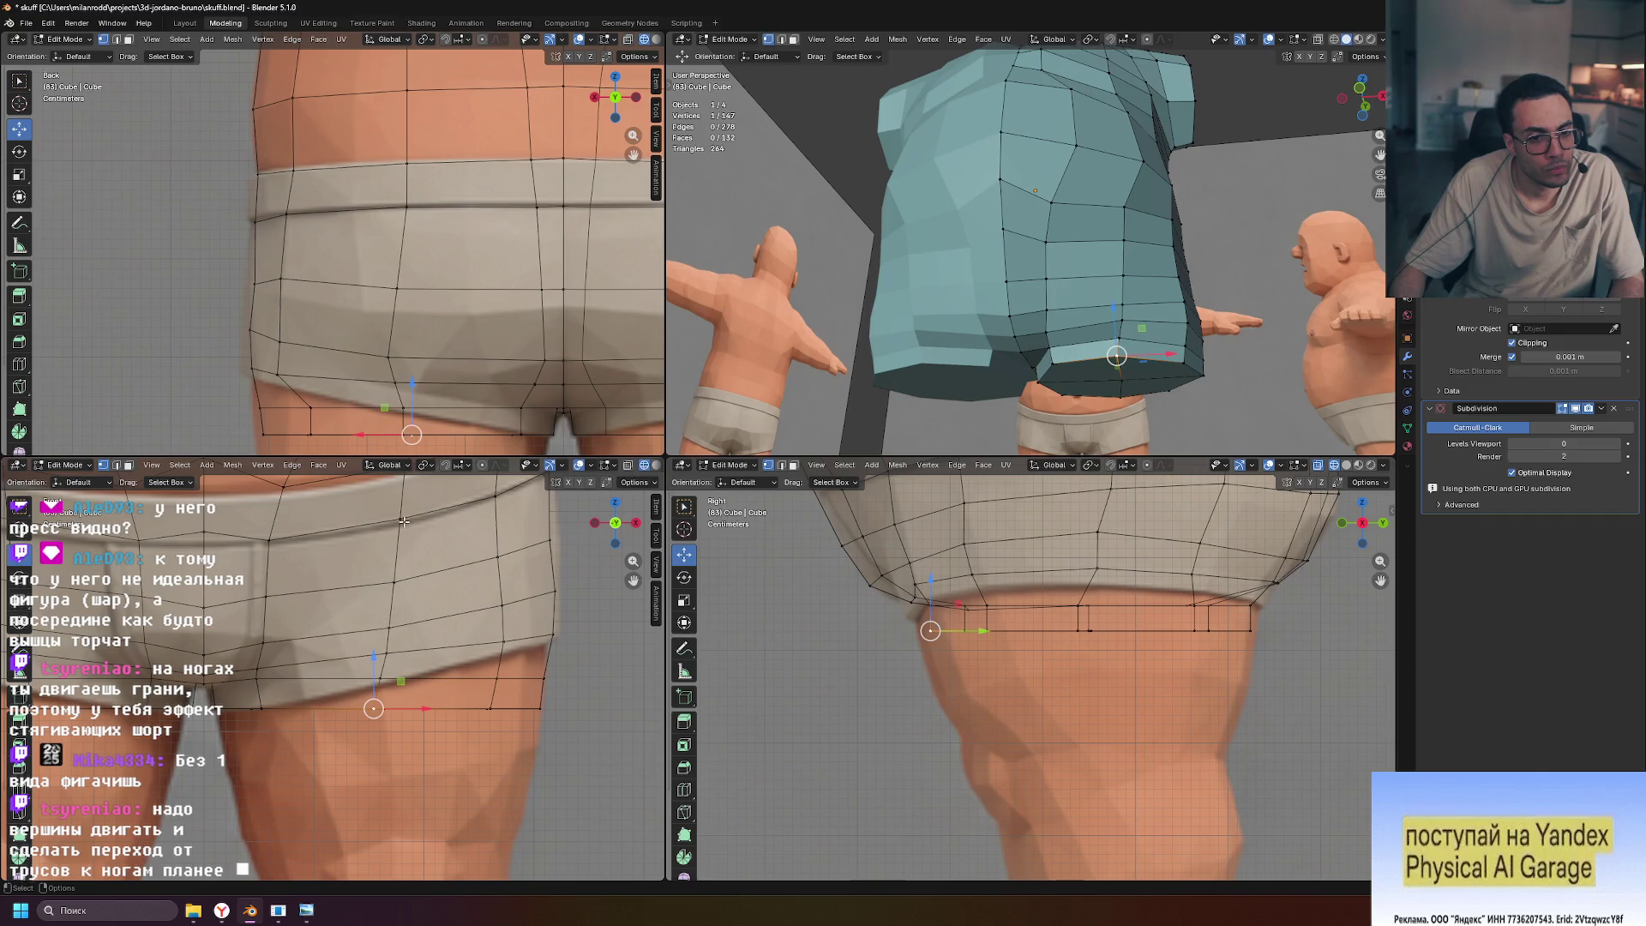
Try edge-sliding a higher vertex on the shorts, undo the slide, and clear the selection
{"action": "left_click", "coordinate": [392, 584]}
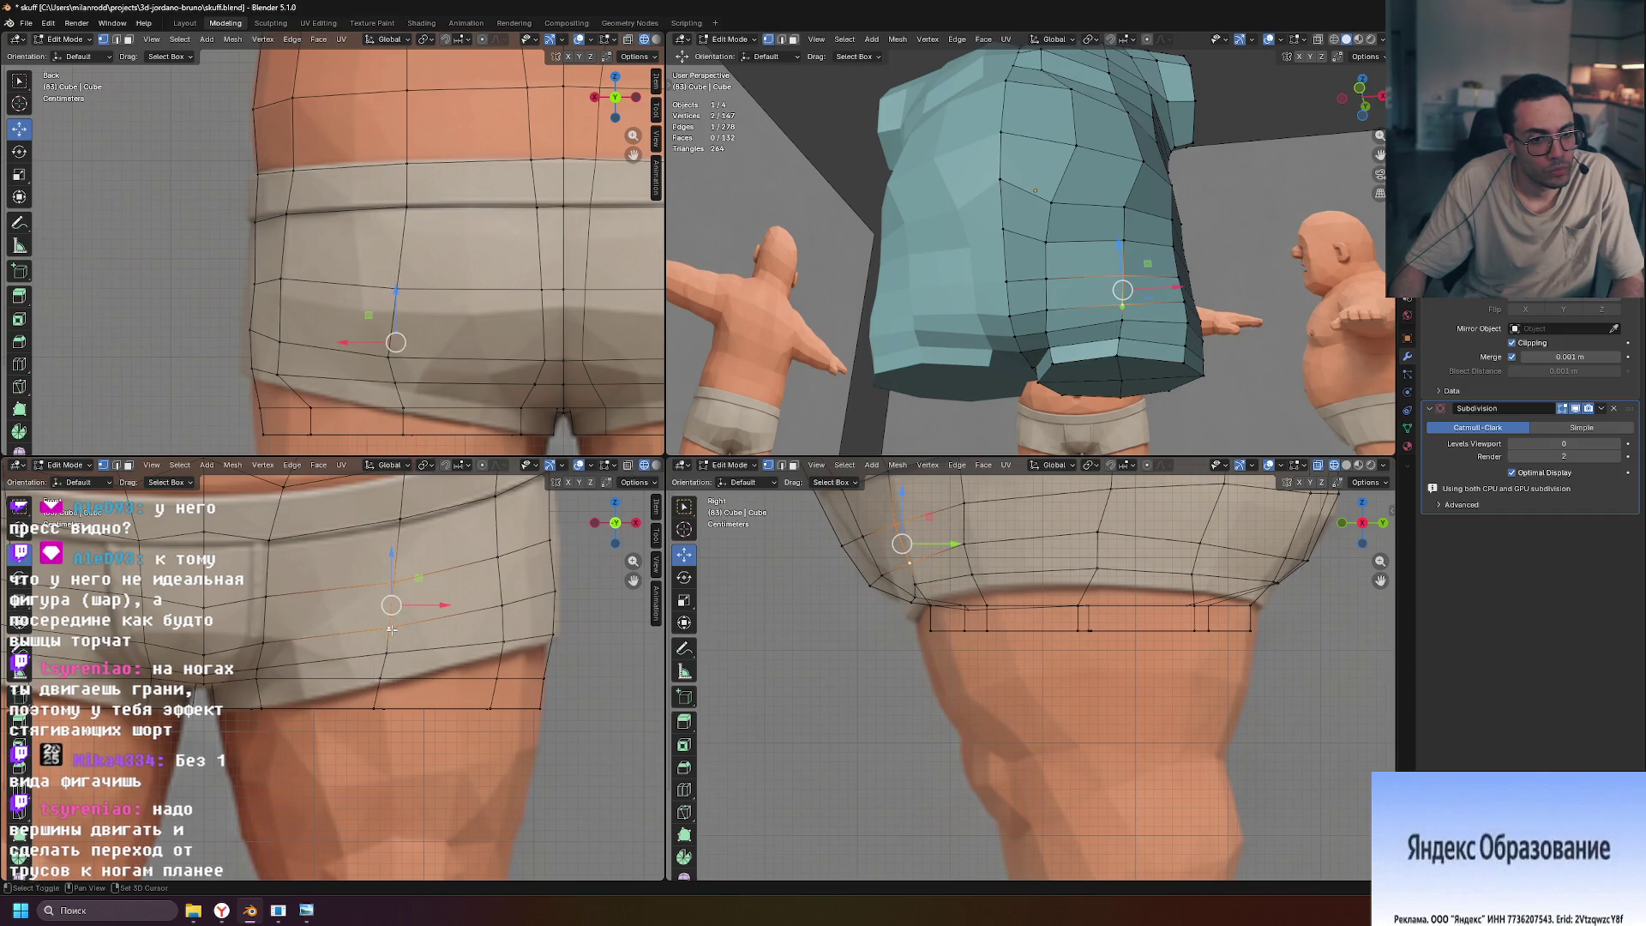
{"action": "key", "text": "g"}
{"action": "key", "text": "g"}
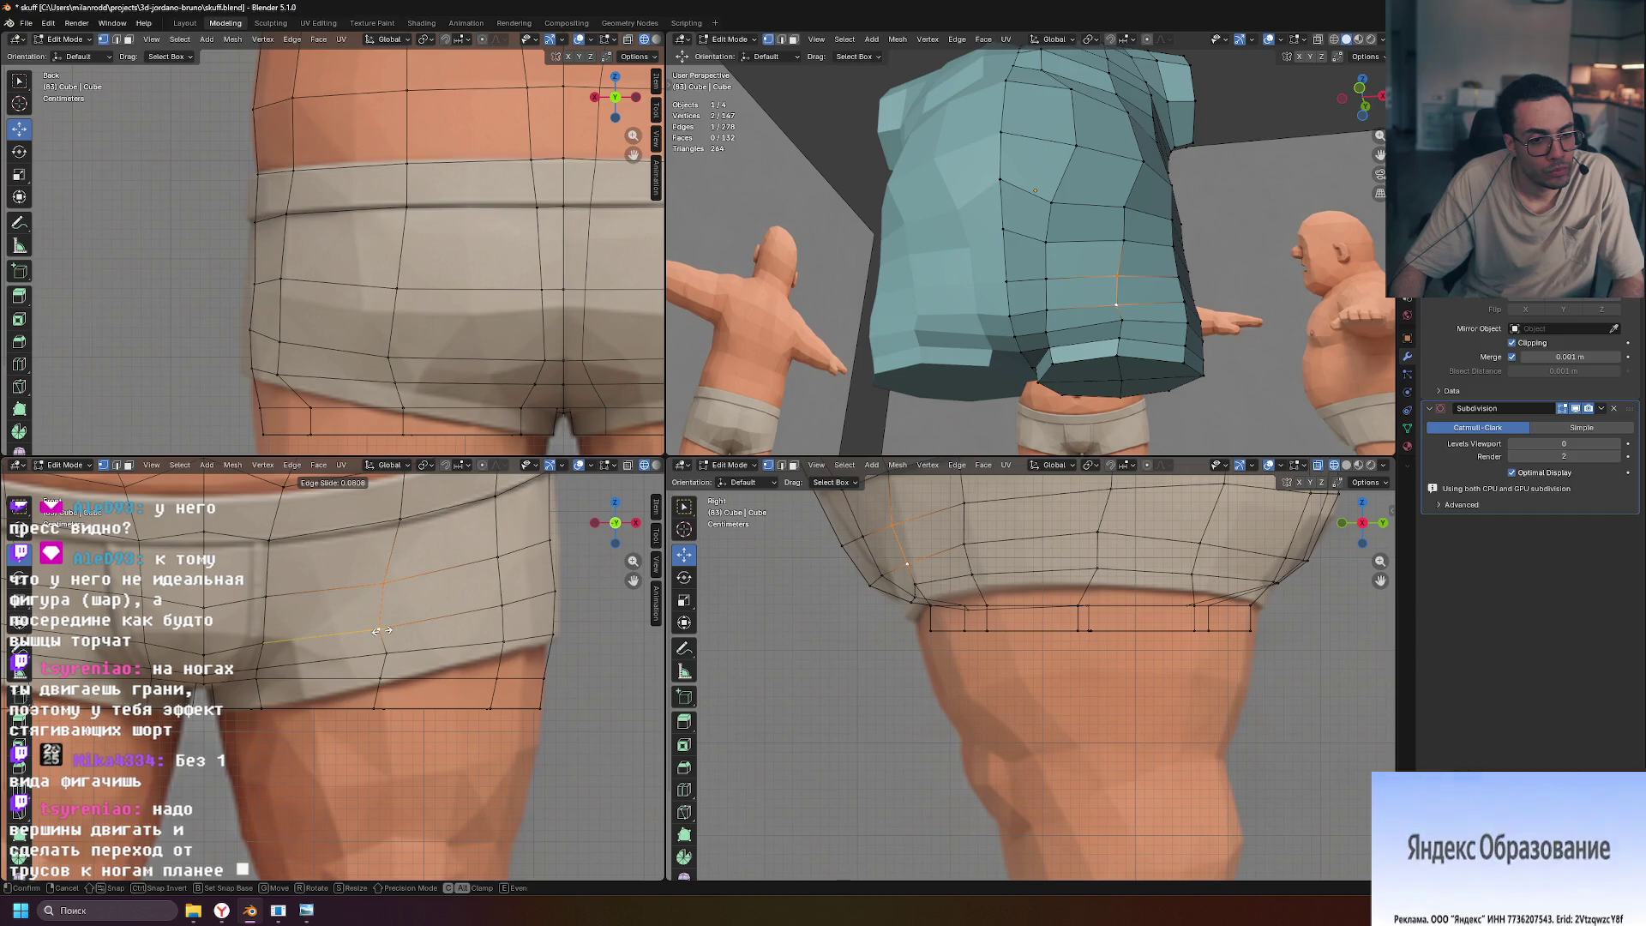
{"action": "left_click", "coordinate": [384, 645]}
{"action": "key", "text": "ctrl+z"}
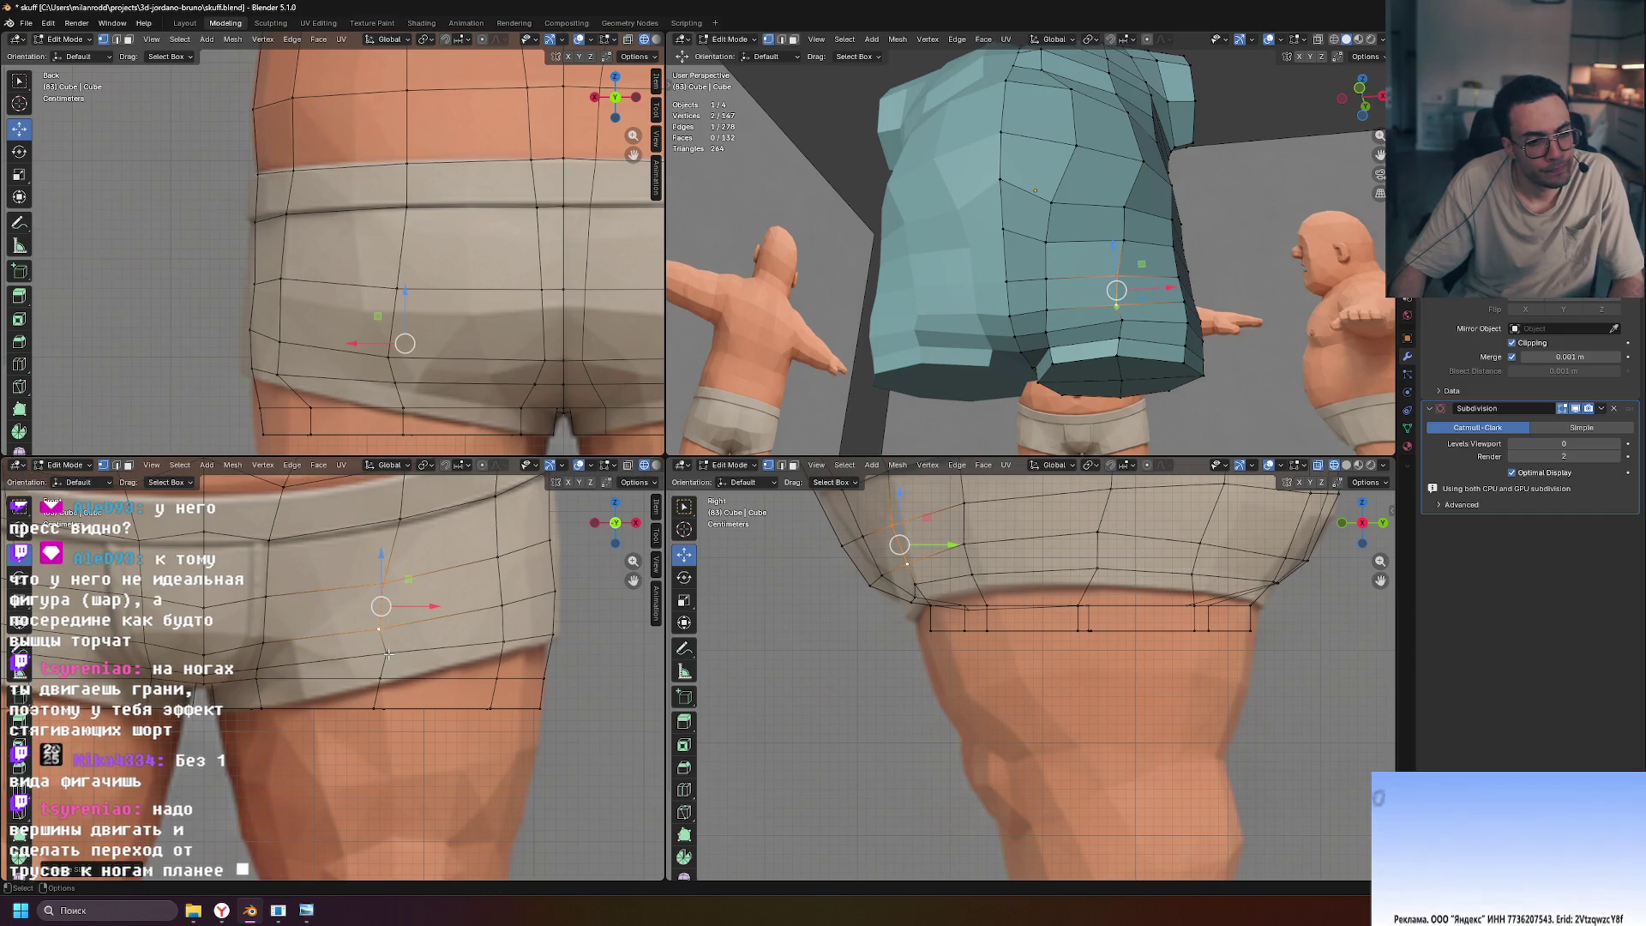
{"action": "key", "text": "g"}
{"action": "key", "text": "g"}
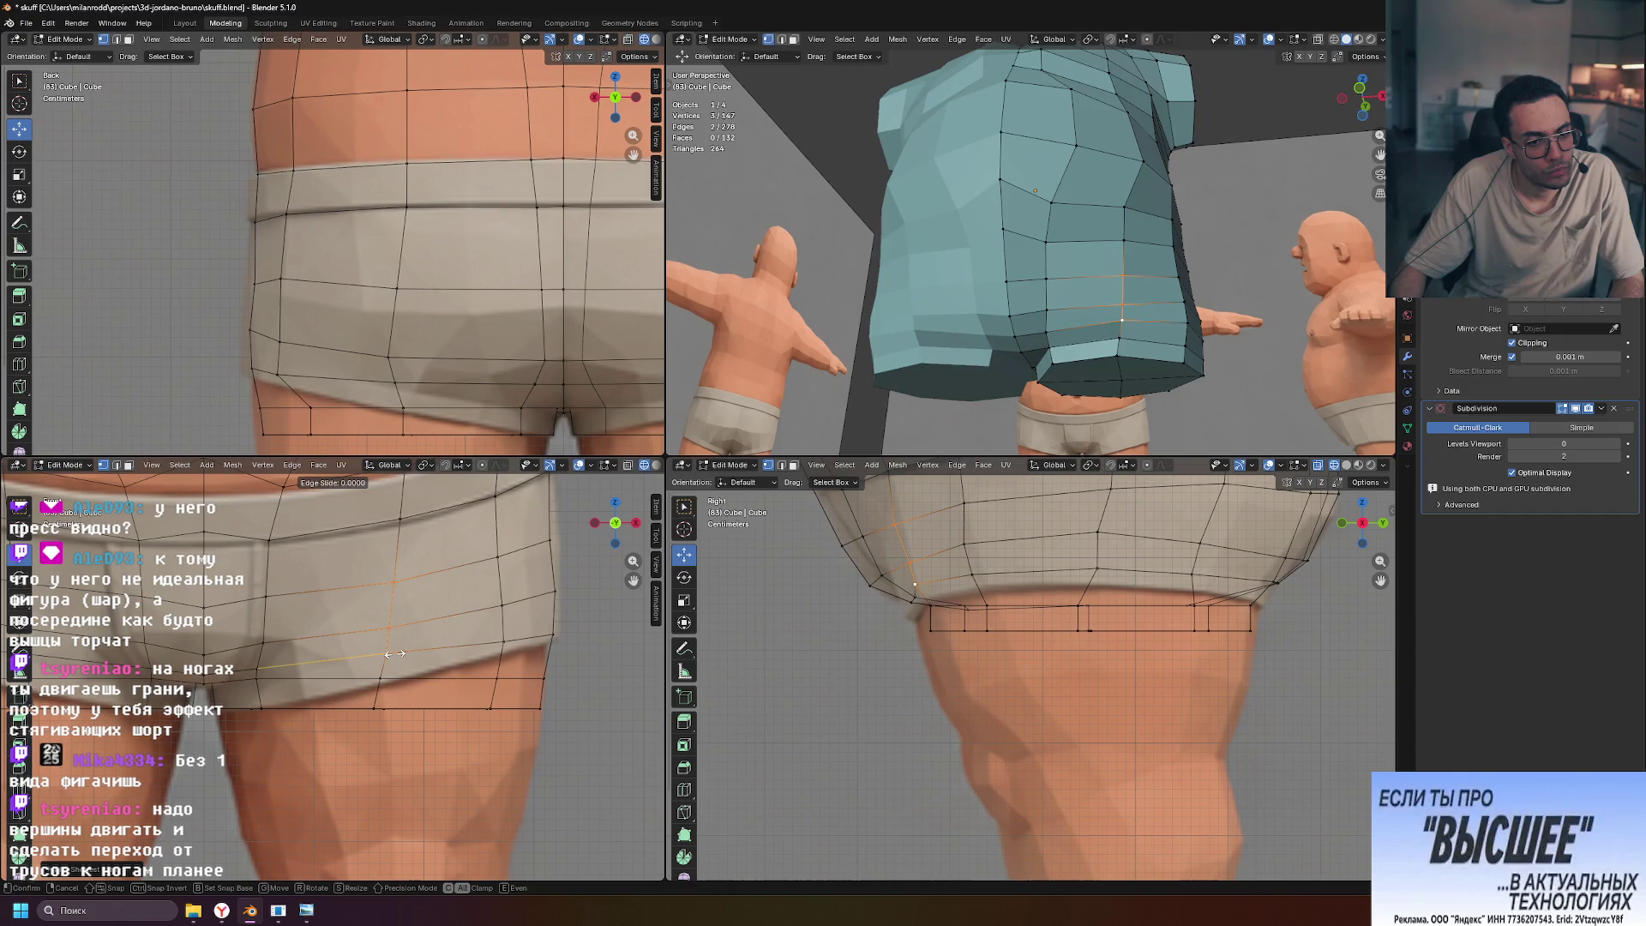
{"action": "left_click", "coordinate": [379, 654]}
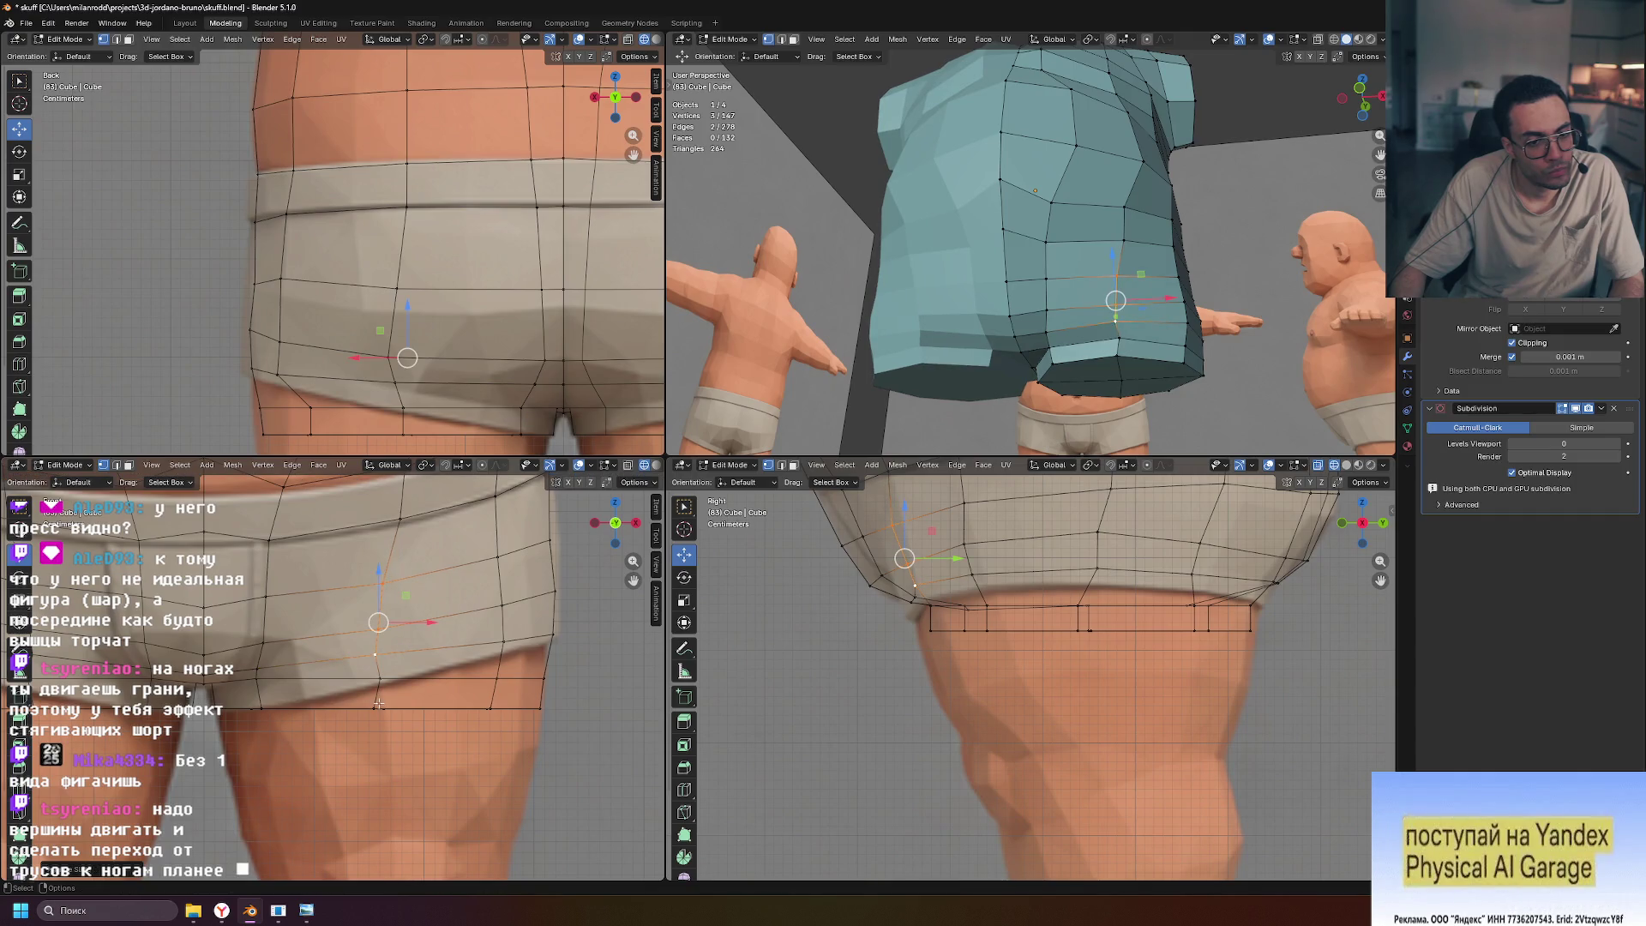
{"action": "key", "text": "ctrl+z"}
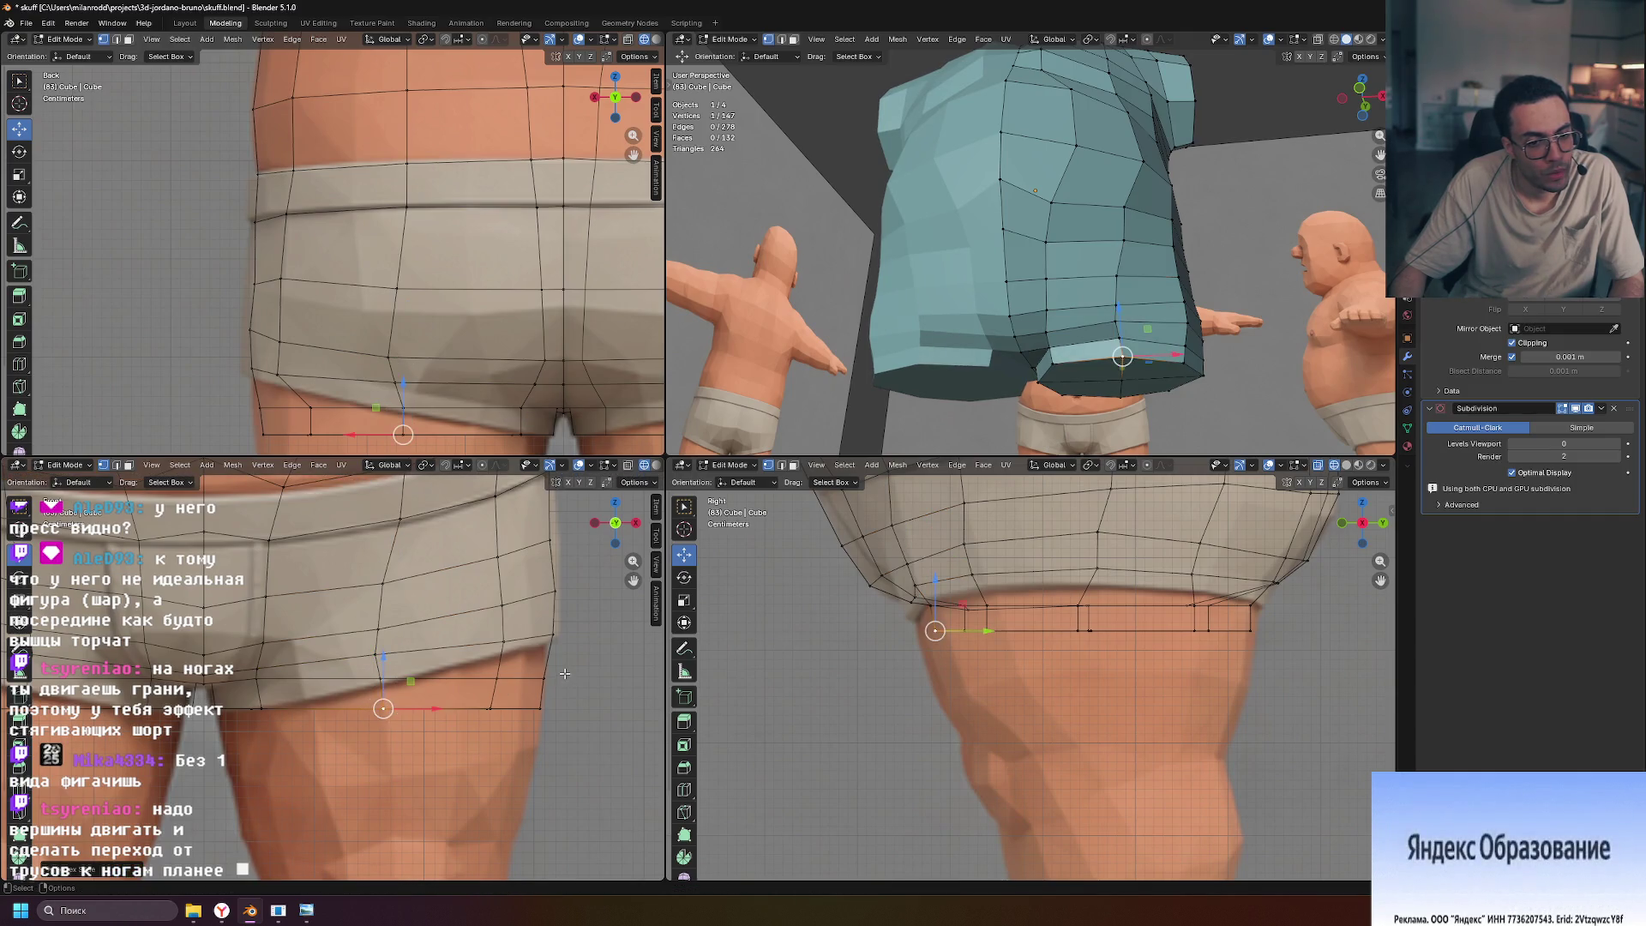
{"action": "scroll", "coordinate": [565, 673], "scroll_direction": "down", "scroll_amount": 4}
{"action": "scroll", "coordinate": [565, 674], "scroll_direction": "down", "scroll_amount": 1}
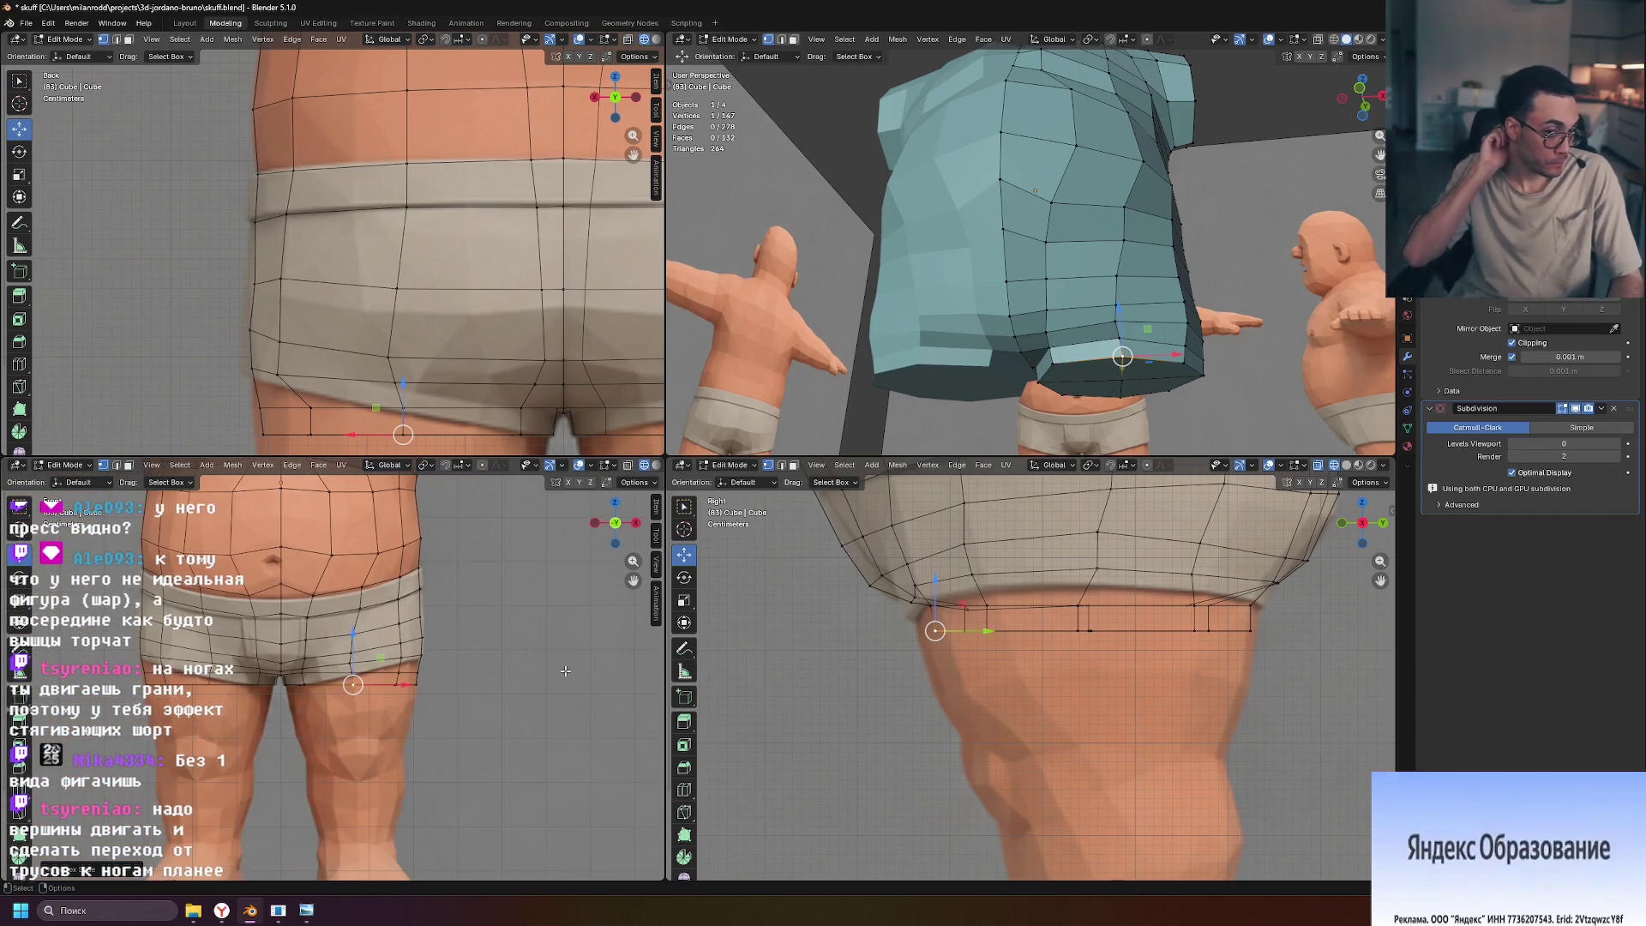
{"action": "left_click", "coordinate": [968, 652]}
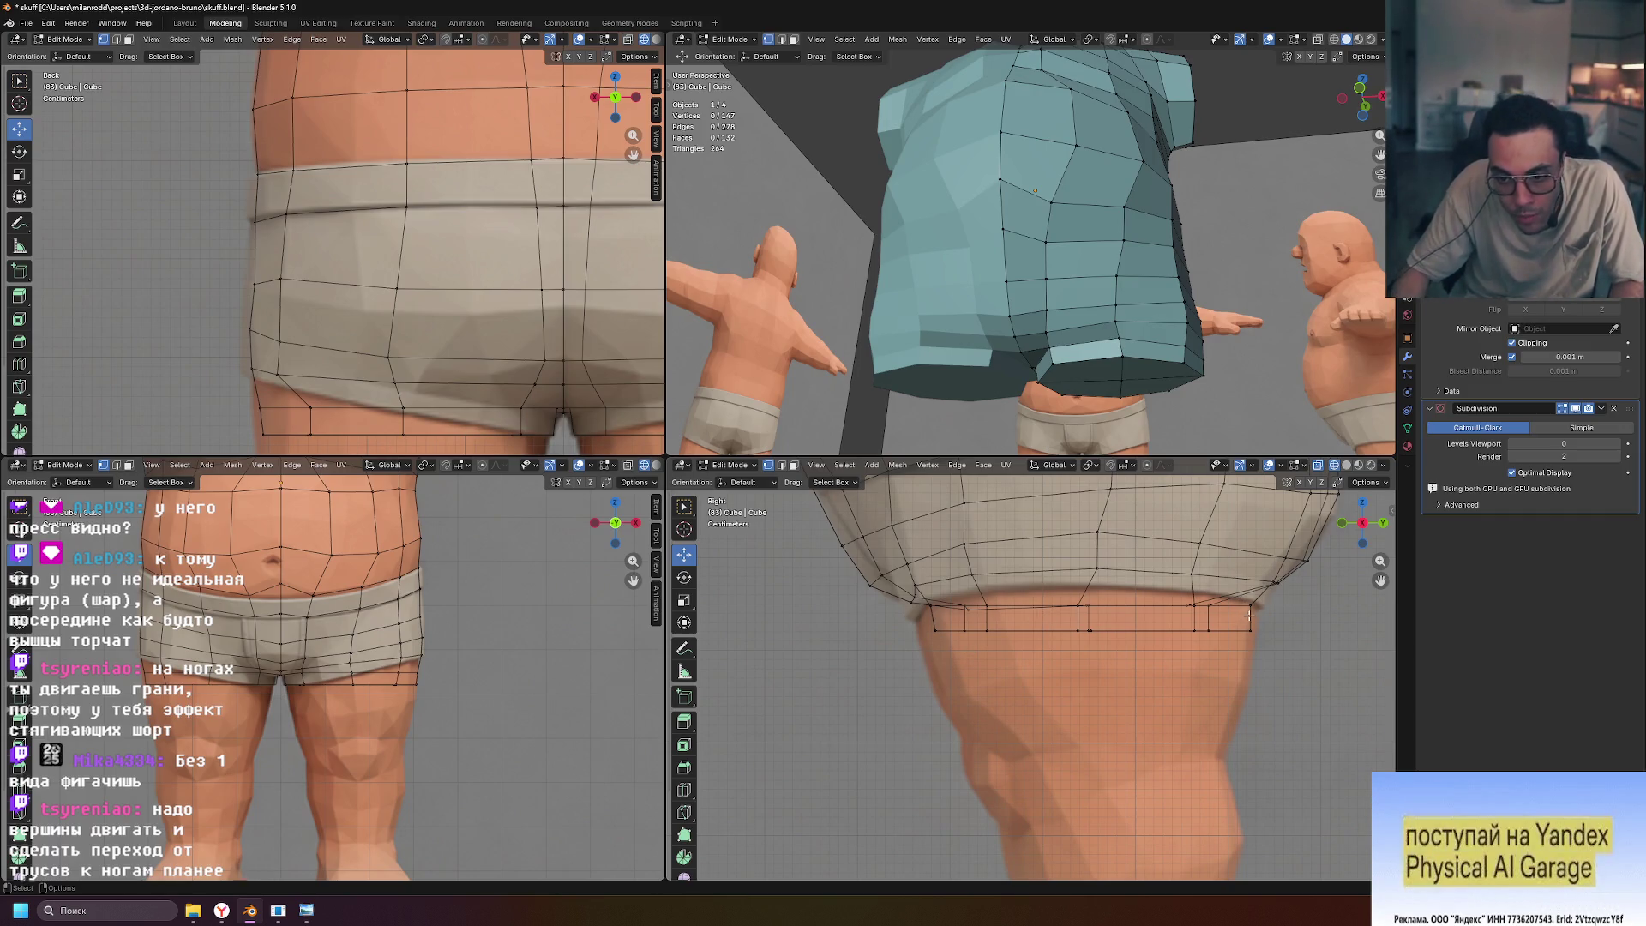
From behind, move an edge on the mesh's bottom rim along the Y axis
{"action": "mouse_move", "coordinate": [1080, 412]}
{"action": "middle_mouse_down"}
{"action": "mouse_move", "coordinate": [1144, 377]}
{"action": "mouse_move", "coordinate": [1187, 391]}
{"action": "middle_mouse_up"}
{"action": "key", "text": "2"}
{"action": "left_click", "coordinate": [1189, 392]}
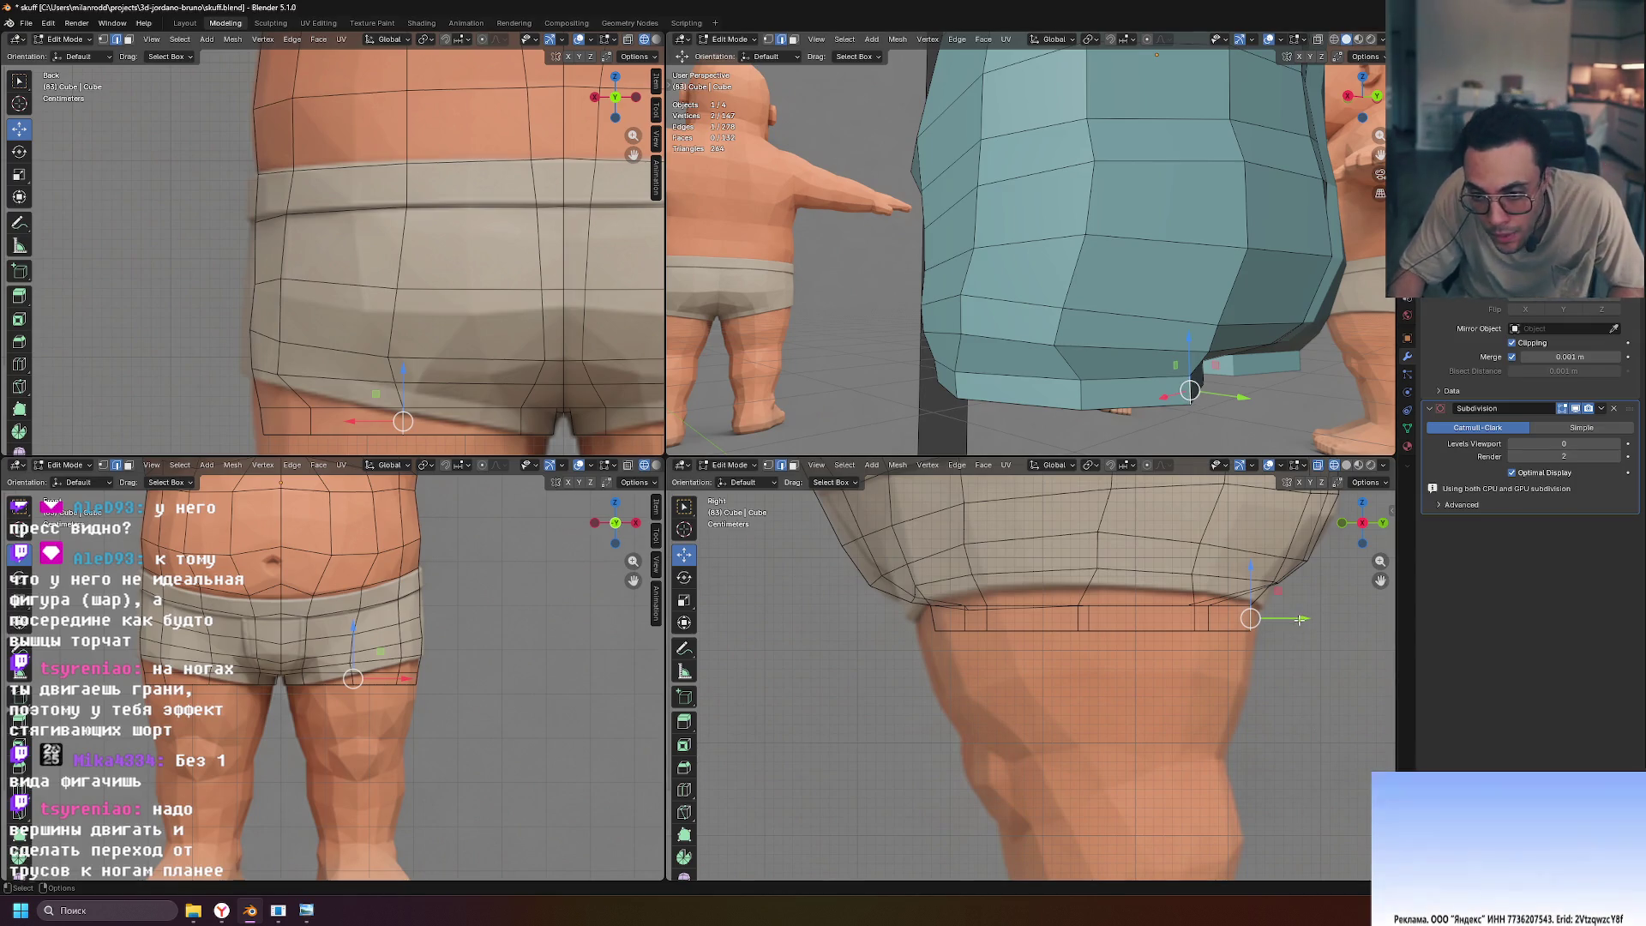
{"action": "key", "text": "g"}
{"action": "key", "text": "y"}
{"action": "left_click", "coordinate": [1278, 697]}
Move a single rim vertex along Y in the side view
{"action": "scroll", "coordinate": [1278, 697], "scroll_direction": "up", "scroll_amount": 4}
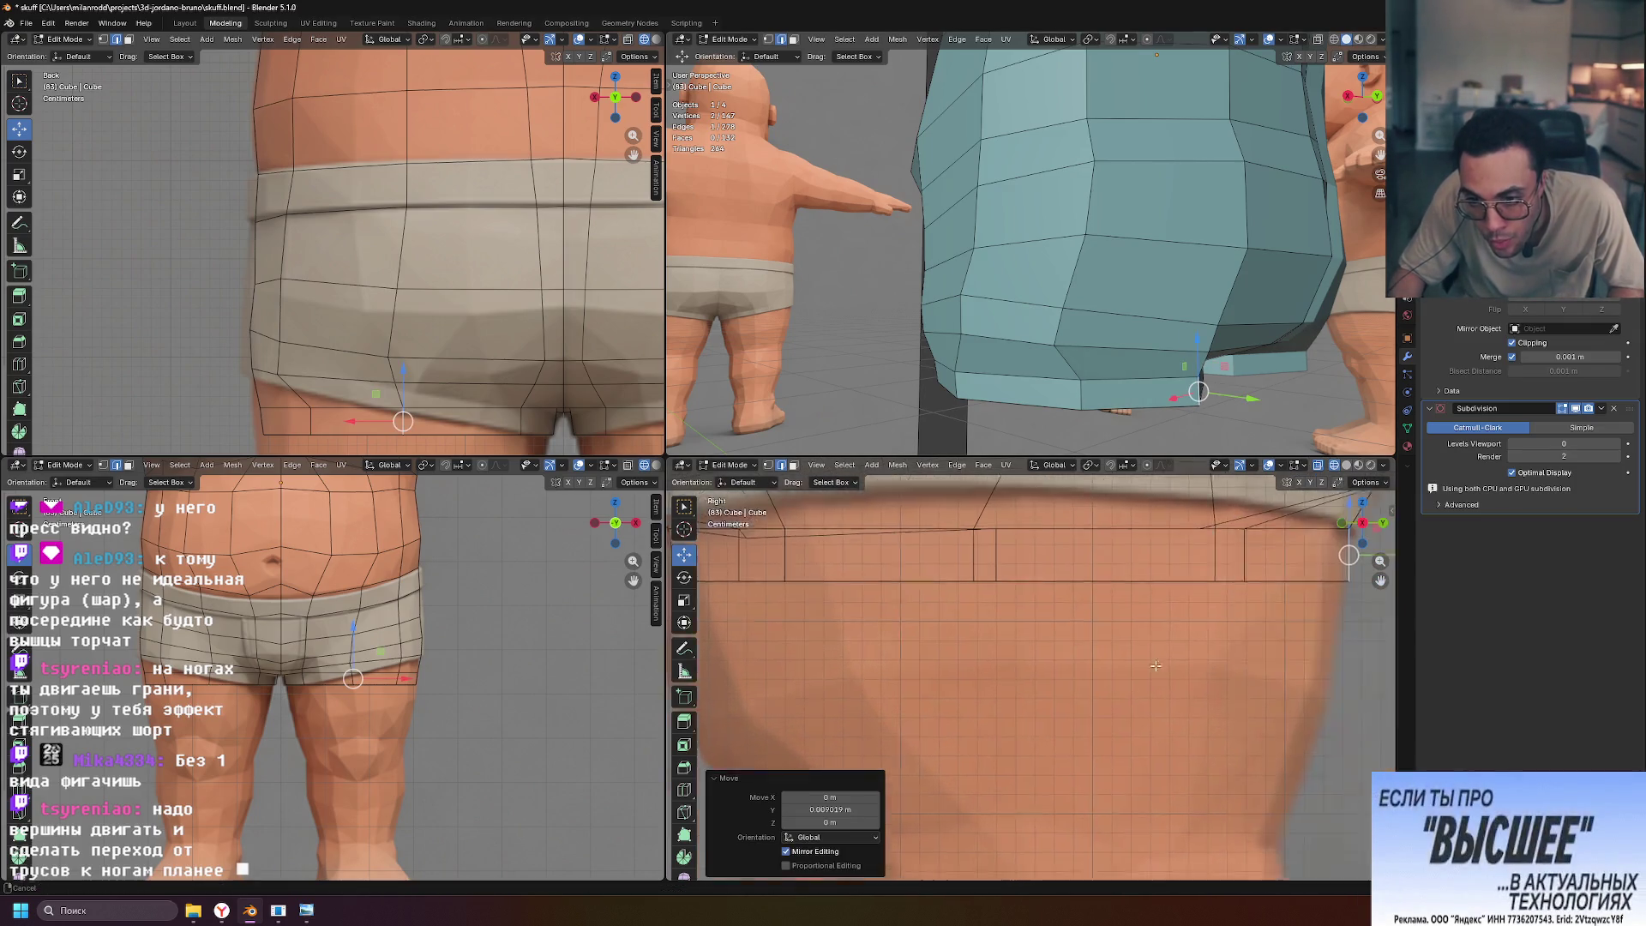
{"action": "middle_click_drag", "start_coordinate": [1265, 572], "coordinate": [1179, 655], "text": "shift"}
{"action": "key", "text": "1"}
{"action": "left_click", "coordinate": [1153, 630]}
{"action": "left_click_drag", "start_coordinate": [1190, 628], "coordinate": [1185, 636]}
{"action": "left_click", "coordinate": [1045, 673]}
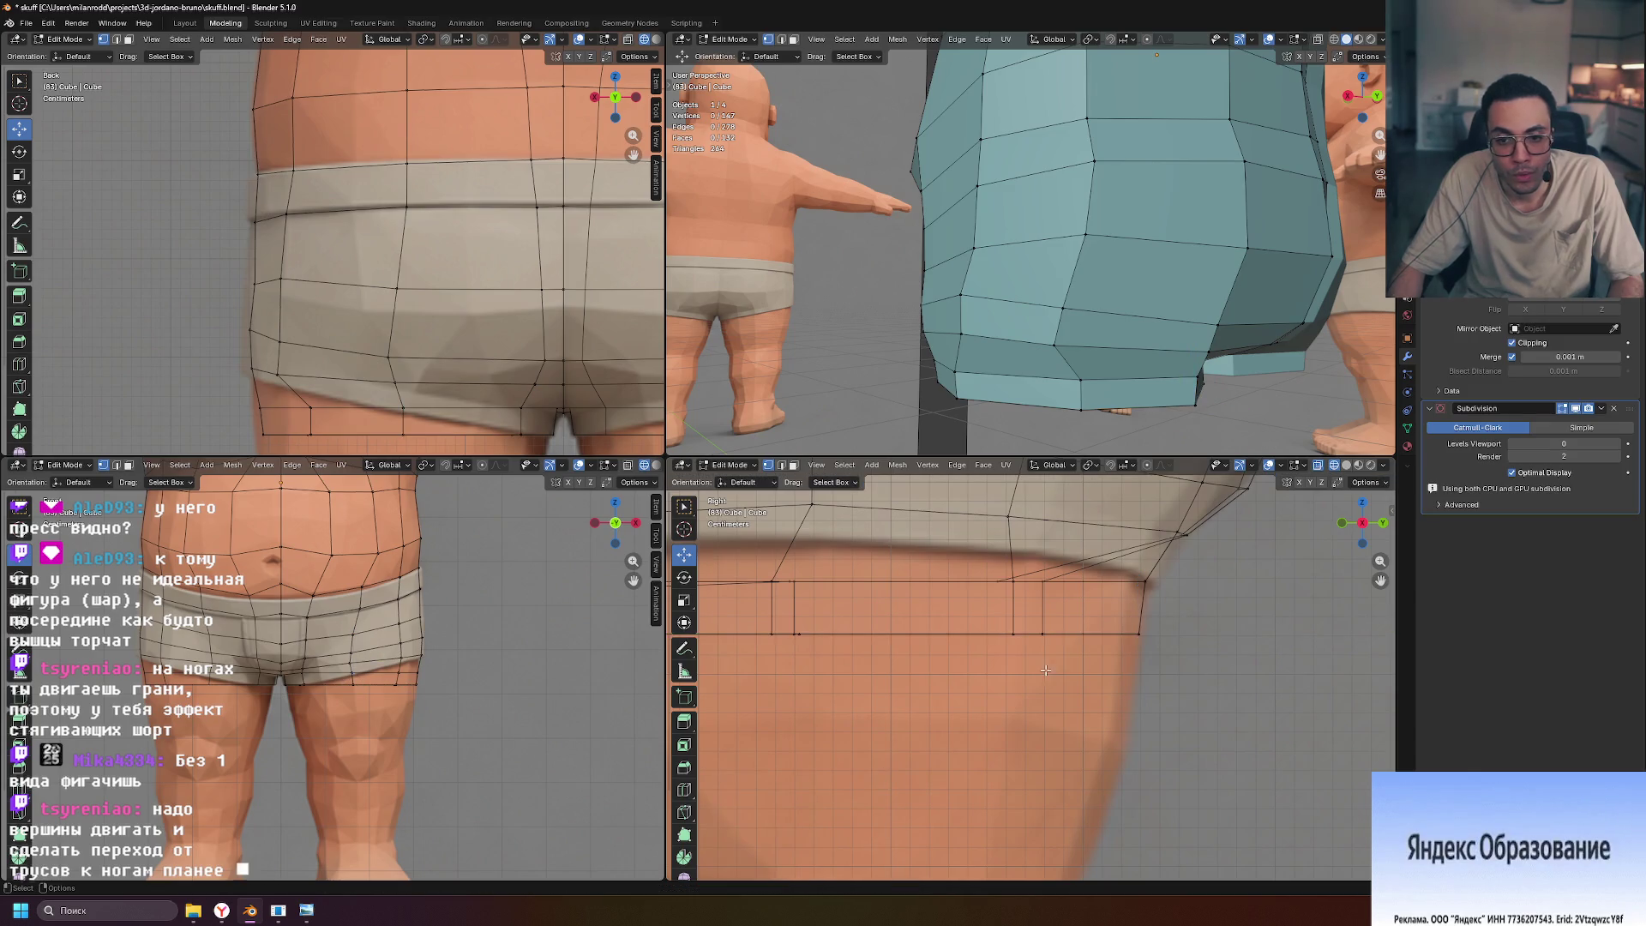
Select vertices on the shorts' bottom edge and middle band
{"action": "scroll", "coordinate": [986, 683], "scroll_direction": "down", "scroll_amount": 3}
{"action": "scroll", "coordinate": [987, 683], "scroll_direction": "down", "scroll_amount": 1}
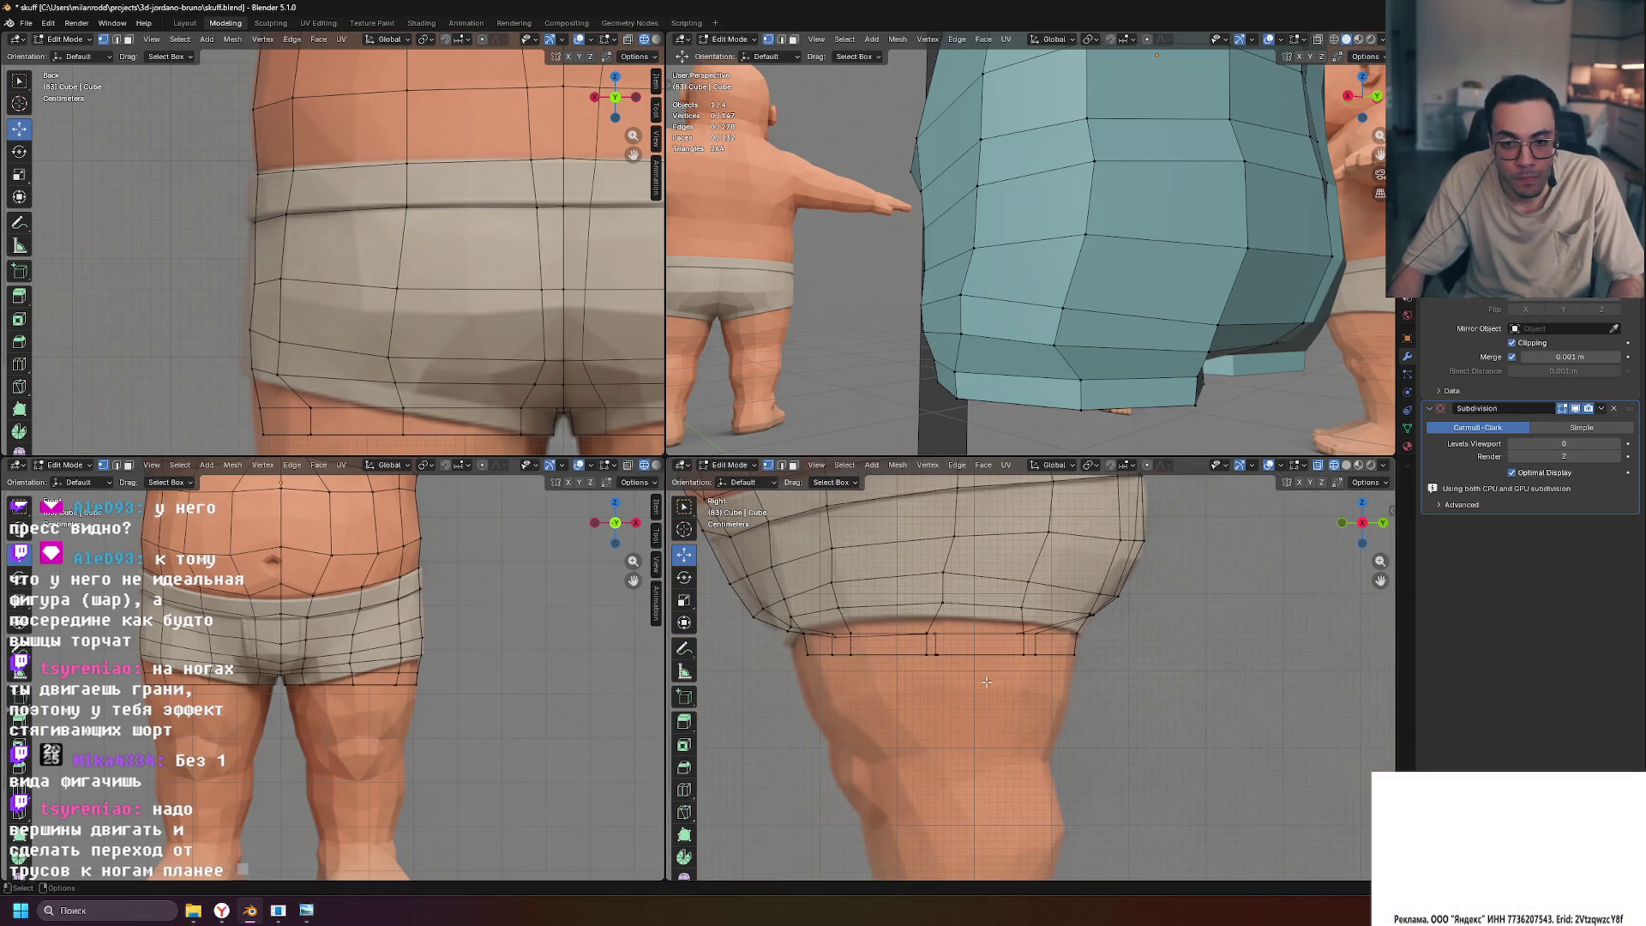
{"action": "left_click", "coordinate": [925, 644]}
{"action": "scroll", "coordinate": [925, 645], "scroll_direction": "down", "scroll_amount": 2}
{"action": "scroll", "coordinate": [977, 600], "scroll_direction": "down", "scroll_amount": 1}
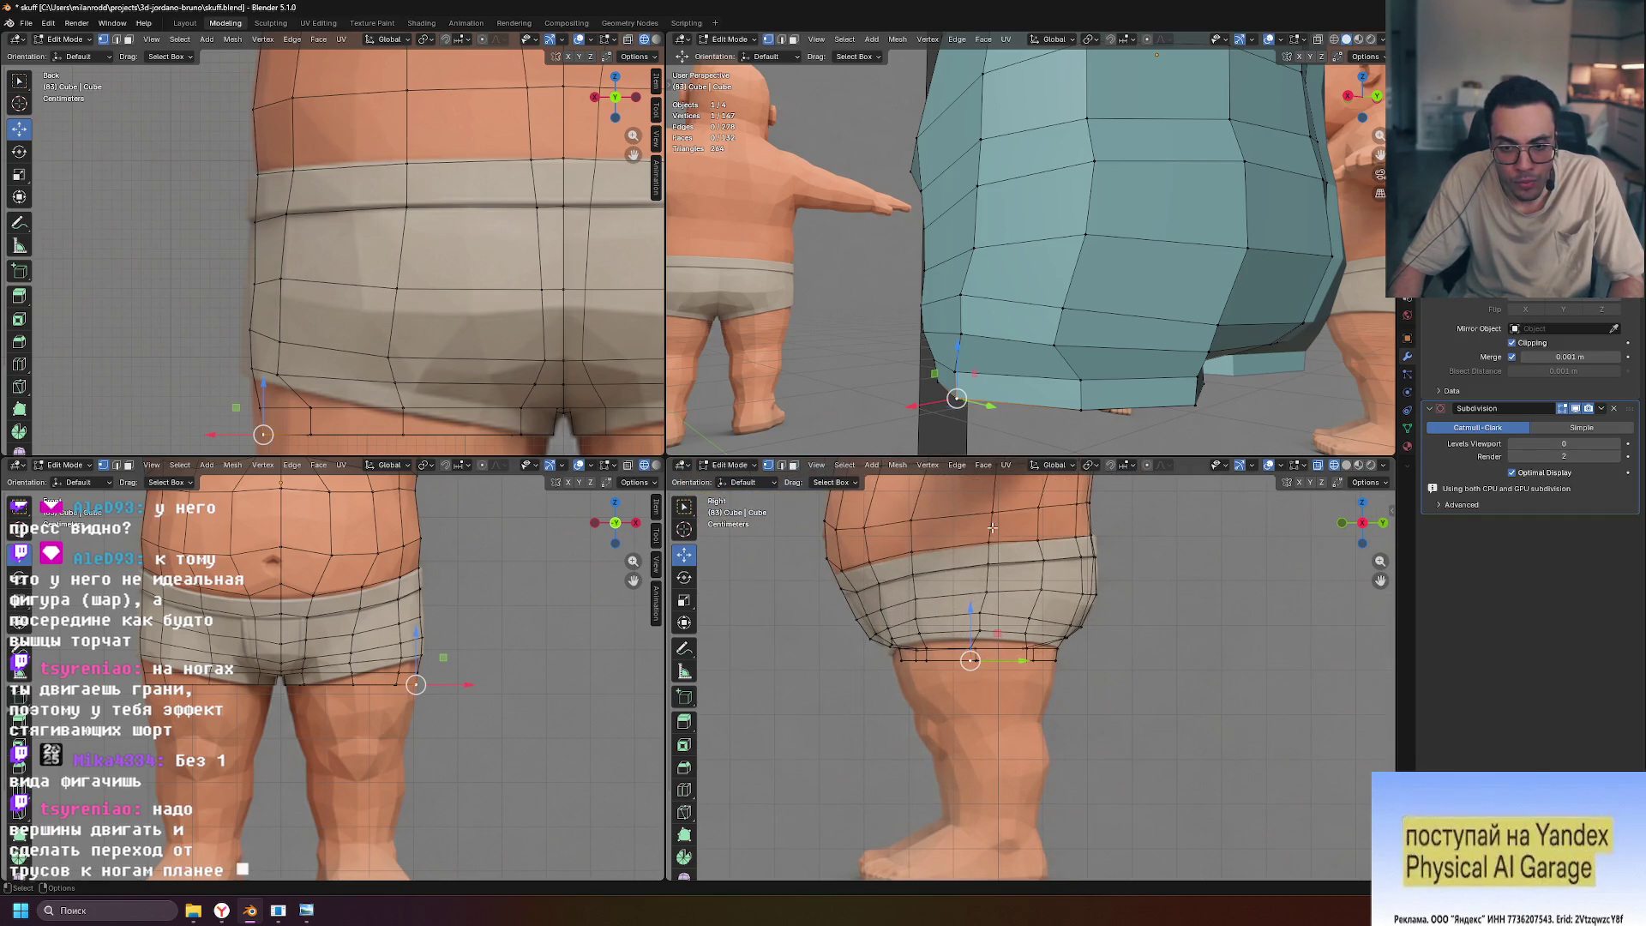
{"action": "middle_click_drag", "start_coordinate": [997, 526], "coordinate": [1005, 613], "text": "shift"}
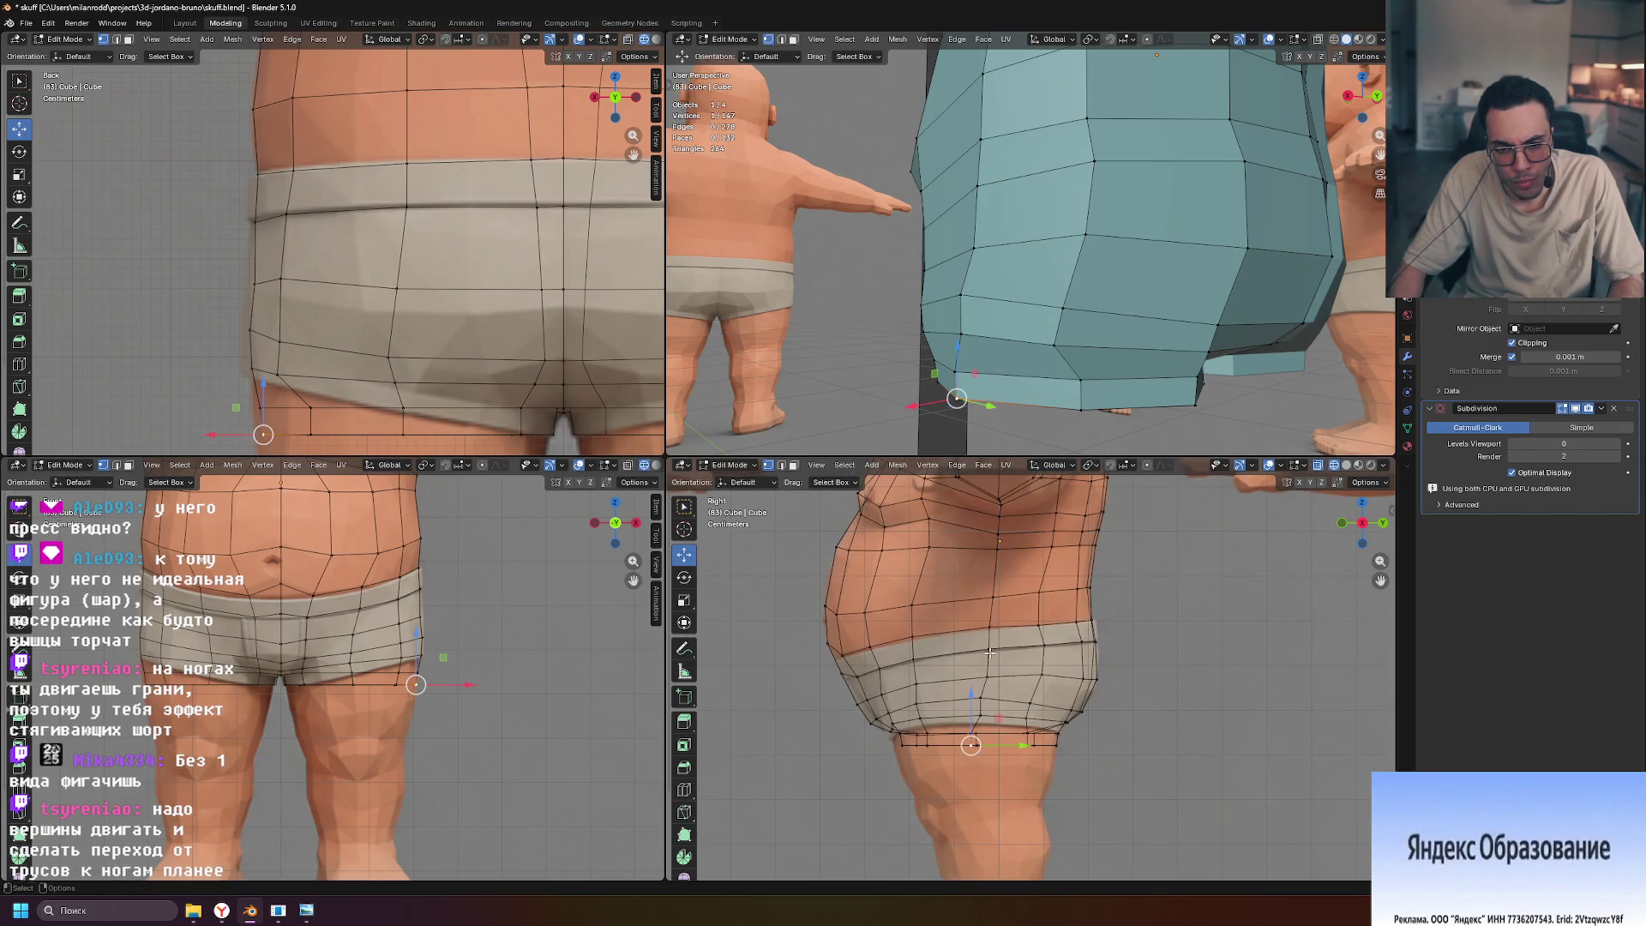
{"action": "scroll", "coordinate": [990, 649], "scroll_direction": "up", "scroll_amount": 2}
{"action": "left_click", "coordinate": [967, 681]}
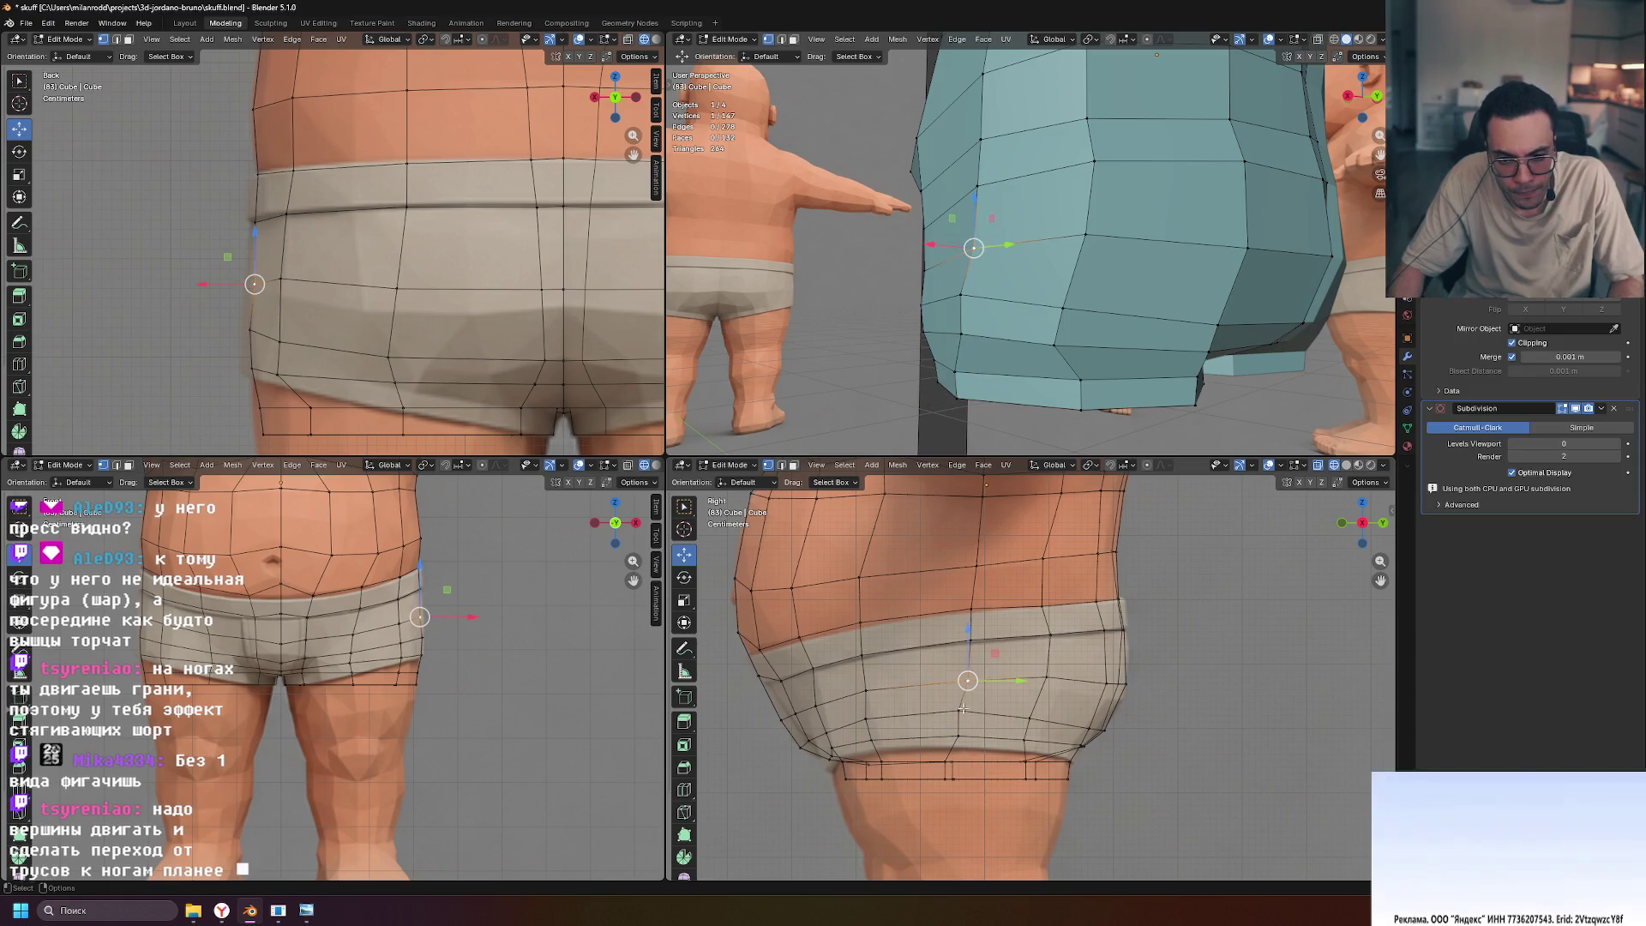
Edge-slide the vertex path down to the hem, then re-slide it with two vertices dropped
{"action": "left_click", "coordinate": [954, 776], "text": "ctrl"}
{"action": "key", "text": "g"}
{"action": "key", "text": "g"}
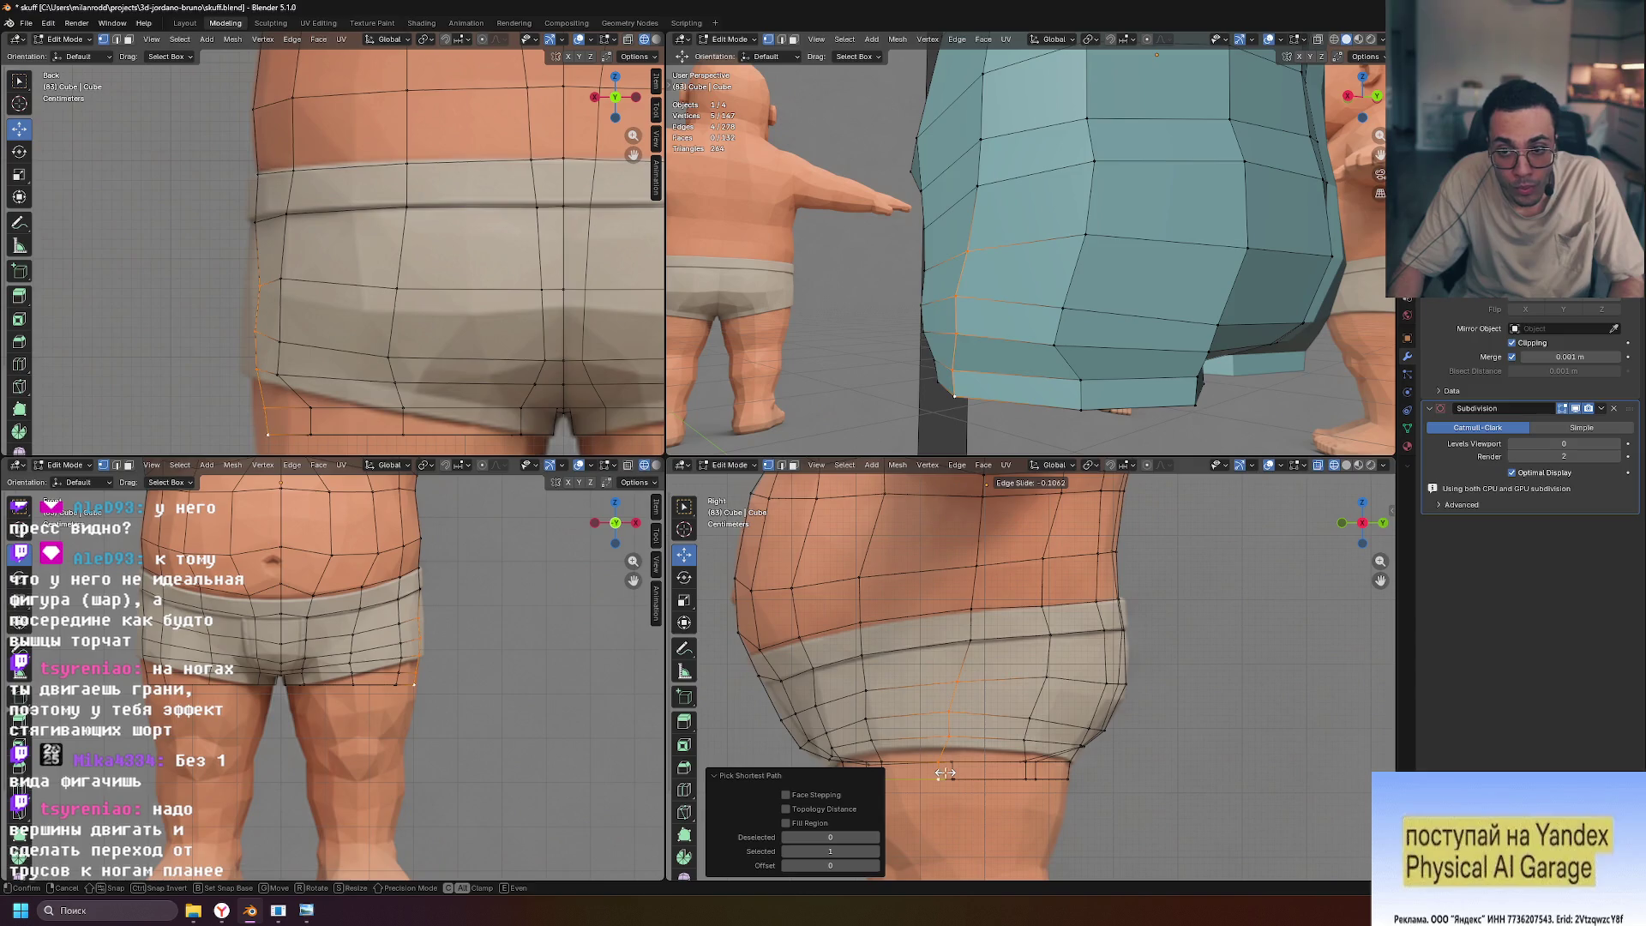
{"action": "left_click", "coordinate": [944, 773]}
{"action": "left_click", "coordinate": [981, 696], "text": "shift"}
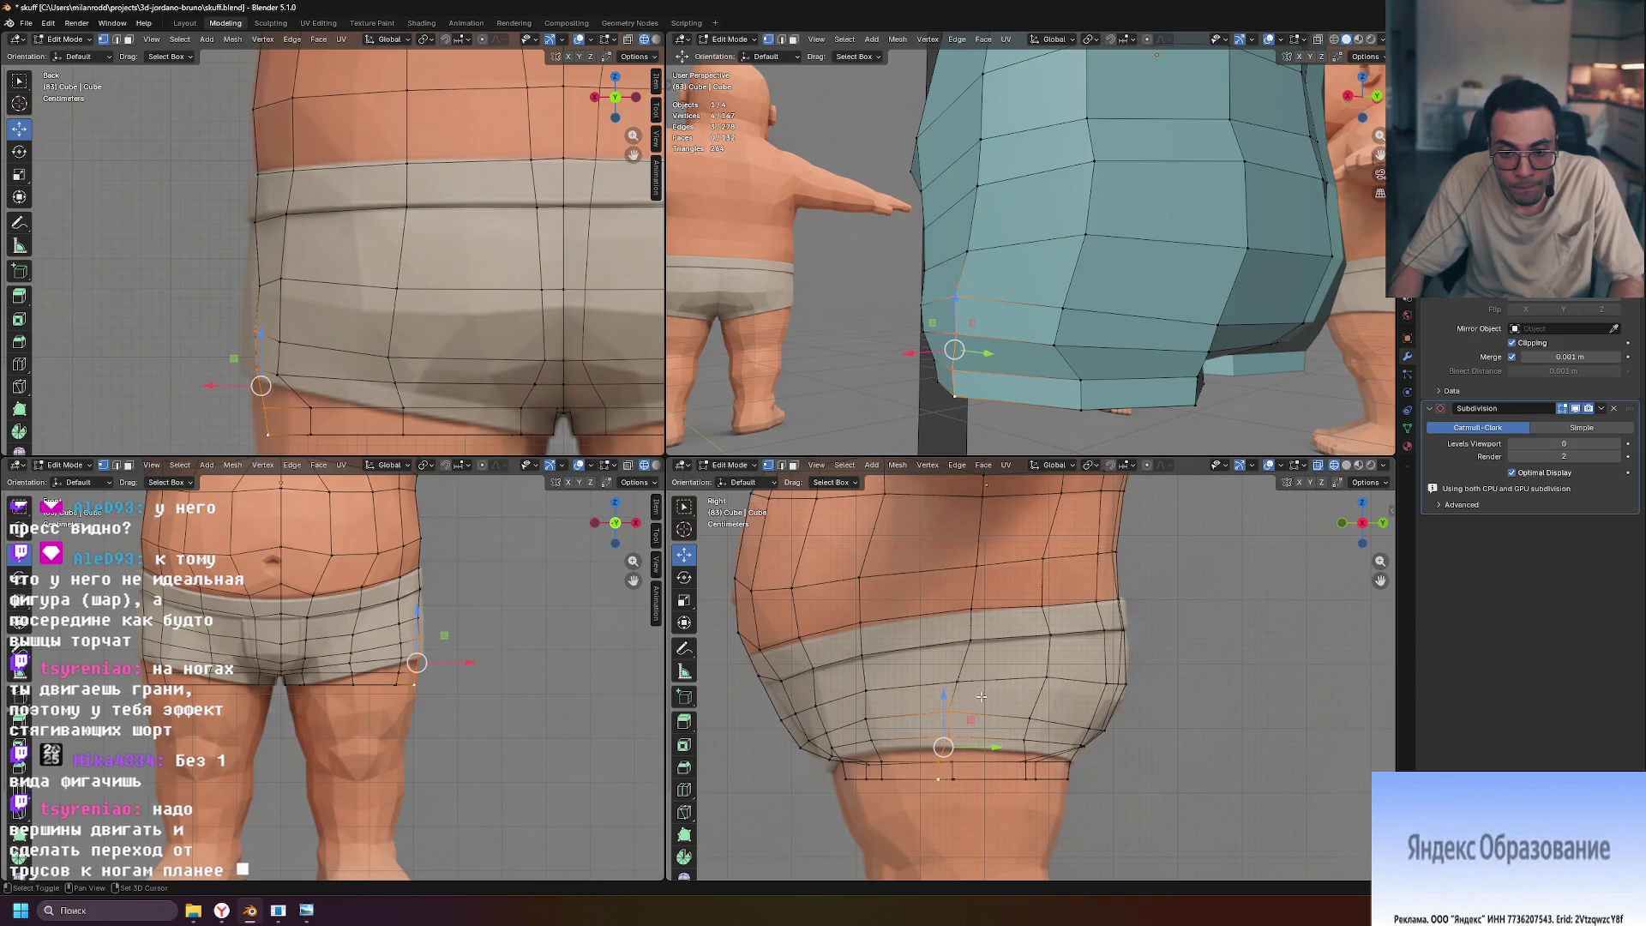
{"action": "left_click", "coordinate": [953, 771], "text": "shift"}
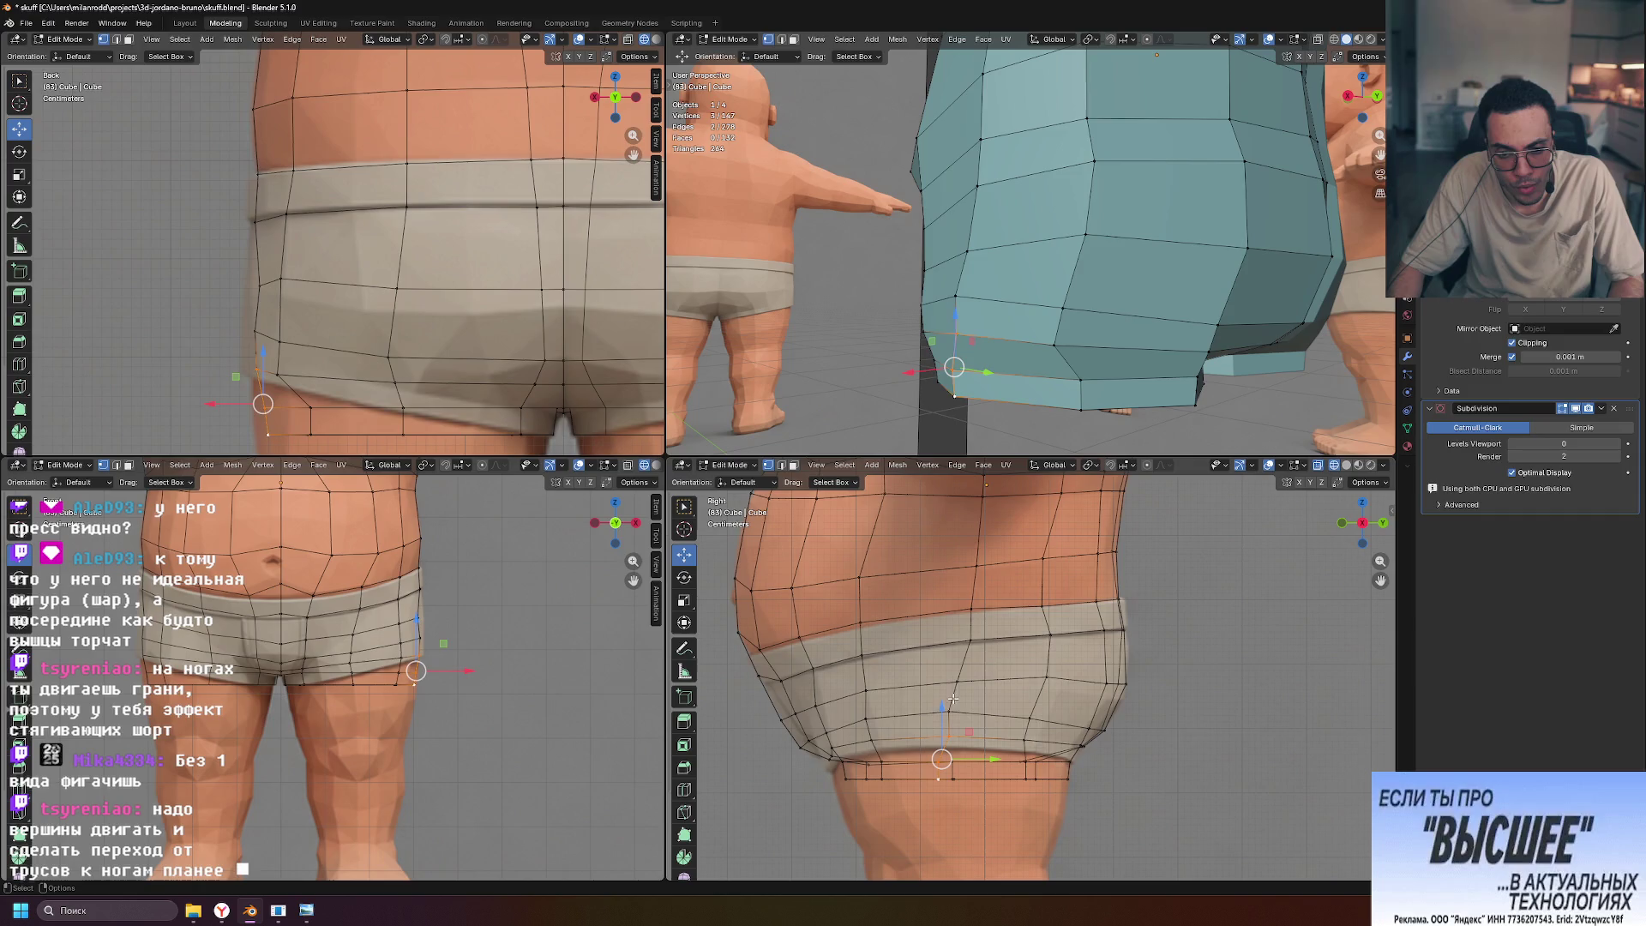
{"action": "key", "text": "g"}
{"action": "key", "text": "g"}
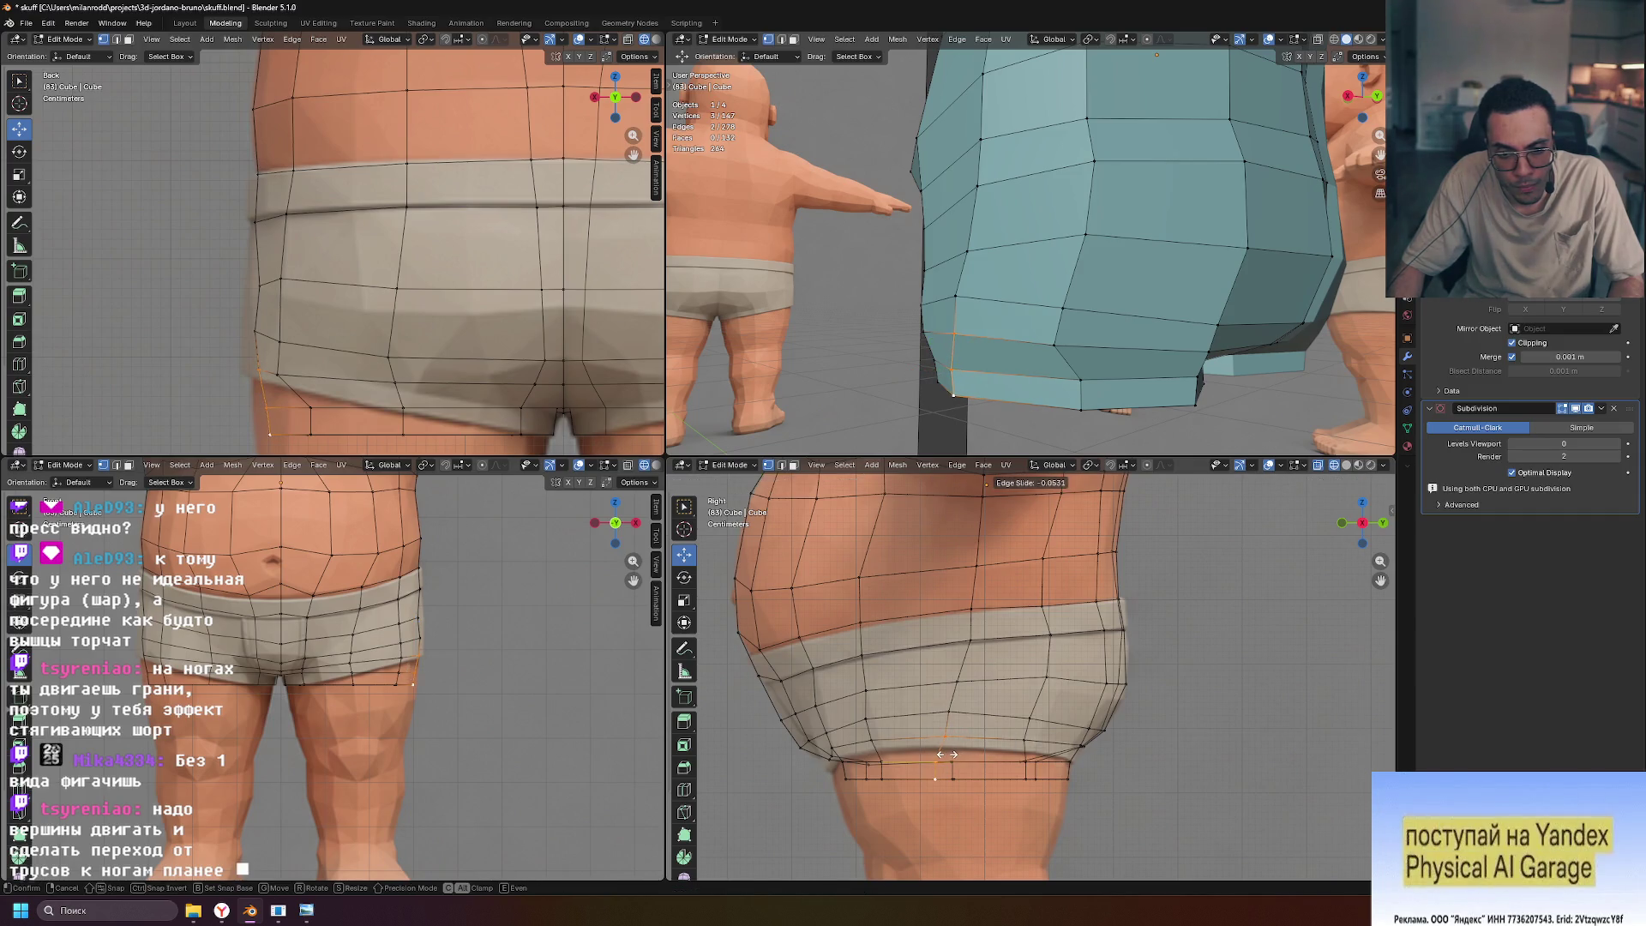
{"action": "left_click", "coordinate": [947, 754]}
Edge-slide a single hem edge, then deselect everything
{"action": "left_click", "coordinate": [941, 768]}
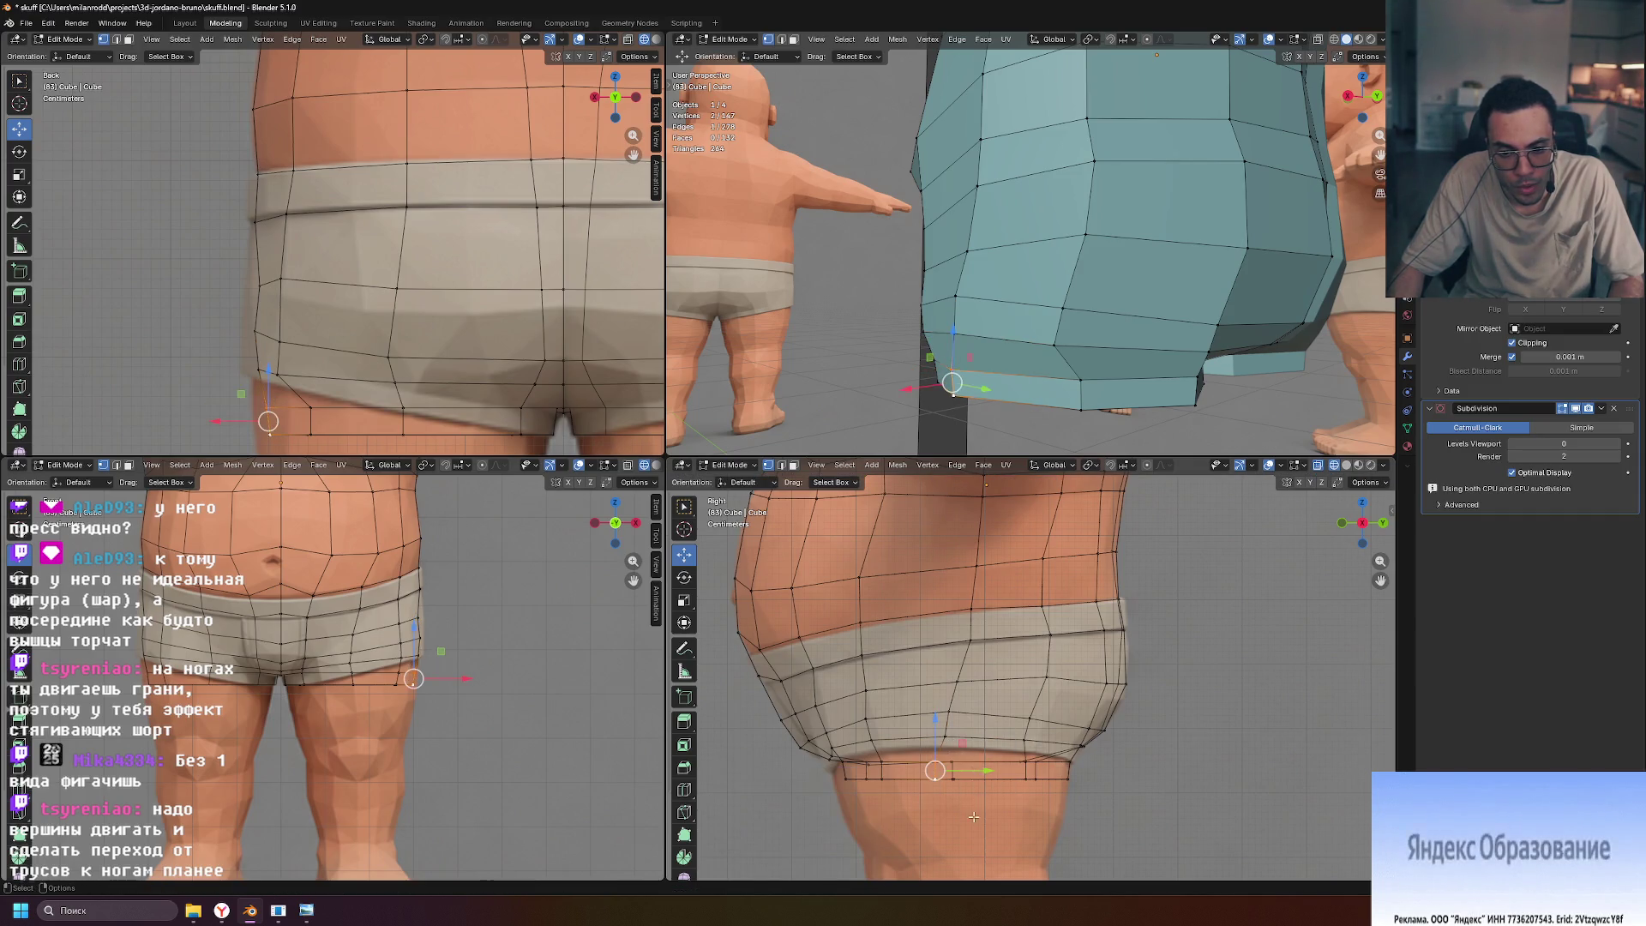
{"action": "key", "text": "g"}
{"action": "key", "text": "g"}
{"action": "left_click", "coordinate": [981, 817]}
{"action": "key", "text": "alt+a"}
{"action": "mouse_move", "coordinate": [1101, 847]}
{"action": "middle_mouse_down", "text": "shift"}
{"action": "mouse_move", "coordinate": [1100, 684]}
{"action": "mouse_move", "coordinate": [1102, 708]}
{"action": "middle_mouse_up", "text": "shift"}
{"action": "middle_click_drag", "start_coordinate": [1106, 630], "coordinate": [1107, 712], "text": "shift"}
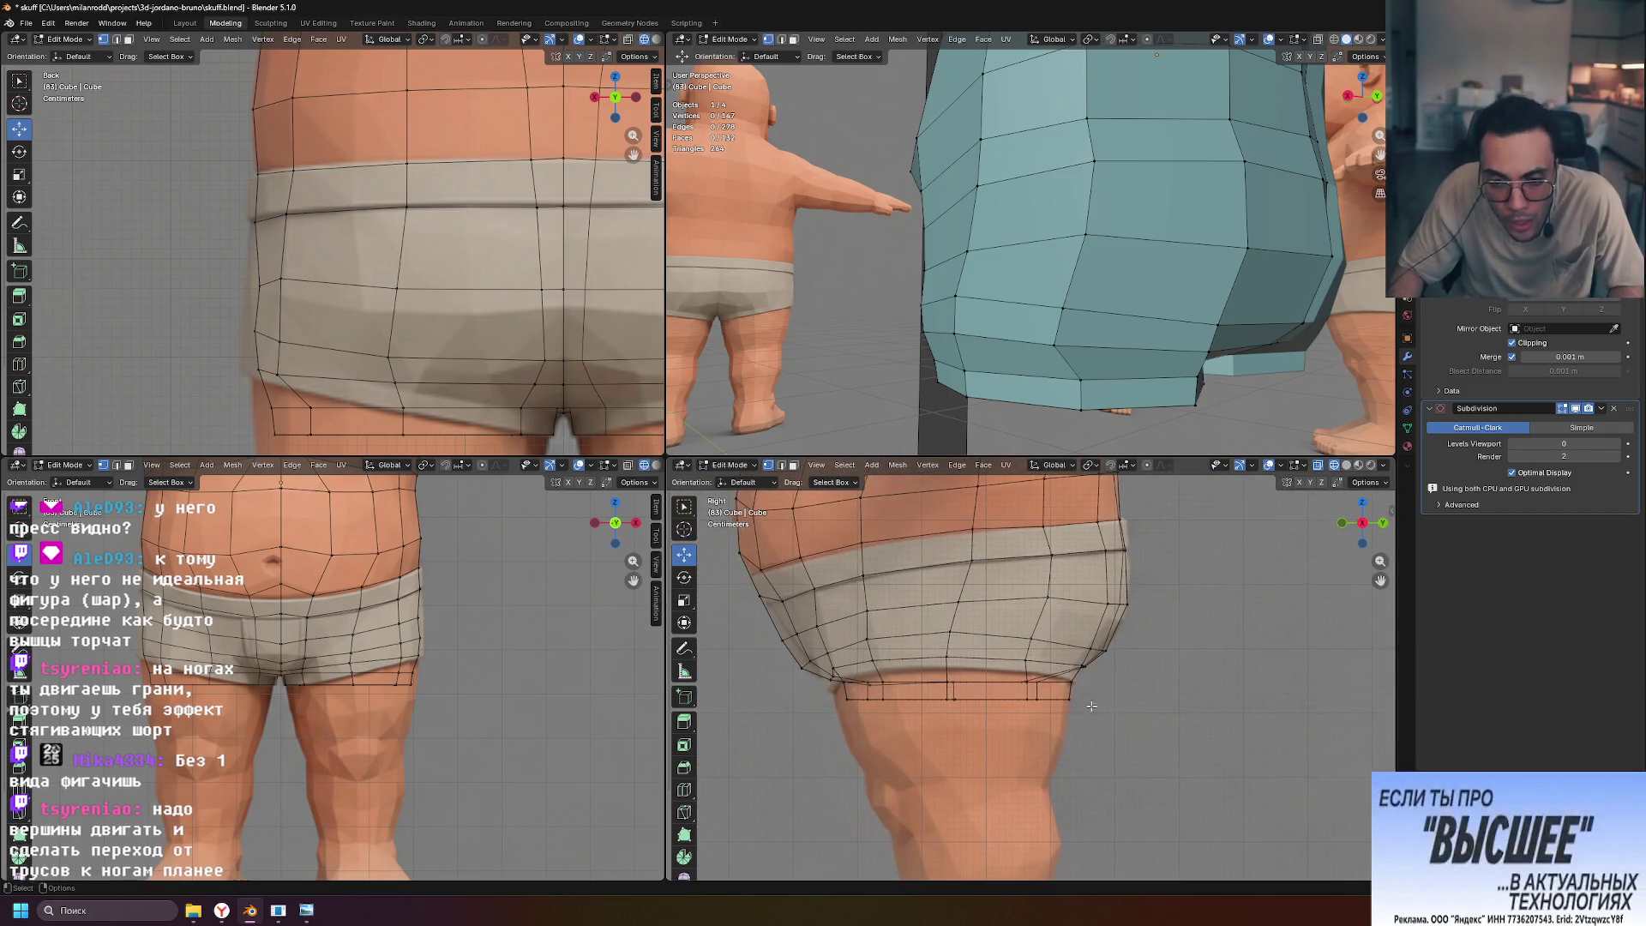
{"action": "scroll", "coordinate": [1108, 712], "scroll_direction": "up", "scroll_amount": 3}
Vertex-slide a single hem vertex on the lower loop, then clear the selection
{"action": "left_click", "coordinate": [1025, 723]}
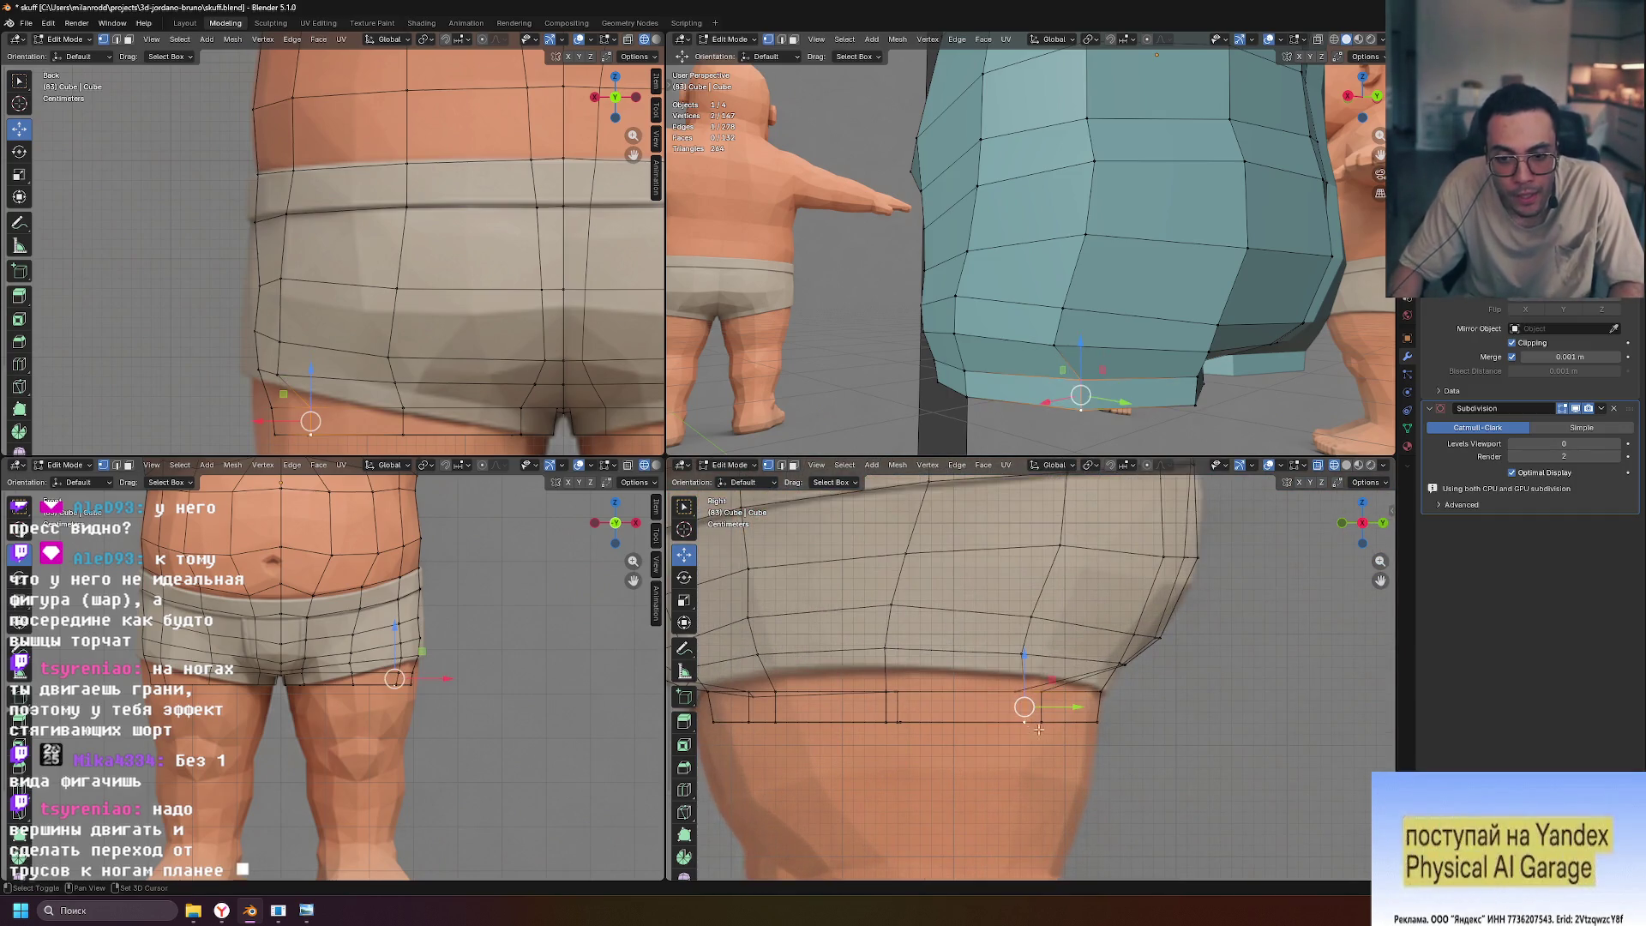
{"action": "key", "text": "g"}
{"action": "key", "text": "g"}
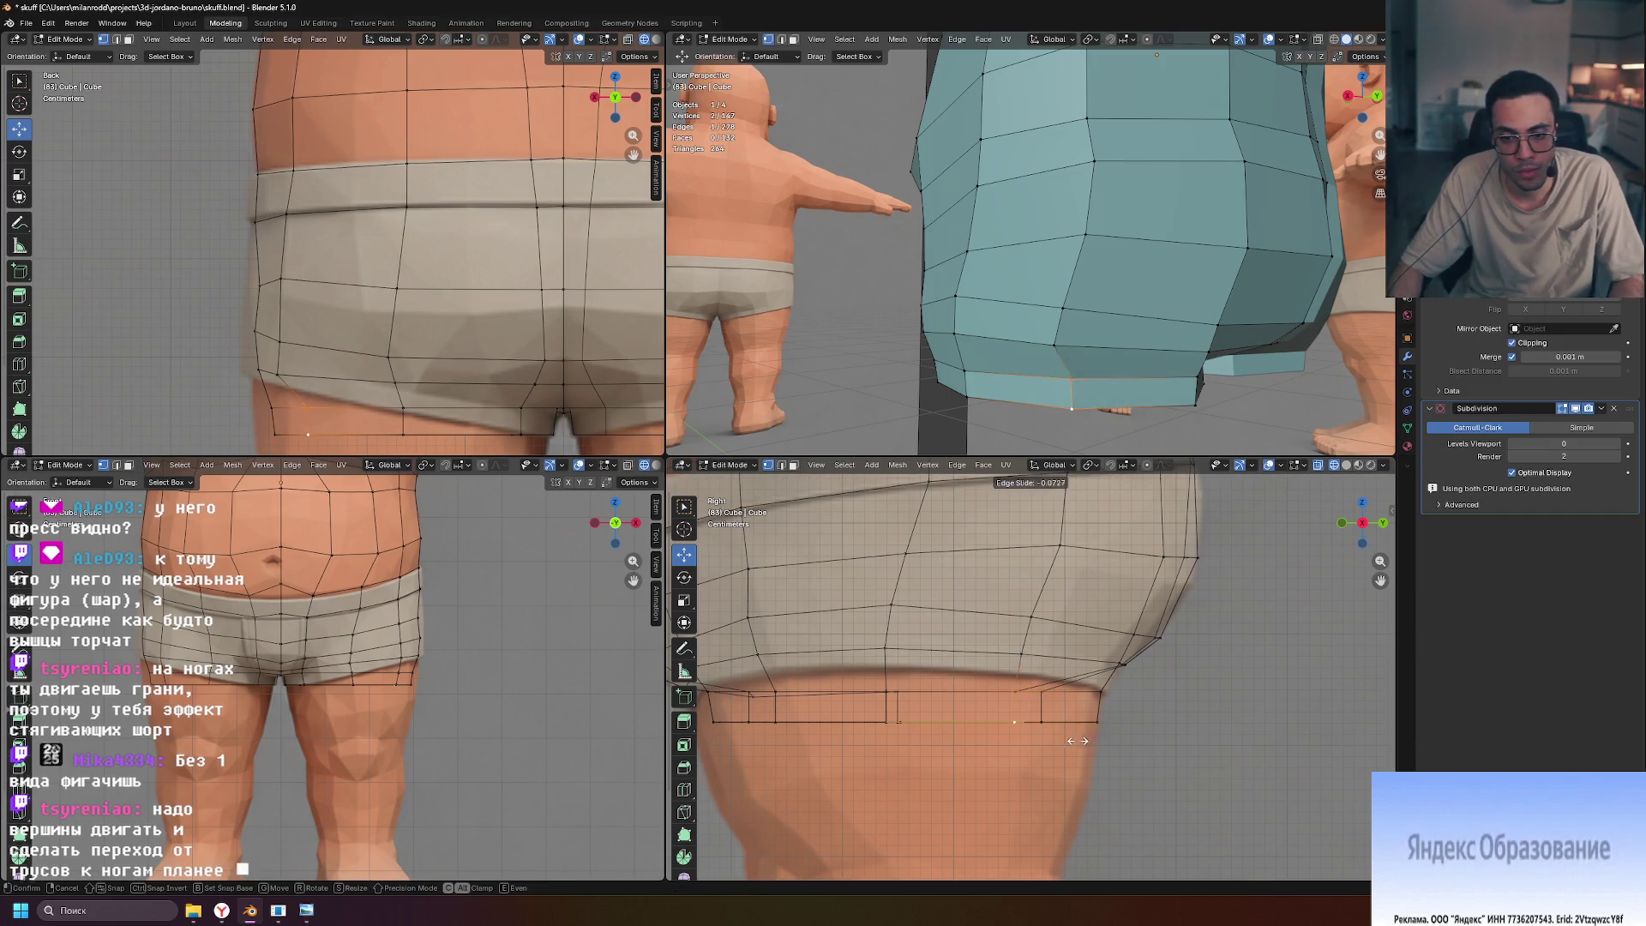
{"action": "left_click", "coordinate": [1075, 740]}
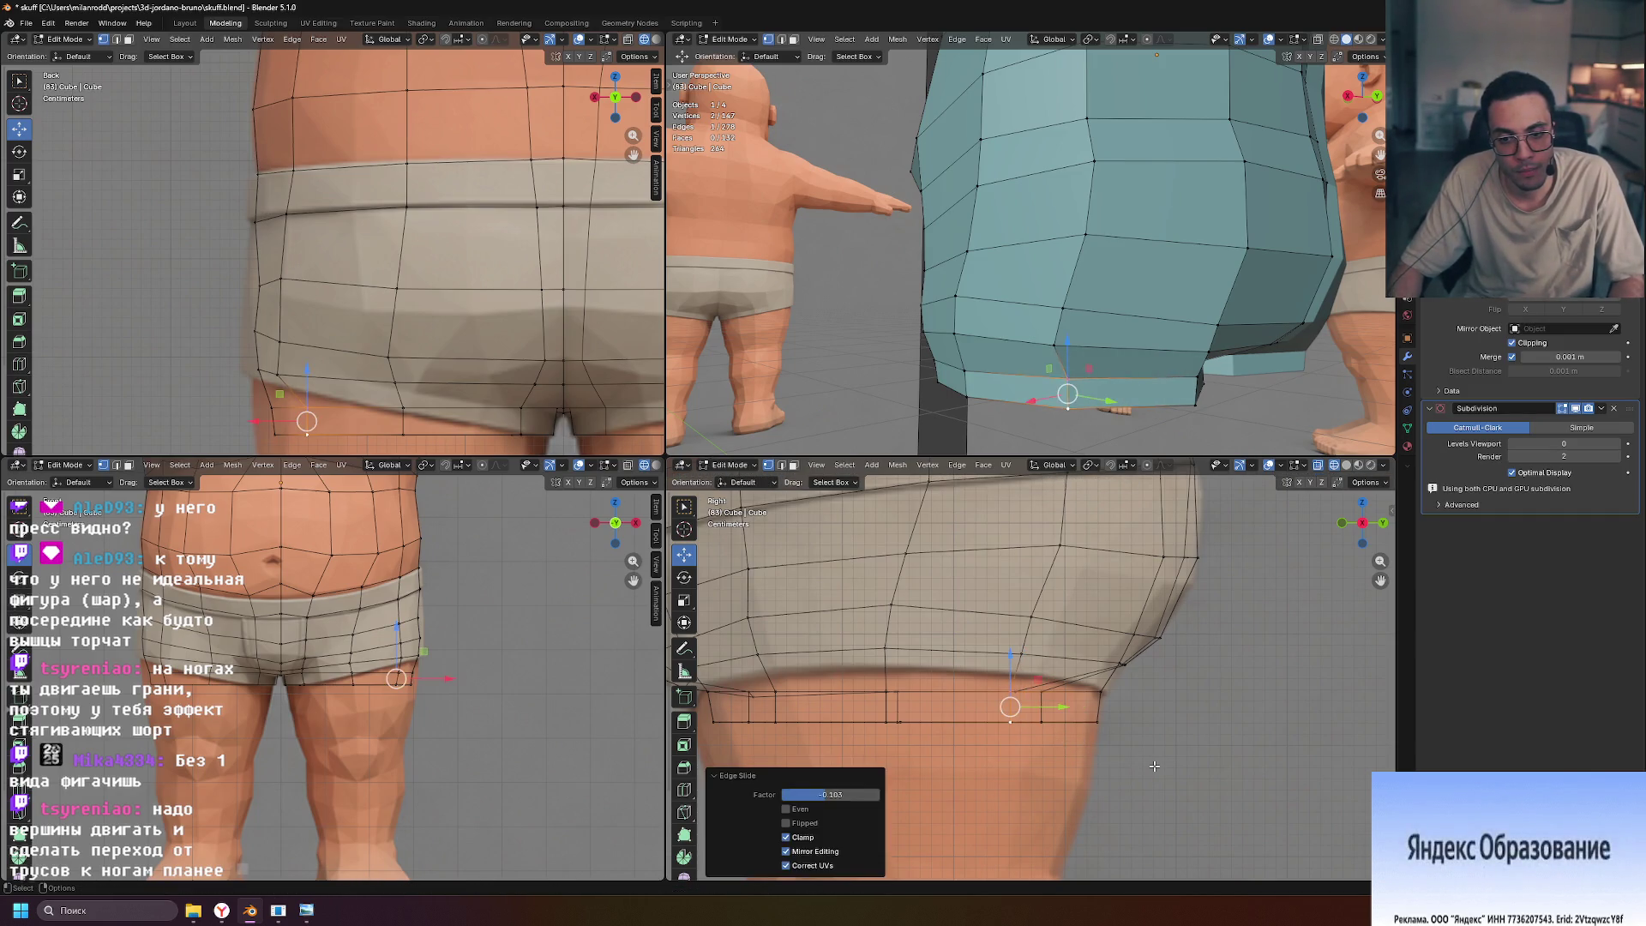
{"action": "left_click", "coordinate": [1010, 723]}
{"action": "key", "text": "g"}
{"action": "key", "text": "g"}
{"action": "left_click", "coordinate": [1003, 724]}
{"action": "scroll", "coordinate": [1115, 733], "scroll_direction": "down", "scroll_amount": 1}
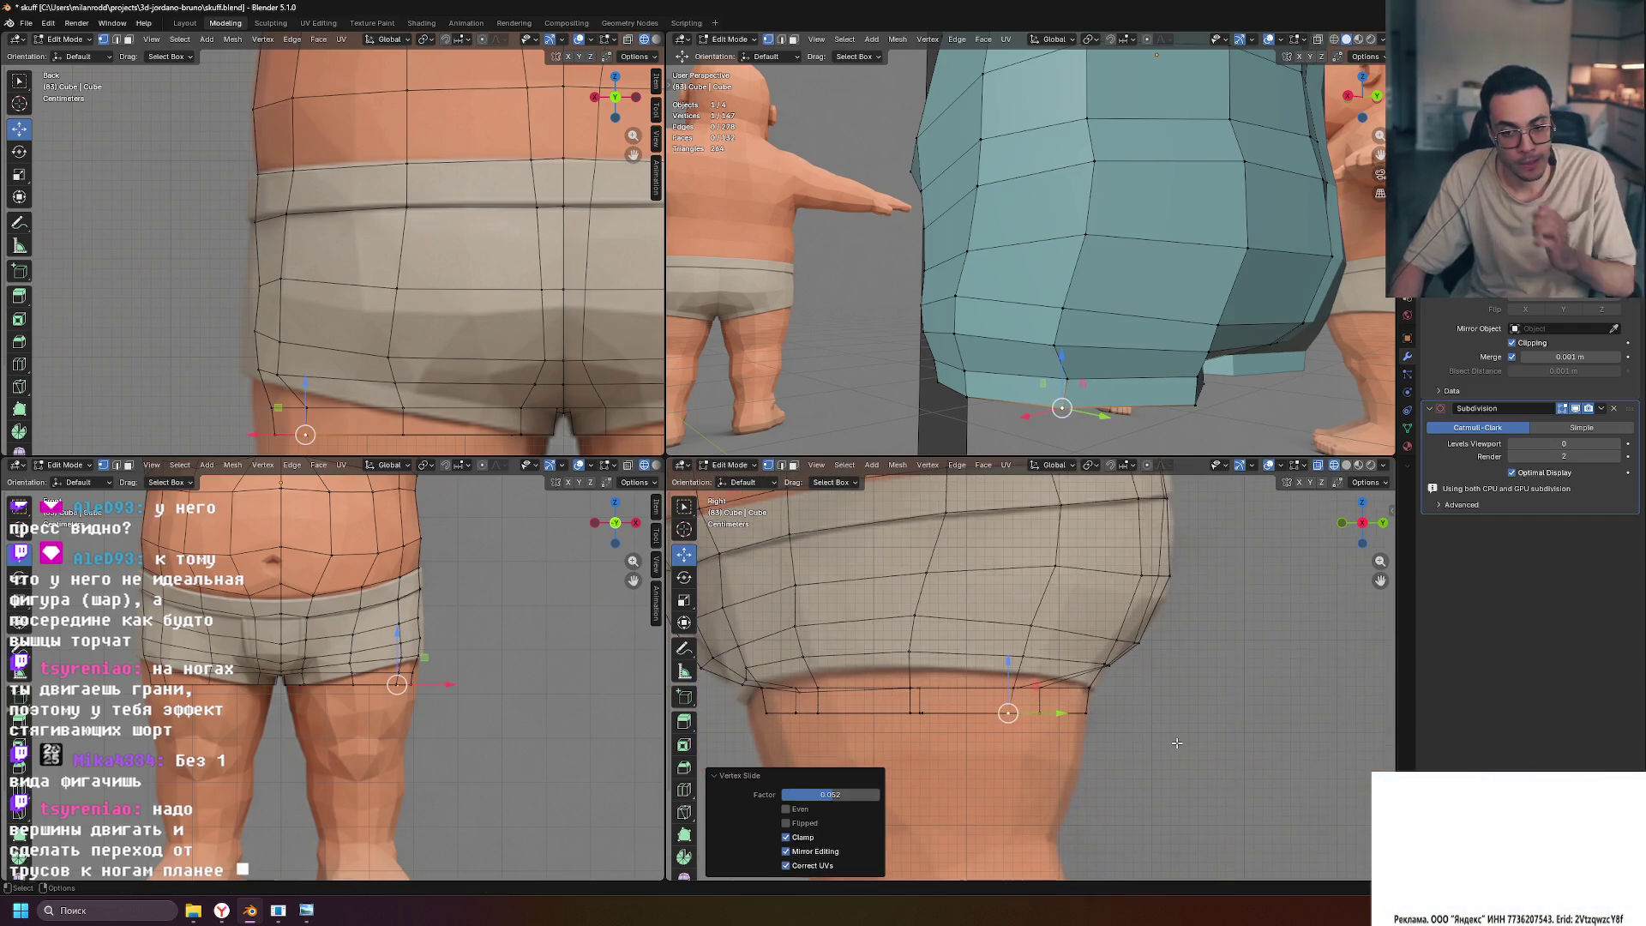
{"action": "left_click", "coordinate": [1180, 741]}
{"action": "scroll", "coordinate": [1109, 404], "scroll_direction": "down", "scroll_amount": 6}
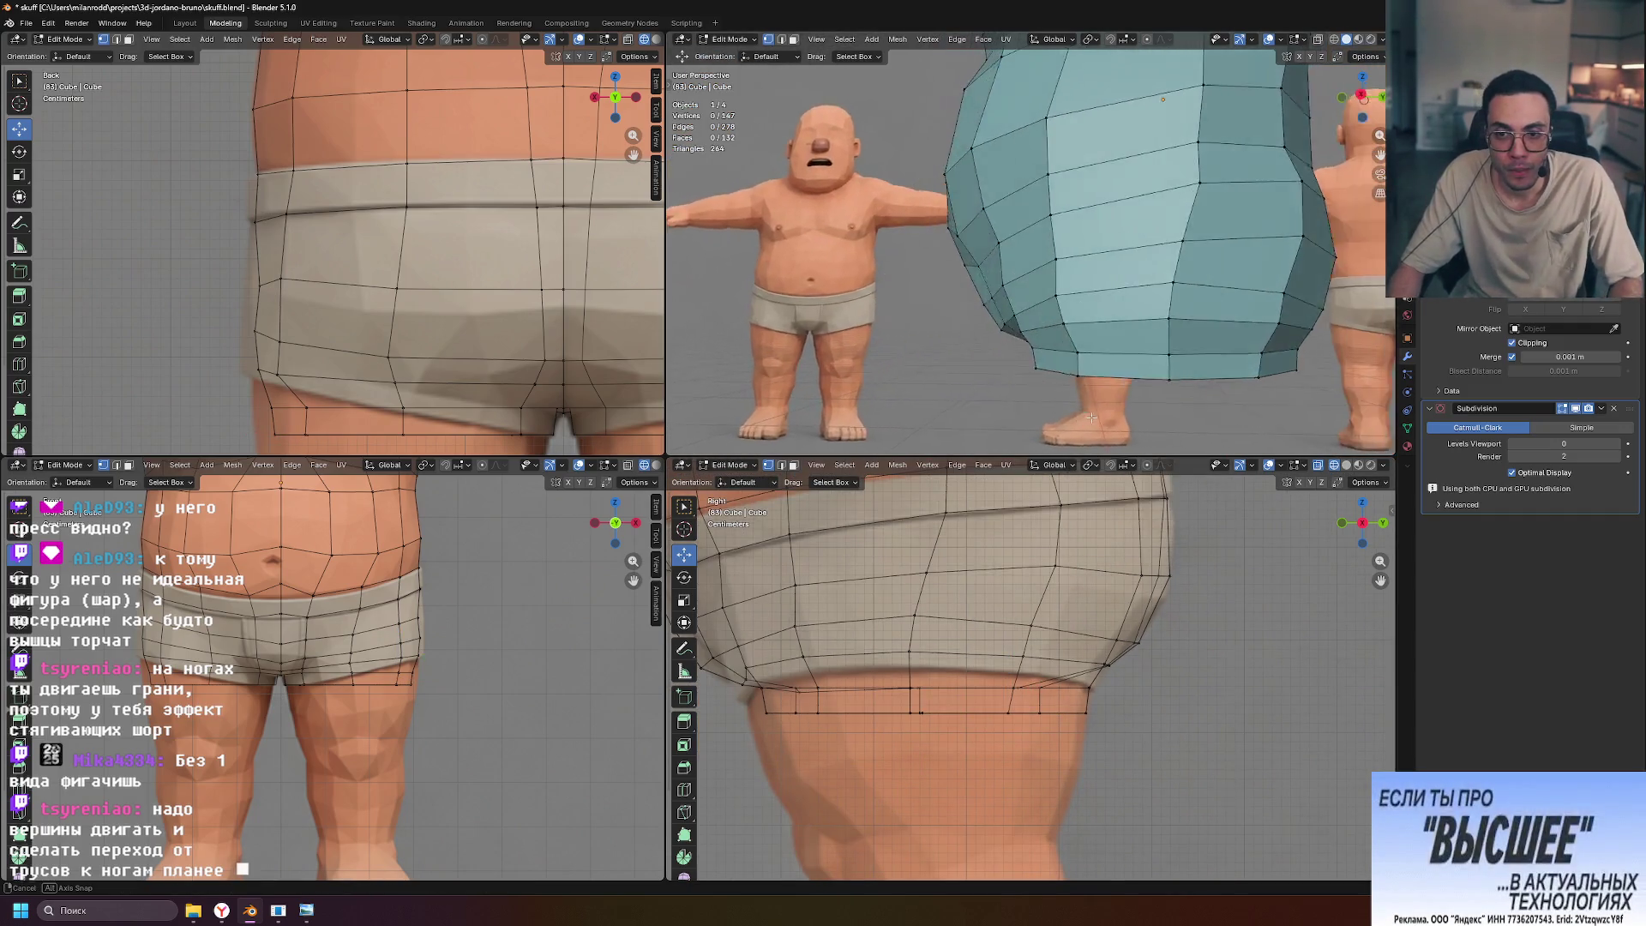
{"action": "mouse_move", "coordinate": [1109, 404]}
{"action": "middle_mouse_down"}
{"action": "mouse_move", "coordinate": [1107, 381]}
{"action": "mouse_move", "coordinate": [1192, 400]}
{"action": "mouse_move", "coordinate": [1096, 304]}
{"action": "mouse_move", "coordinate": [1213, 360]}
{"action": "mouse_move", "coordinate": [1218, 399]}
{"action": "mouse_move", "coordinate": [1028, 418]}
{"action": "middle_mouse_up"}
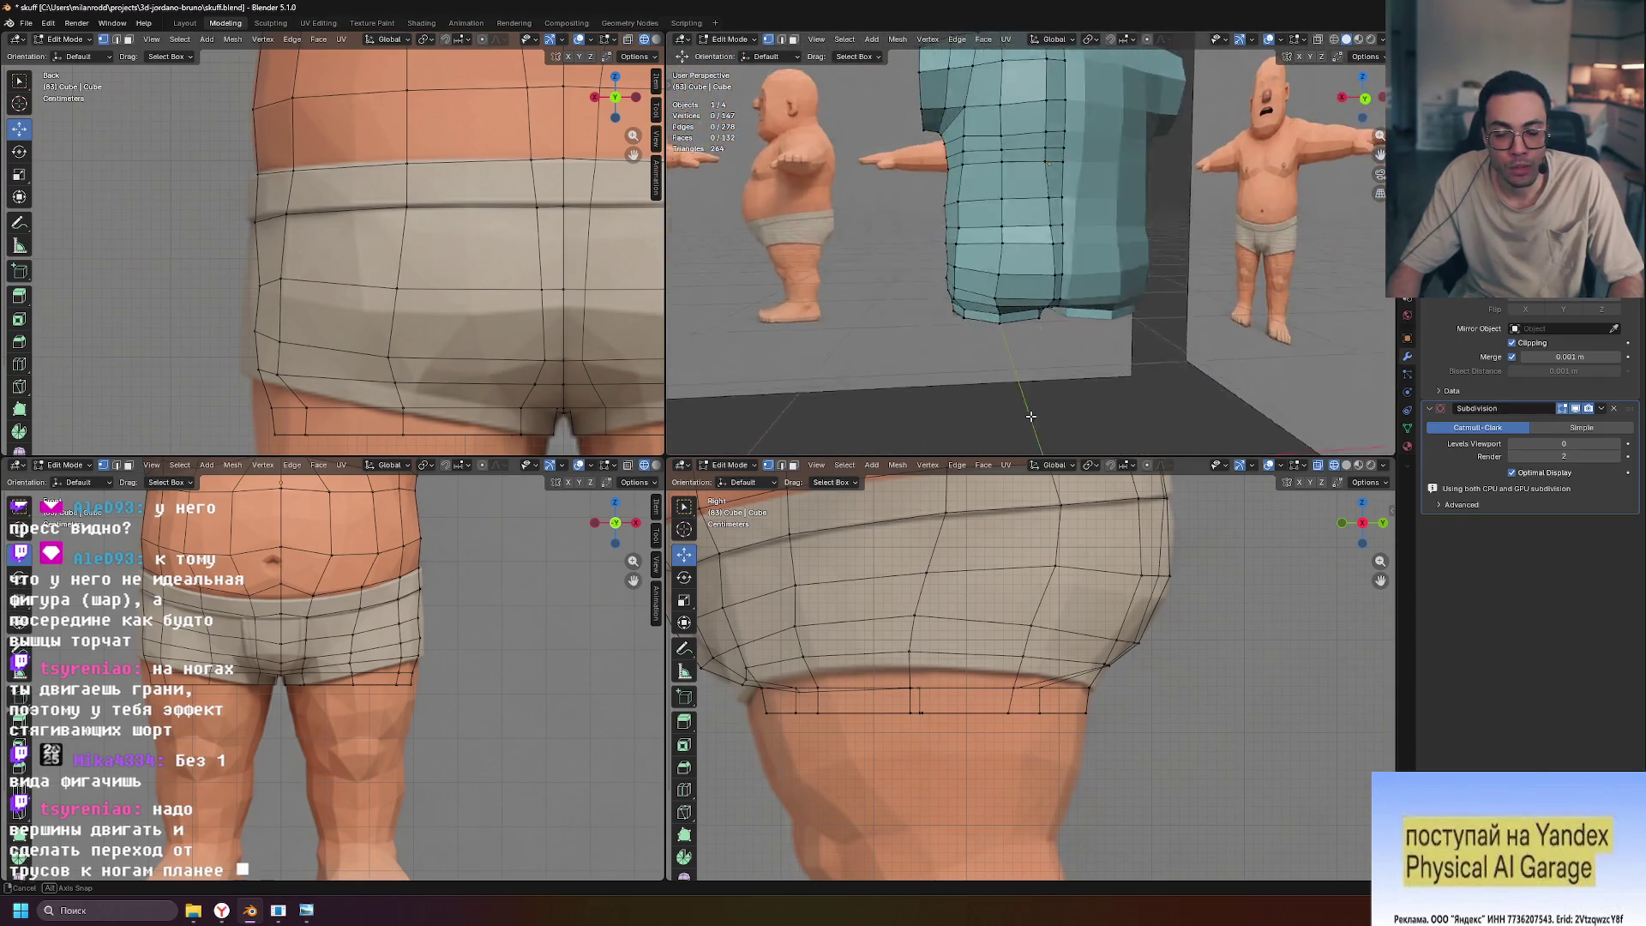
In the Right view, pull the rear hem vertex back 0.001425 m along Y
{"action": "left_click", "coordinate": [1346, 466]}
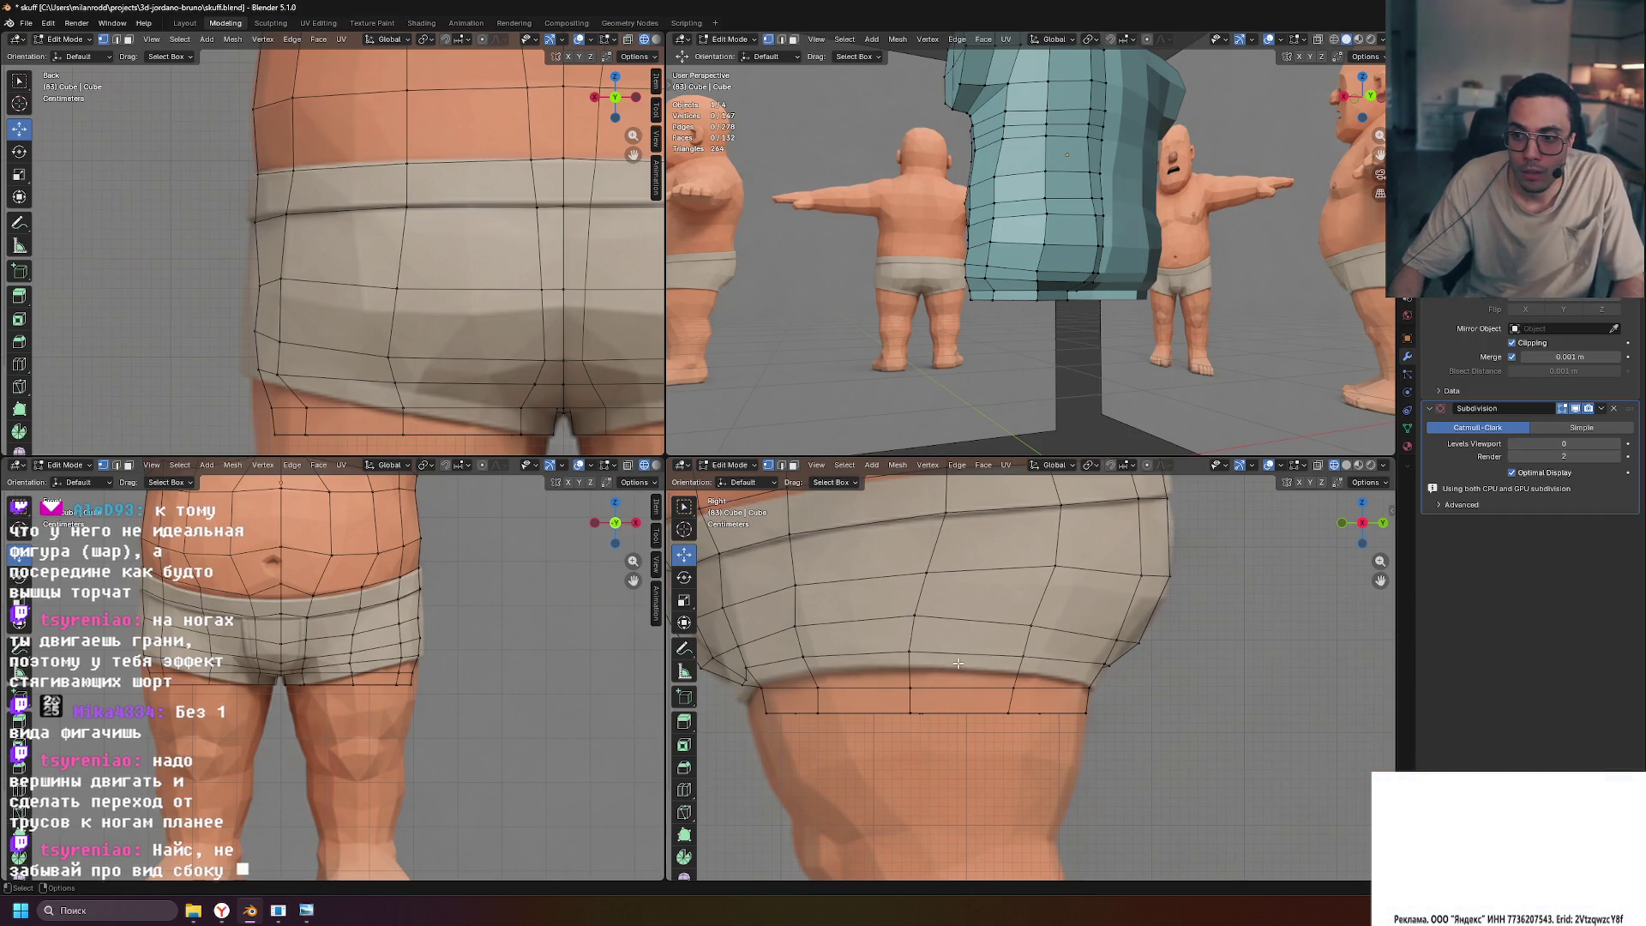
{"action": "middle_click_drag", "start_coordinate": [935, 684], "coordinate": [1039, 663], "text": "shift"}
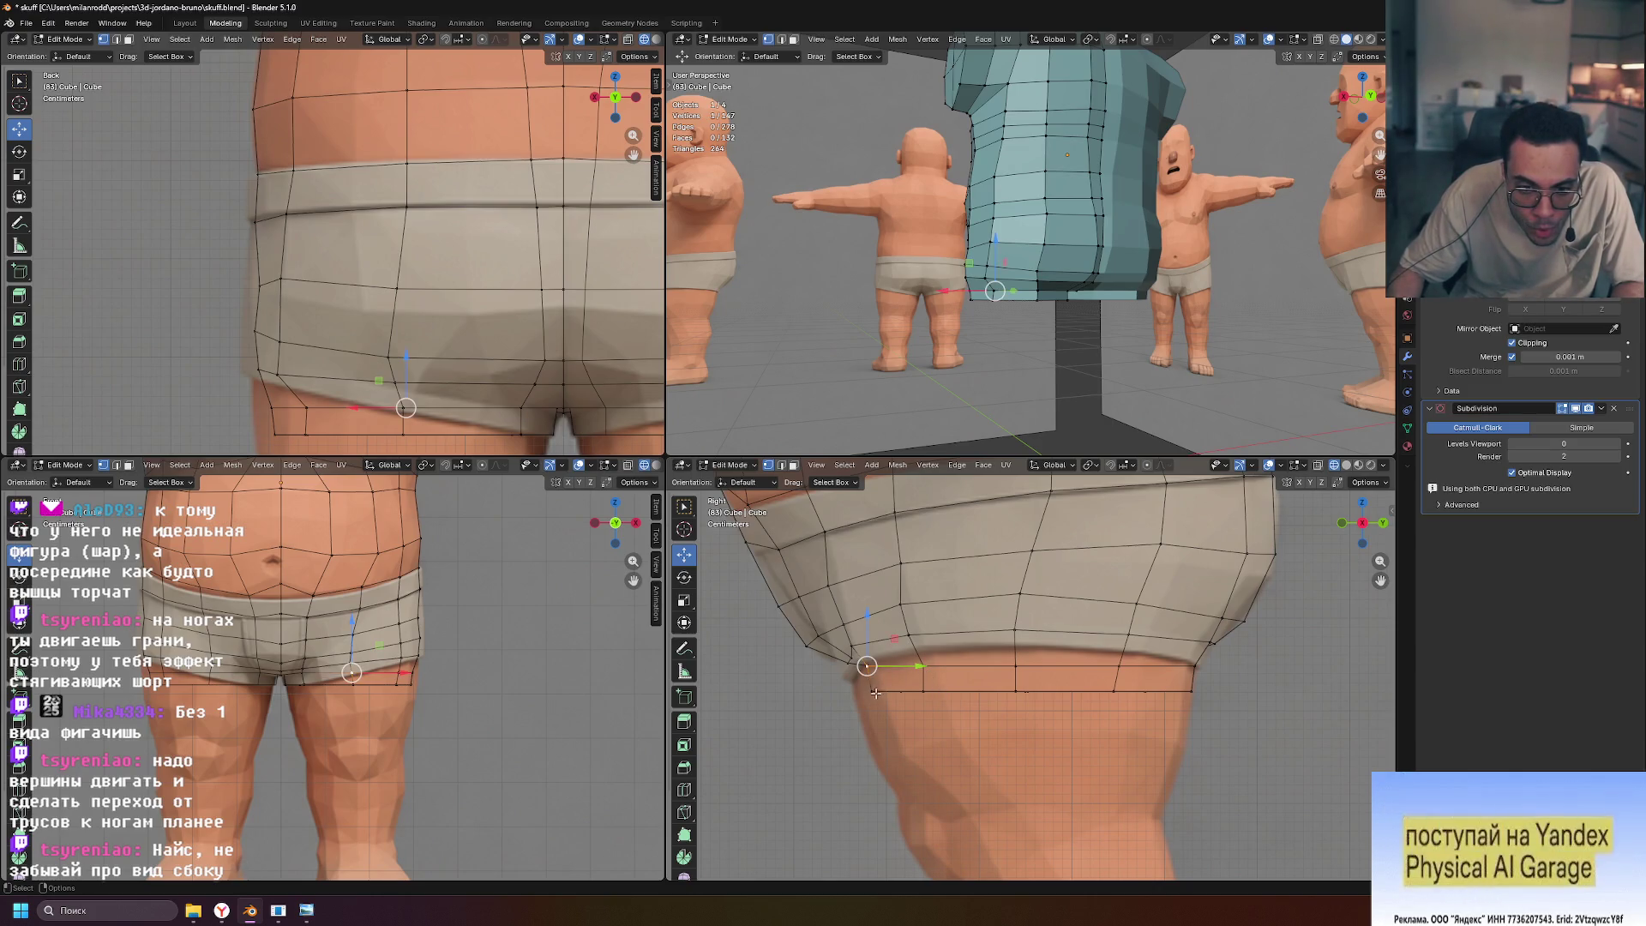
{"action": "left_click_drag", "start_coordinate": [896, 651], "coordinate": [902, 678]}
{"action": "mouse_move", "coordinate": [960, 343]}
{"action": "middle_mouse_down"}
{"action": "mouse_move", "coordinate": [1041, 344]}
{"action": "mouse_move", "coordinate": [1126, 231]}
{"action": "mouse_move", "coordinate": [1017, 337]}
{"action": "middle_mouse_up"}
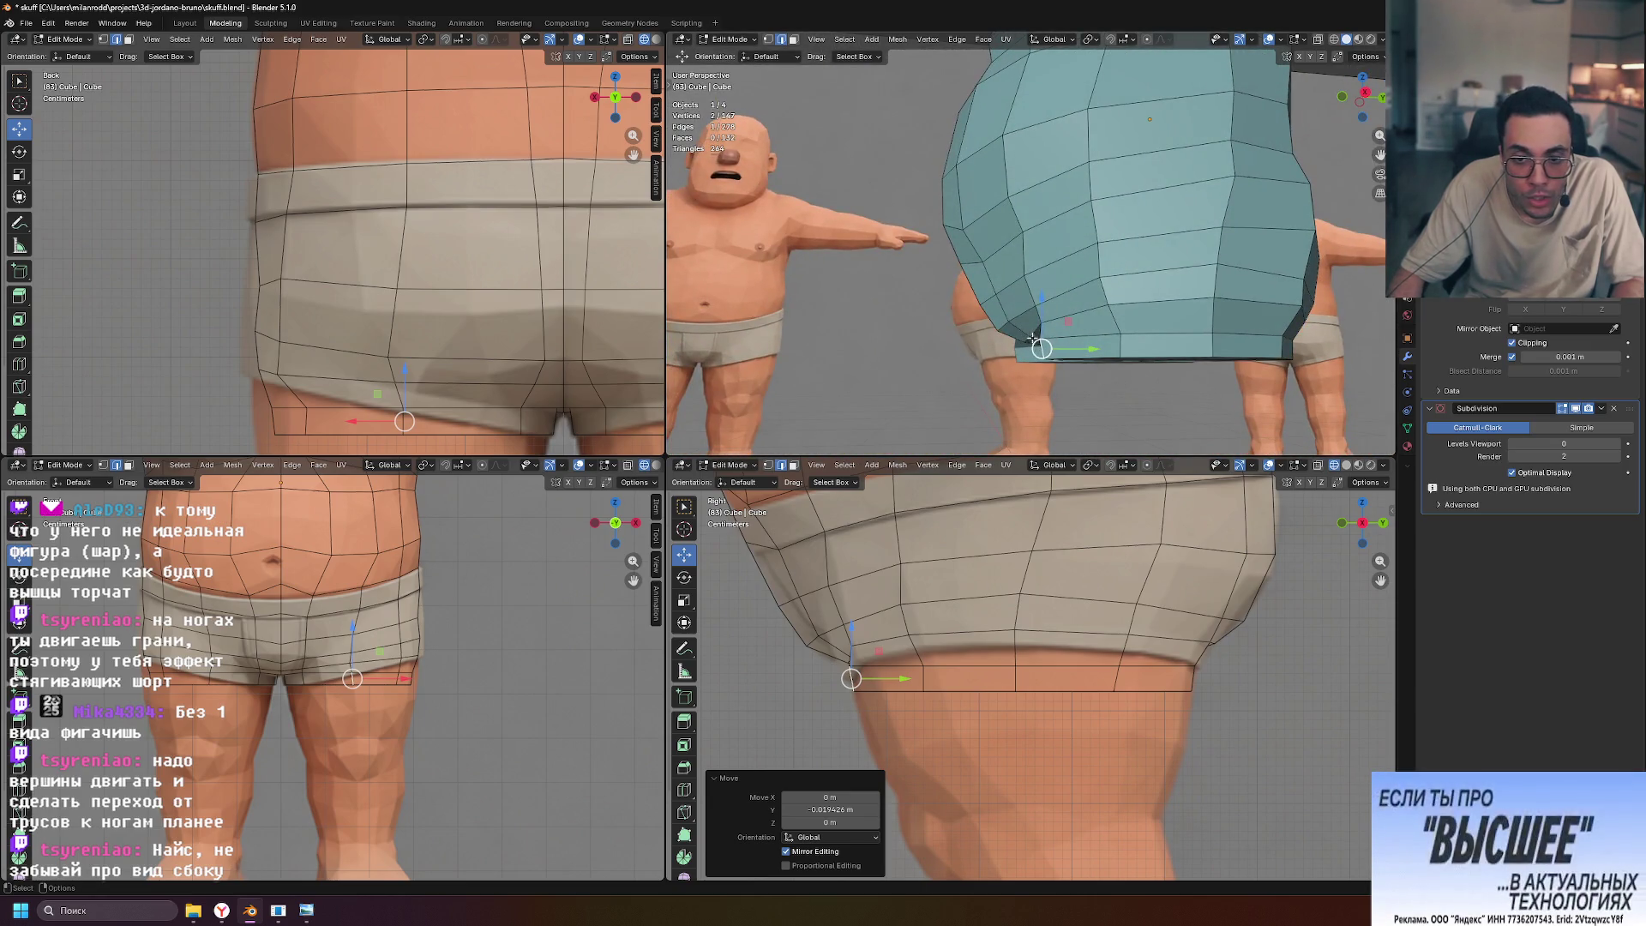
Move the vertex at the shorts' back corner along the Y axis
{"action": "left_click", "coordinate": [1037, 324]}
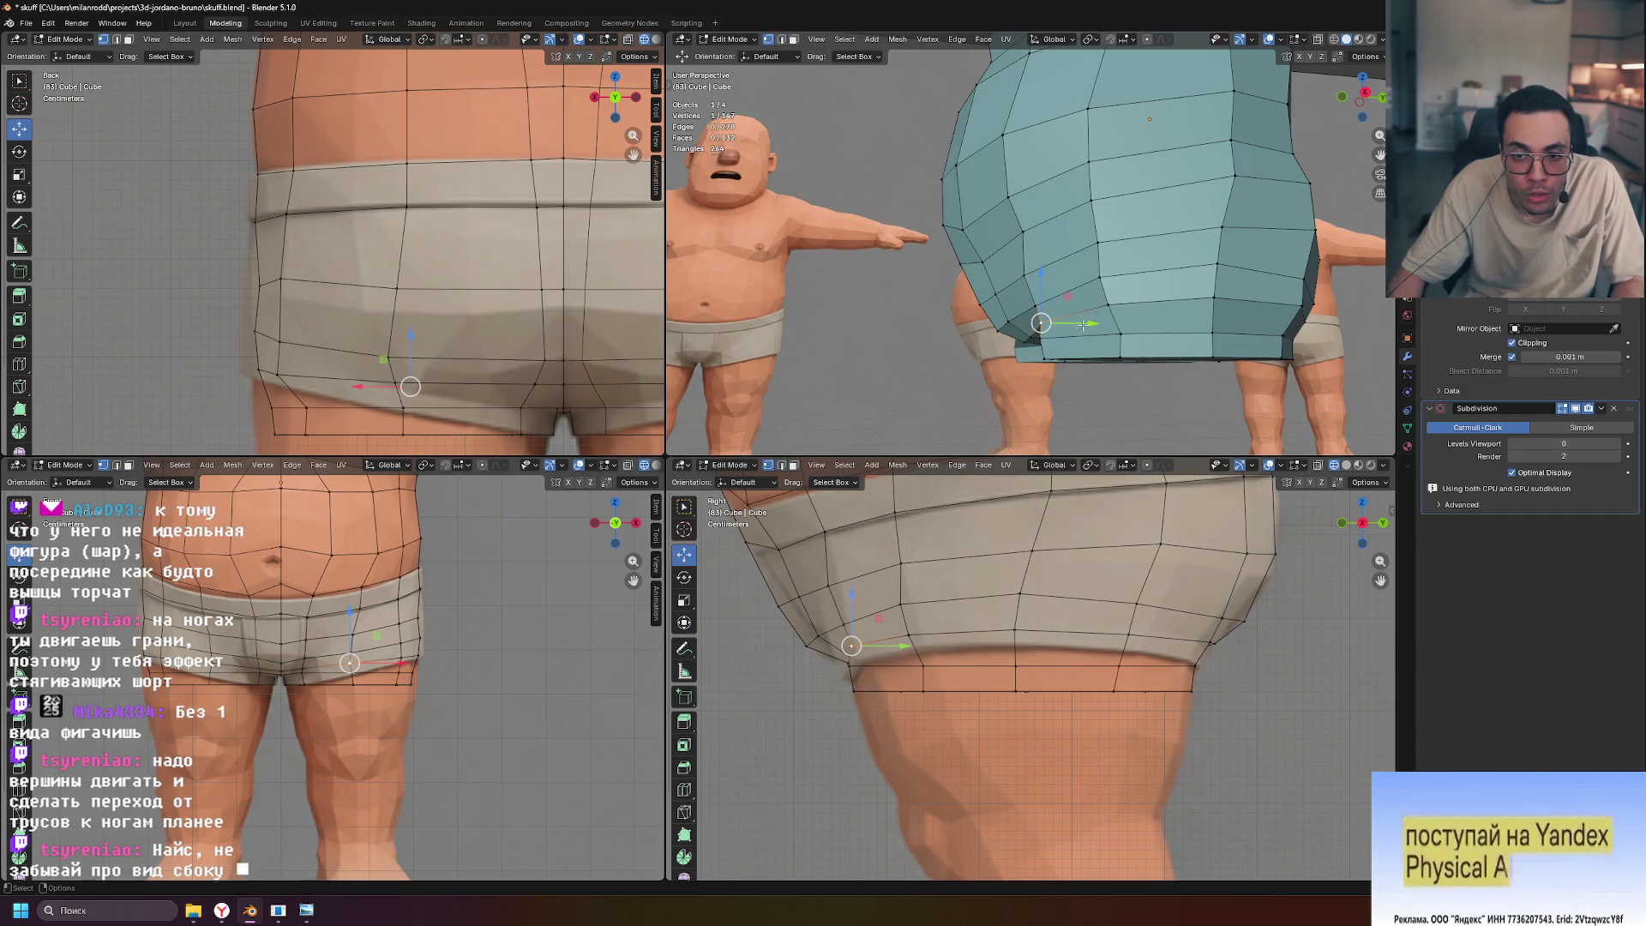
{"action": "key", "text": "g"}
{"action": "key", "text": "y"}
{"action": "left_click", "coordinate": [1080, 324]}
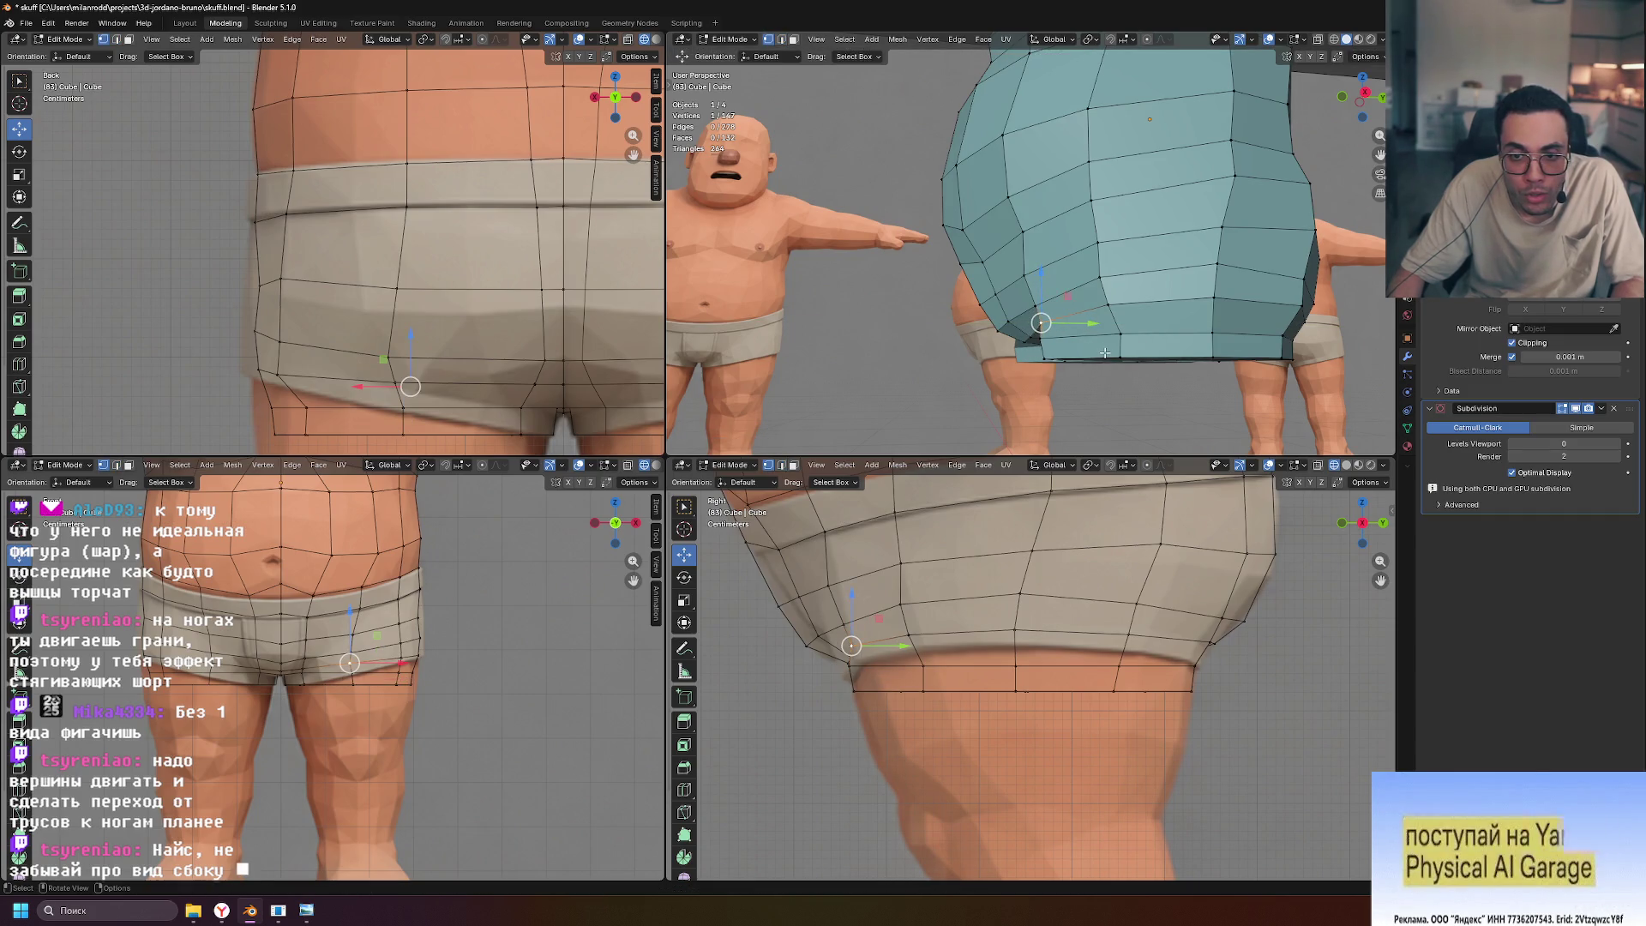
In edge mode, nudge a crotch edge along the Y axis
{"action": "key", "text": "2"}
{"action": "left_click_drag", "start_coordinate": [1079, 317], "coordinate": [1080, 313]}
{"action": "mouse_move", "coordinate": [1079, 313]}
{"action": "middle_mouse_down"}
{"action": "mouse_move", "coordinate": [1228, 302]}
{"action": "mouse_move", "coordinate": [1161, 302]}
{"action": "middle_mouse_up"}
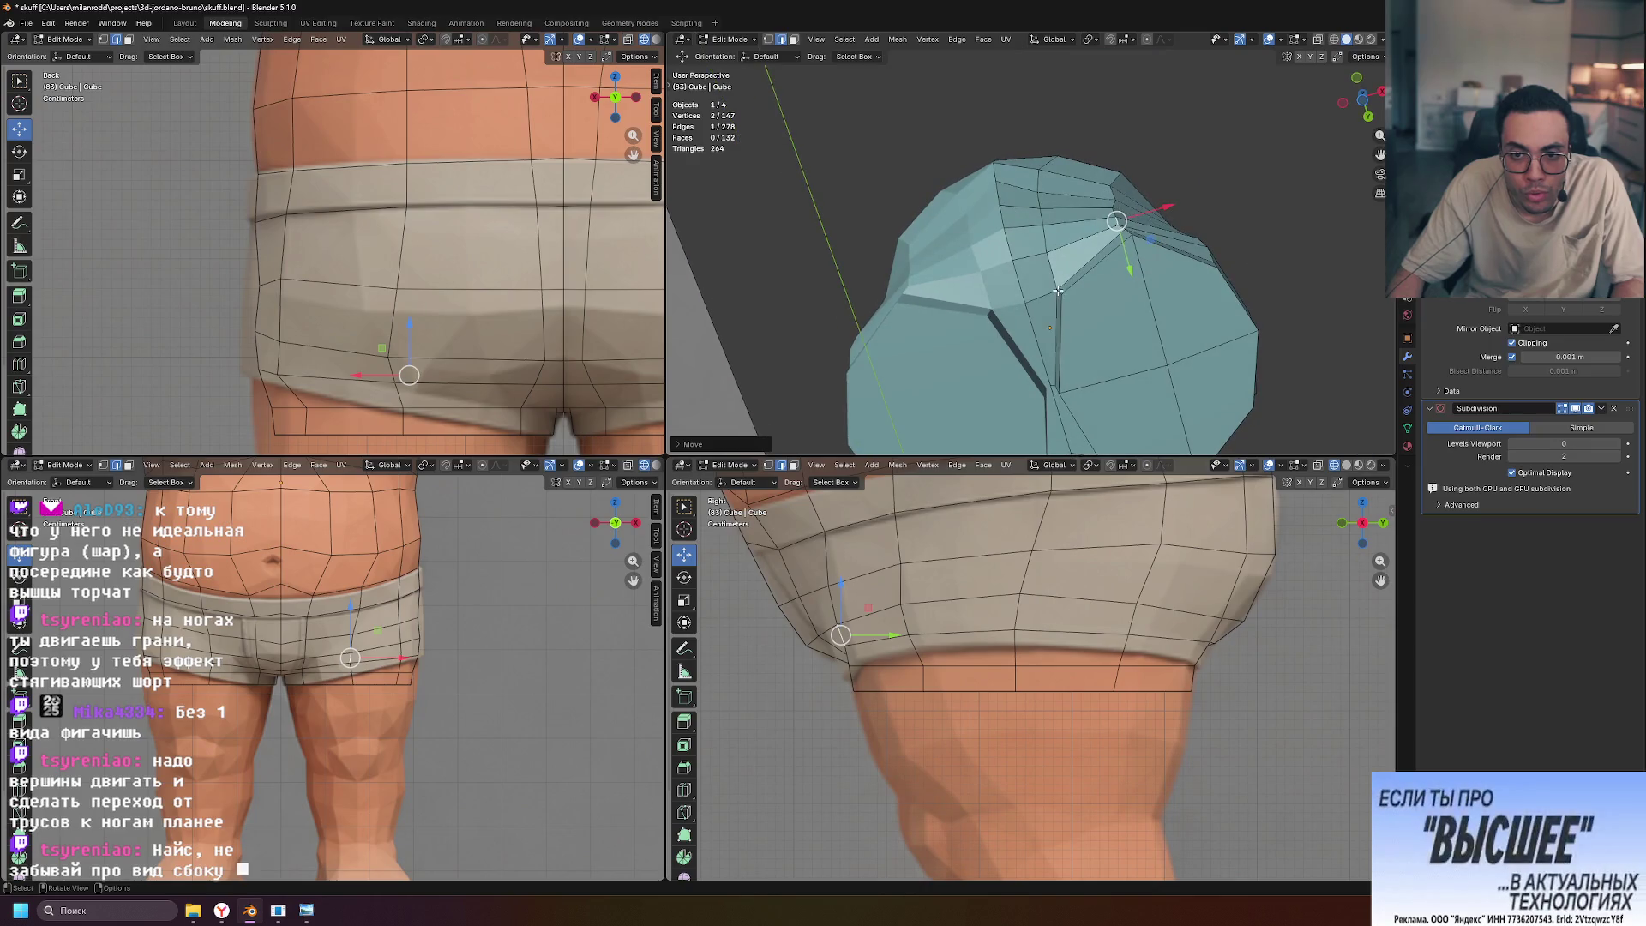
{"action": "left_click_drag", "start_coordinate": [1082, 340], "coordinate": [1058, 335]}
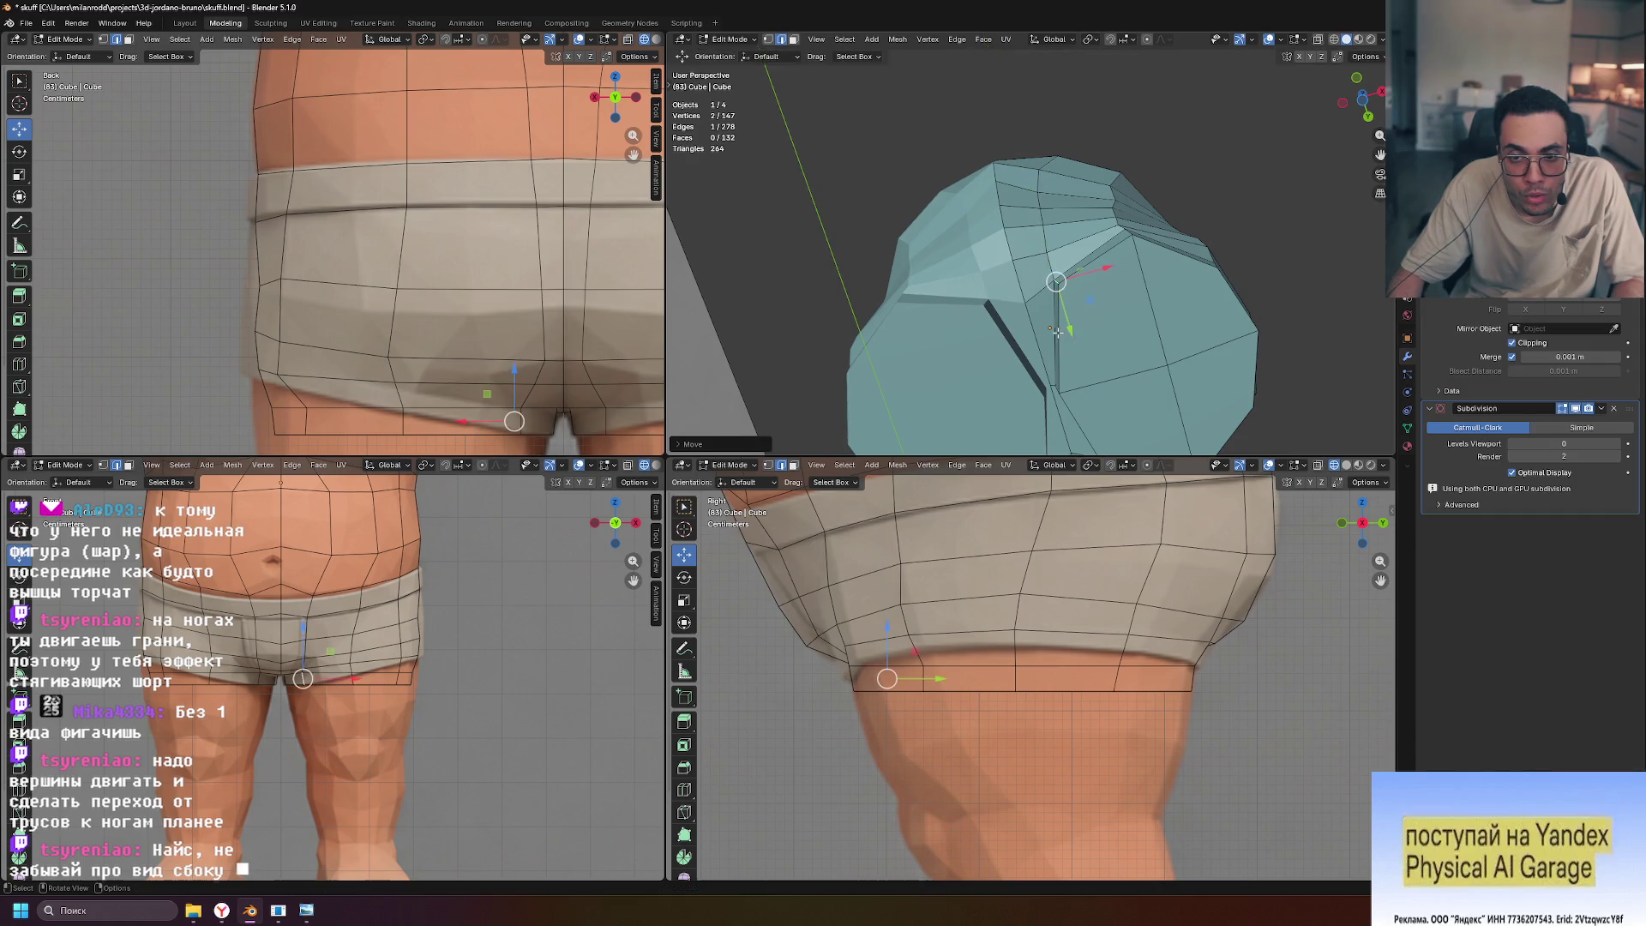
{"action": "mouse_move", "coordinate": [1059, 334]}
{"action": "middle_mouse_down"}
{"action": "mouse_move", "coordinate": [1044, 371]}
{"action": "mouse_move", "coordinate": [1104, 221]}
{"action": "middle_mouse_up"}
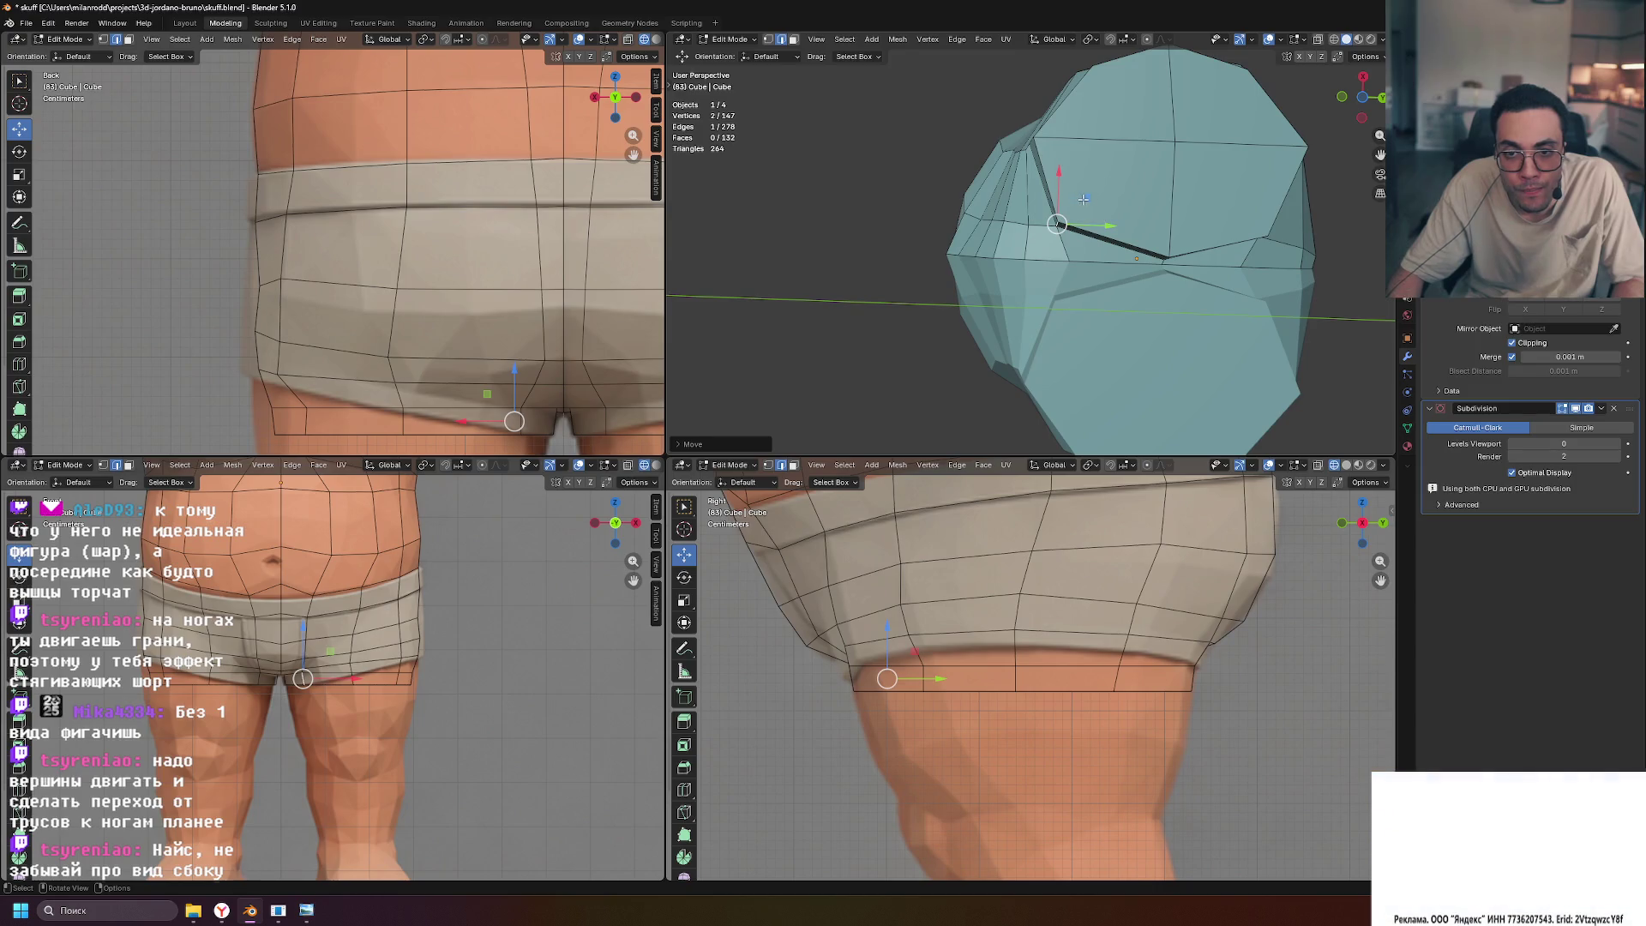
Move the crotch edge within the horizontal plane, excluding Z
{"action": "key", "text": "g"}
{"action": "key", "text": "shift+z"}
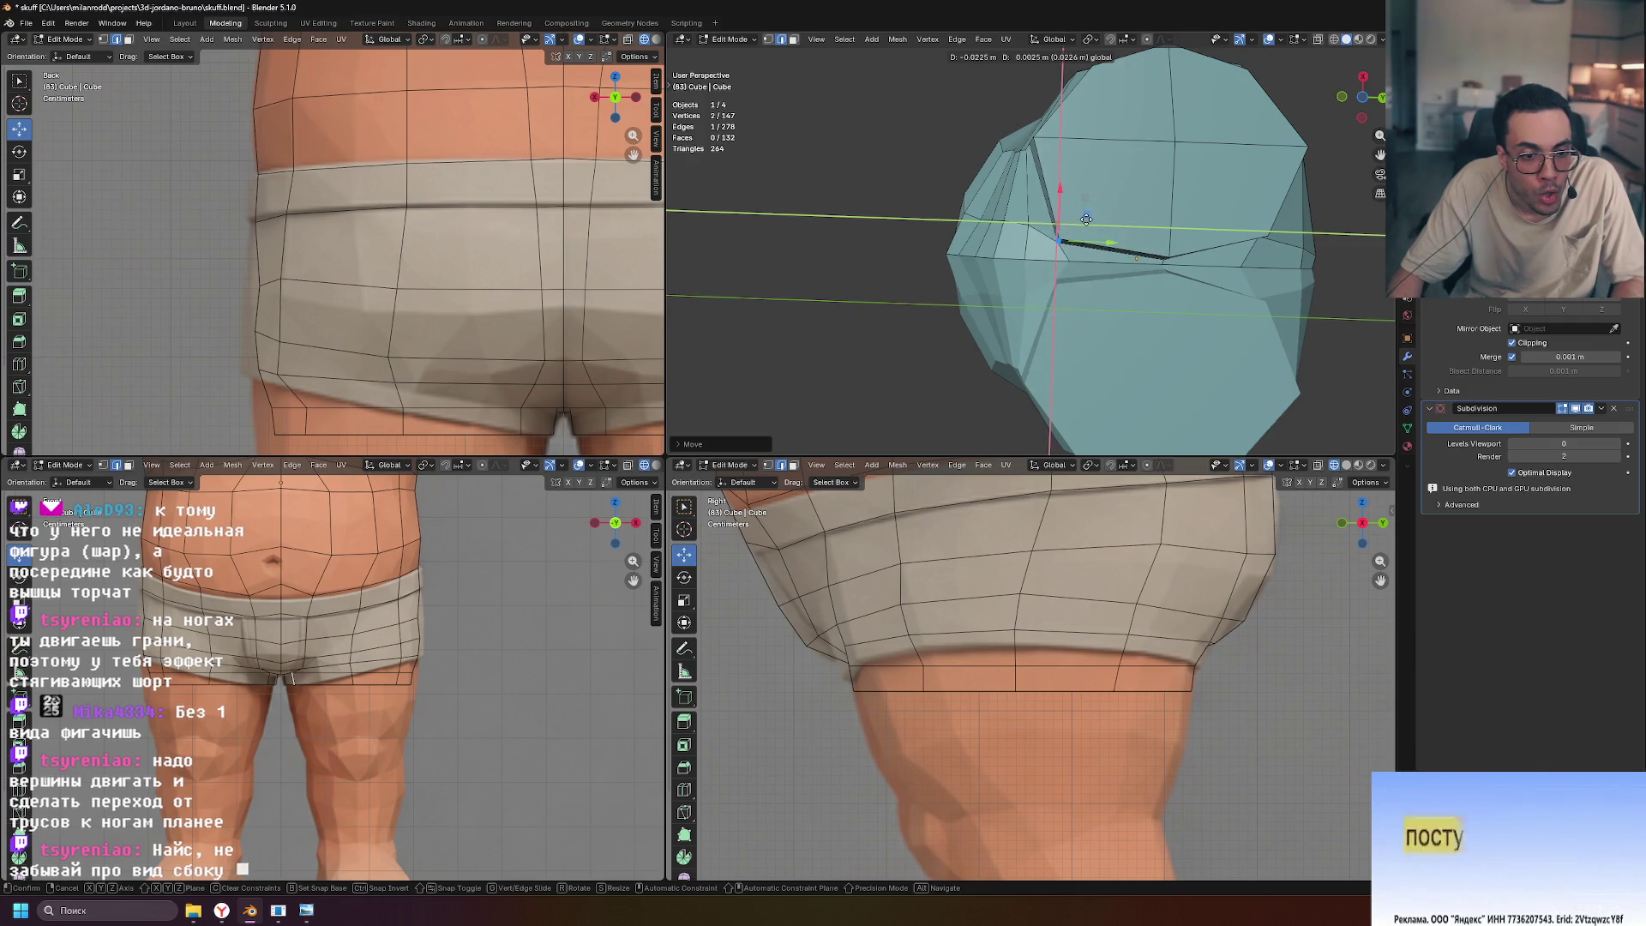
{"action": "left_click", "coordinate": [1089, 202]}
{"action": "mouse_move", "coordinate": [1089, 202]}
{"action": "middle_mouse_down"}
{"action": "mouse_move", "coordinate": [1027, 298]}
{"action": "mouse_move", "coordinate": [1042, 307]}
{"action": "middle_mouse_up"}
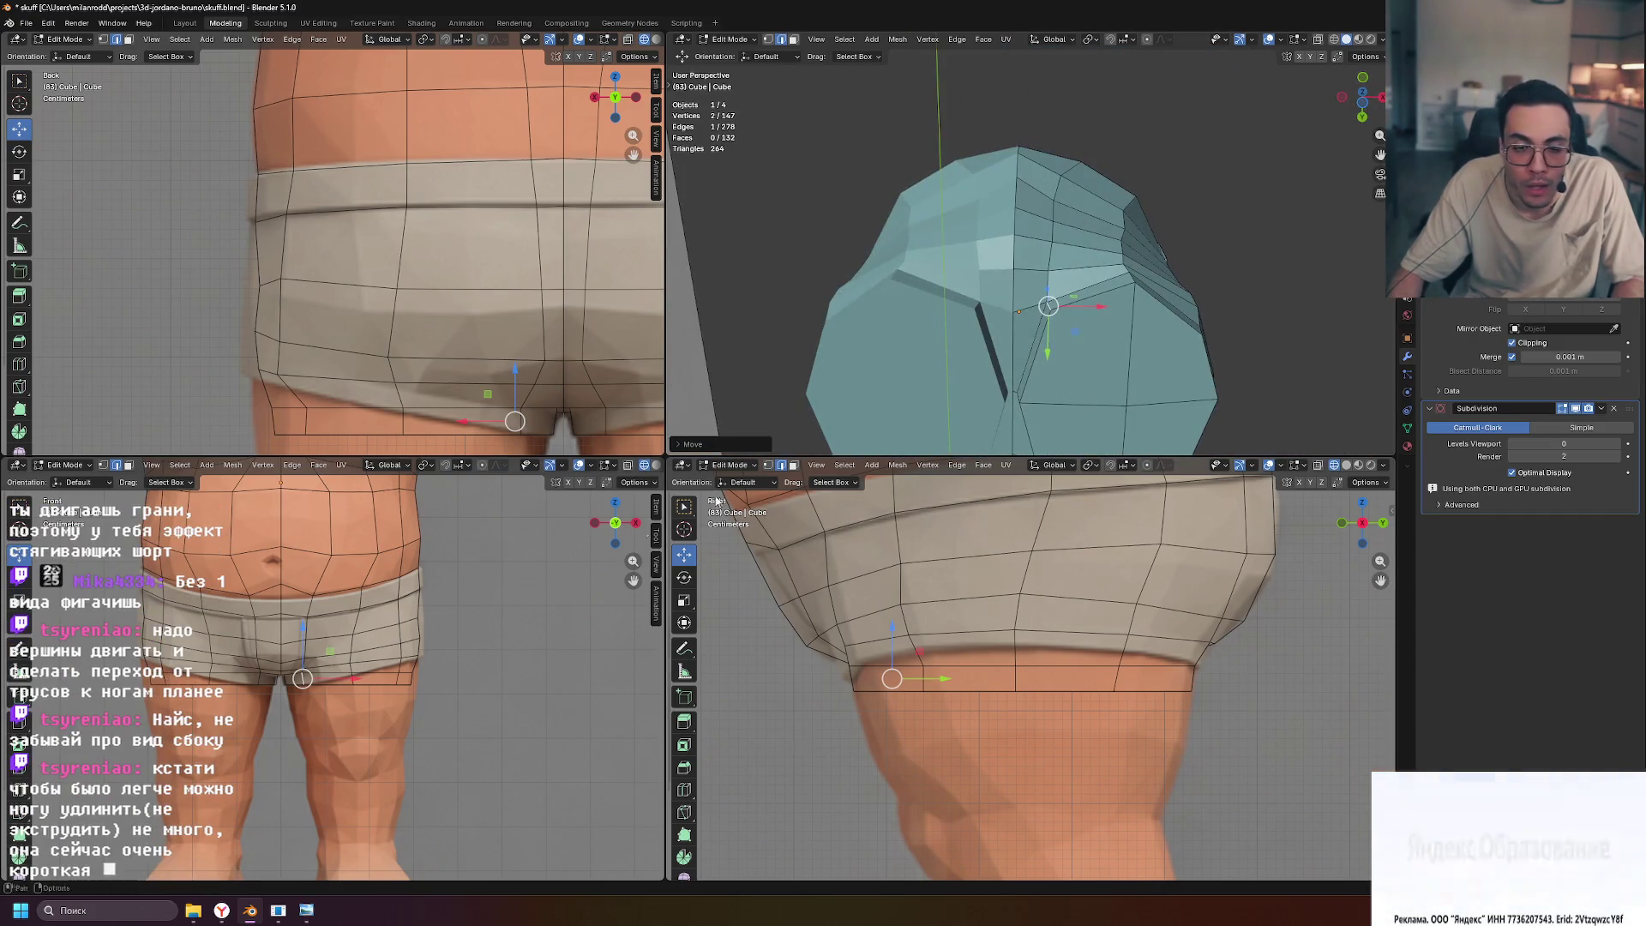
{"action": "scroll", "coordinate": [270, 706], "scroll_direction": "up", "scroll_amount": 3}
{"action": "scroll", "coordinate": [271, 707], "scroll_direction": "up", "scroll_amount": 2}
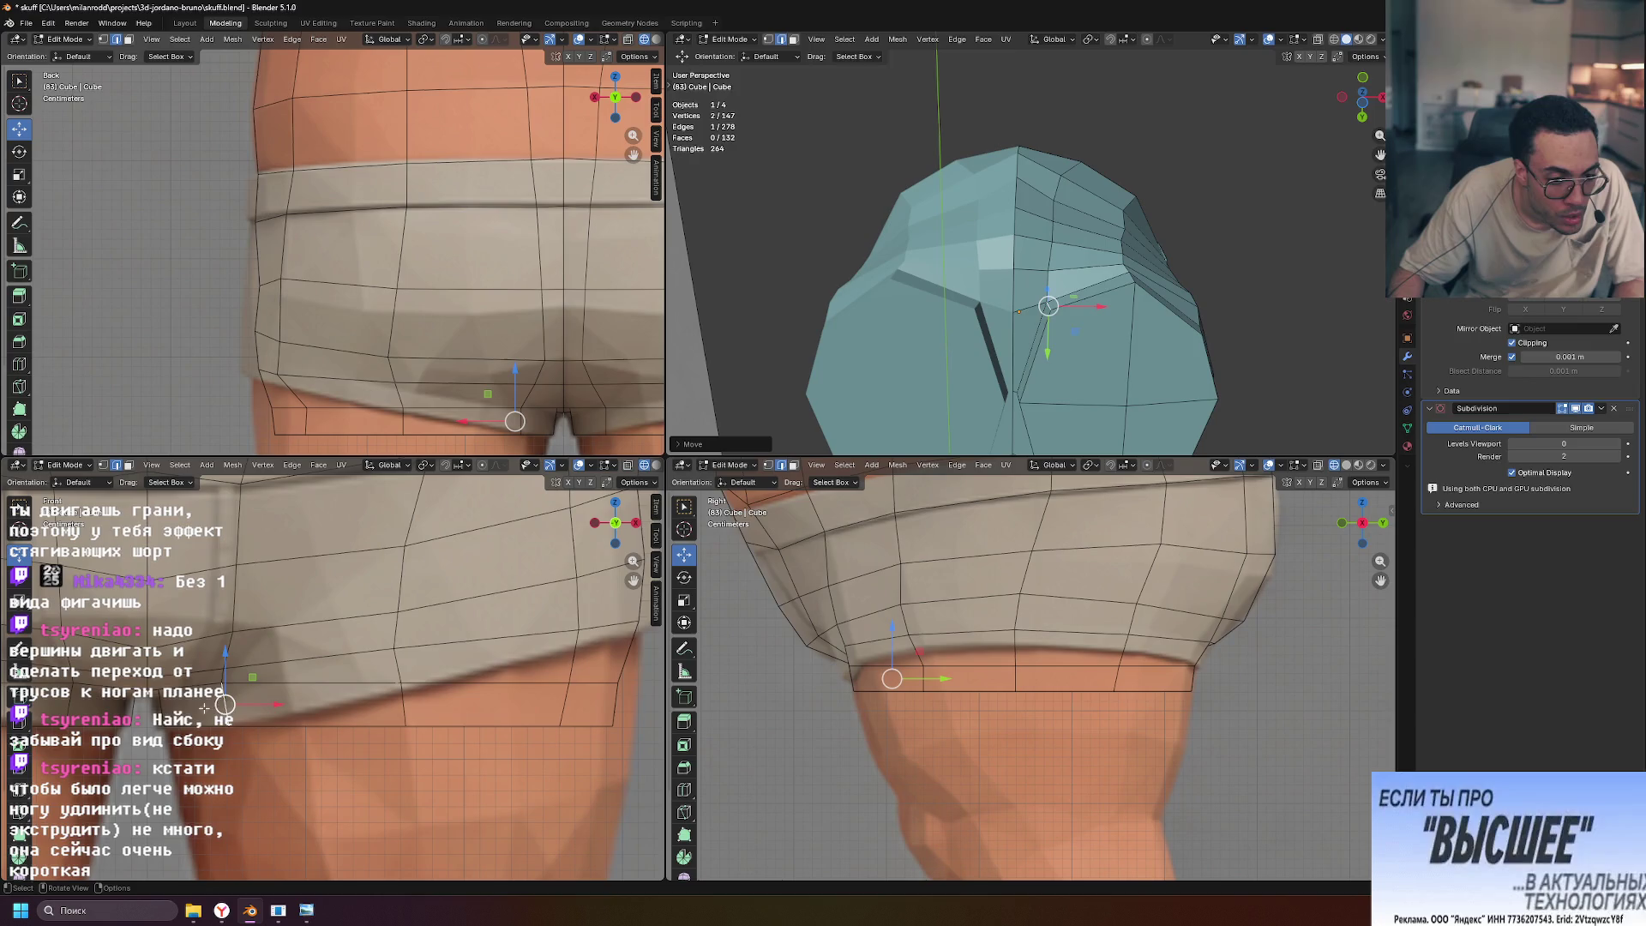
Reposition an inner-thigh vertex in the front view, then select a face in face mode
{"action": "key", "text": "g"}
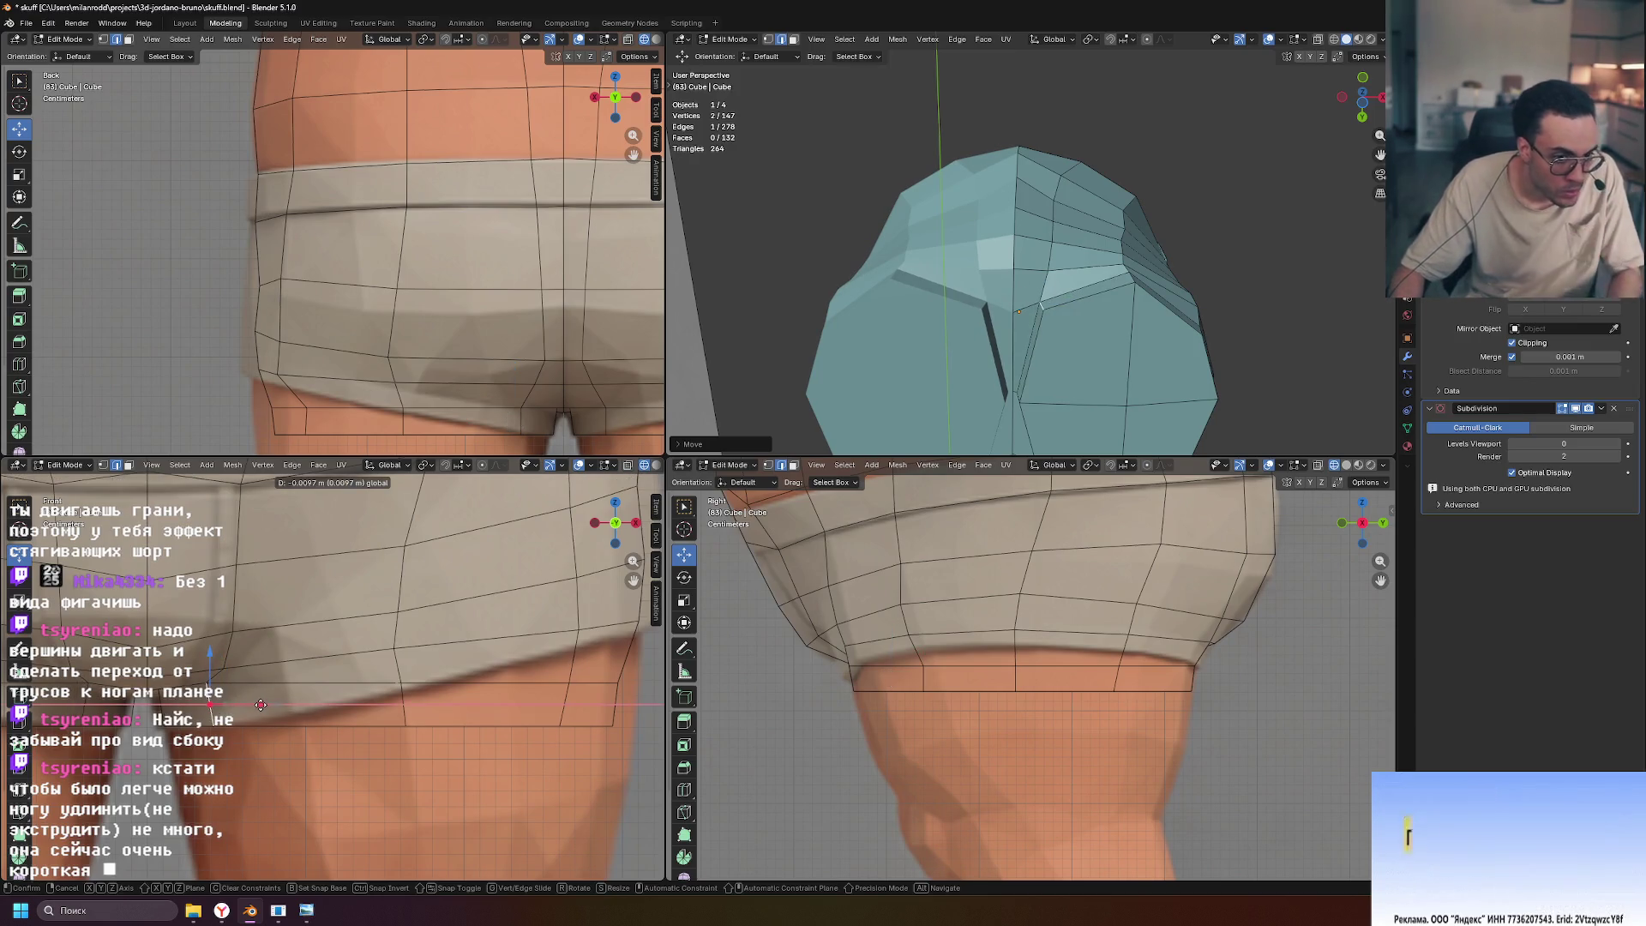
{"action": "left_click", "coordinate": [262, 703]}
{"action": "mouse_move", "coordinate": [1063, 300]}
{"action": "middle_mouse_down"}
{"action": "mouse_move", "coordinate": [1113, 285]}
{"action": "mouse_move", "coordinate": [1145, 325]}
{"action": "middle_mouse_up"}
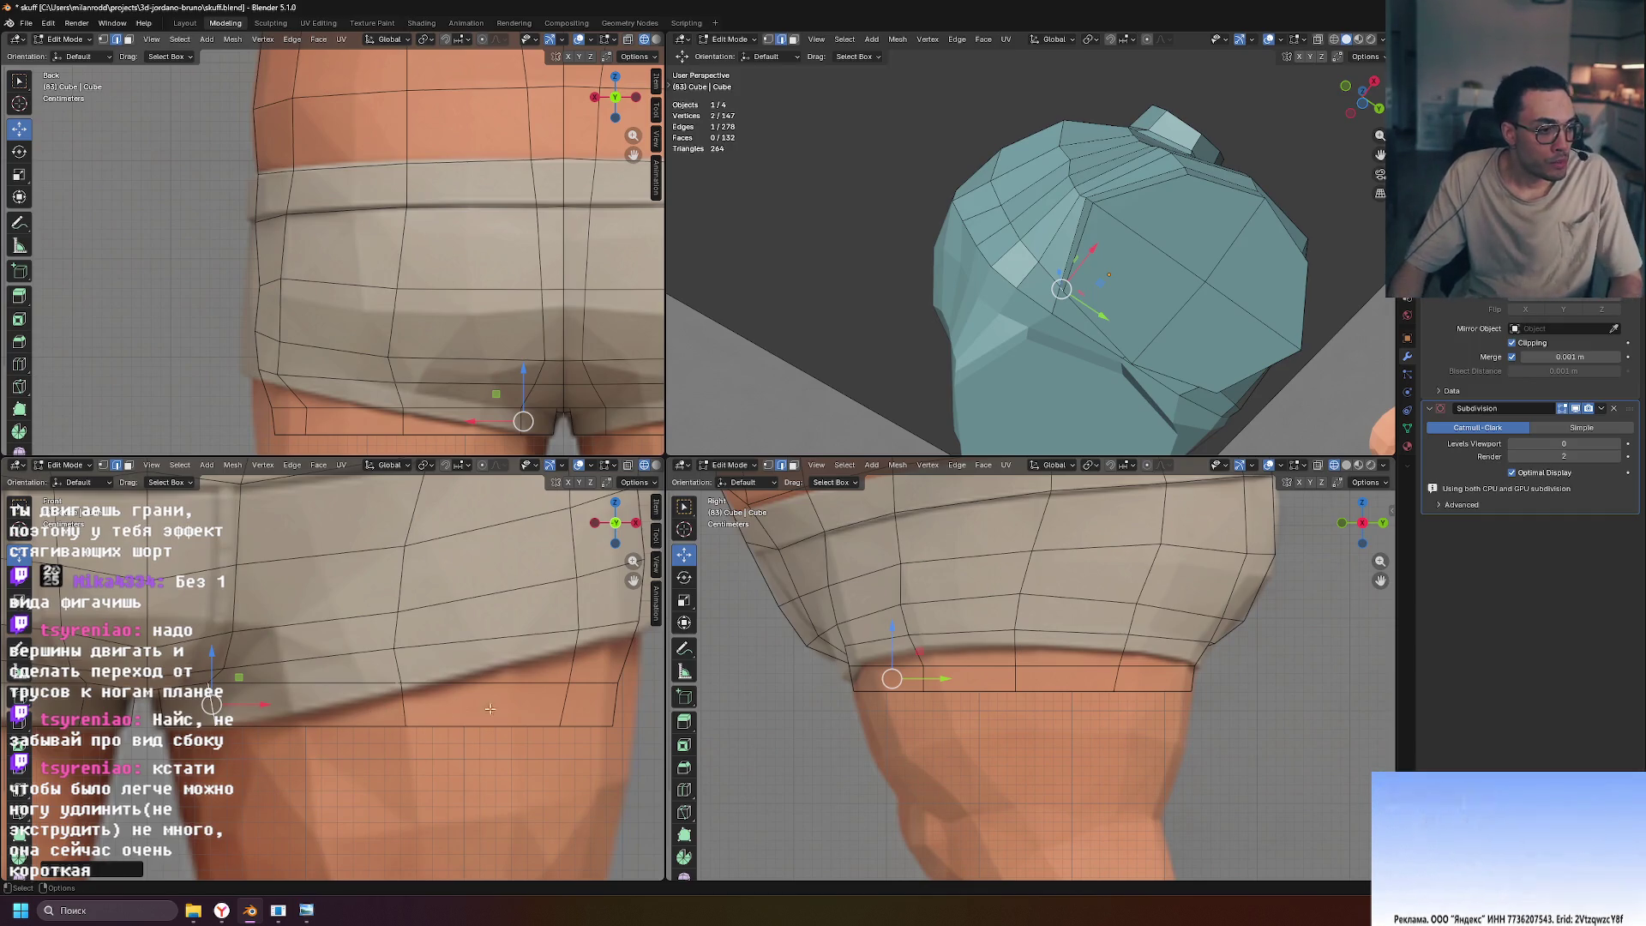
{"action": "scroll", "coordinate": [934, 650], "scroll_direction": "down", "scroll_amount": 5}
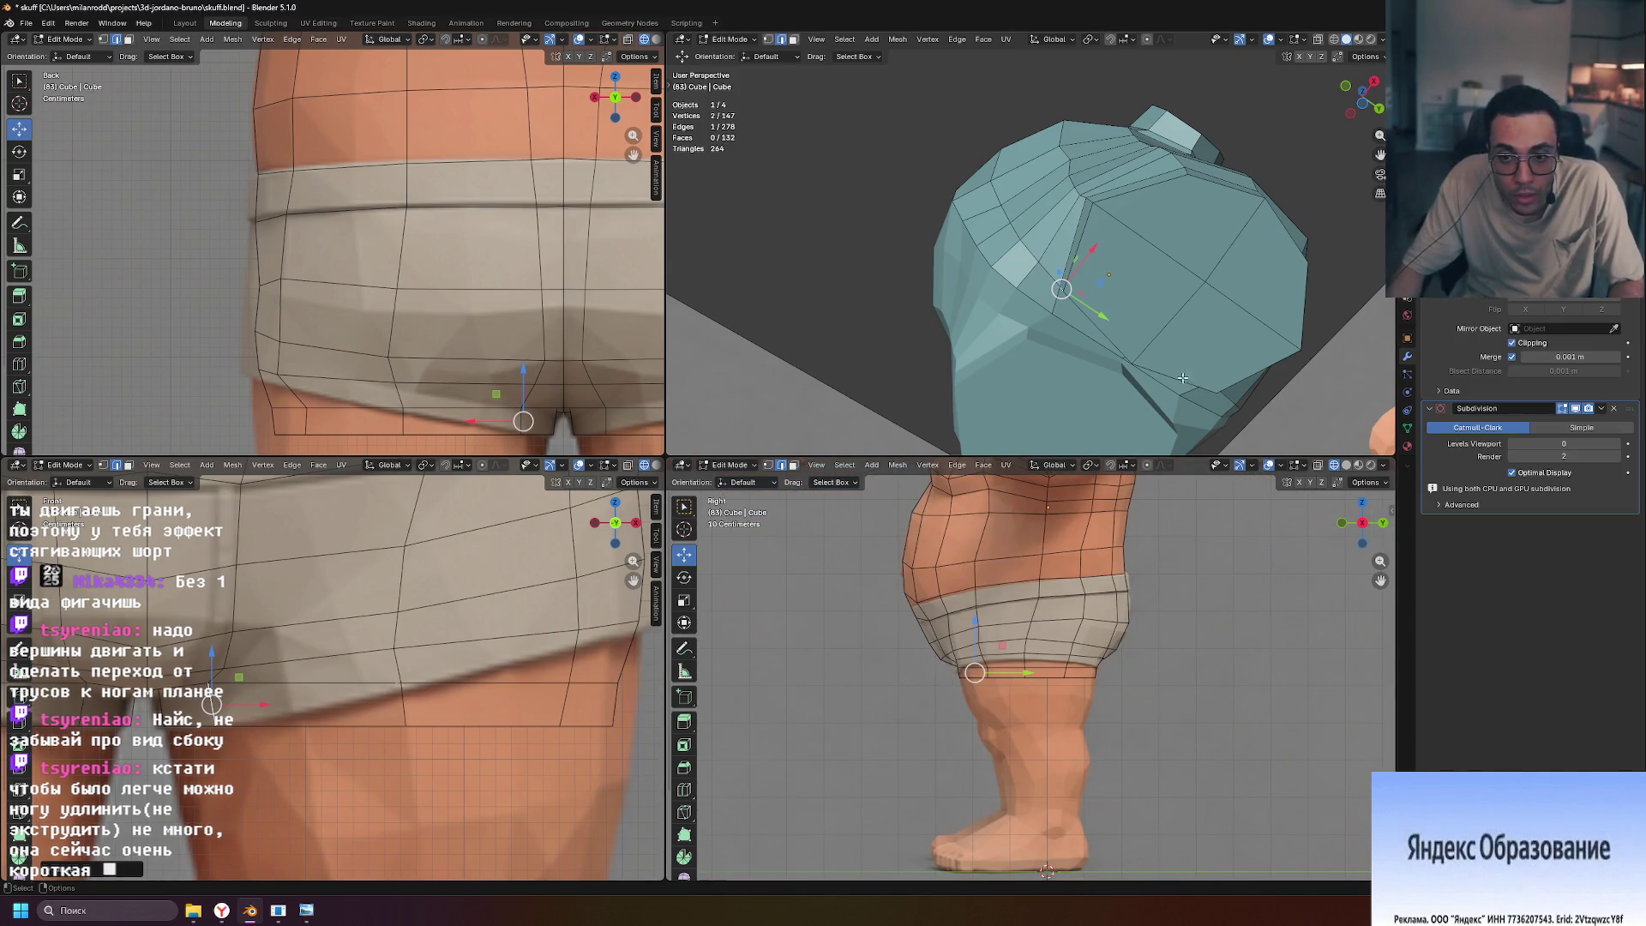
{"action": "key", "text": "3"}
{"action": "left_click", "coordinate": [1115, 257]}
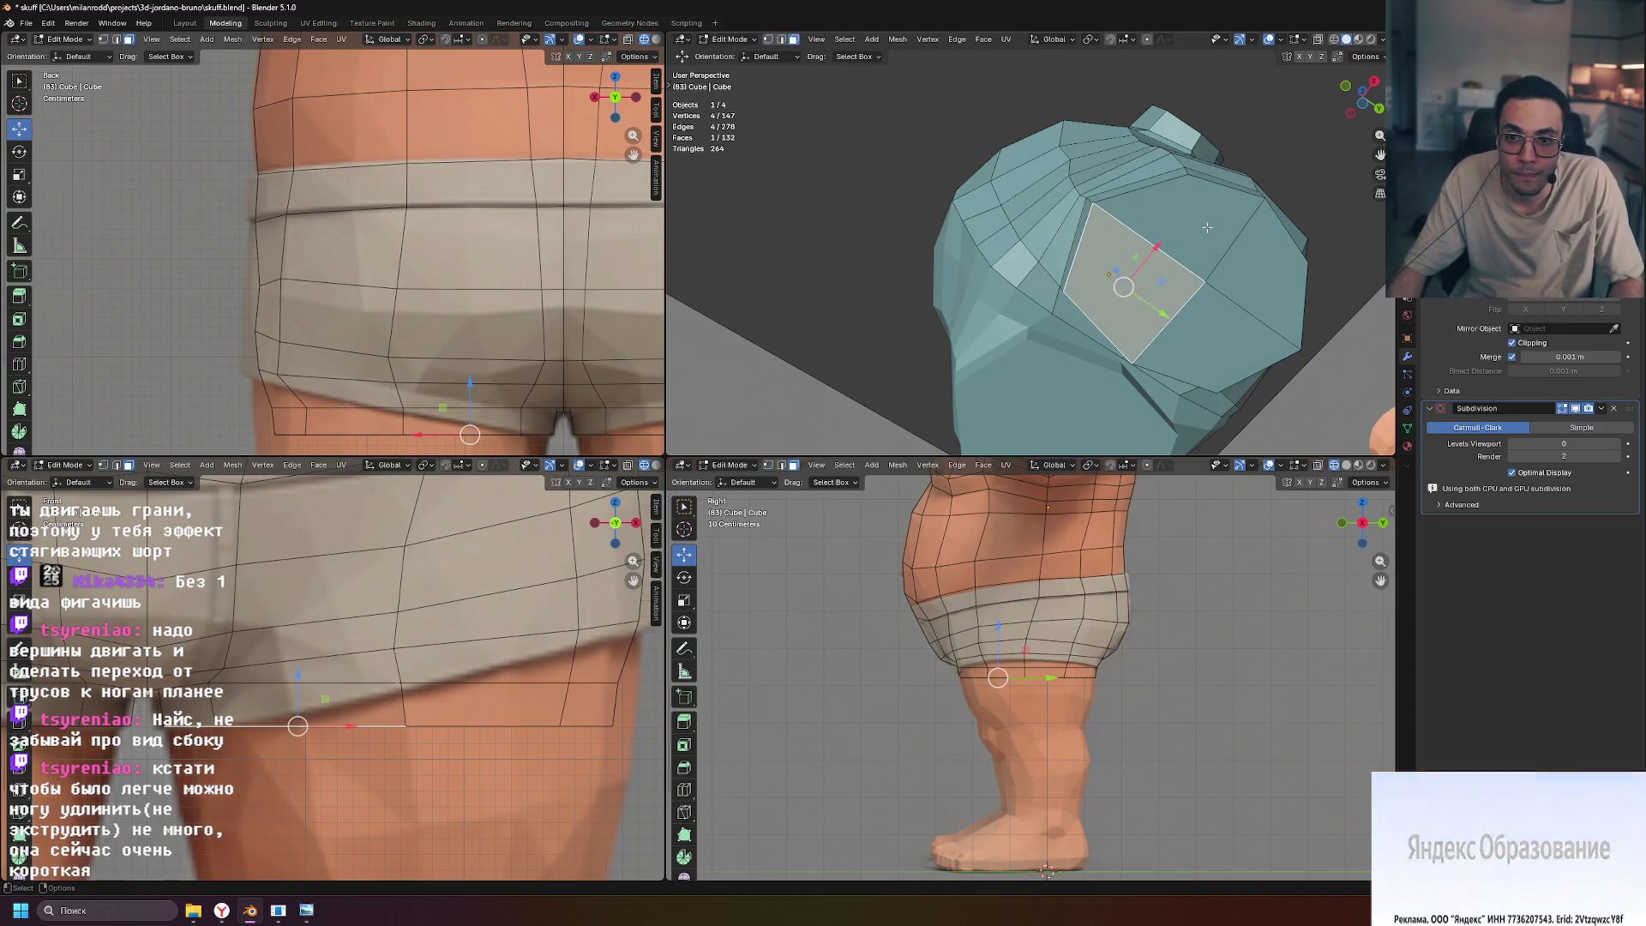
Select three leg faces, scale them along Z, and lower them
{"action": "left_click", "coordinate": [1243, 240], "text": "shift"}
{"action": "left_click", "coordinate": [1214, 348], "text": "shift"}
{"action": "key", "text": "s"}
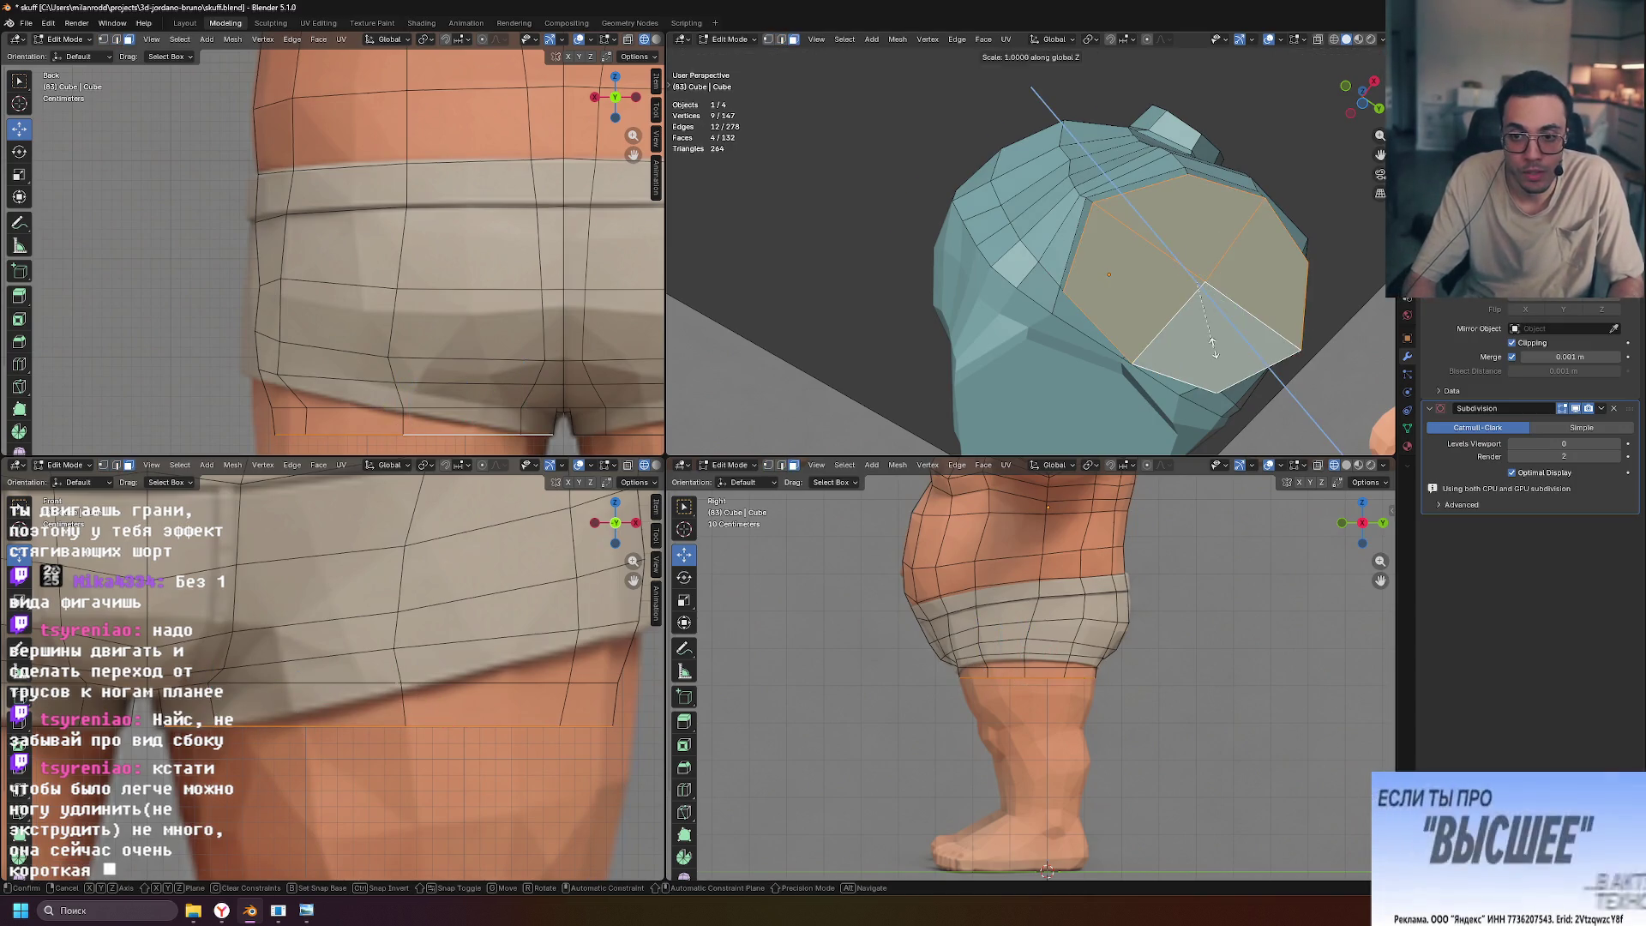
{"action": "left_click", "coordinate": [1213, 348]}
{"action": "middle_click_drag", "start_coordinate": [1243, 261], "coordinate": [1126, 319]}
{"action": "left_click_drag", "start_coordinate": [1127, 319], "coordinate": [1127, 331]}
{"action": "scroll", "coordinate": [1018, 748], "scroll_direction": "up", "scroll_amount": 5}
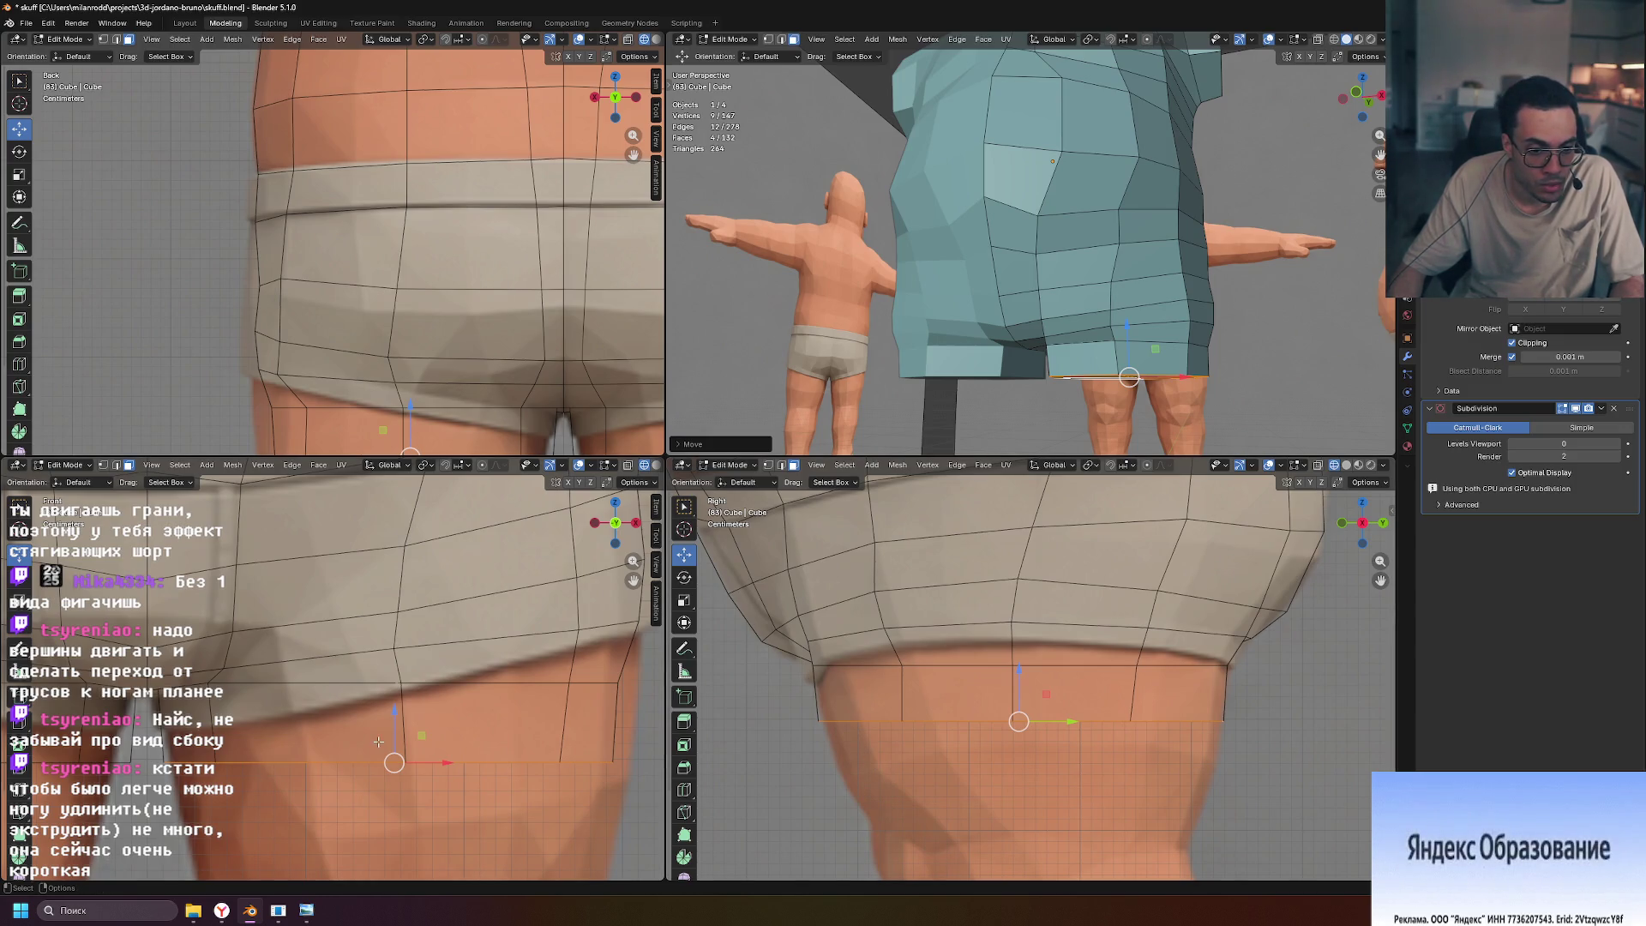
Lower the leg's bottom edge loop, tilt it, and slide a vertex along the leg
{"action": "left_click_drag", "start_coordinate": [399, 713], "coordinate": [390, 763]}
{"action": "key", "text": "r"}
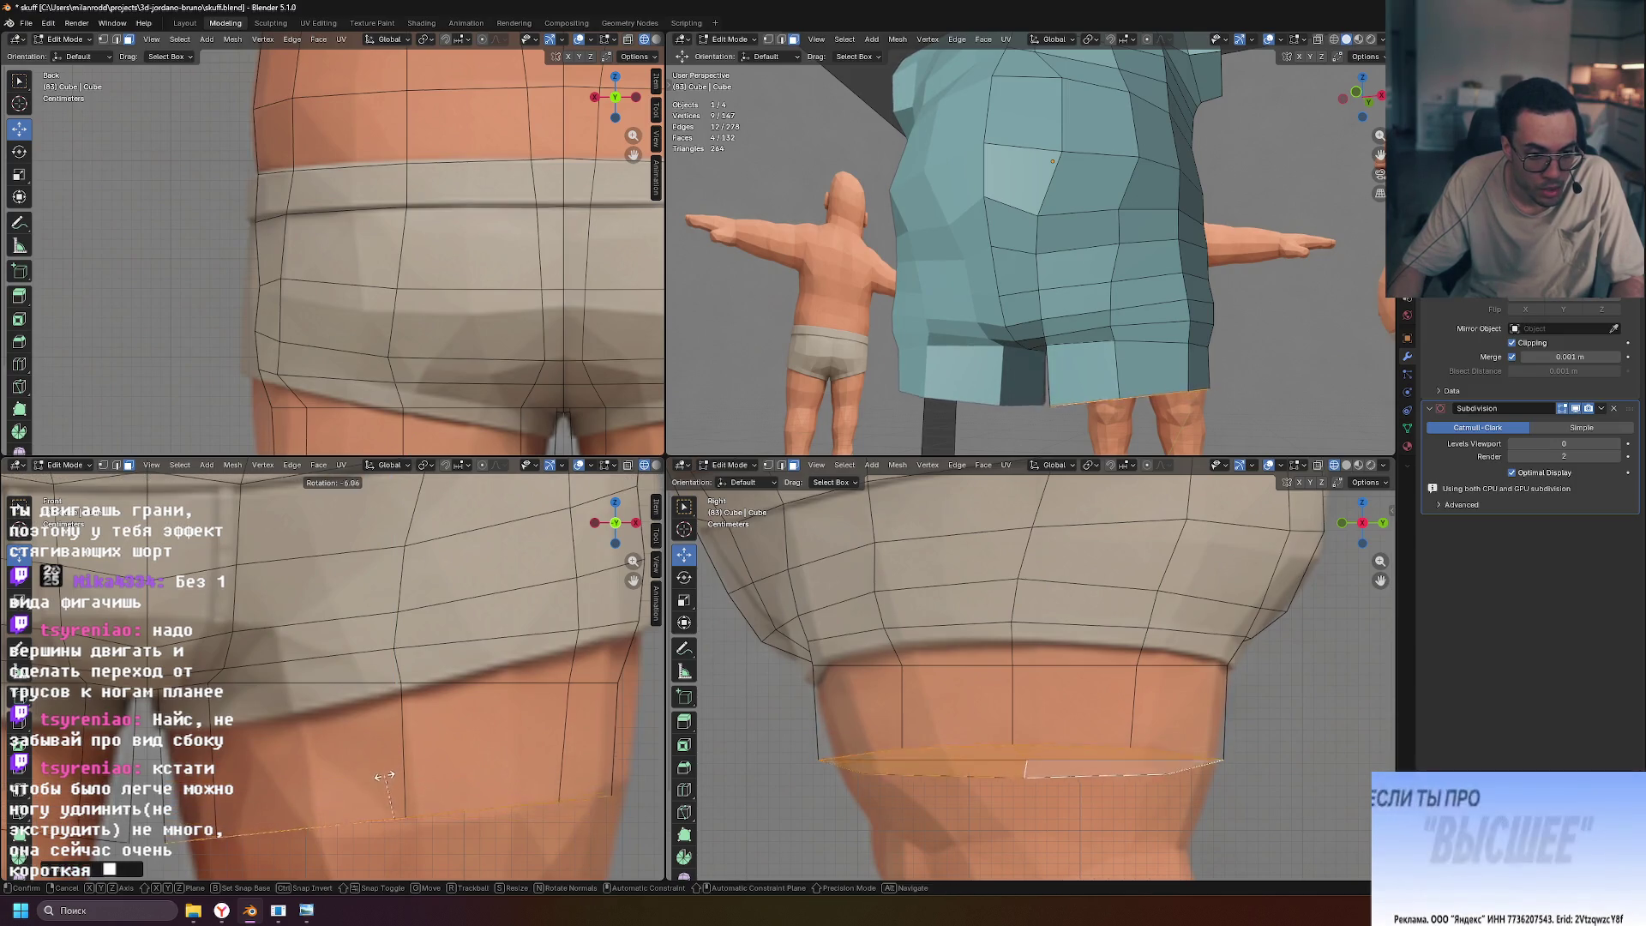
{"action": "left_click", "coordinate": [383, 778]}
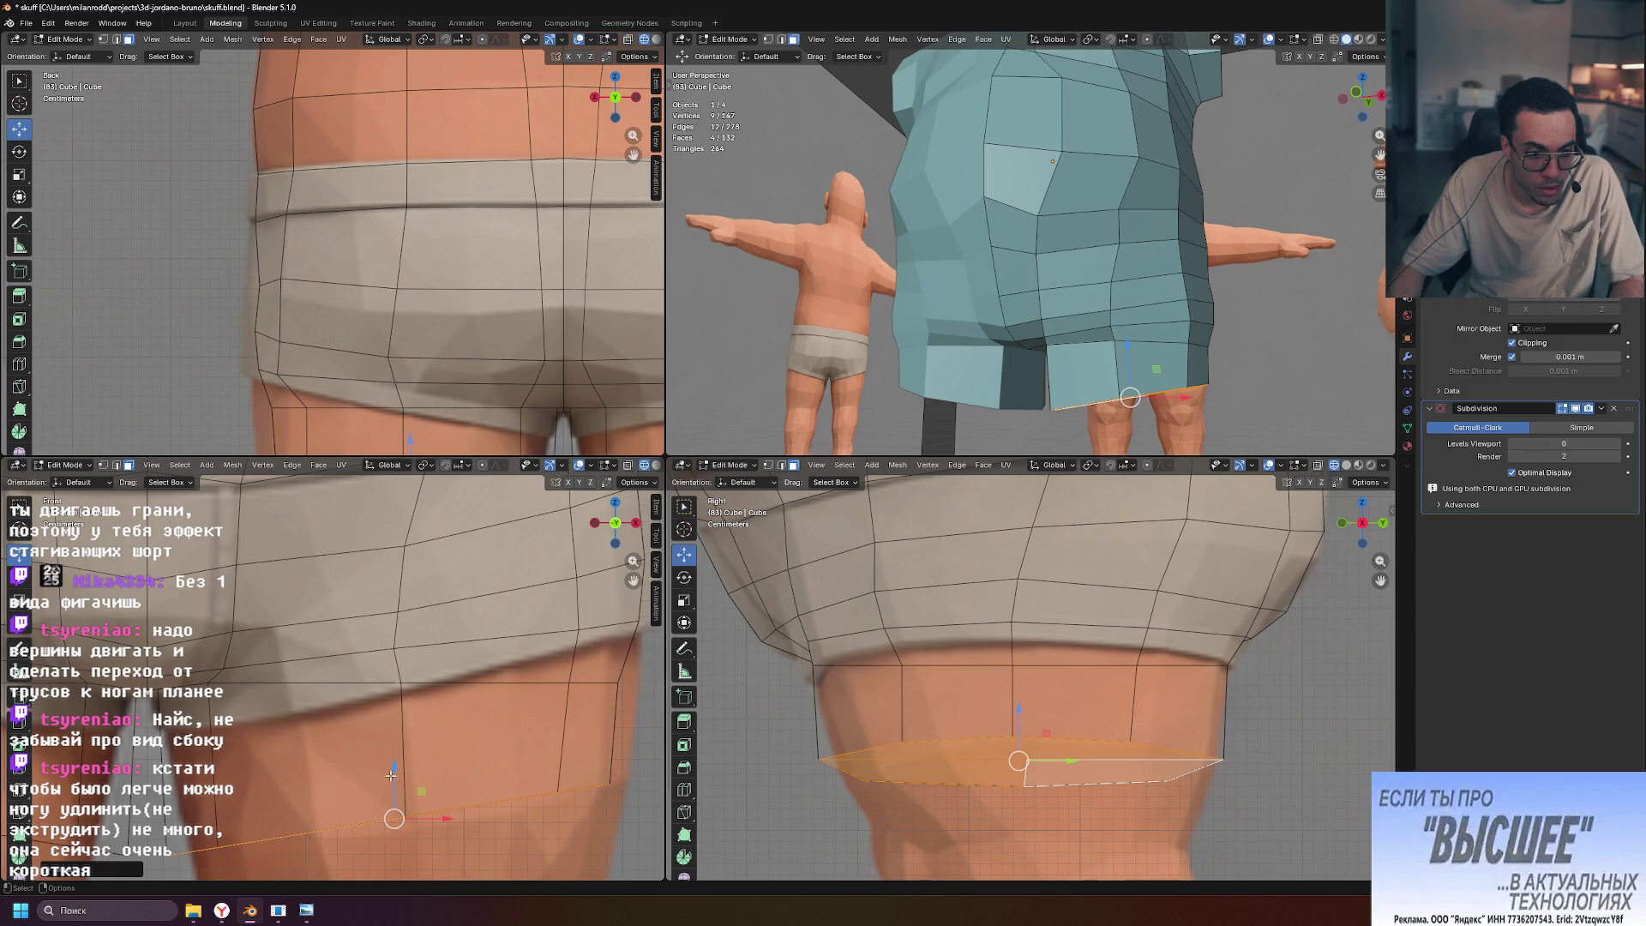
{"action": "key", "text": "shift+v"}
{"action": "left_click", "coordinate": [400, 771]}
{"action": "key", "text": "g"}
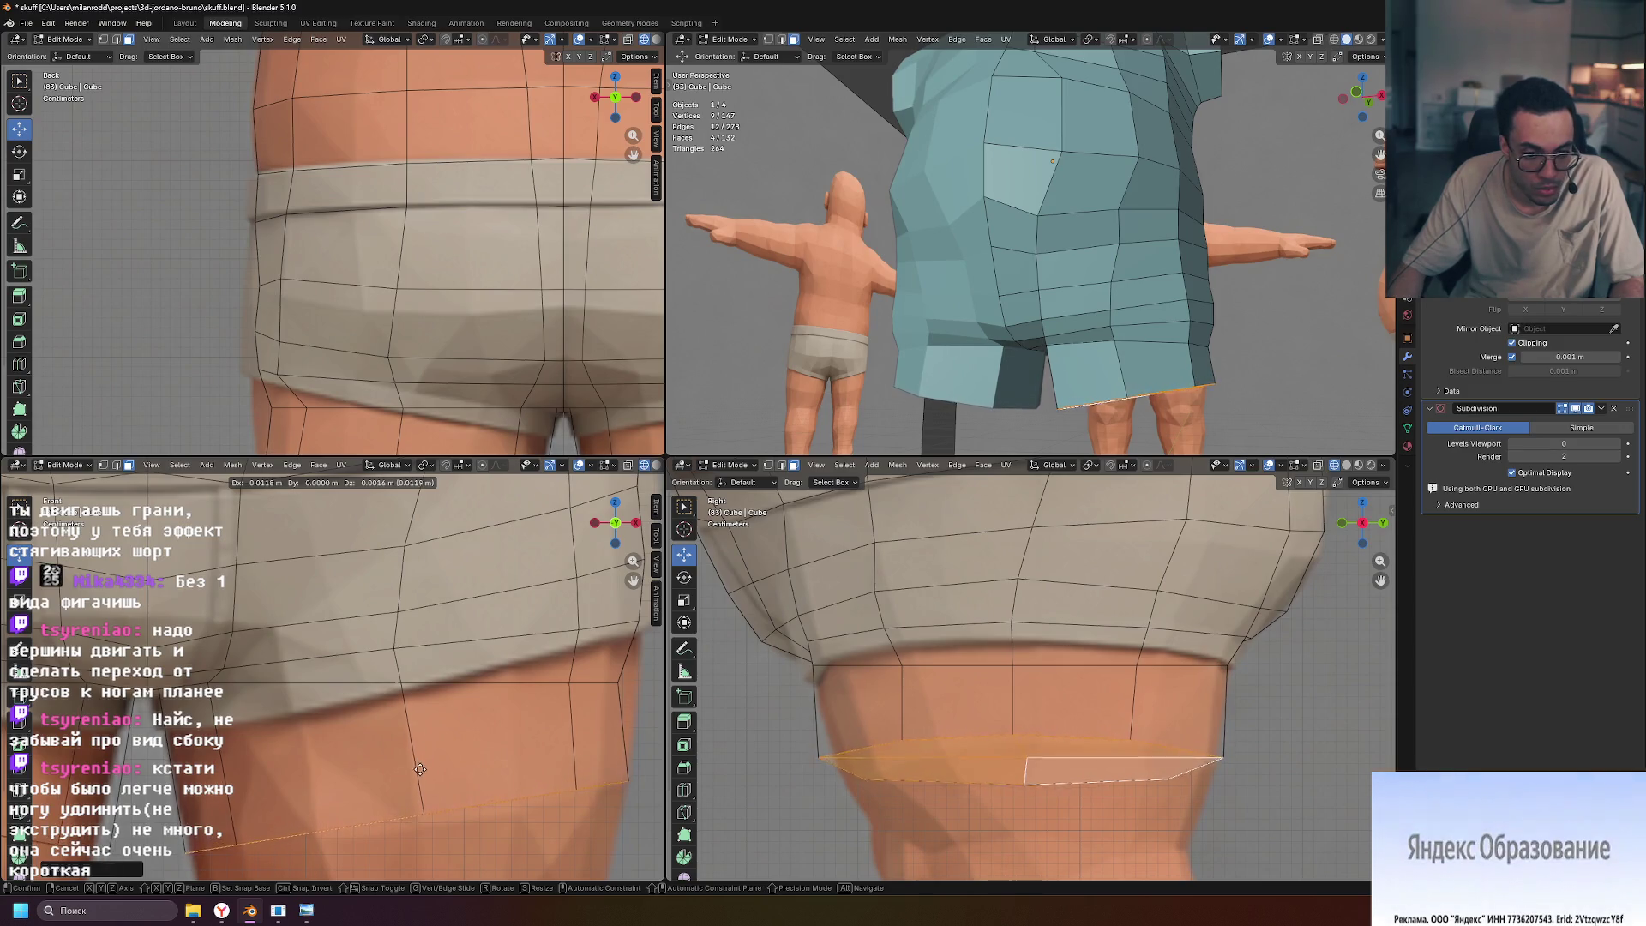
{"action": "left_click", "coordinate": [420, 774]}
Rotate the bottom edge loop slightly to follow the thigh
{"action": "key", "text": "r"}
{"action": "key", "text": "r"}
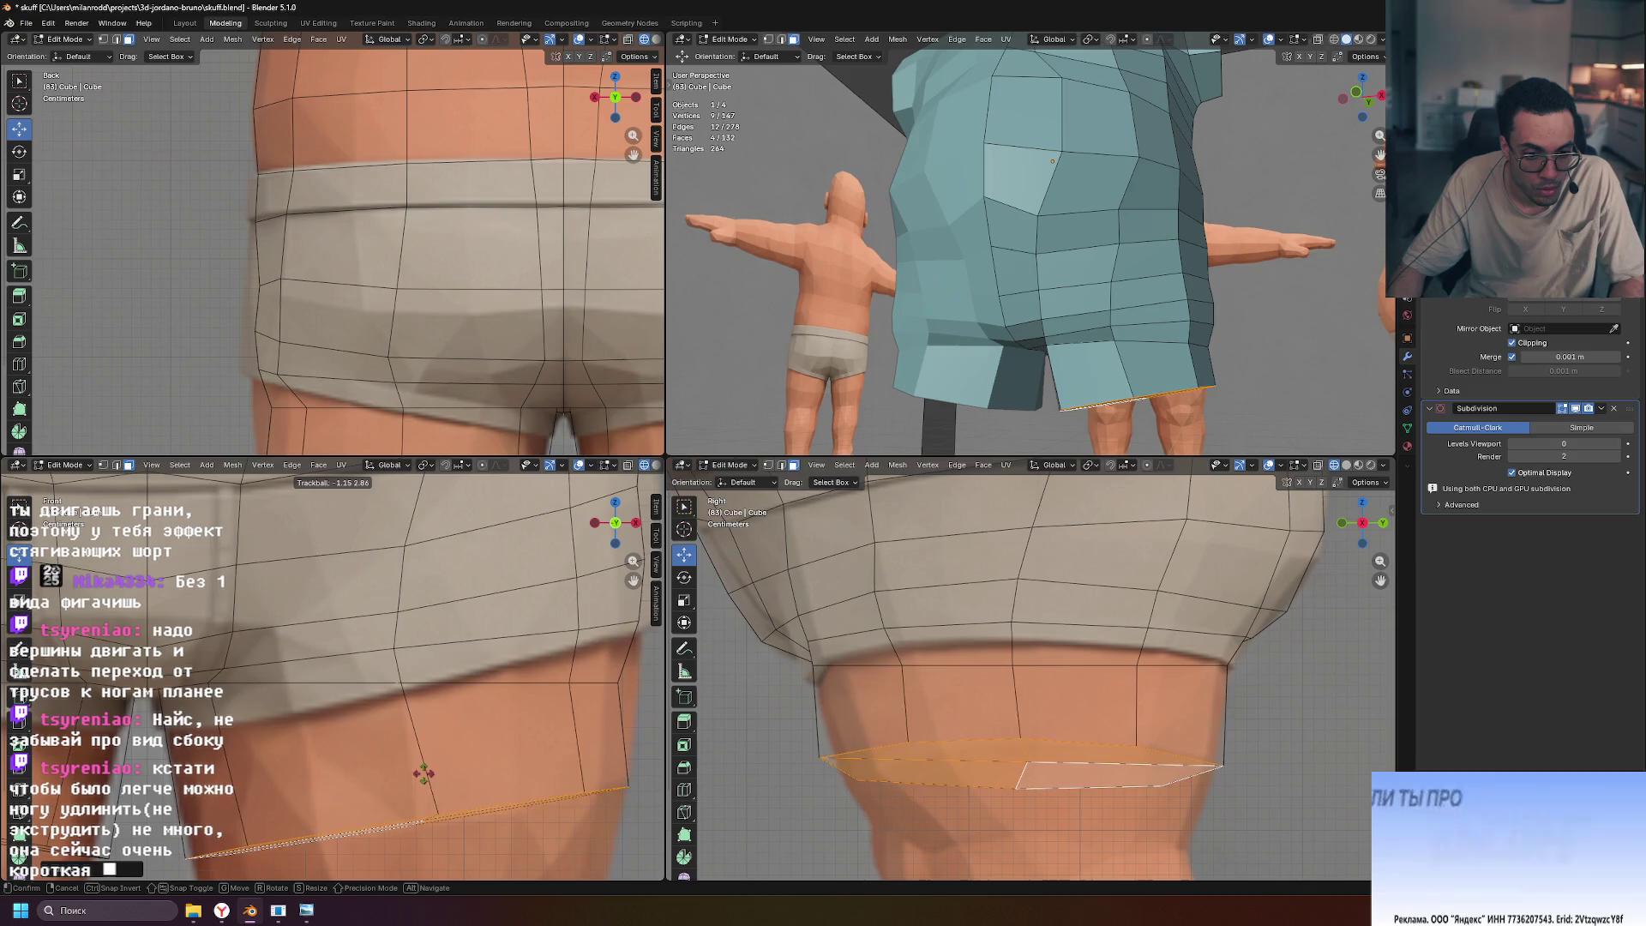
{"action": "key", "text": "r"}
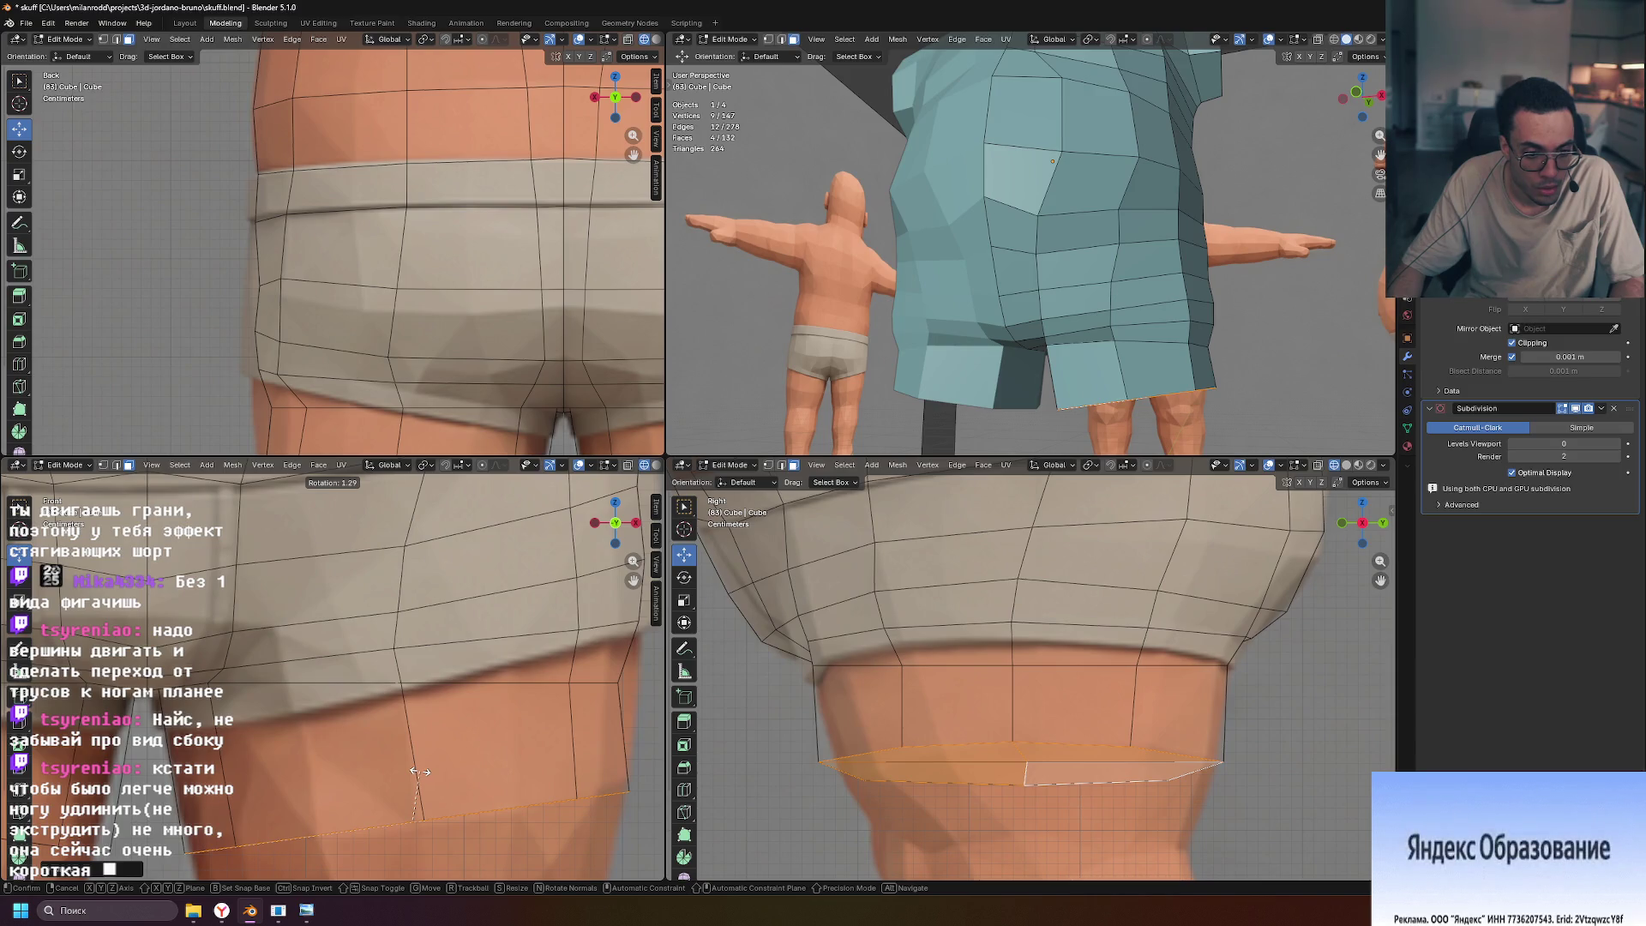
{"action": "left_click", "coordinate": [418, 772]}
{"action": "scroll", "coordinate": [551, 775], "scroll_direction": "down", "scroll_amount": 5}
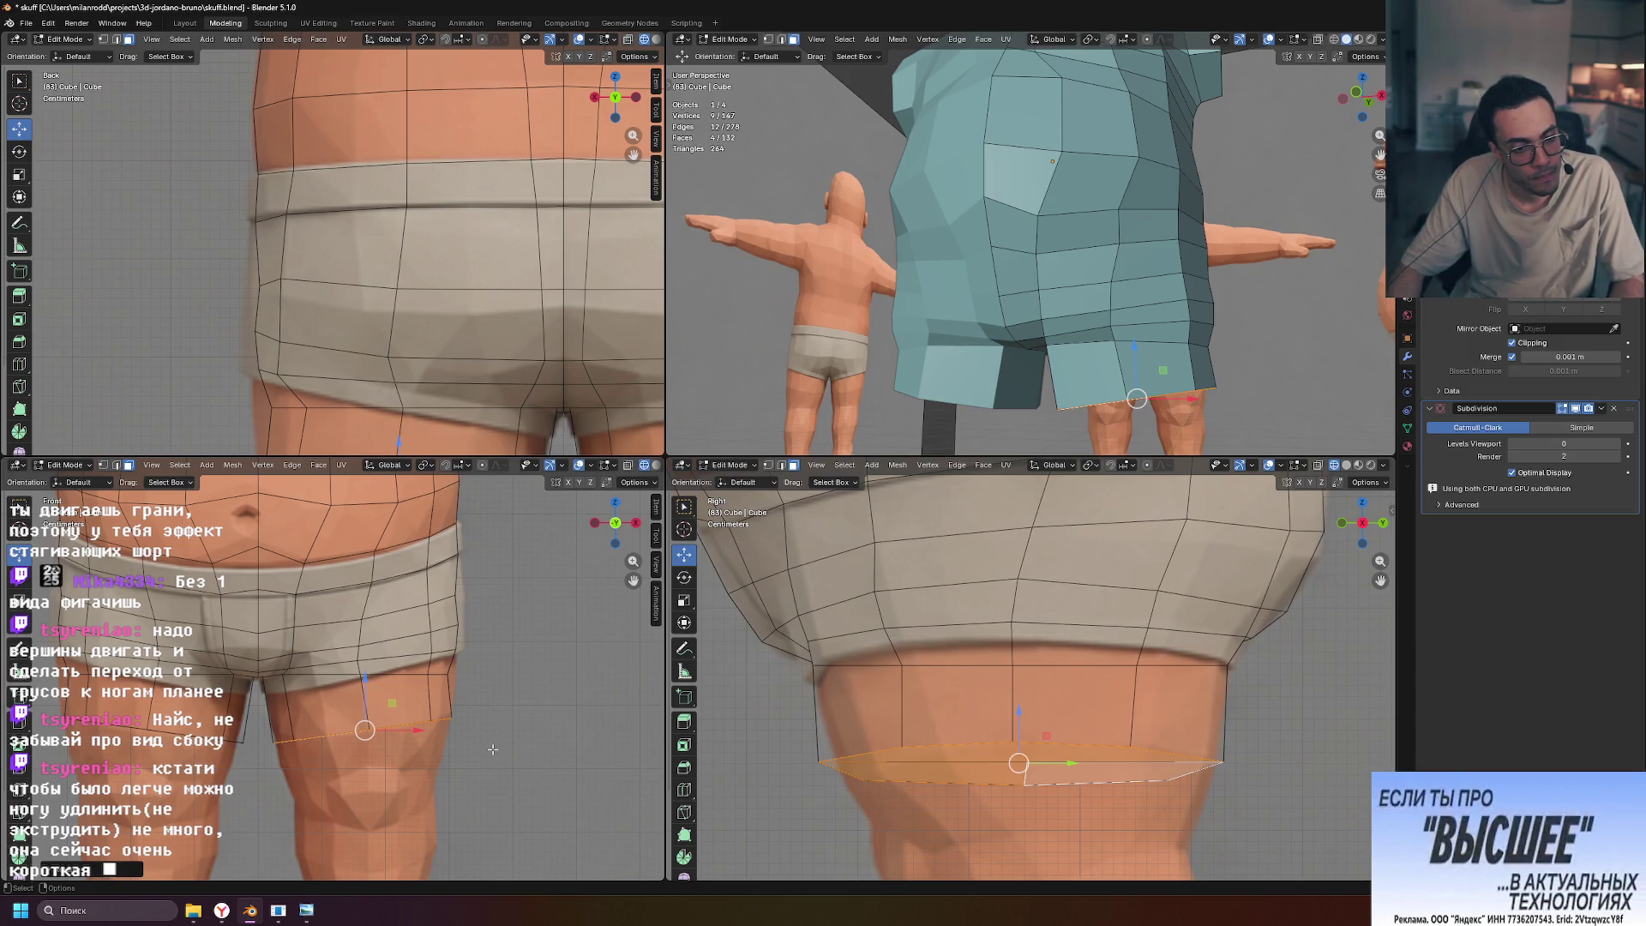
{"action": "scroll", "coordinate": [378, 731], "scroll_direction": "up", "scroll_amount": 3}
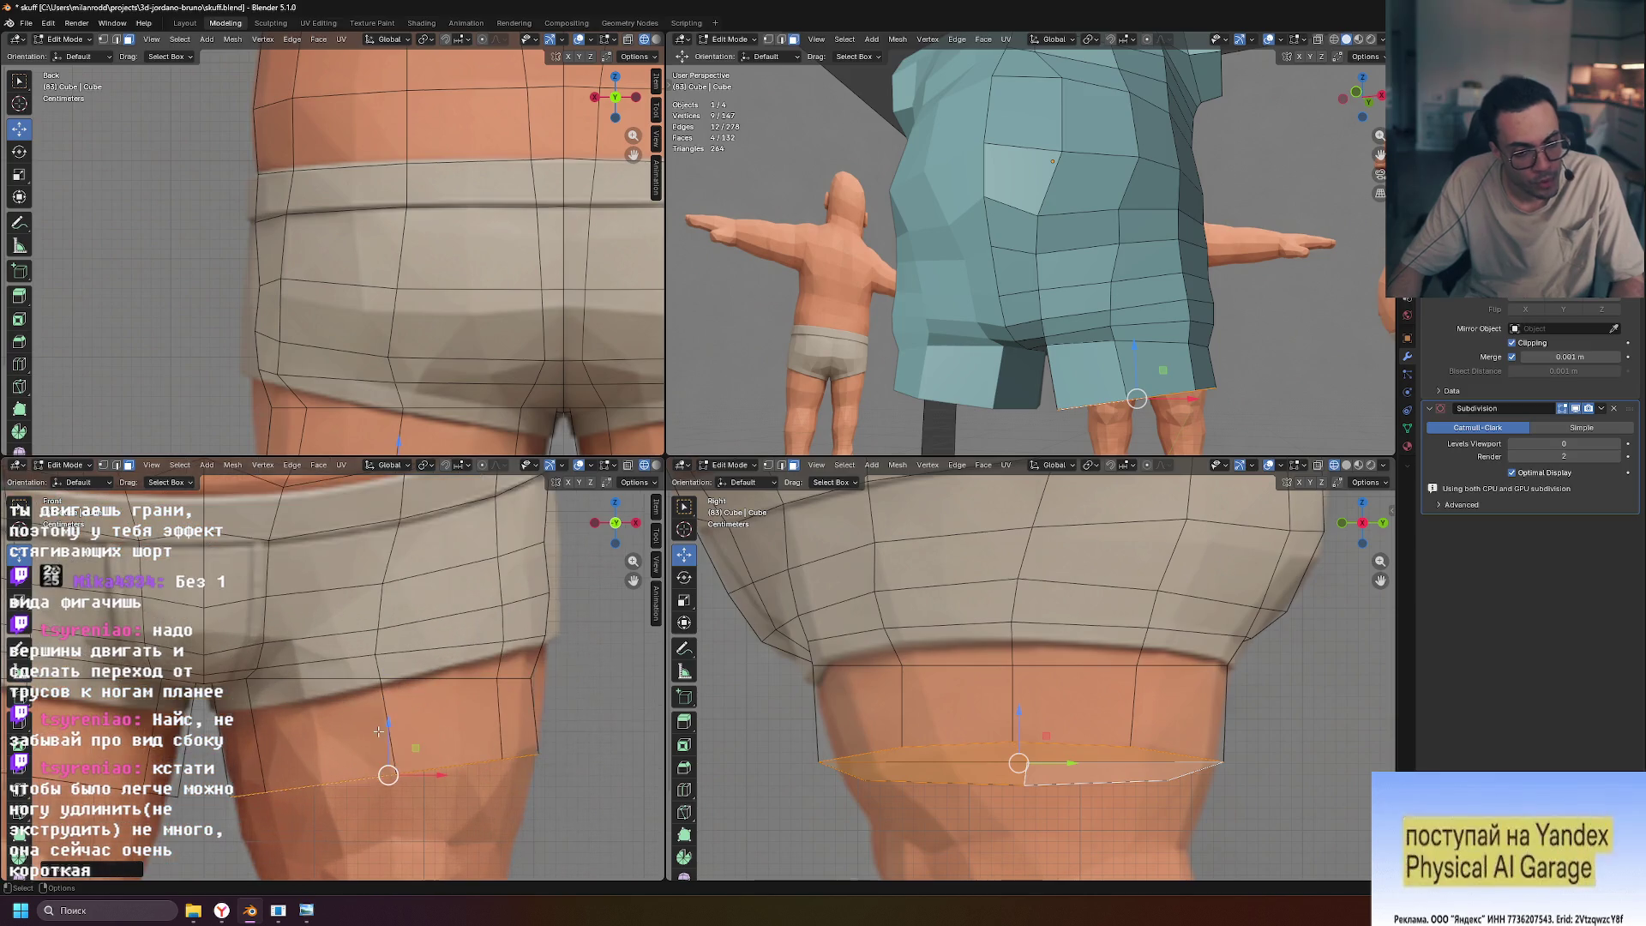
{"action": "left_click", "coordinate": [529, 678]}
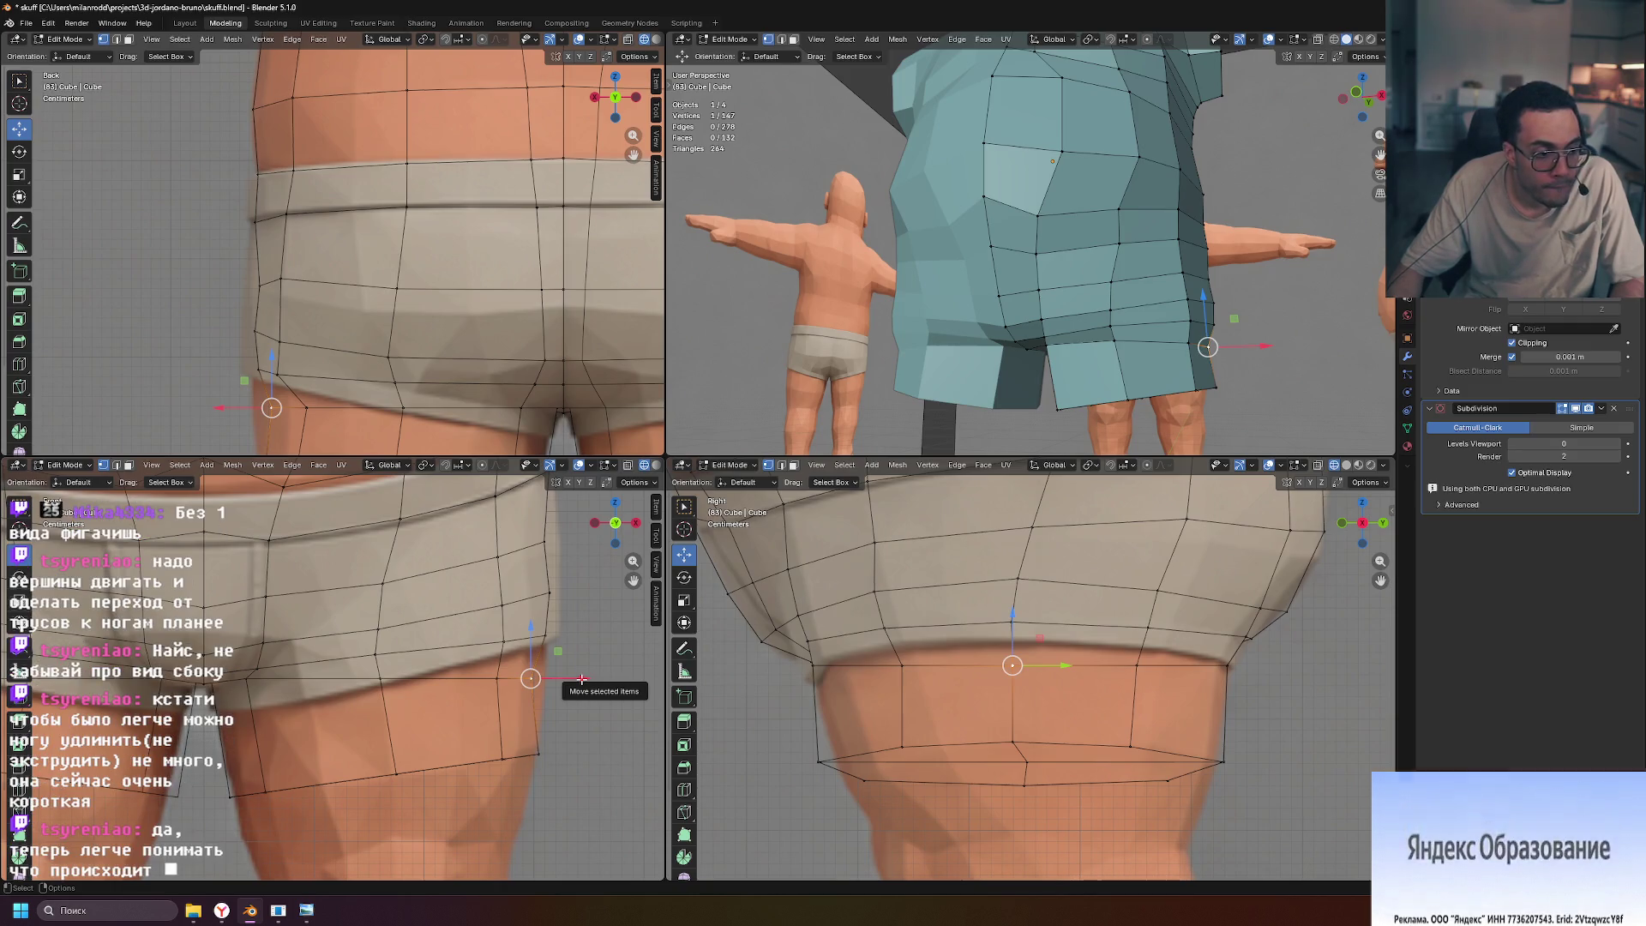
Shift one leg-ring vertex along X and down, and raise another slightly
{"action": "left_click_drag", "start_coordinate": [582, 678], "coordinate": [596, 679]}
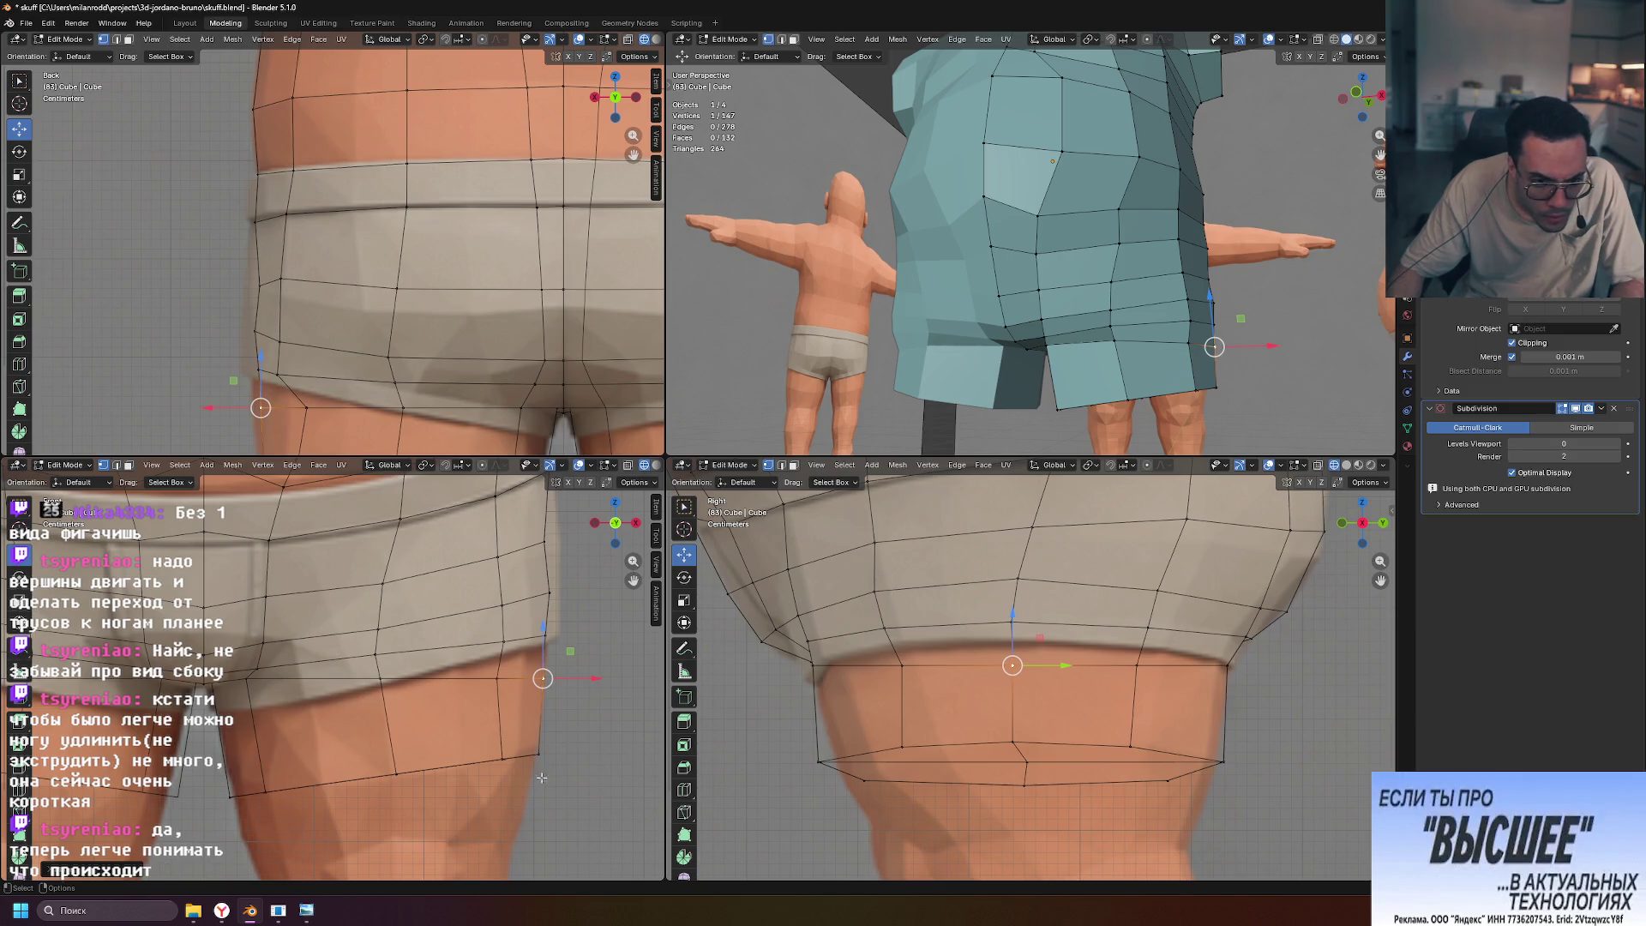
{"action": "left_click_drag", "start_coordinate": [542, 678], "coordinate": [538, 742]}
{"action": "left_click", "coordinate": [394, 773]}
{"action": "mouse_move", "coordinate": [263, 793]}
{"action": "left_mouse_down"}
{"action": "mouse_move", "coordinate": [268, 731]}
{"action": "mouse_move", "coordinate": [233, 724]}
{"action": "left_mouse_up"}
Lower another loop vertex, undo two moves, and redo the sideways X shift
{"action": "left_click", "coordinate": [266, 782]}
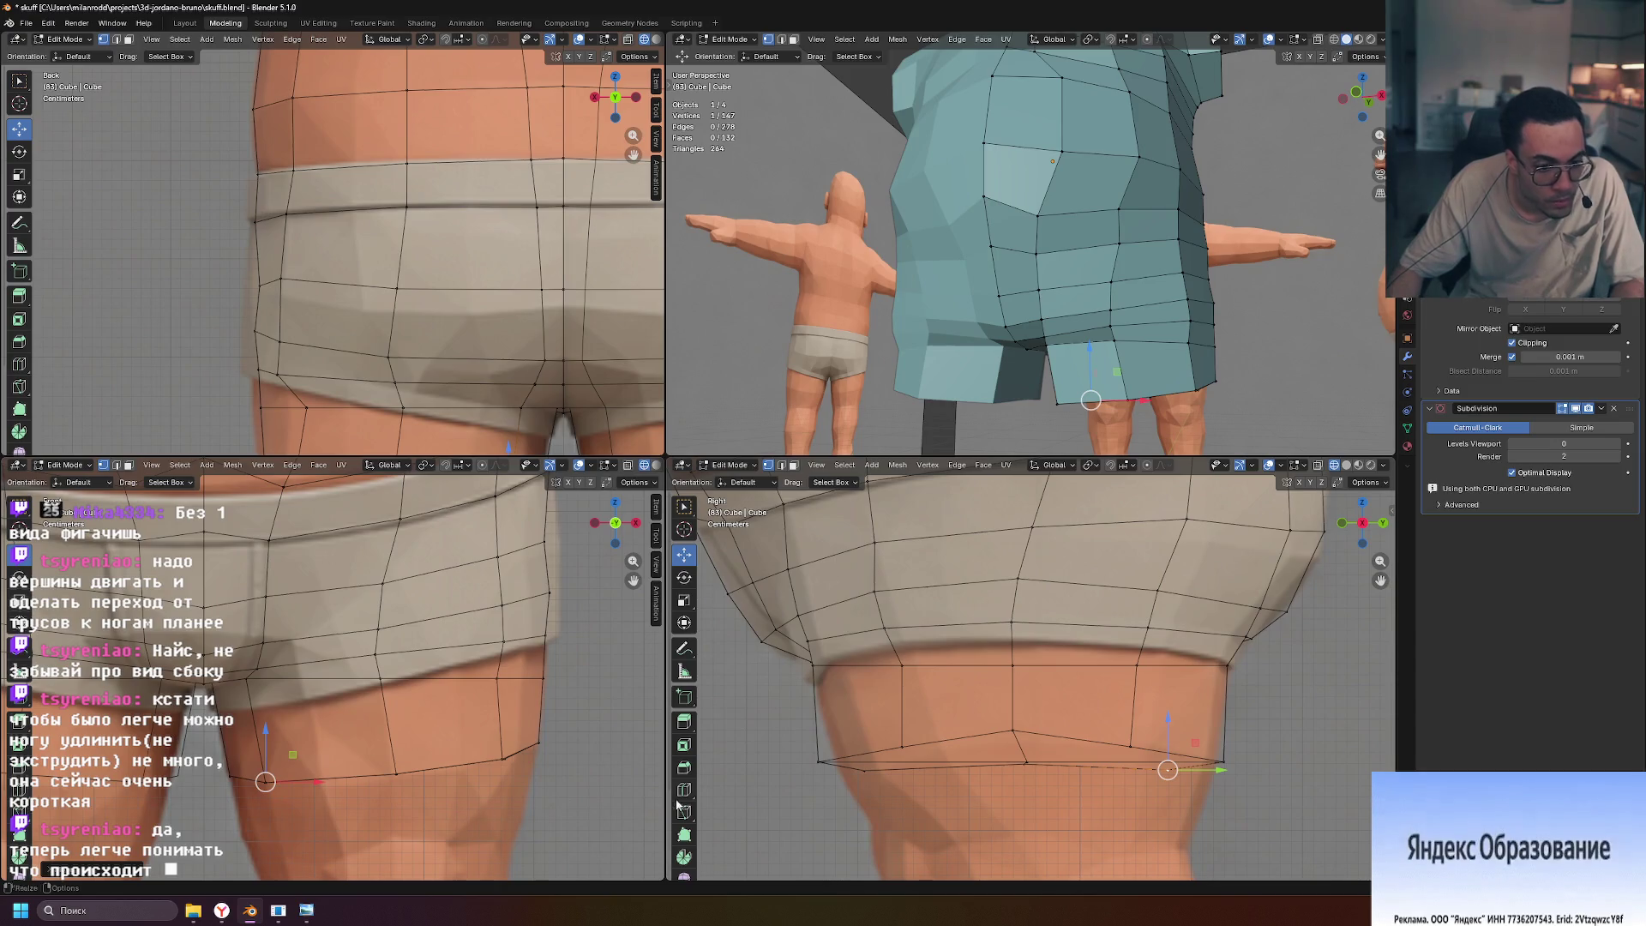
{"action": "left_click_drag", "start_coordinate": [266, 780], "coordinate": [266, 791]}
{"action": "left_click_drag", "start_coordinate": [1168, 779], "coordinate": [864, 780]}
{"action": "key", "text": "ctrl+z"}
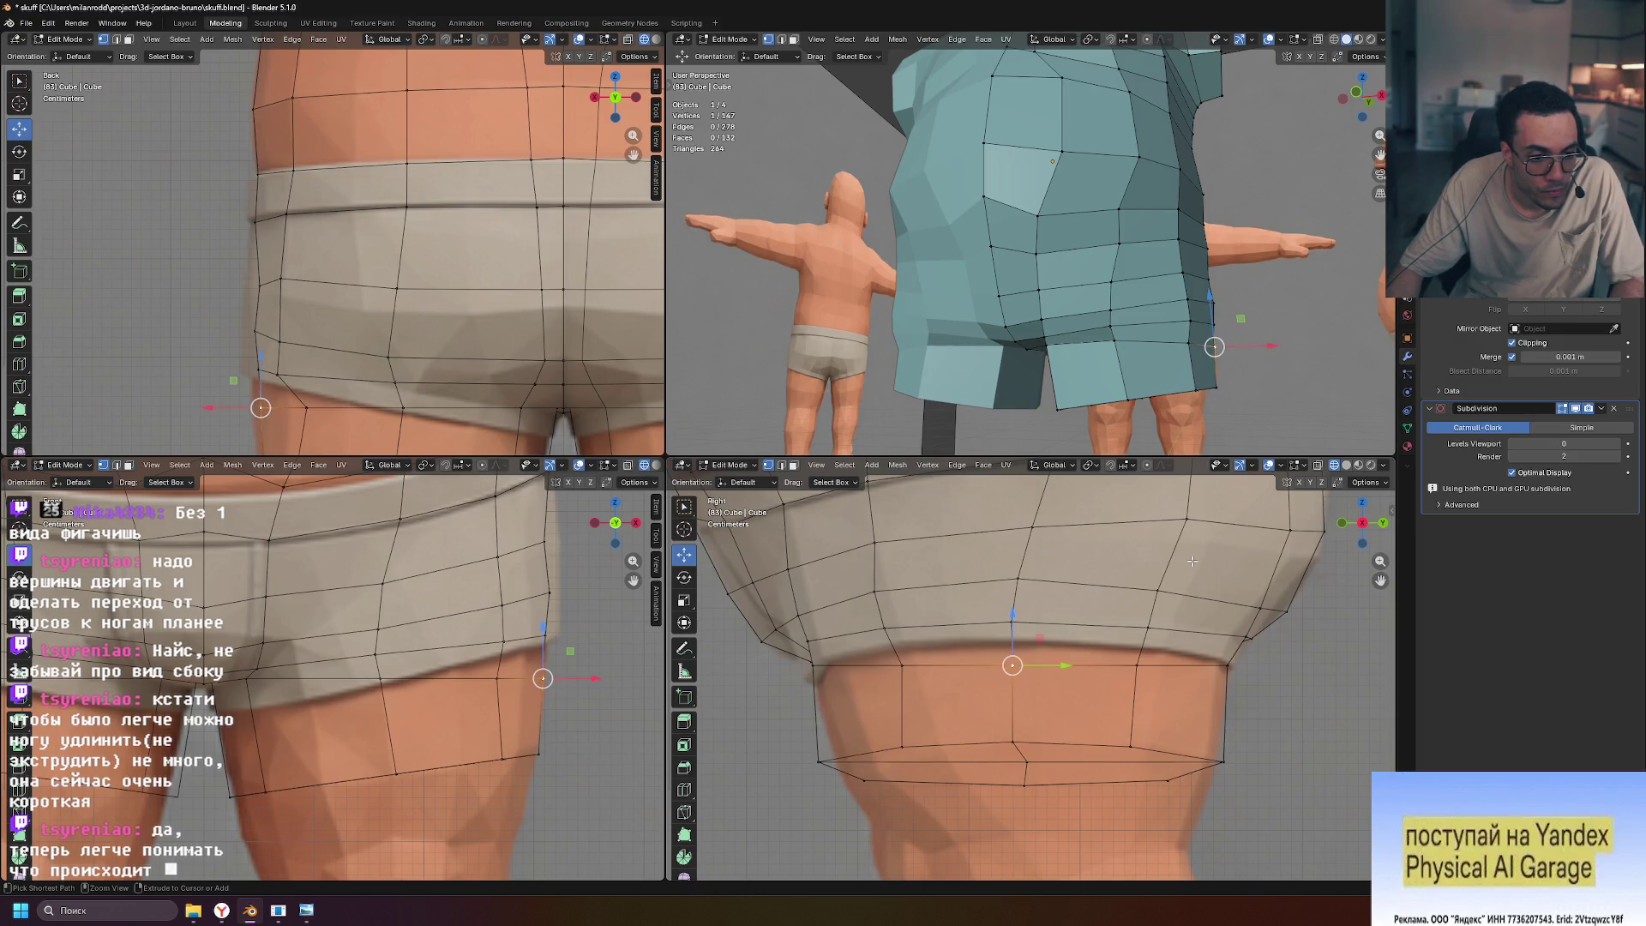
{"action": "key", "text": "ctrl+z"}
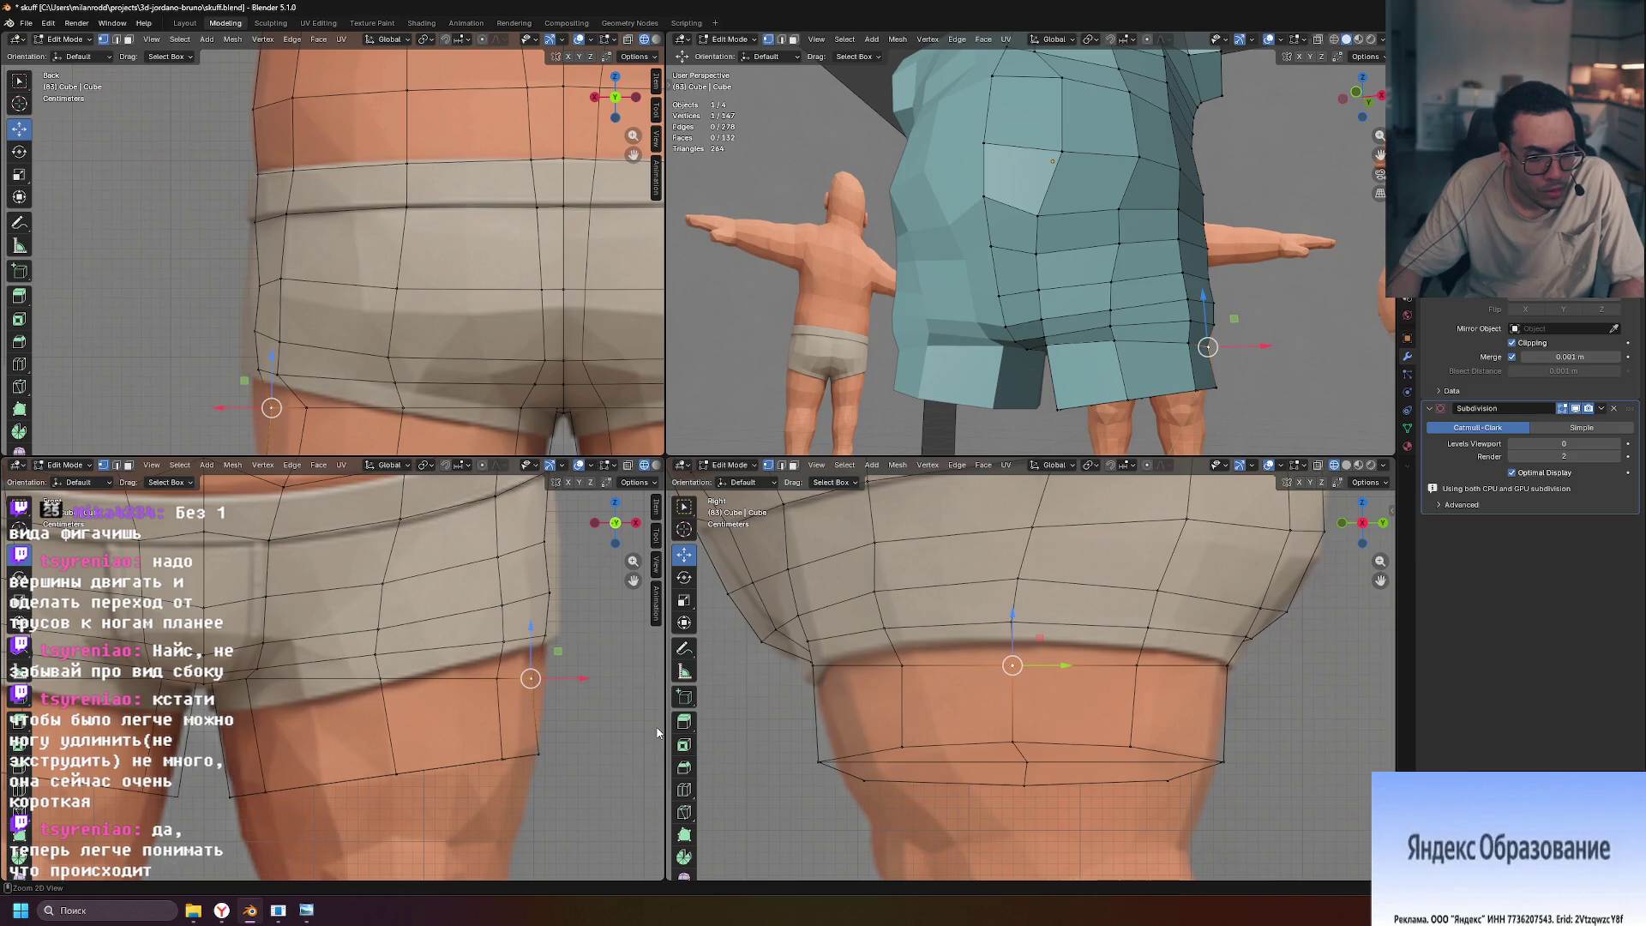
{"action": "left_click_drag", "start_coordinate": [584, 679], "coordinate": [600, 680]}
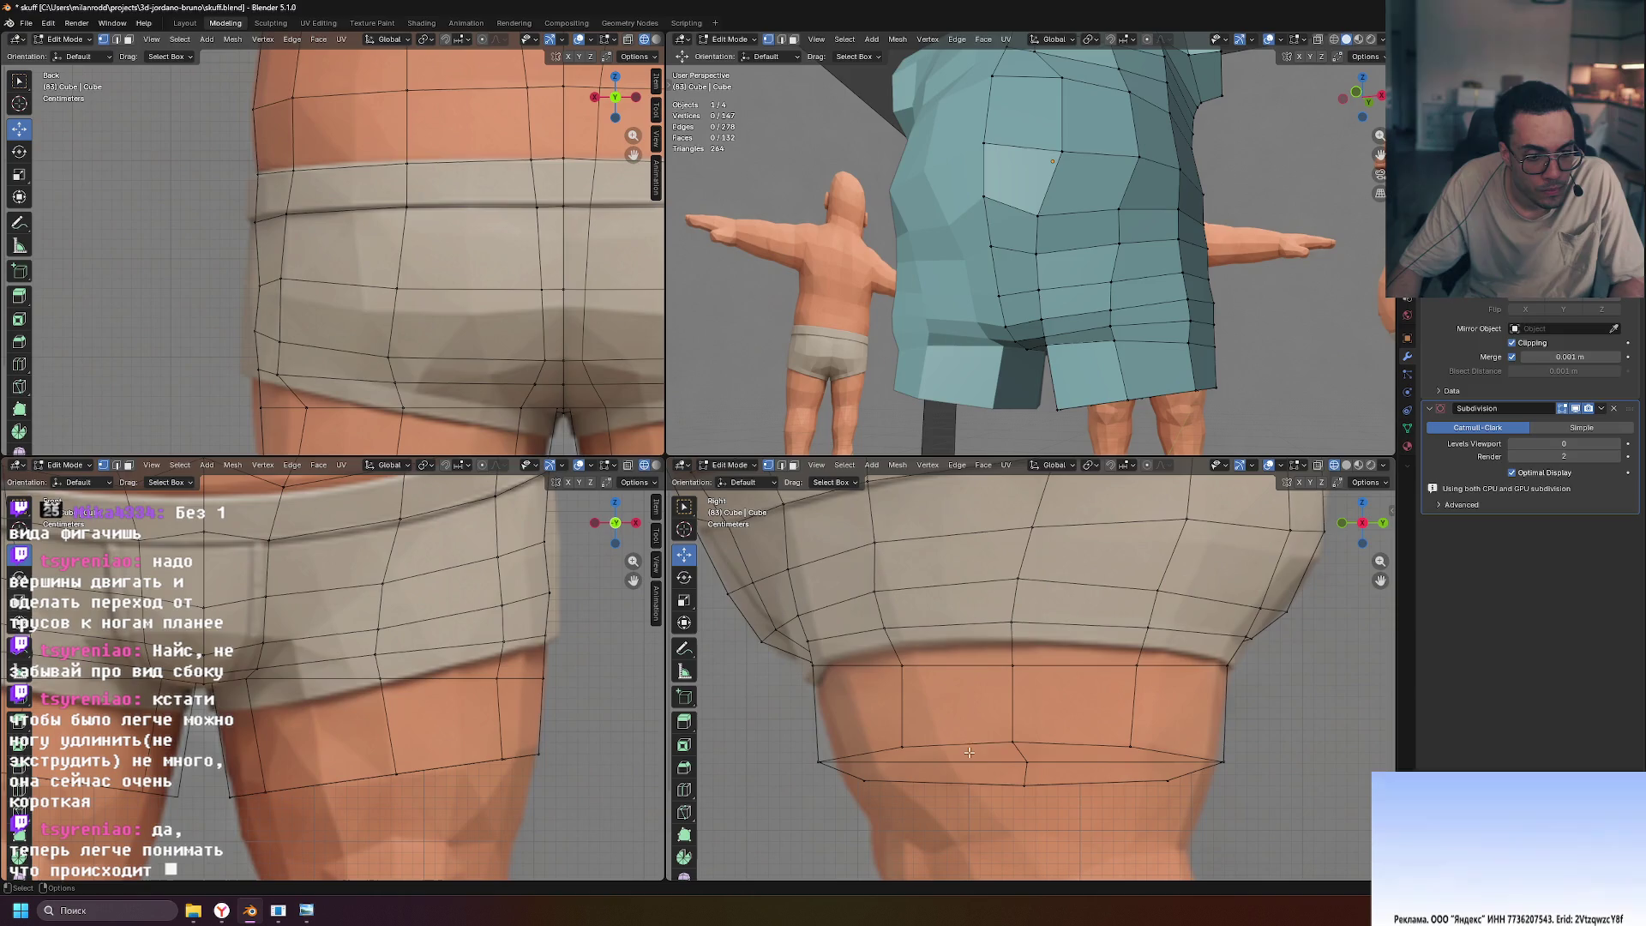
{"action": "scroll", "coordinate": [1199, 731], "scroll_direction": "down", "scroll_amount": 2}
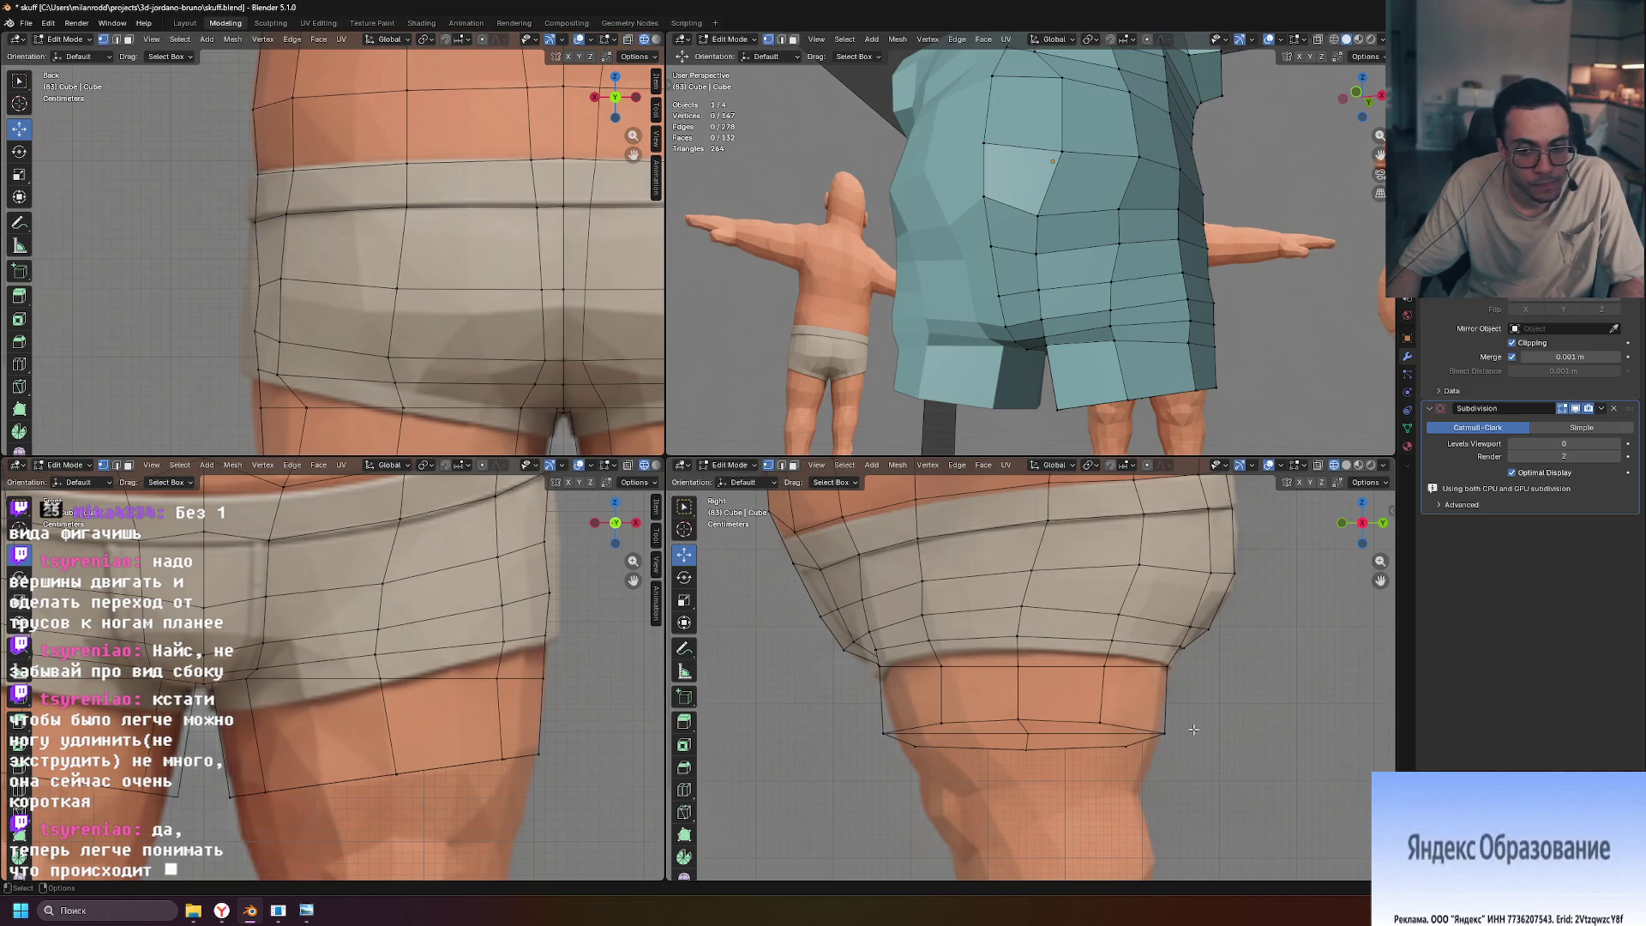
{"action": "mouse_move", "coordinate": [1050, 362]}
{"action": "middle_mouse_down"}
{"action": "mouse_move", "coordinate": [1224, 363]}
{"action": "mouse_move", "coordinate": [1161, 379]}
{"action": "middle_mouse_up"}
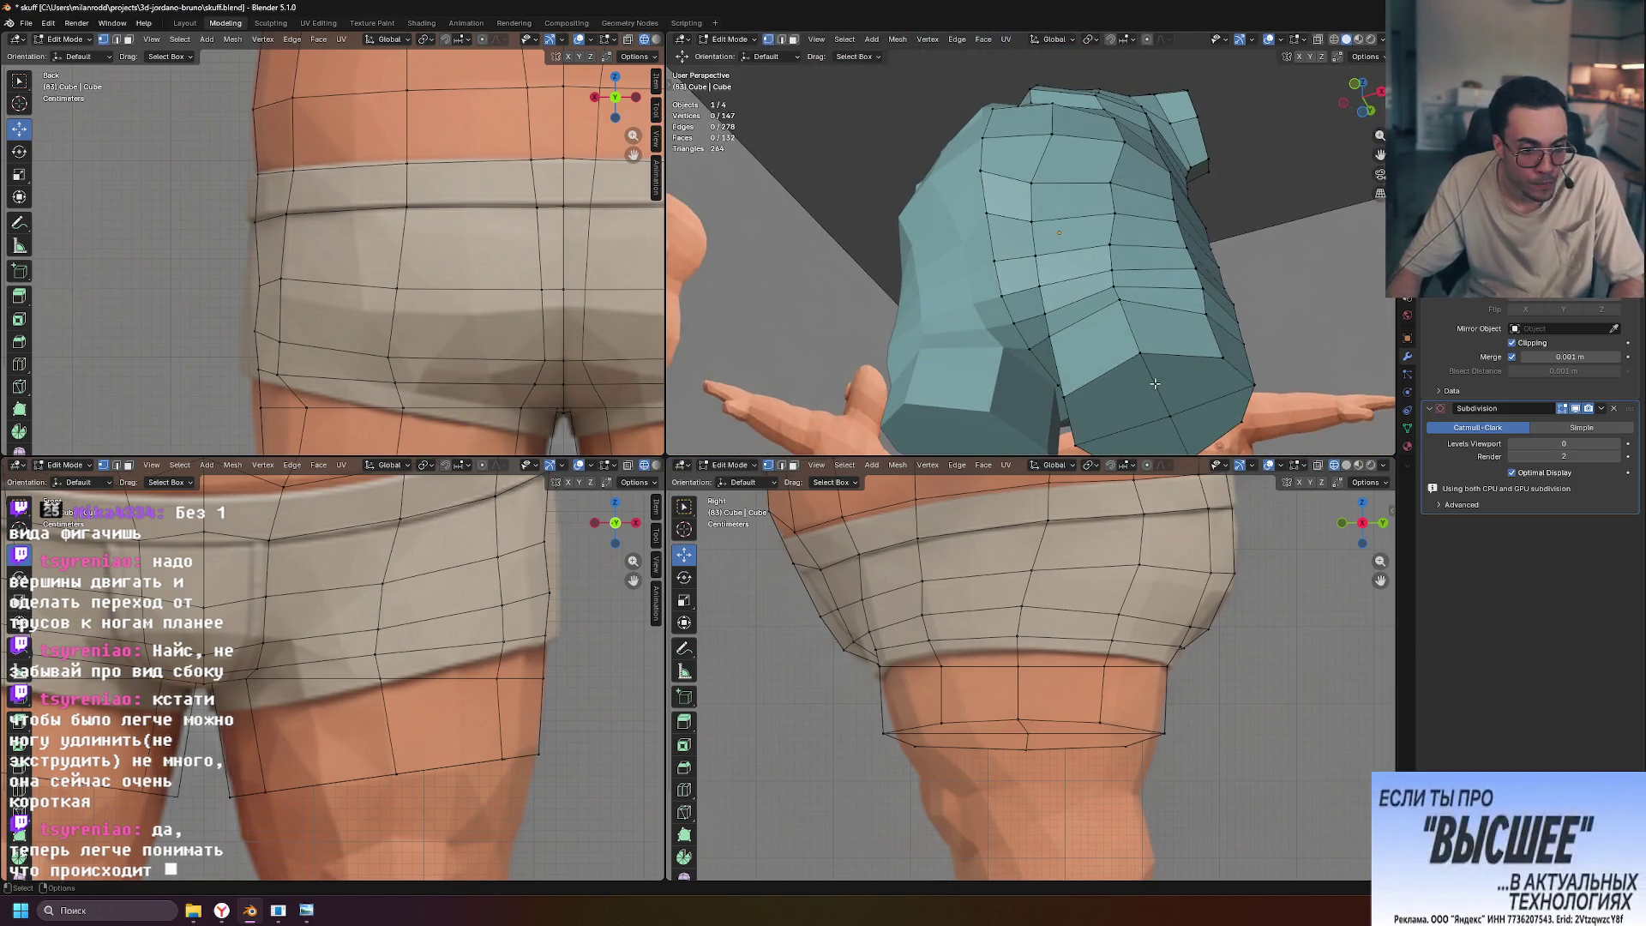
Move two front leg vertices inward along X
{"action": "left_click", "coordinate": [879, 666]}
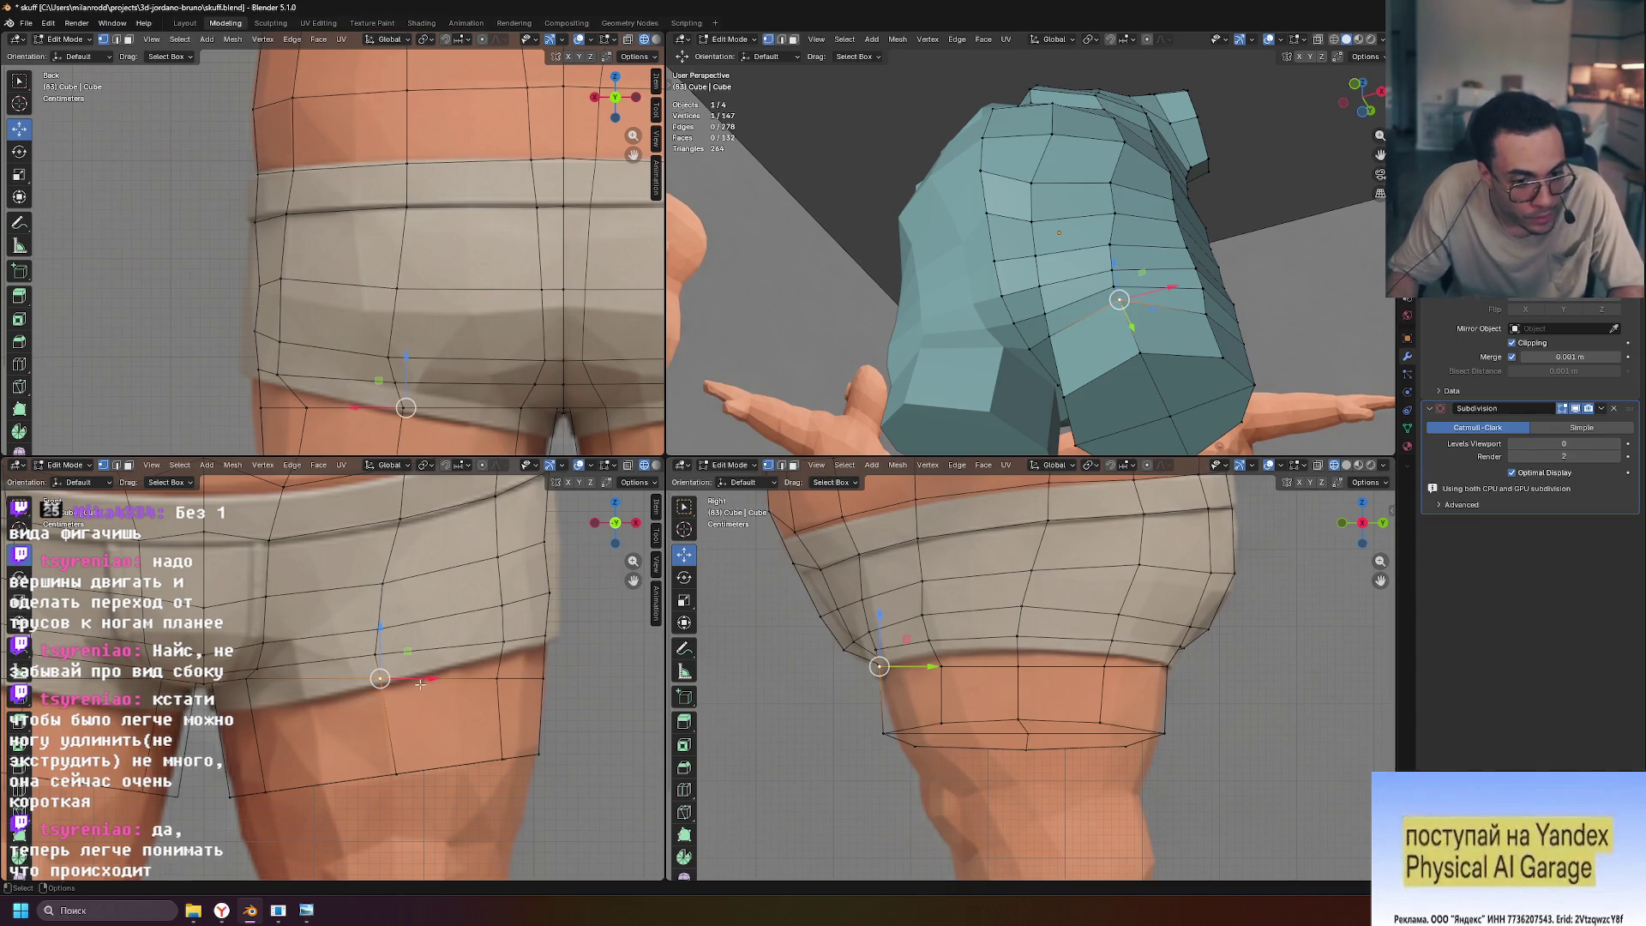
{"action": "left_click_drag", "start_coordinate": [429, 679], "coordinate": [419, 682]}
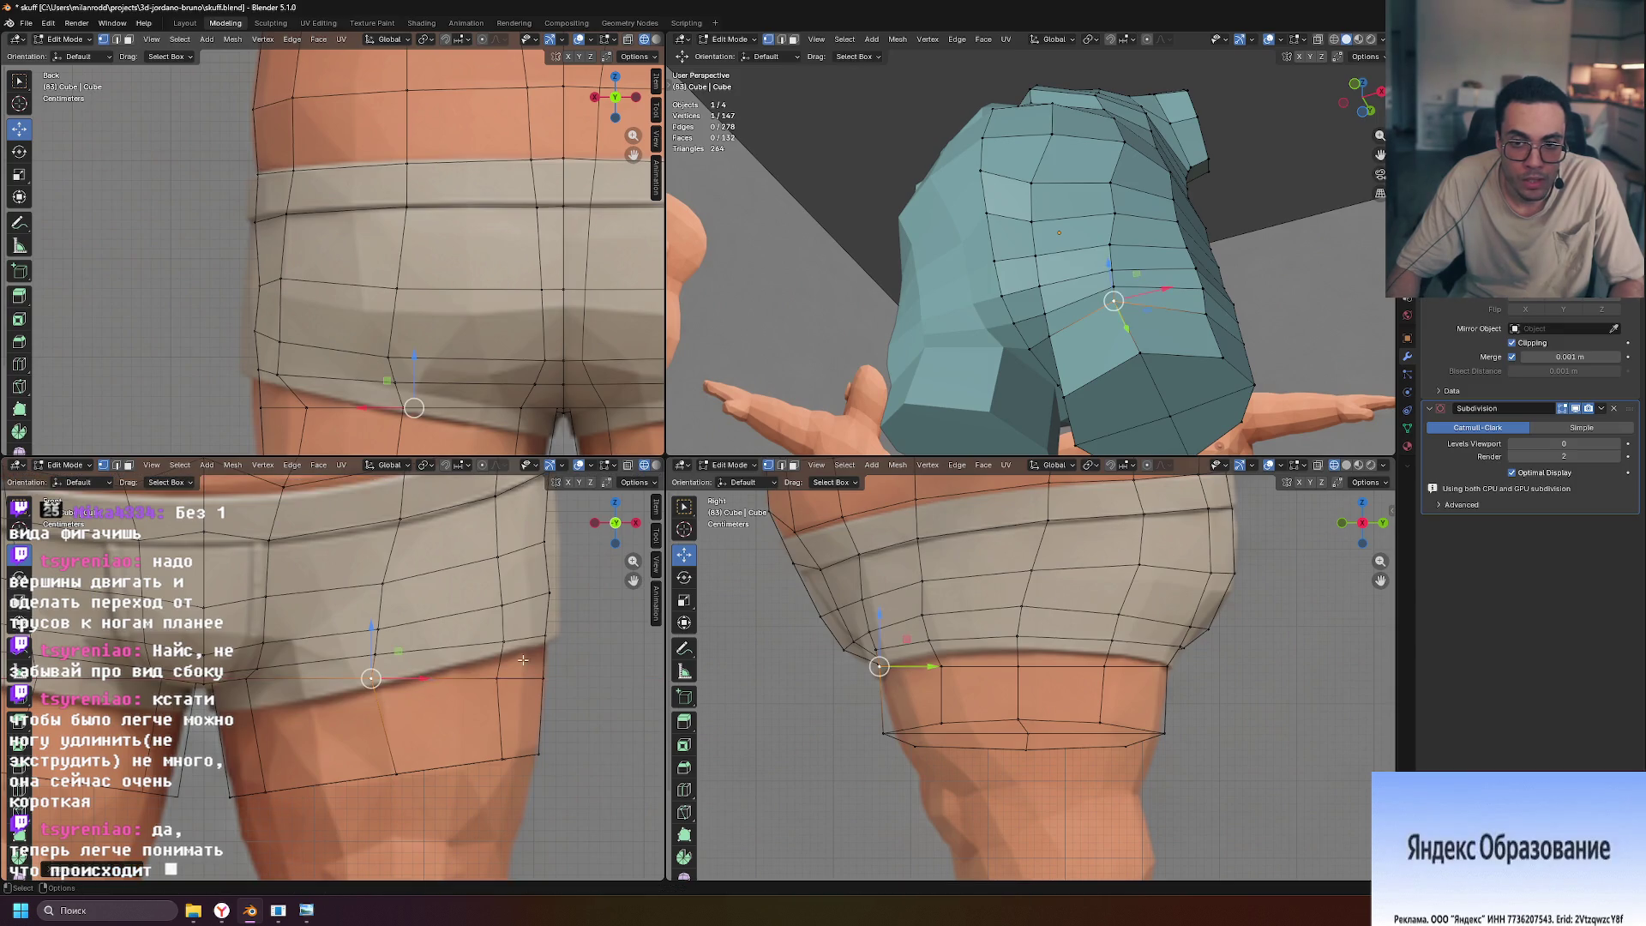
{"action": "mouse_move", "coordinate": [1072, 412]}
{"action": "middle_mouse_down"}
{"action": "mouse_move", "coordinate": [1200, 410]}
{"action": "mouse_move", "coordinate": [1147, 364]}
{"action": "middle_mouse_up"}
{"action": "left_click", "coordinate": [1147, 364]}
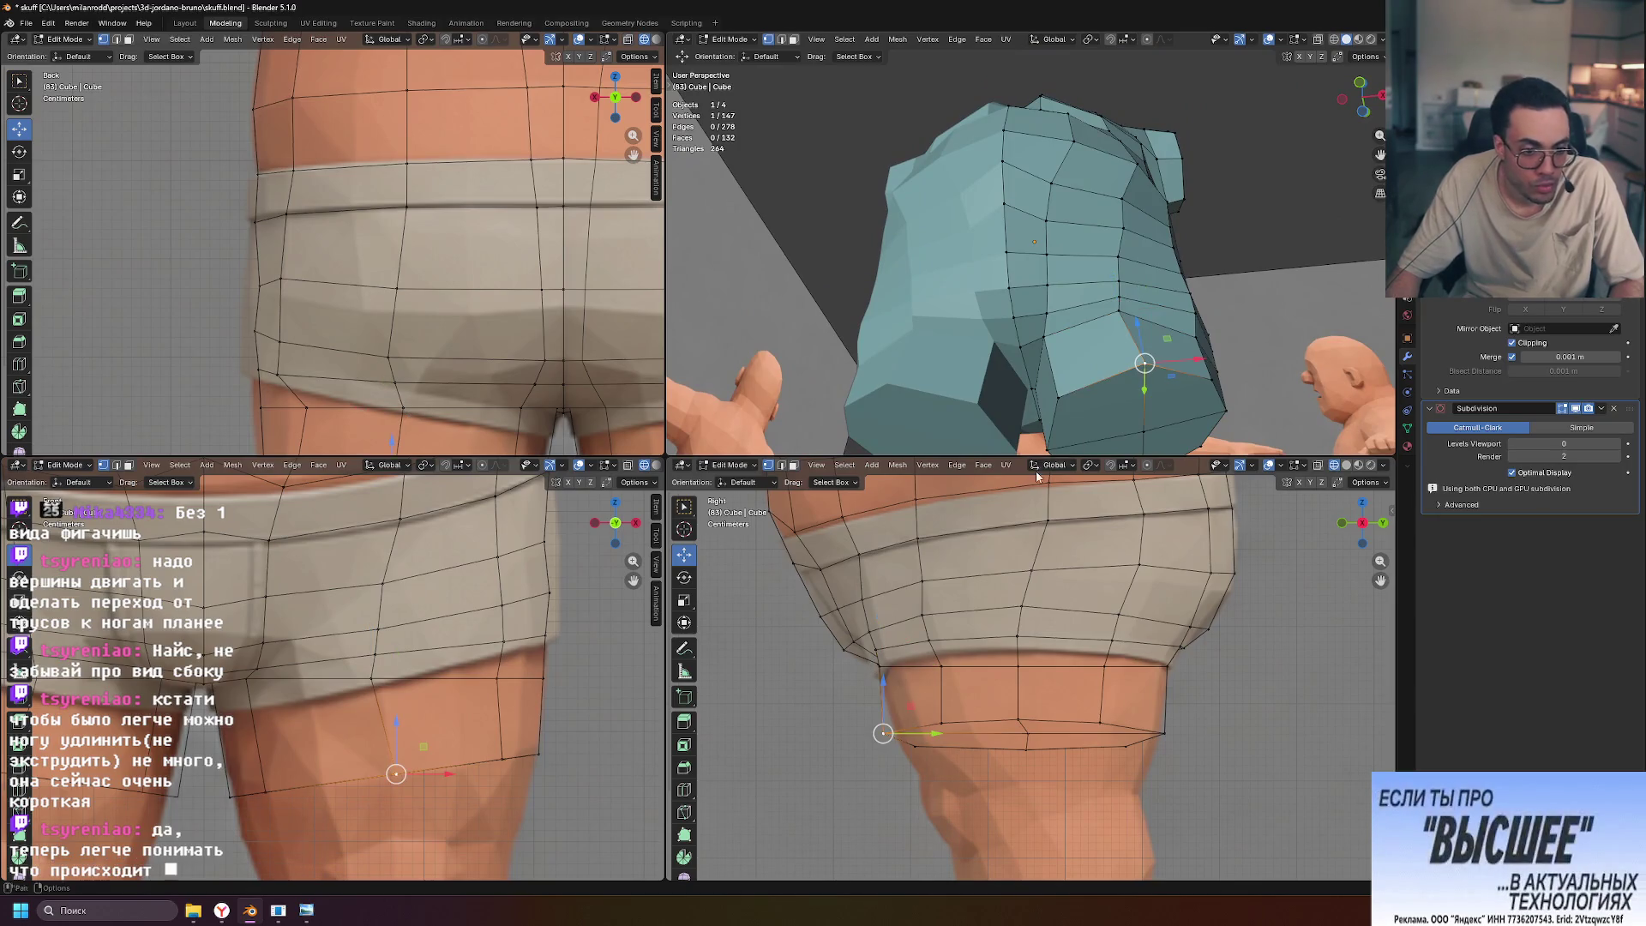
{"action": "left_click_drag", "start_coordinate": [446, 774], "coordinate": [427, 775]}
{"action": "scroll", "coordinate": [359, 557], "scroll_direction": "down", "scroll_amount": 8}
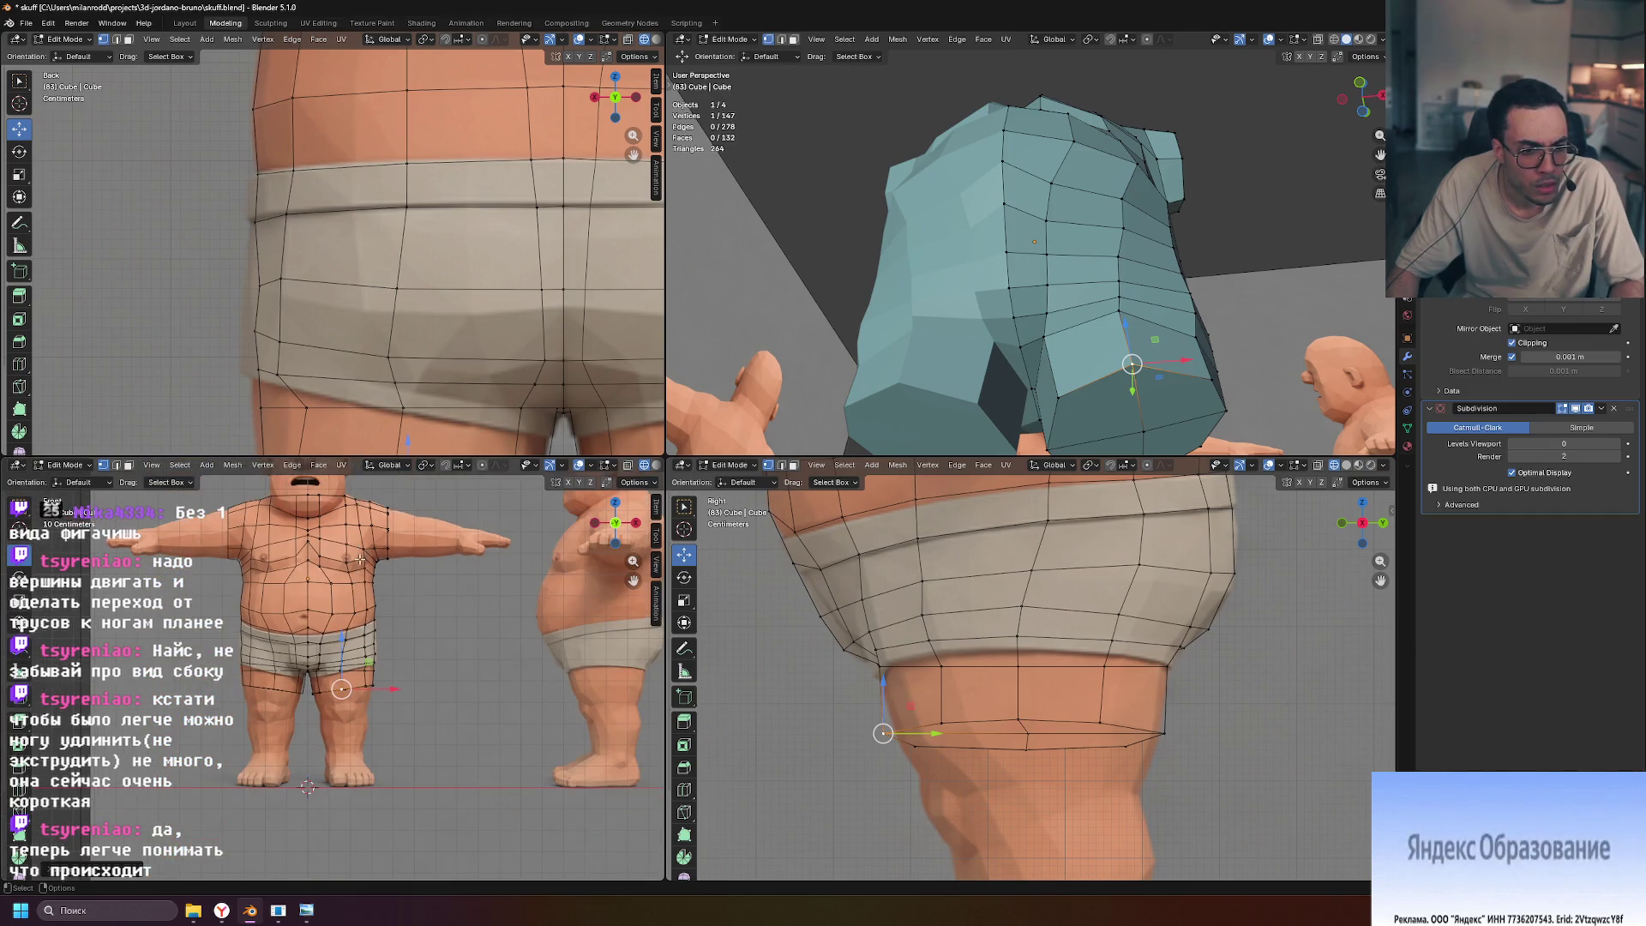
{"action": "scroll", "coordinate": [344, 731], "scroll_direction": "up", "scroll_amount": 5}
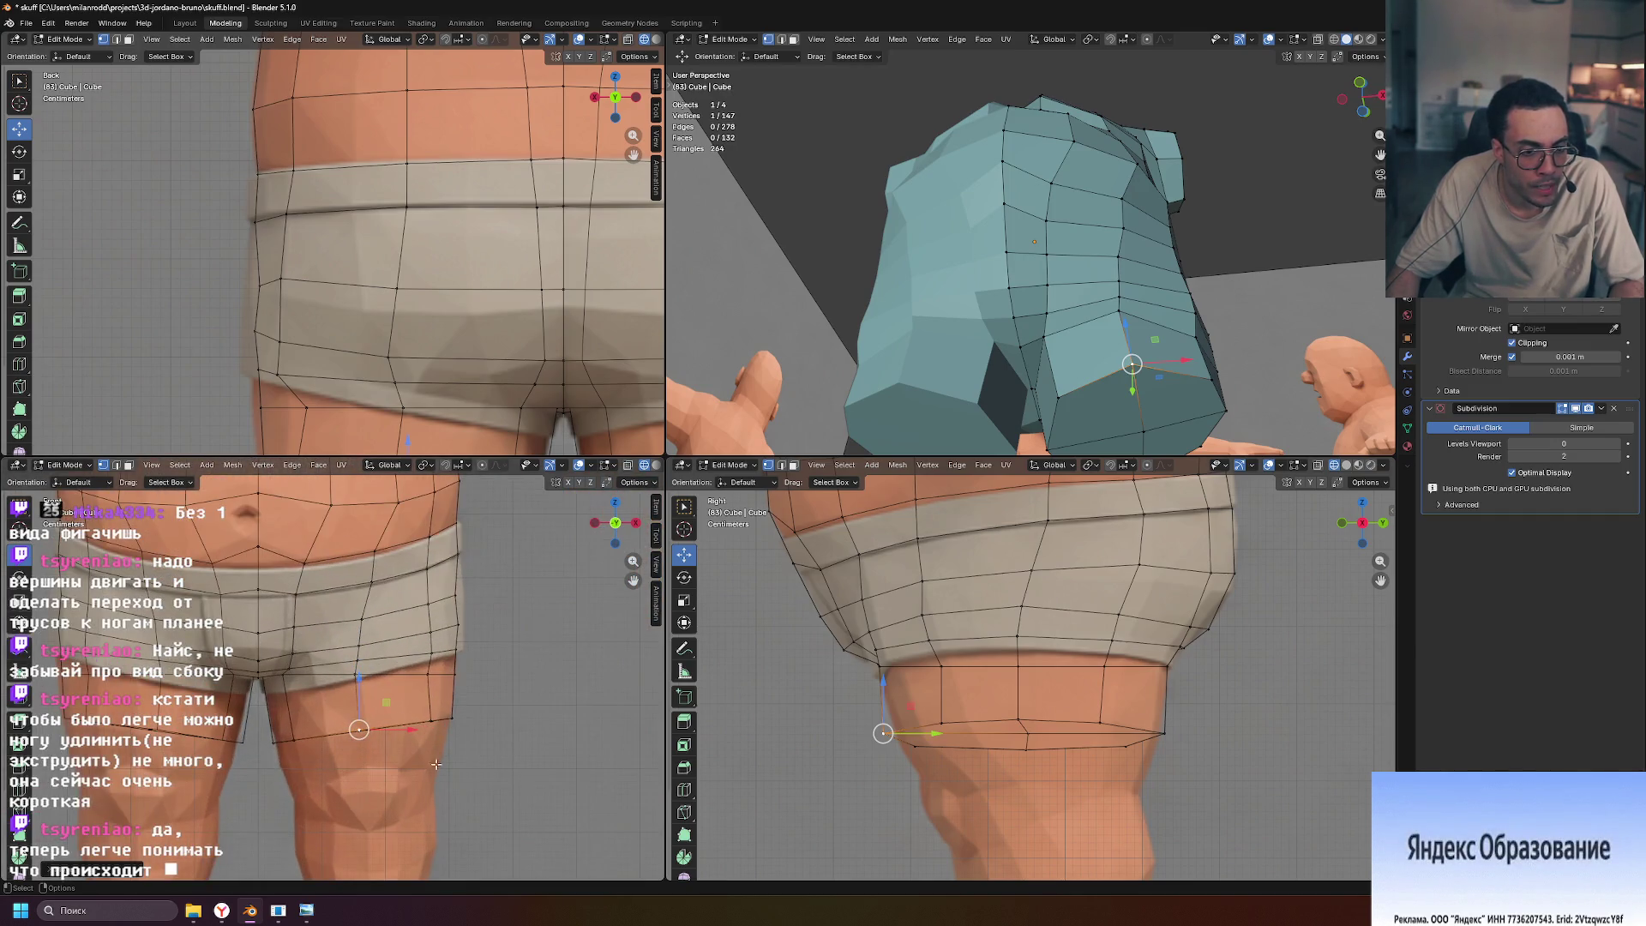
{"action": "scroll", "coordinate": [502, 774], "scroll_direction": "up", "scroll_amount": 1}
Shift a vertex near the shorts along X, then vertex-slide a bottom-loop vertex
{"action": "left_click", "coordinate": [502, 770]}
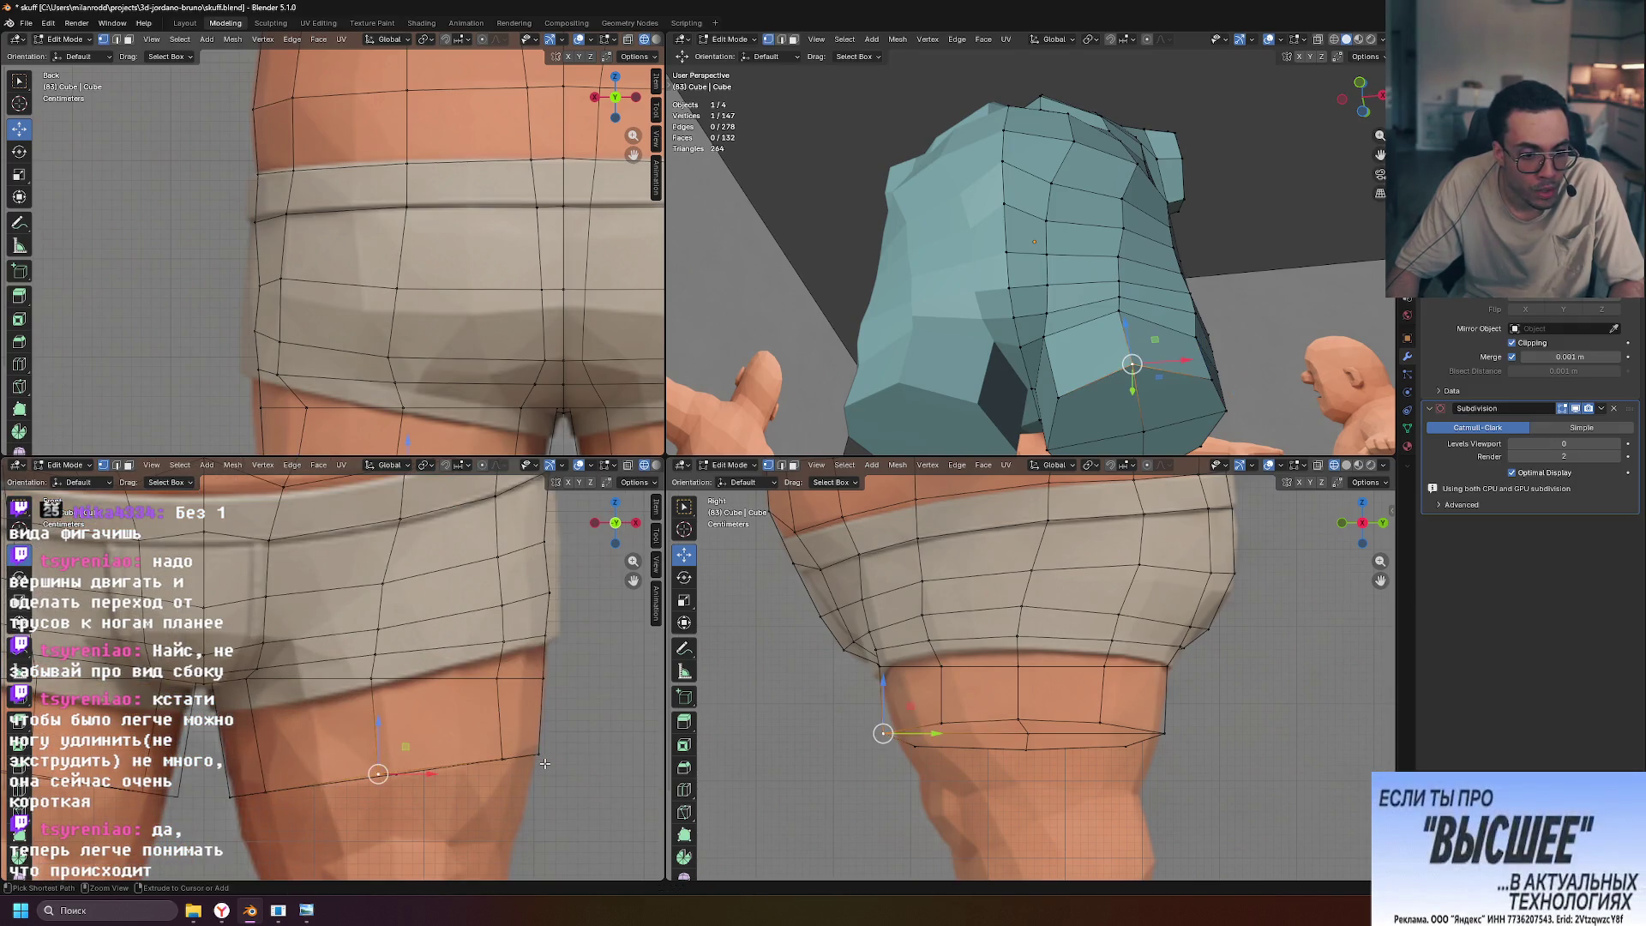
{"action": "left_click", "coordinate": [370, 678]}
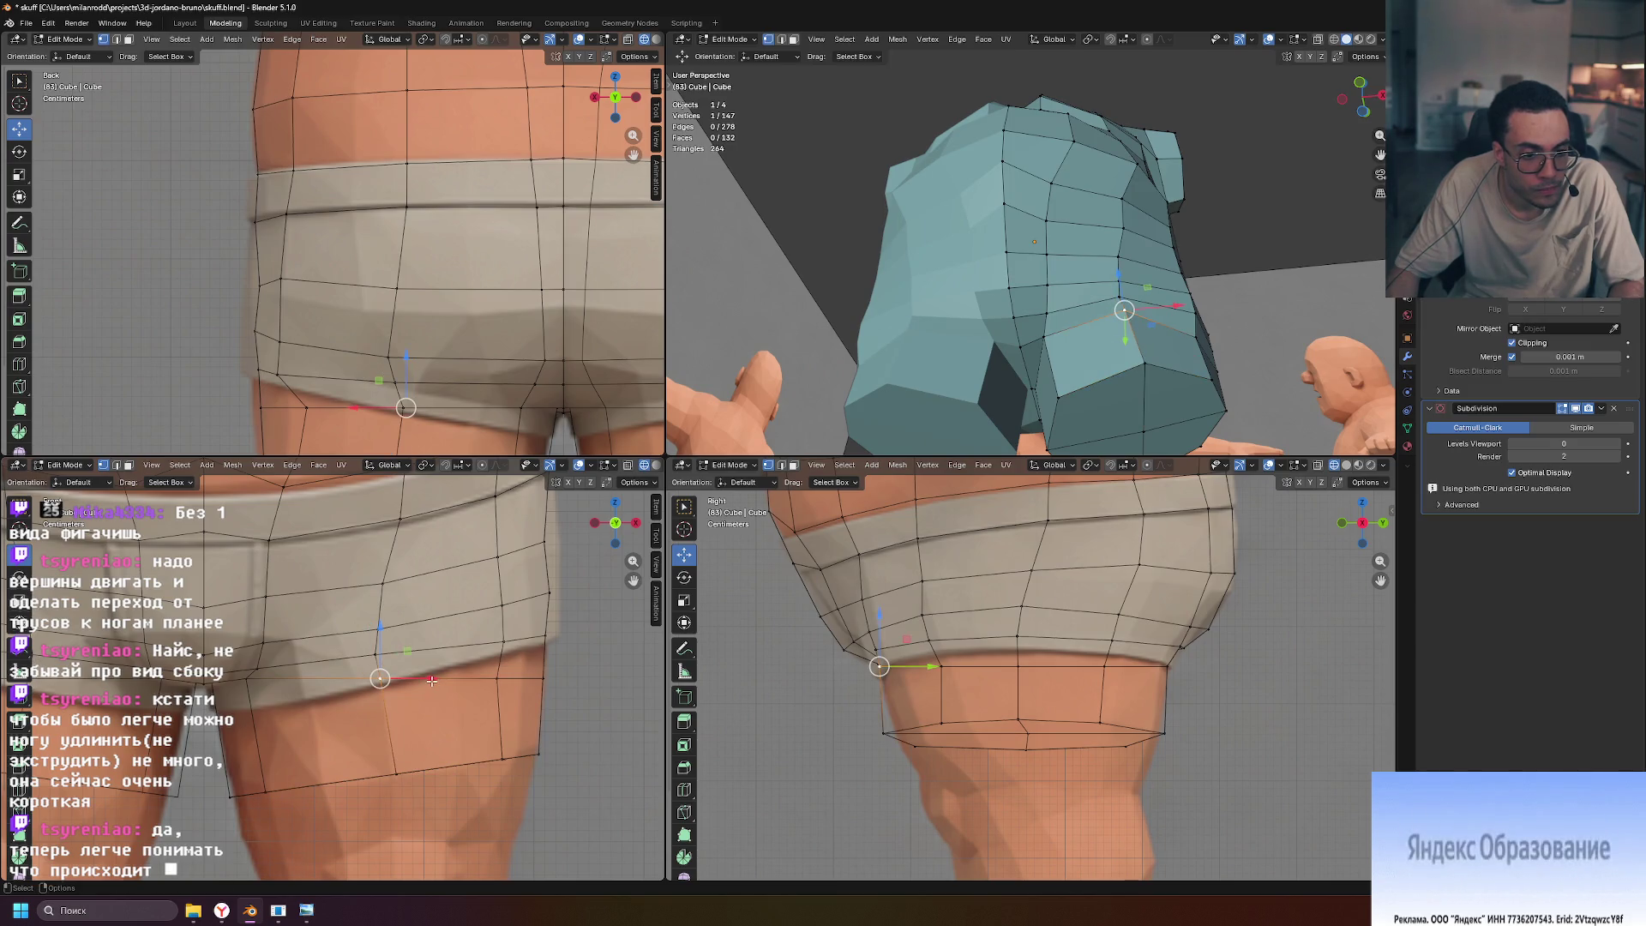
{"action": "left_click_drag", "start_coordinate": [428, 678], "coordinate": [425, 680]}
{"action": "left_click", "coordinate": [396, 773]}
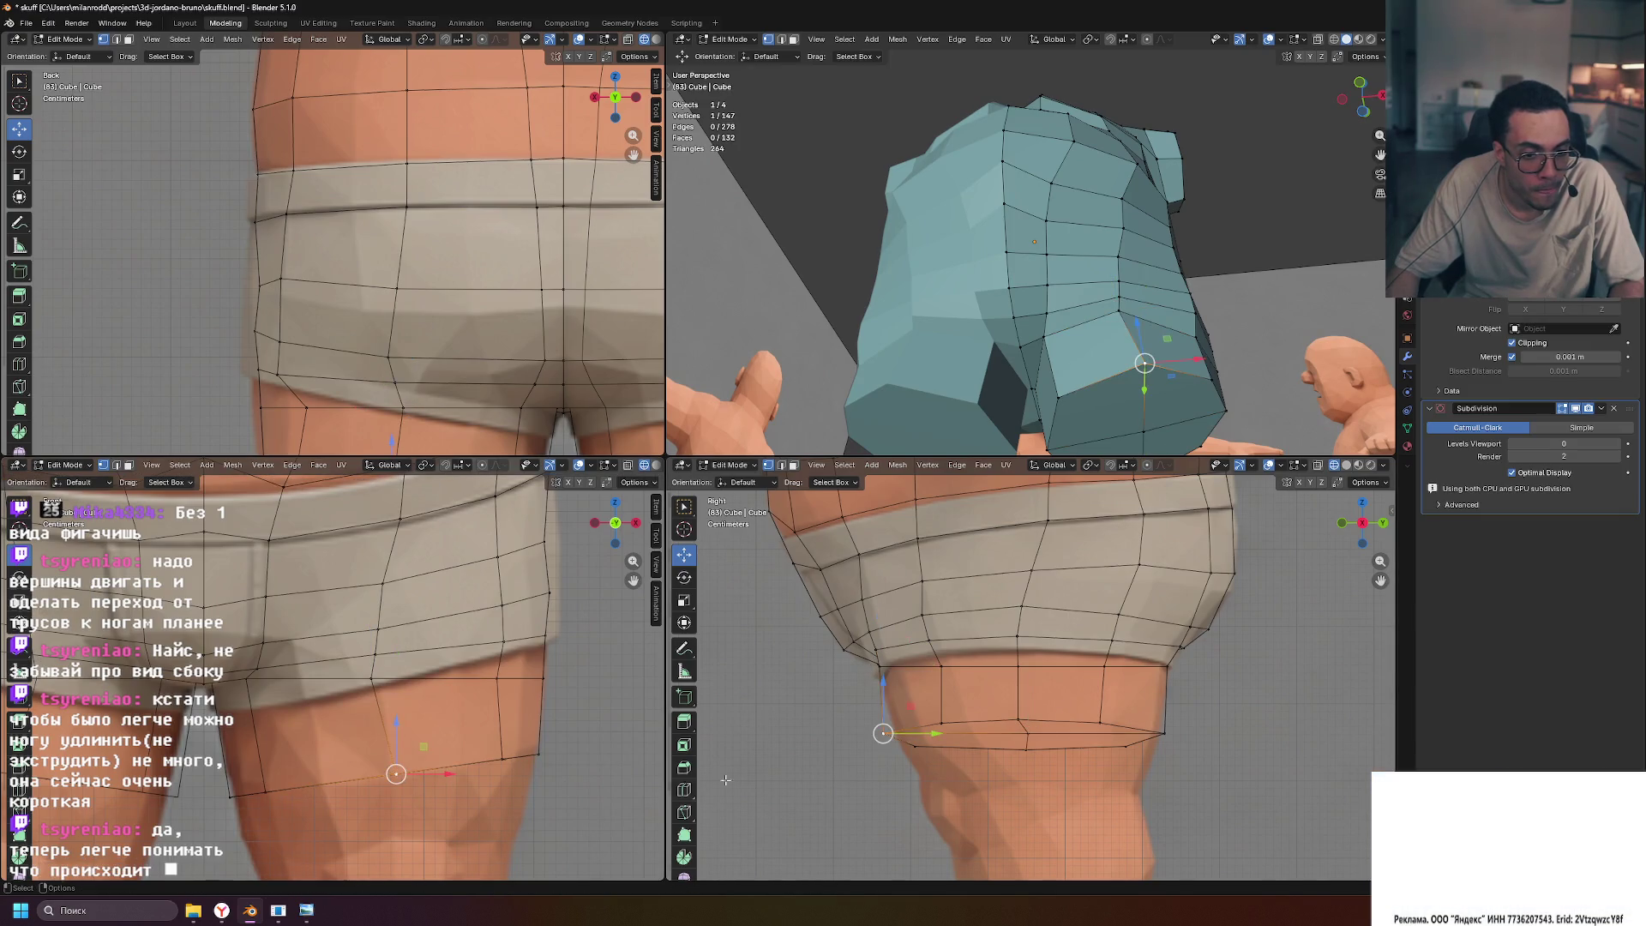
{"action": "key", "text": "shift+v"}
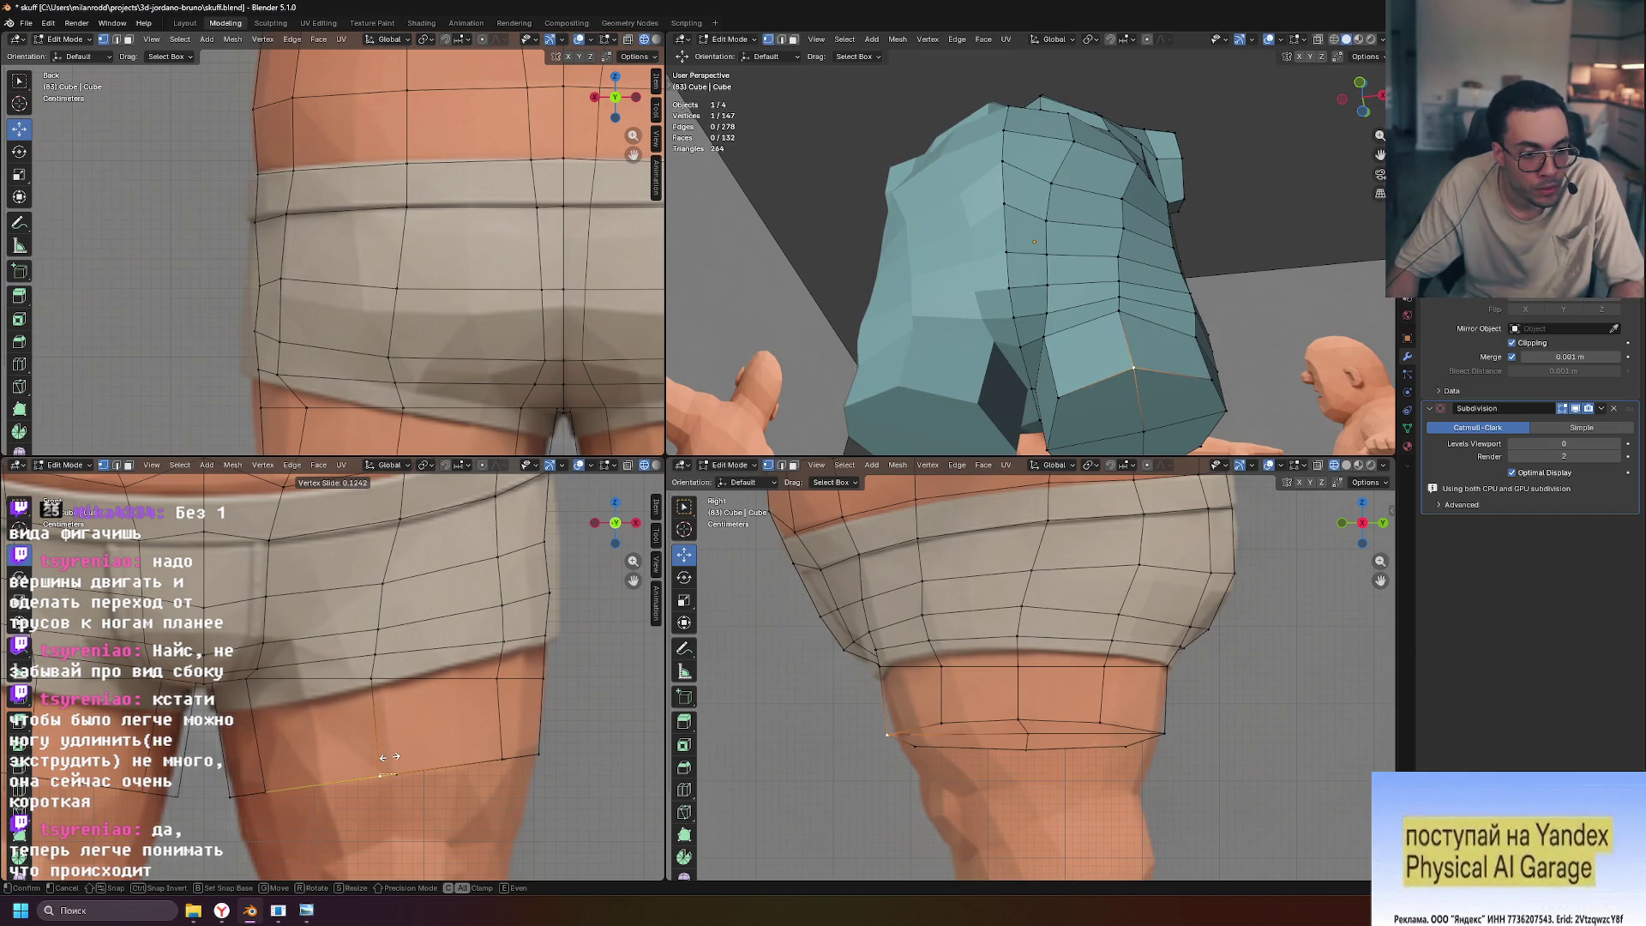
Vertex-slide the remaining bottom-loop vertices to even their spacing, then deselect
{"action": "left_click", "coordinate": [384, 756]}
{"action": "left_click", "coordinate": [500, 759]}
{"action": "key", "text": "shift+v"}
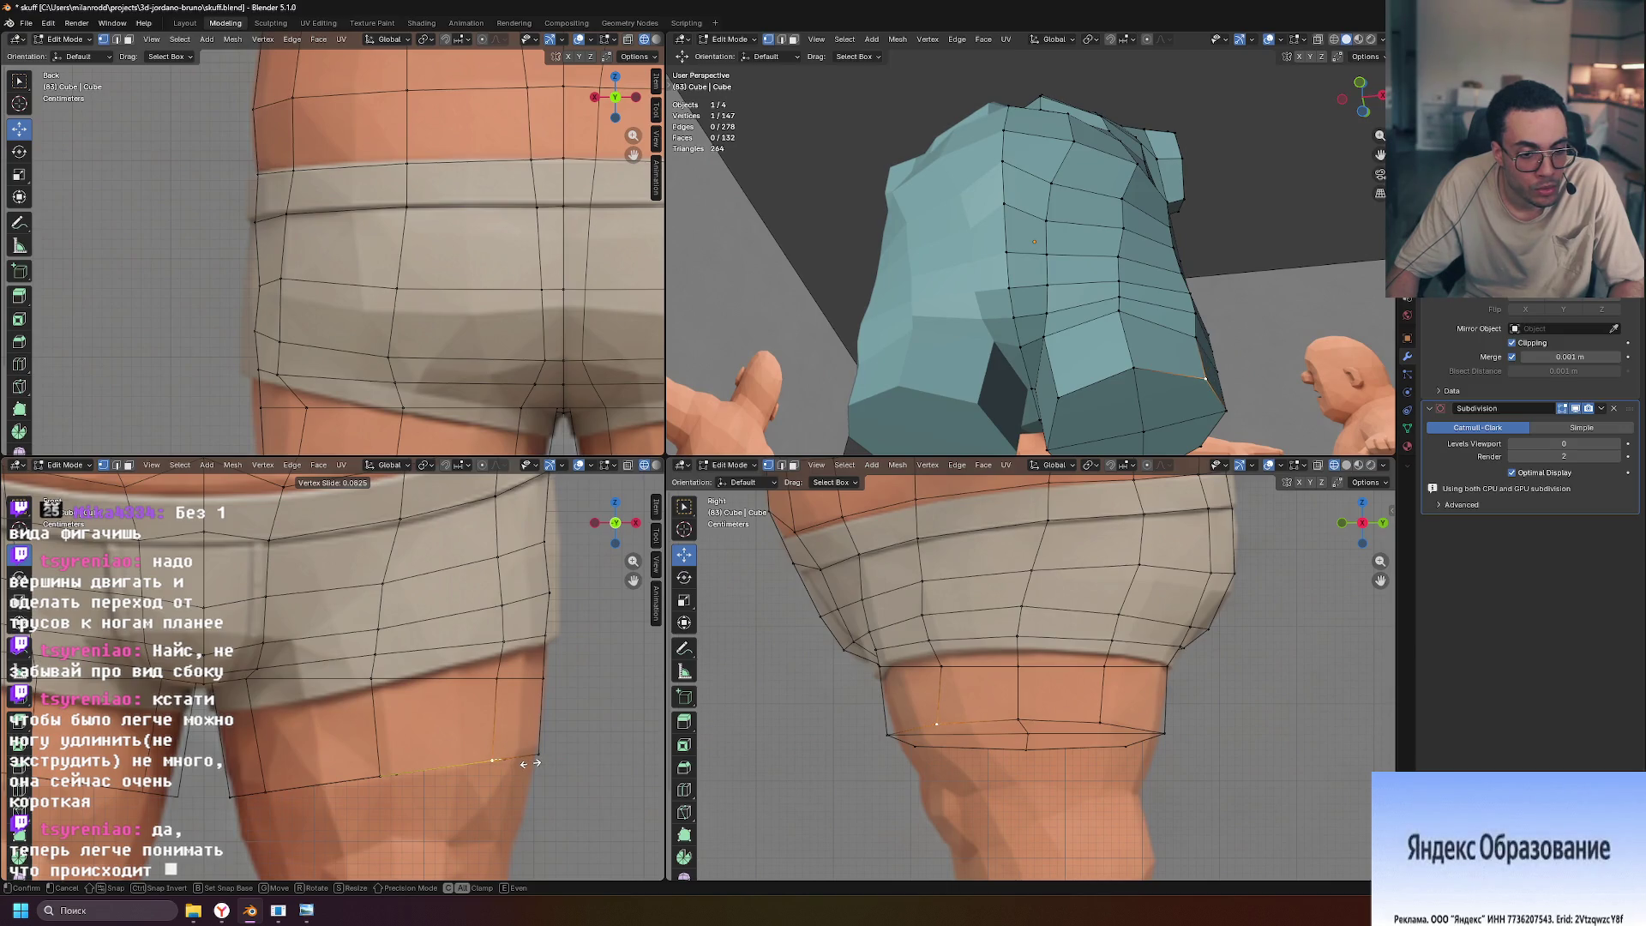
{"action": "left_click", "coordinate": [539, 755]}
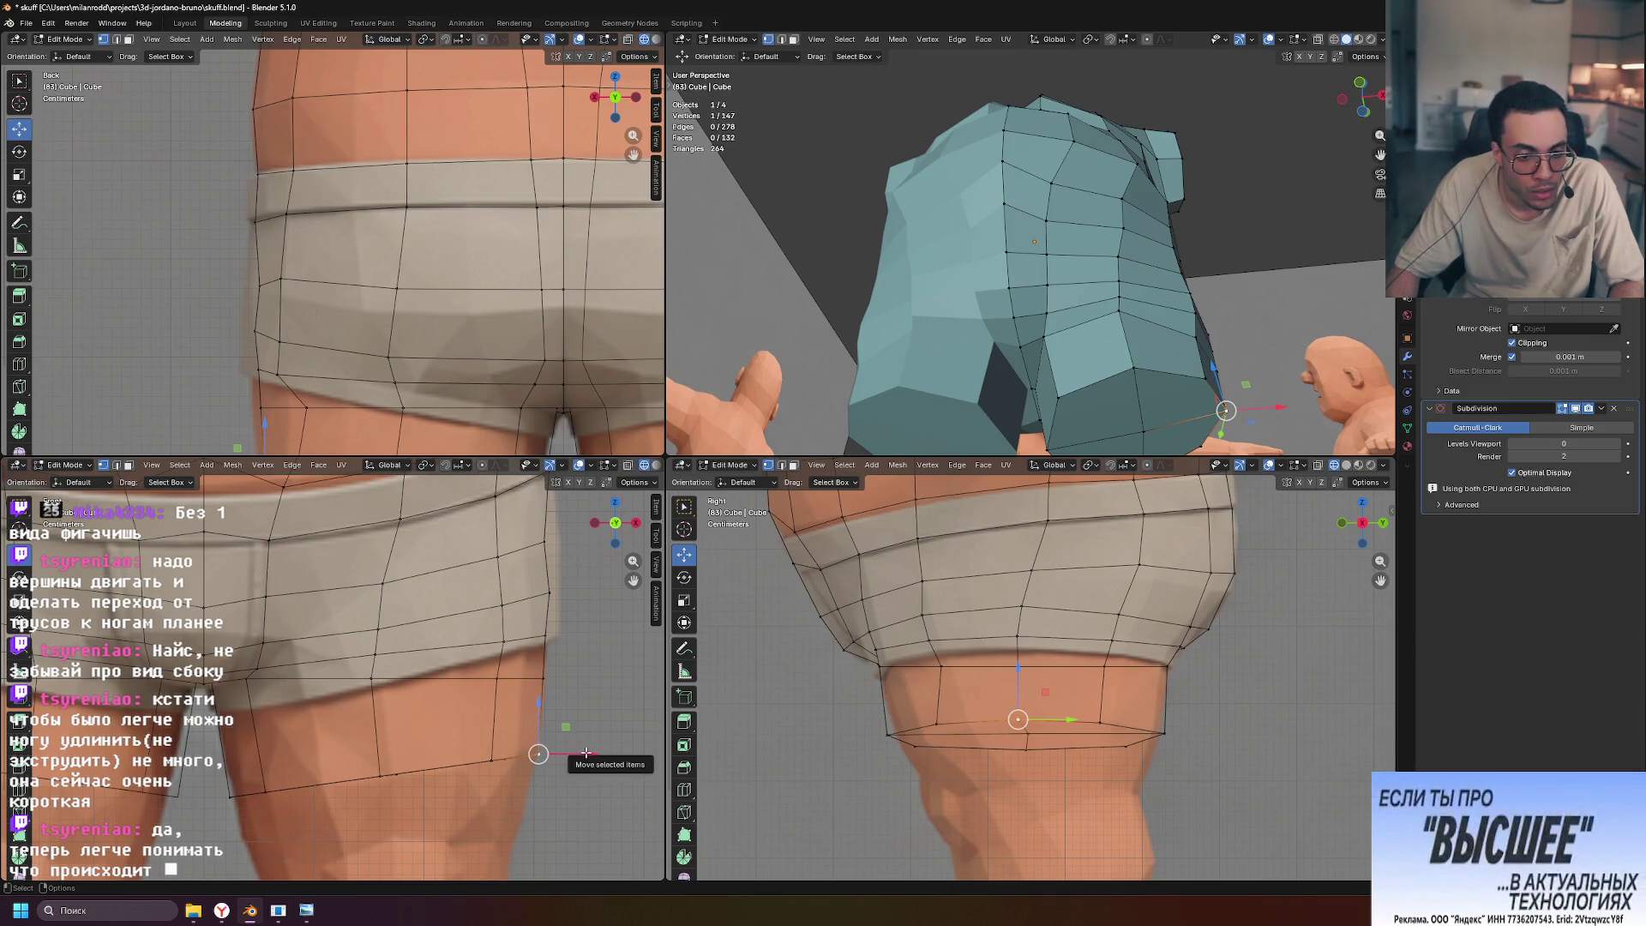
{"action": "key", "text": "shift+v"}
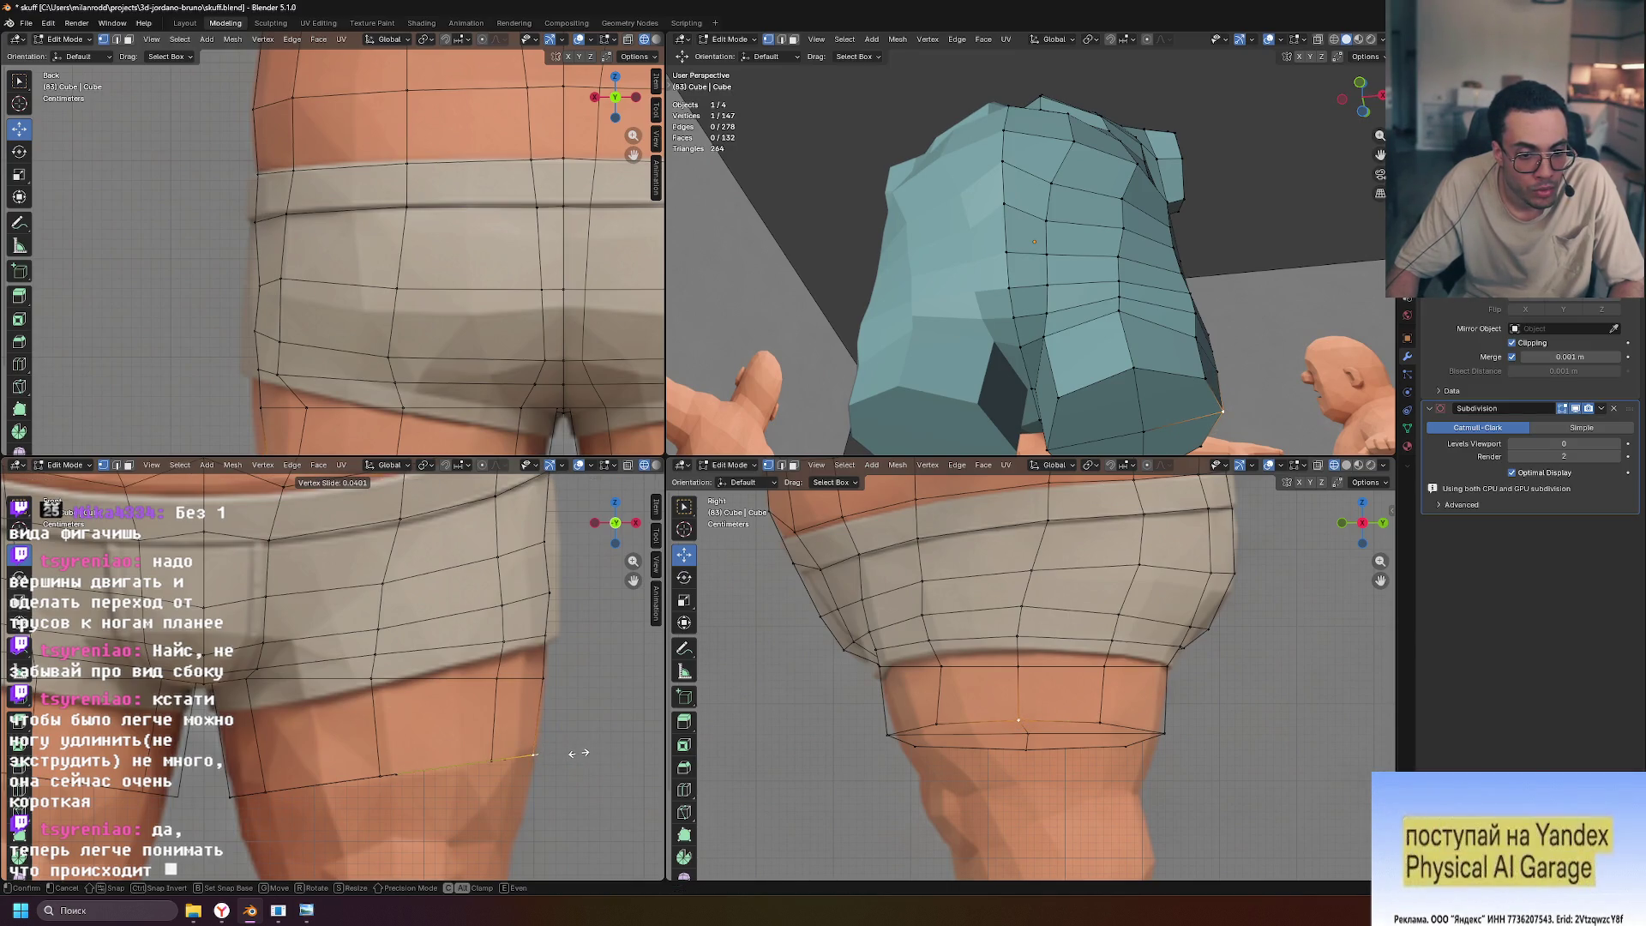
{"action": "left_click", "coordinate": [580, 753]}
{"action": "left_click", "coordinate": [759, 683]}
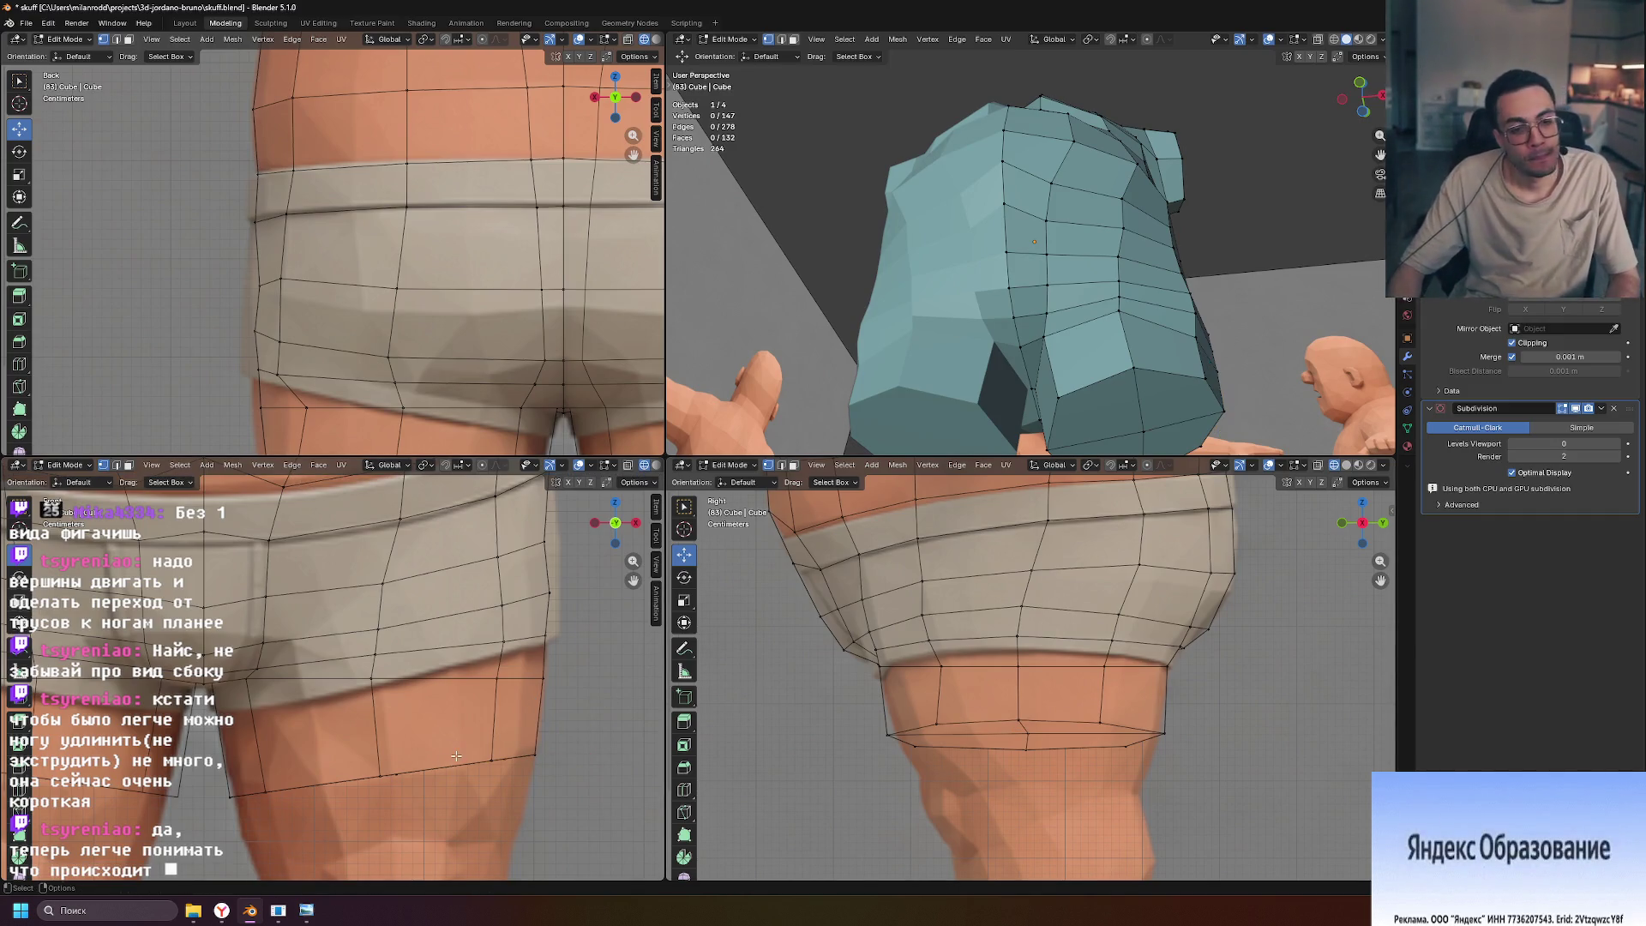
{"action": "scroll", "coordinate": [456, 755], "scroll_direction": "down", "scroll_amount": 3}
{"action": "scroll", "coordinate": [948, 729], "scroll_direction": "down", "scroll_amount": 3}
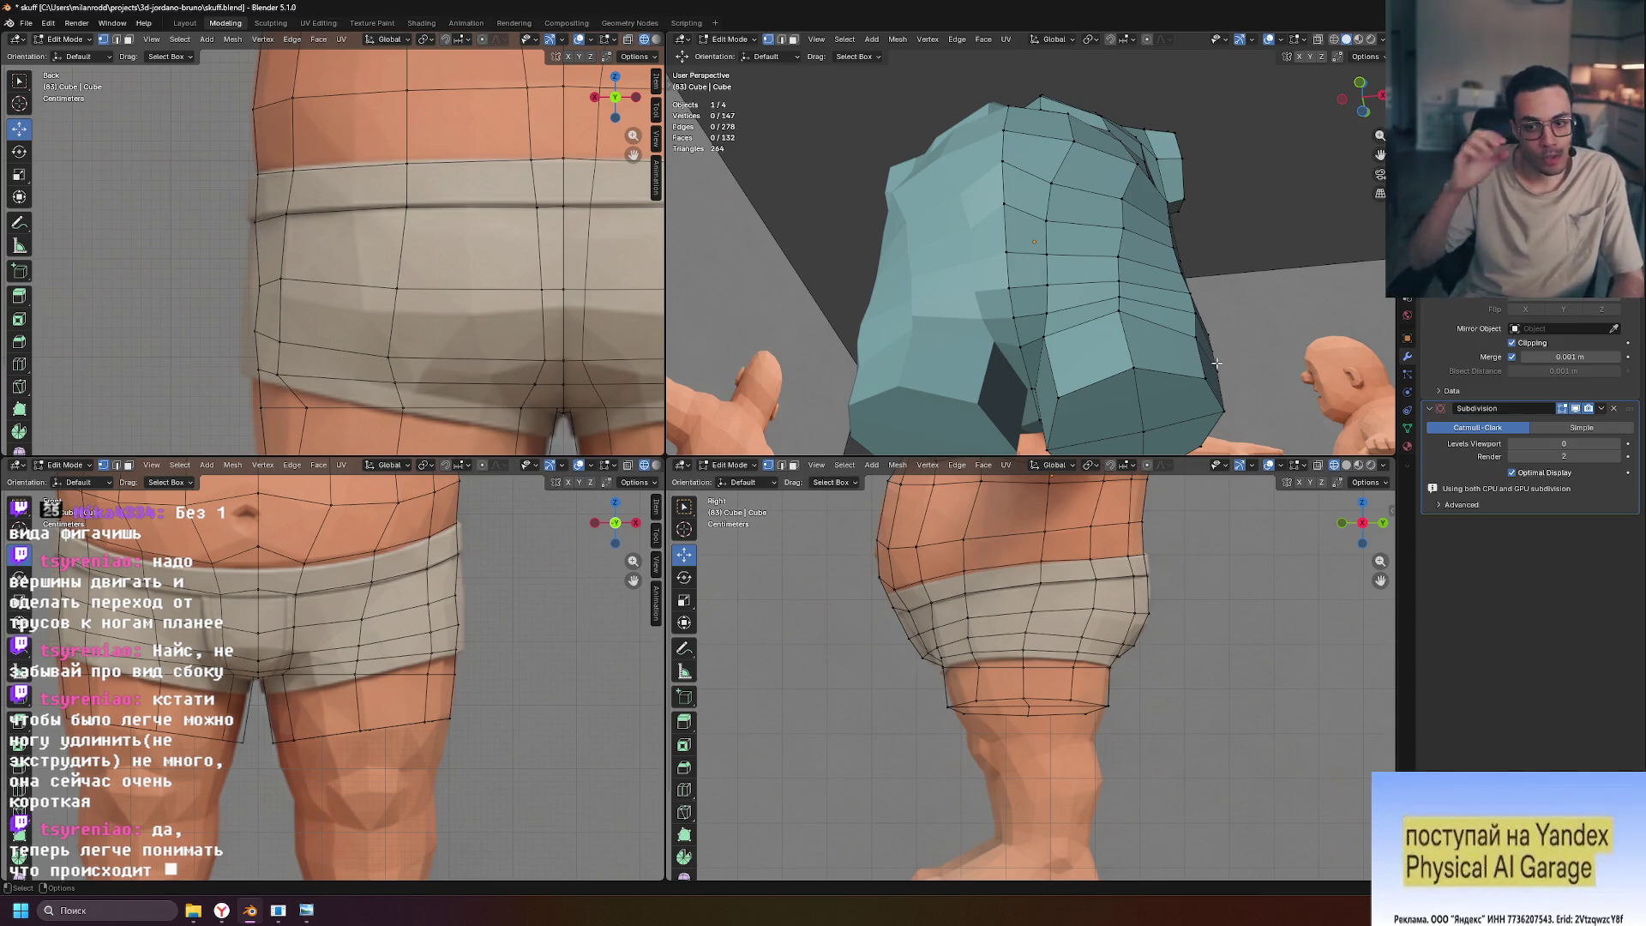
{"action": "scroll", "coordinate": [499, 633], "scroll_direction": "down", "scroll_amount": 3}
{"action": "scroll", "coordinate": [499, 633], "scroll_direction": "up", "scroll_amount": 2}
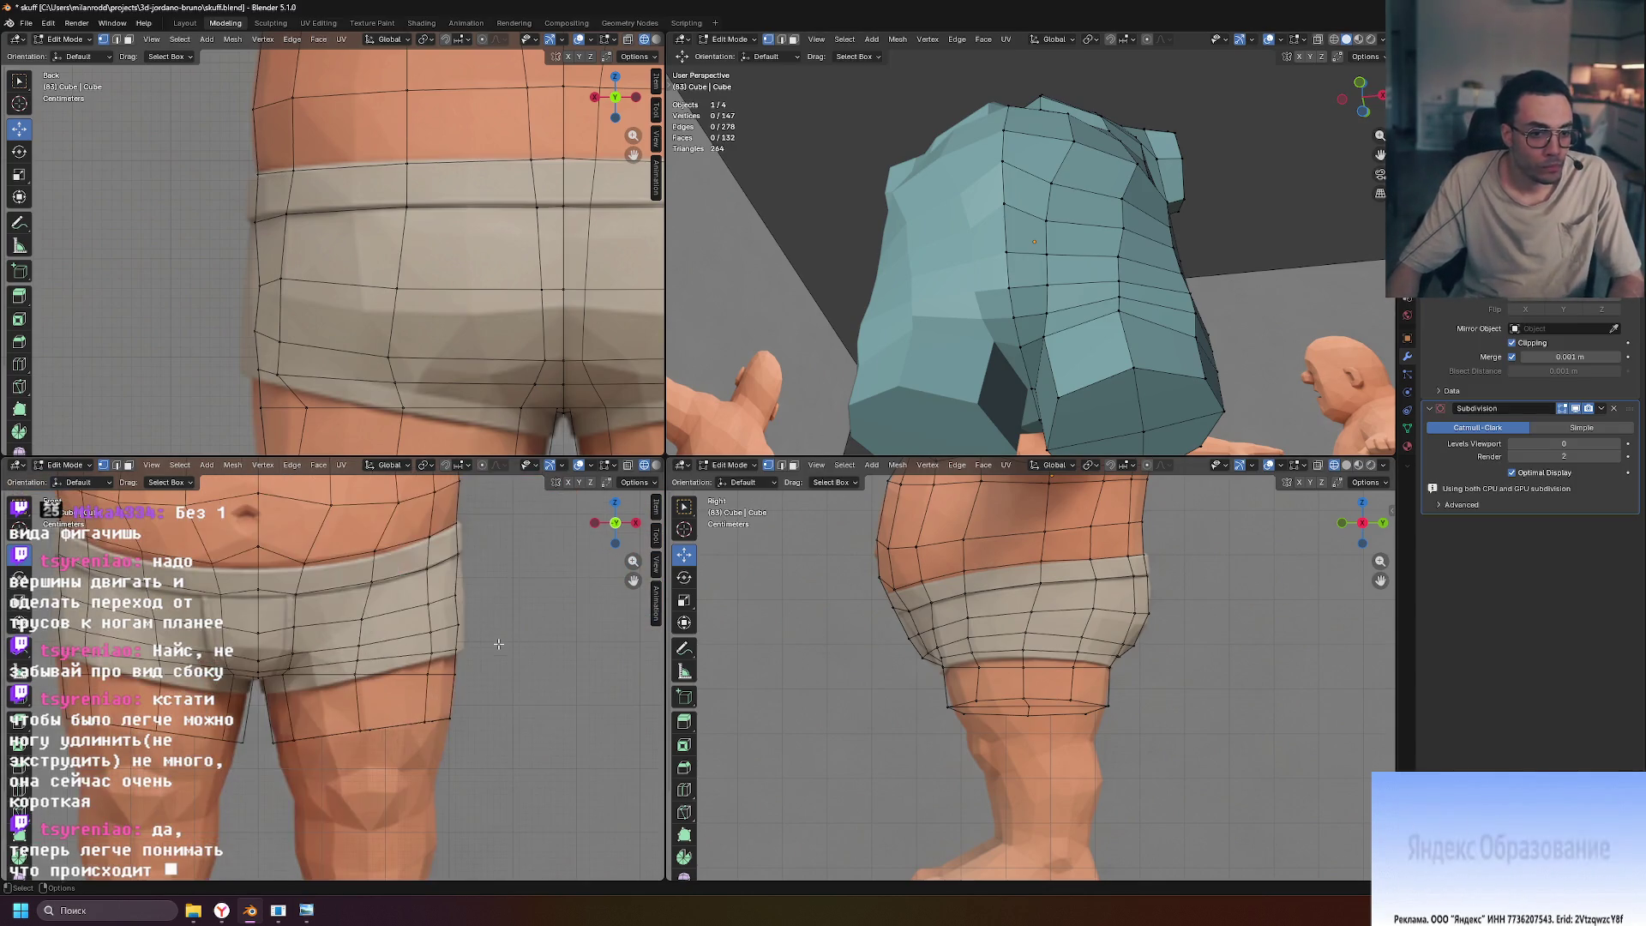
{"action": "scroll", "coordinate": [570, 614], "scroll_direction": "down", "scroll_amount": 1}
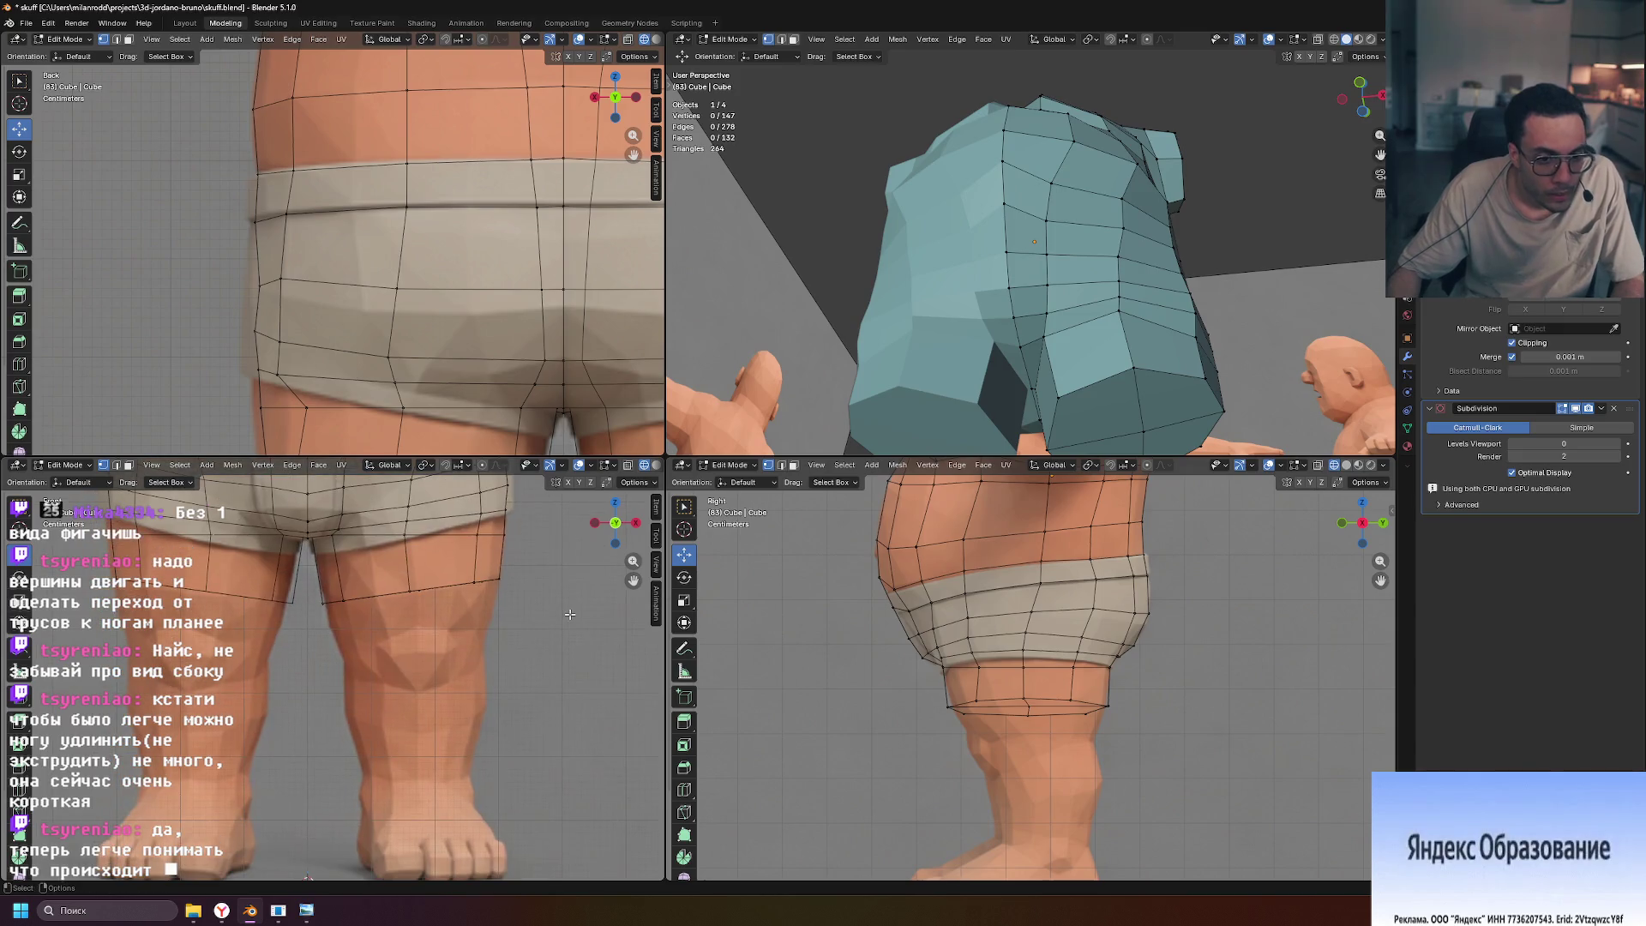
Select the three bottom faces of the leg and extrude them downward
{"action": "key", "text": "3"}
{"action": "left_click", "coordinate": [1096, 413]}
{"action": "left_click", "coordinate": [1171, 410], "text": "shift"}
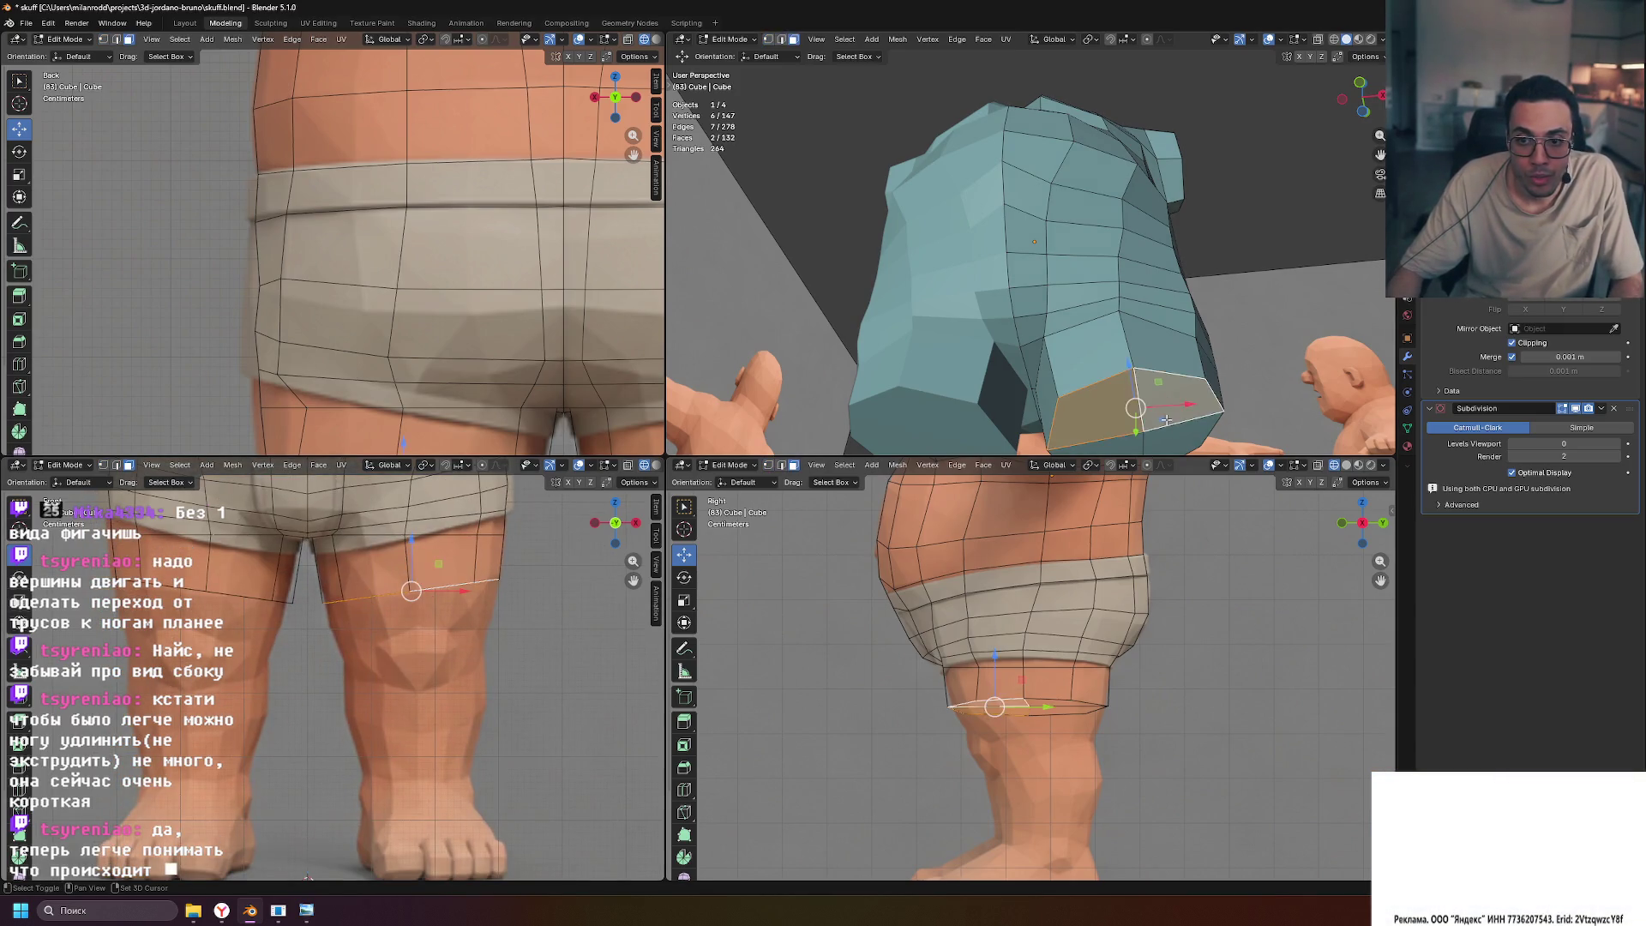
{"action": "left_click", "coordinate": [1130, 446], "text": "shift"}
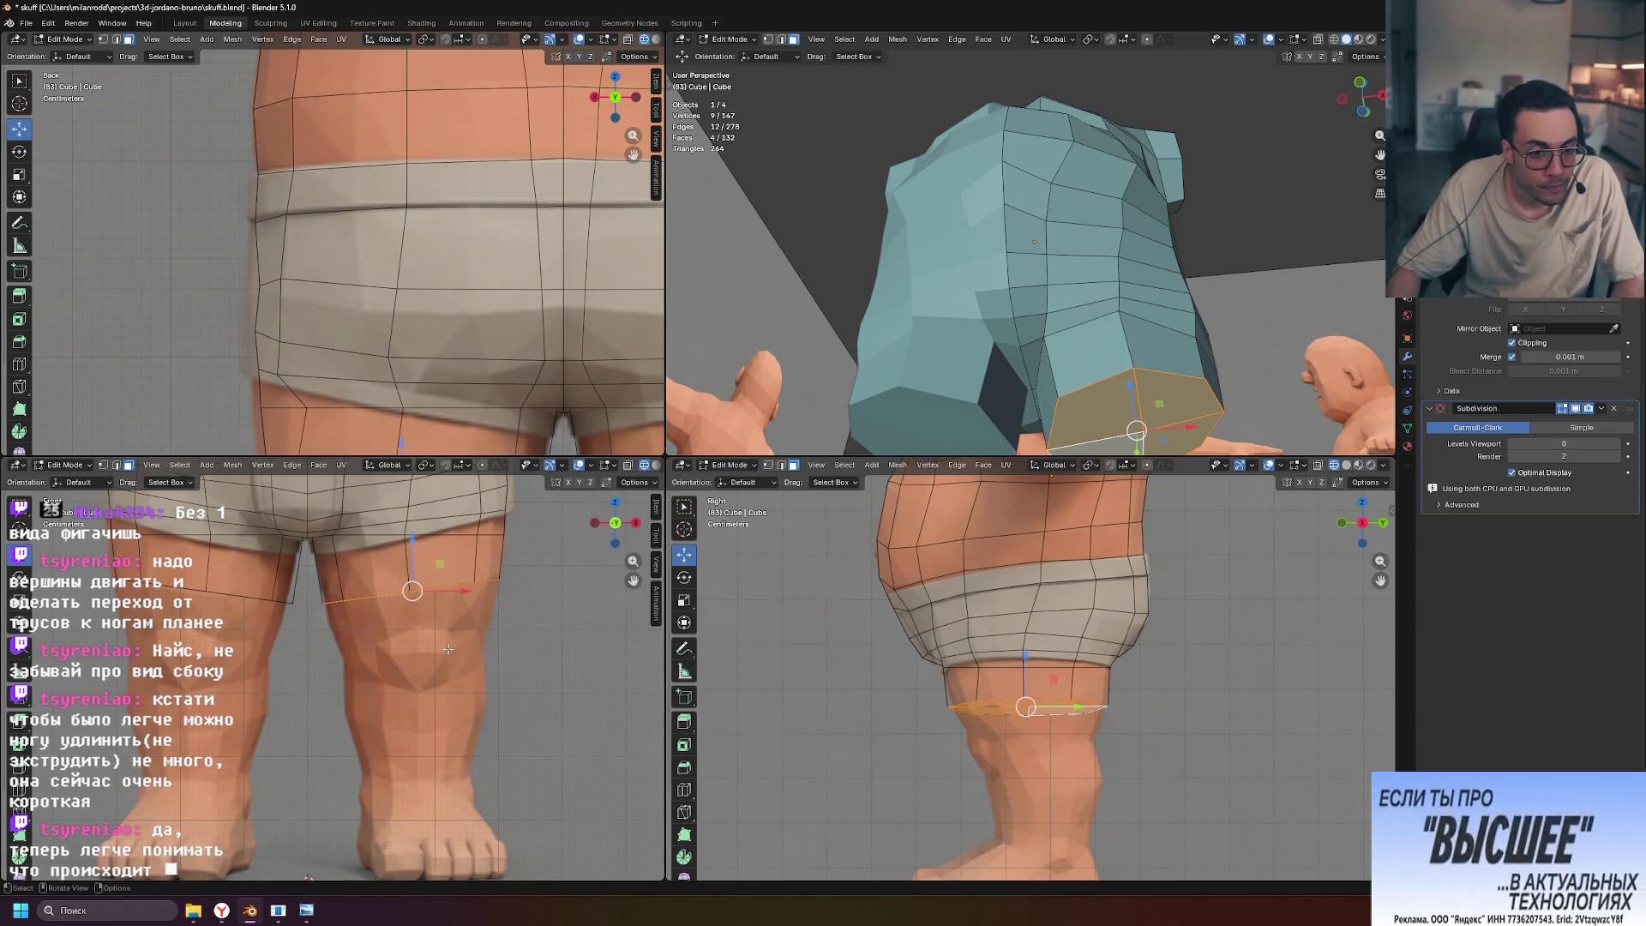
{"action": "key", "text": "e"}
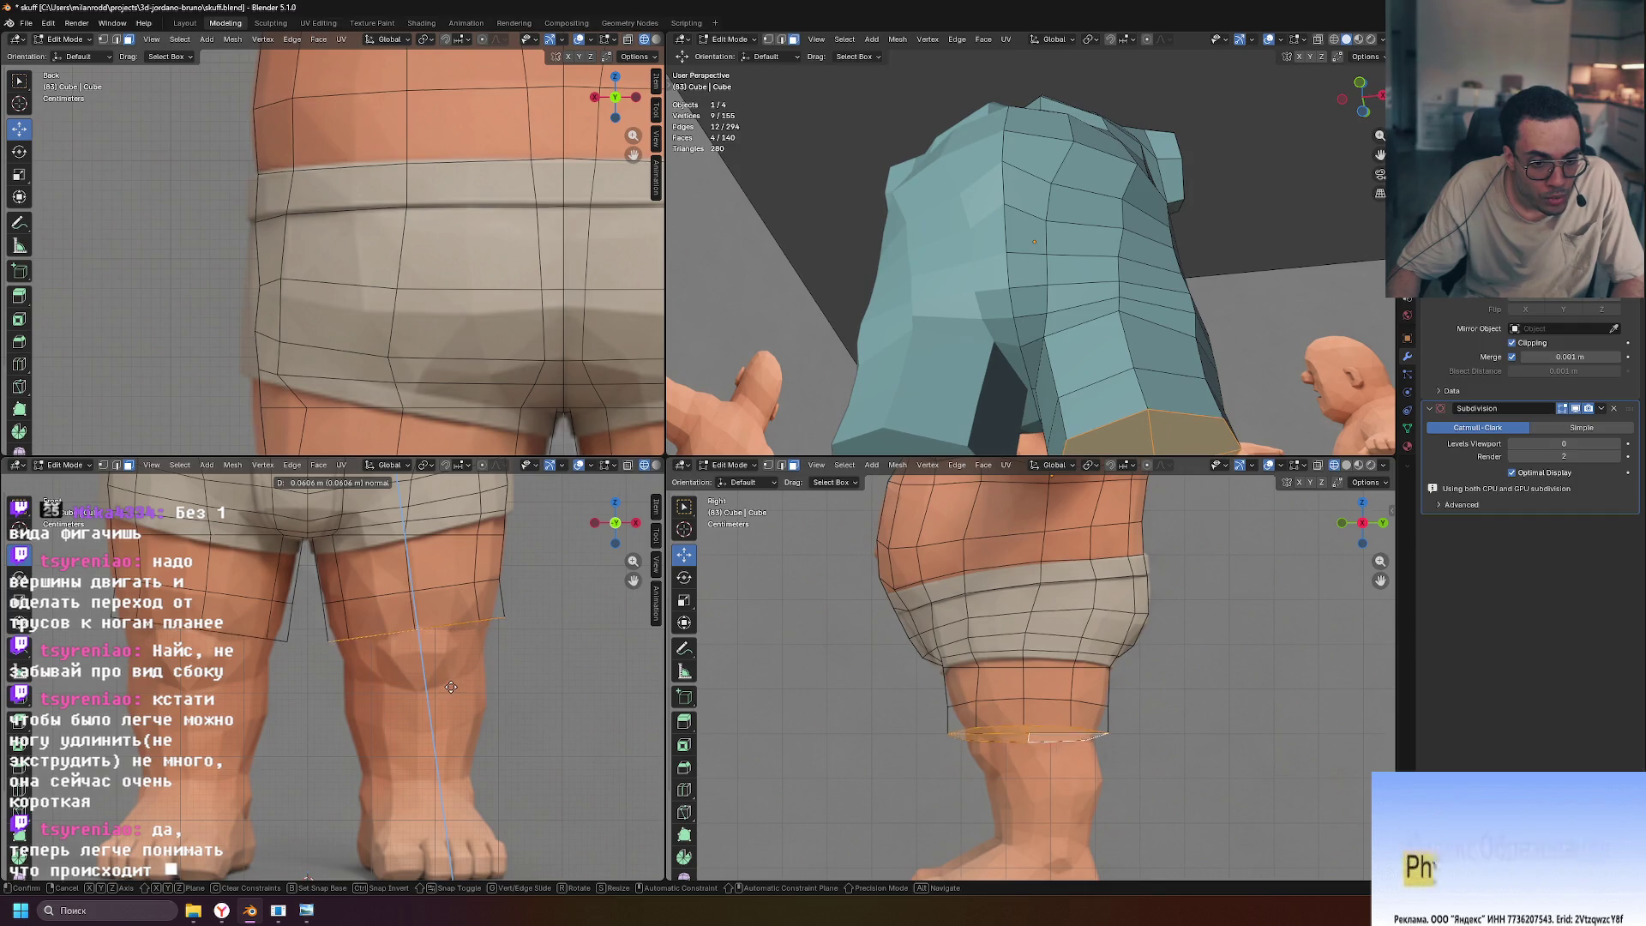
{"action": "left_click", "coordinate": [450, 692]}
Scale the extruded knee loop, then shift it sideways along X
{"action": "key", "text": "s"}
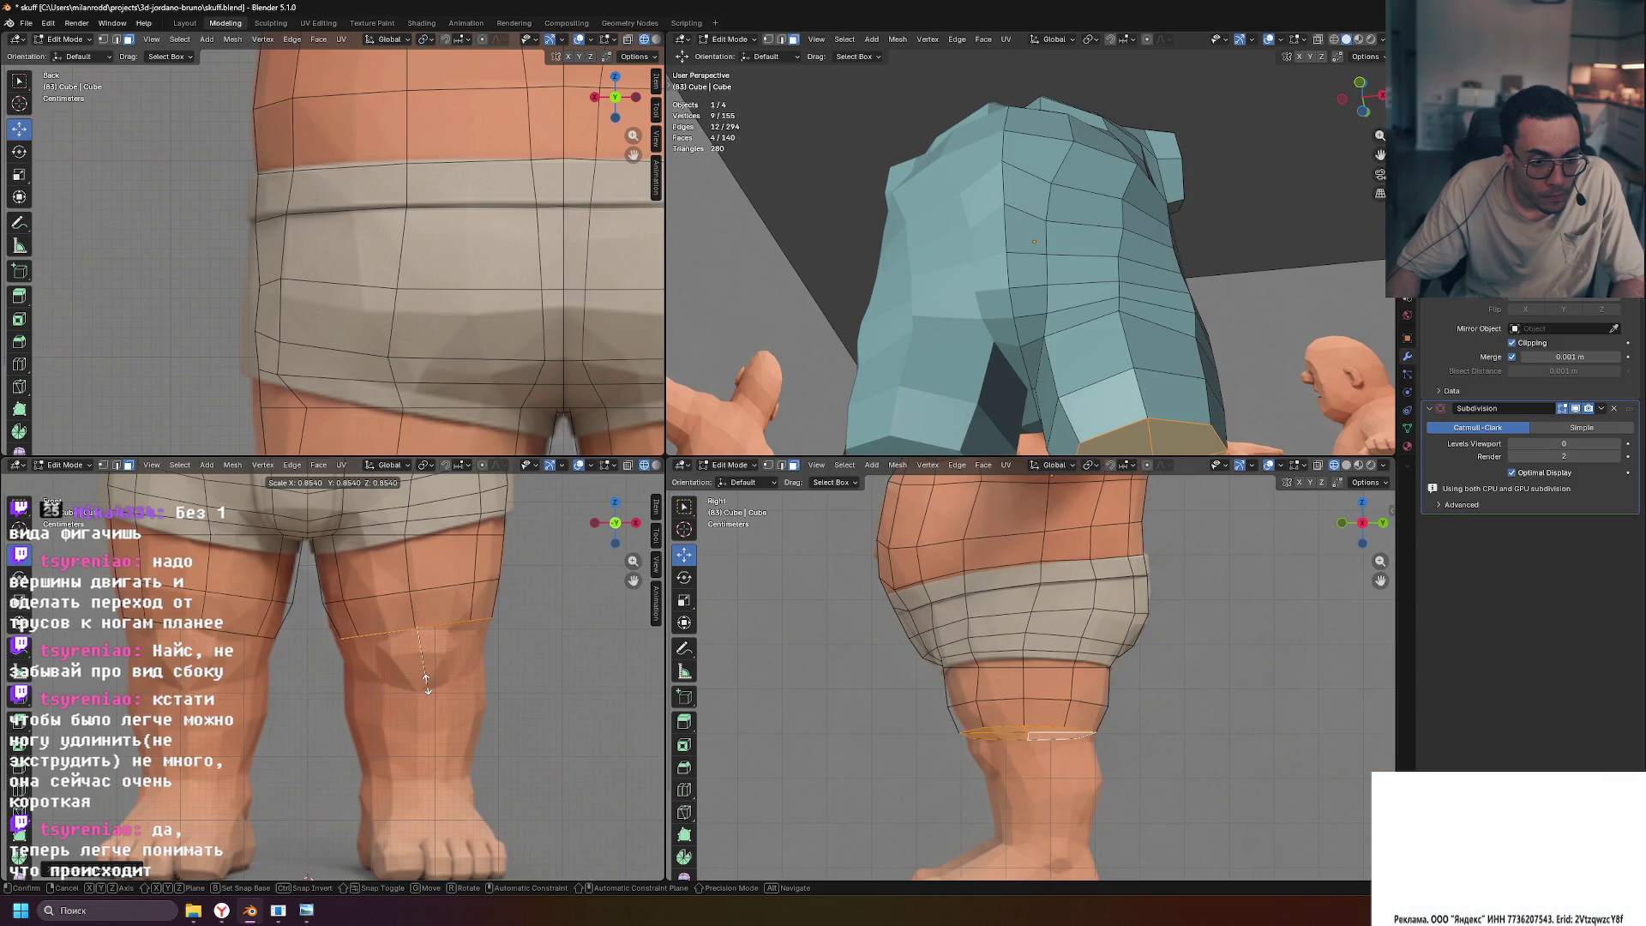
{"action": "left_click", "coordinate": [426, 684]}
{"action": "key", "text": "g"}
{"action": "key", "text": "z"}
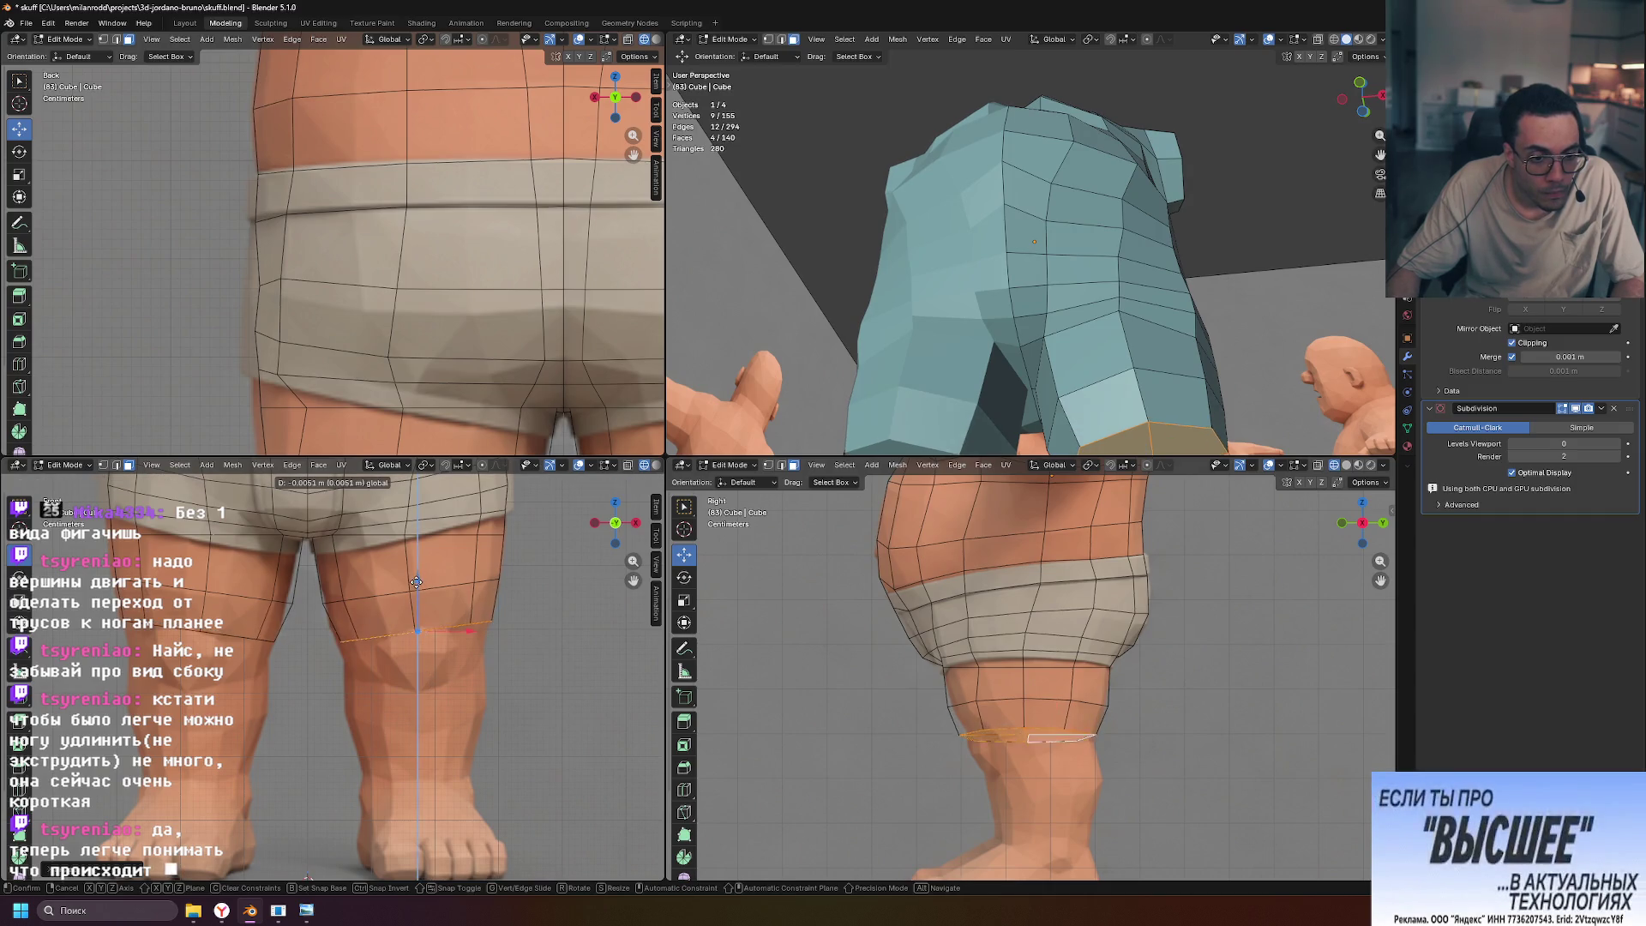
{"action": "key", "text": "x"}
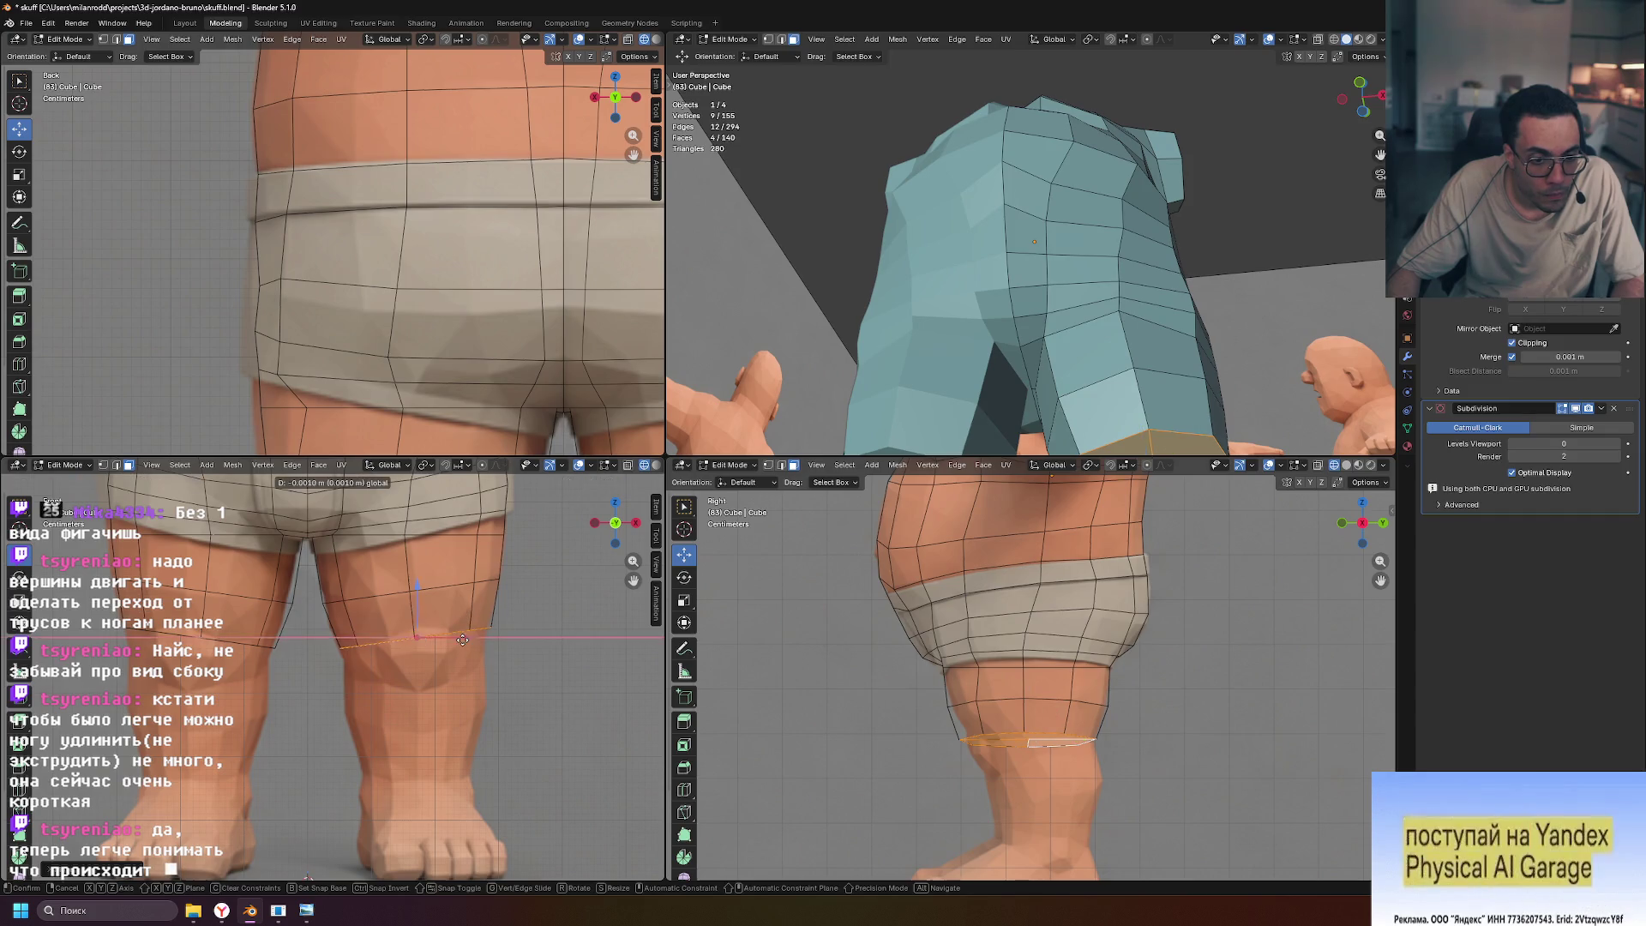
{"action": "left_click", "coordinate": [461, 641]}
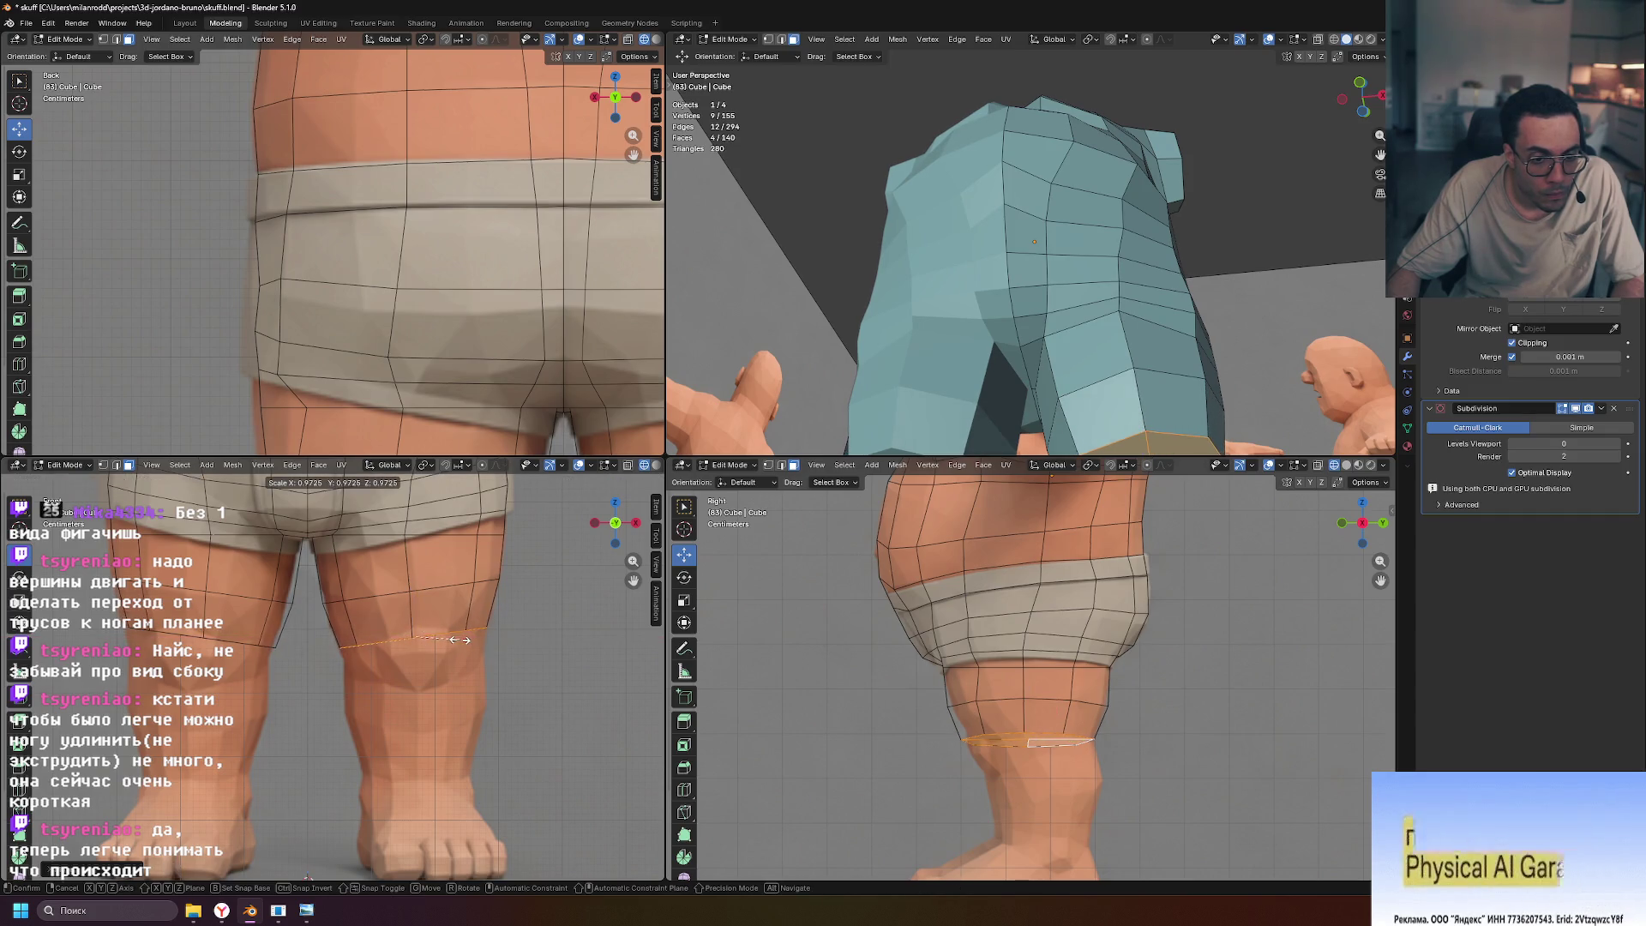
Widen the knee edge loop and begin extruding a new loop down the leg
{"action": "scroll", "coordinate": [419, 705], "scroll_direction": "up", "scroll_amount": 5}
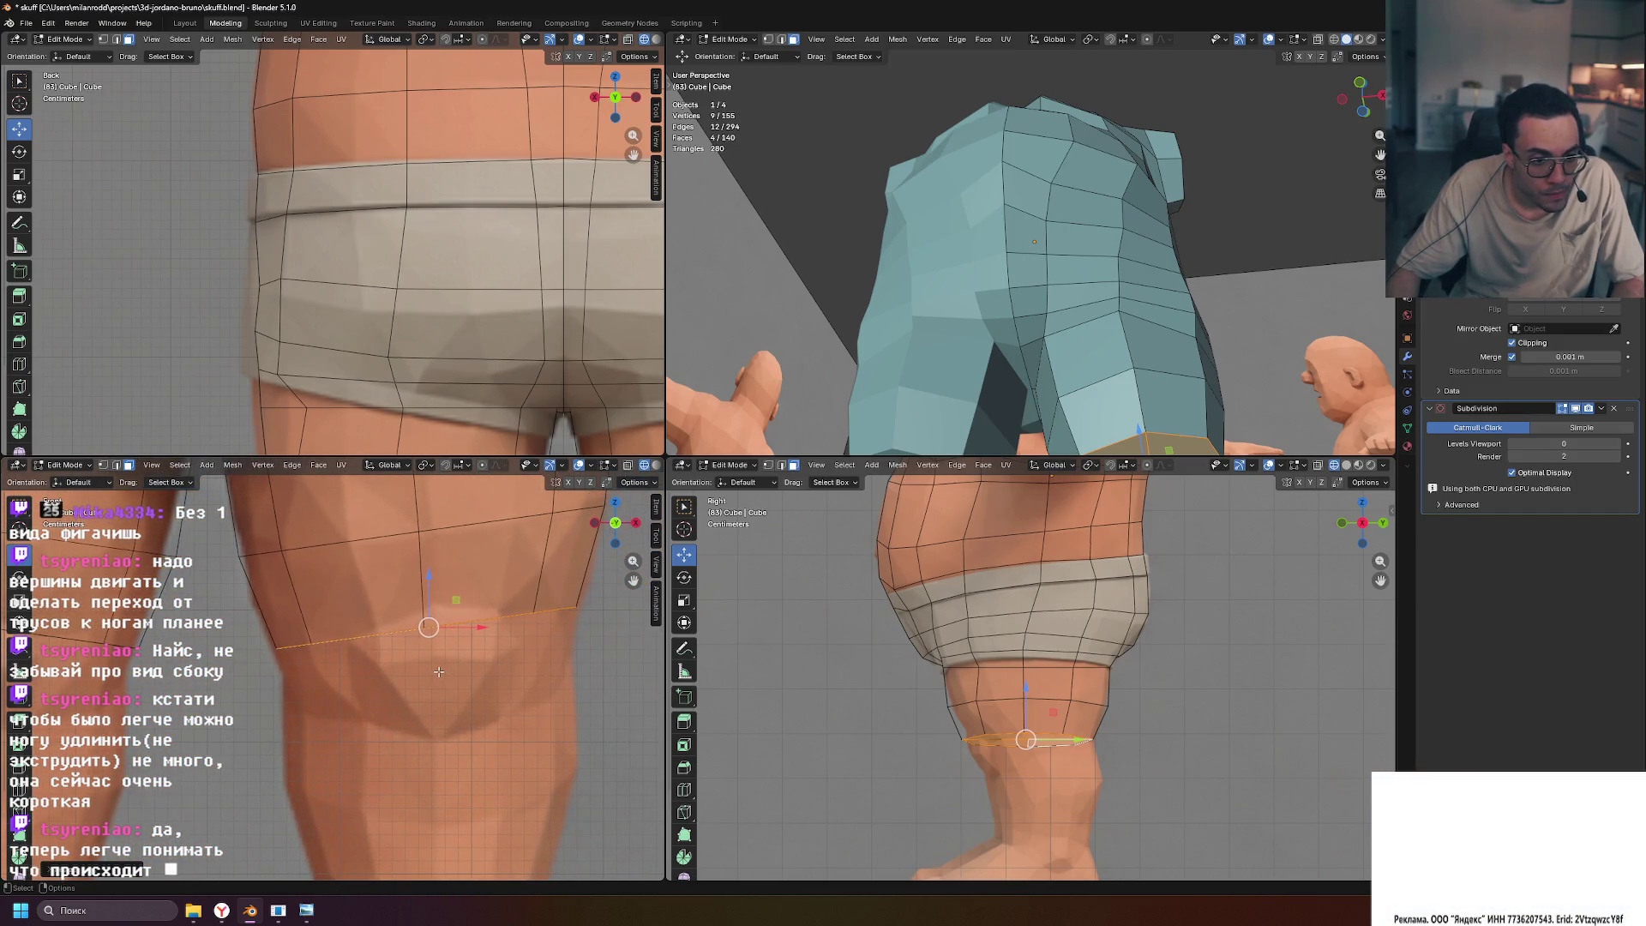
{"action": "key", "text": "s"}
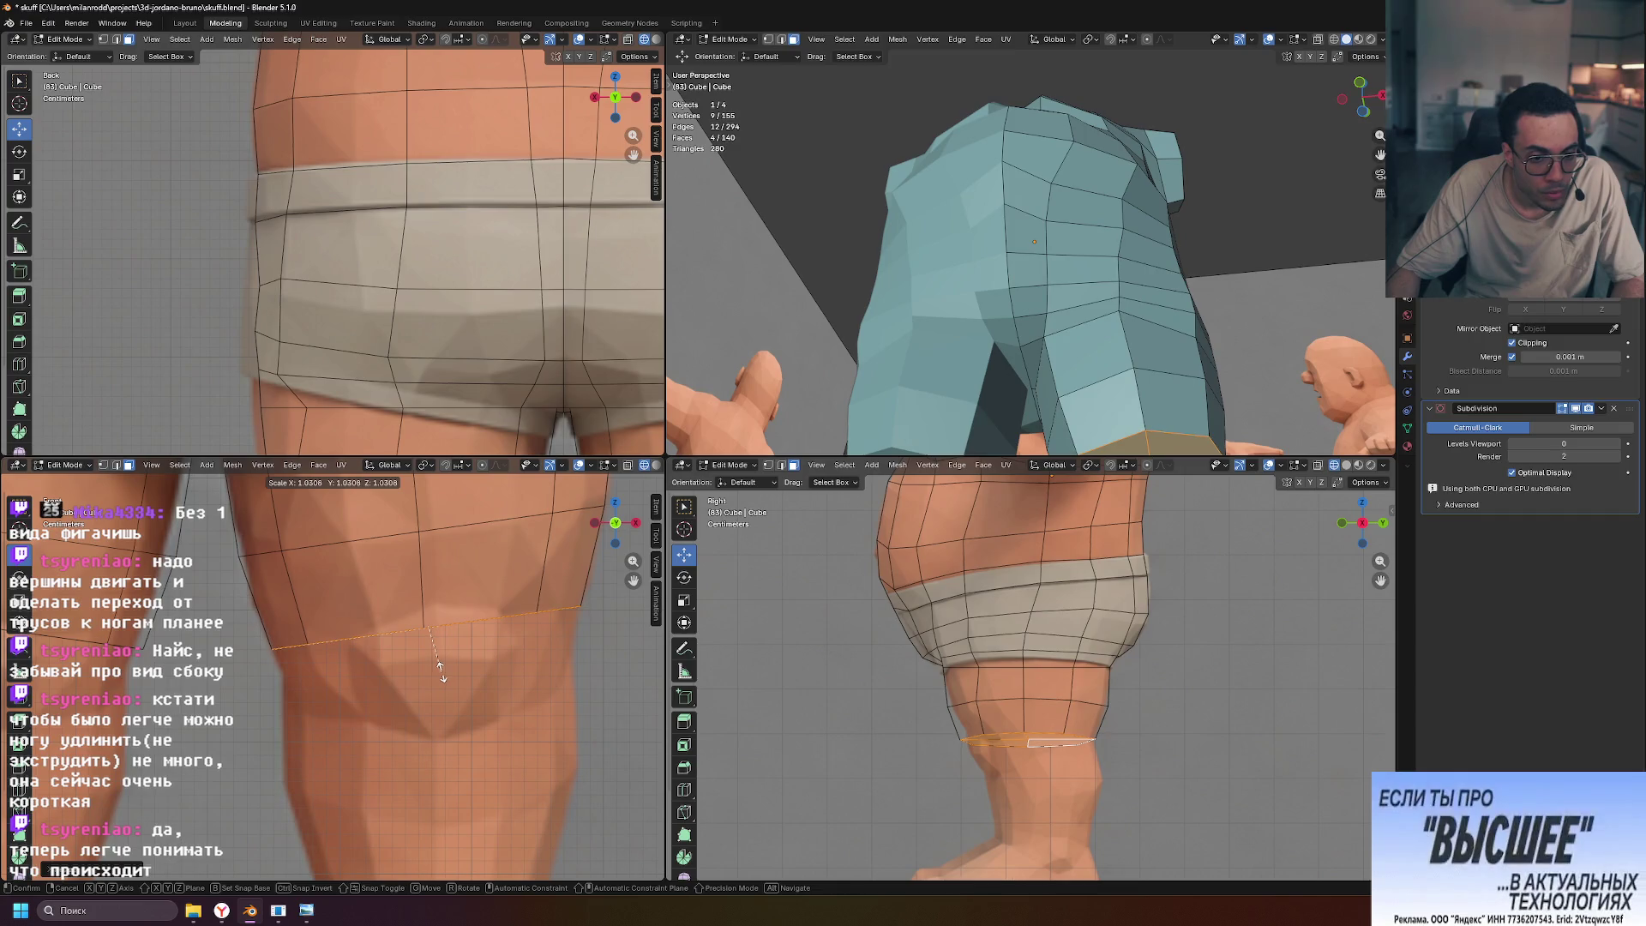
{"action": "left_click", "coordinate": [443, 672]}
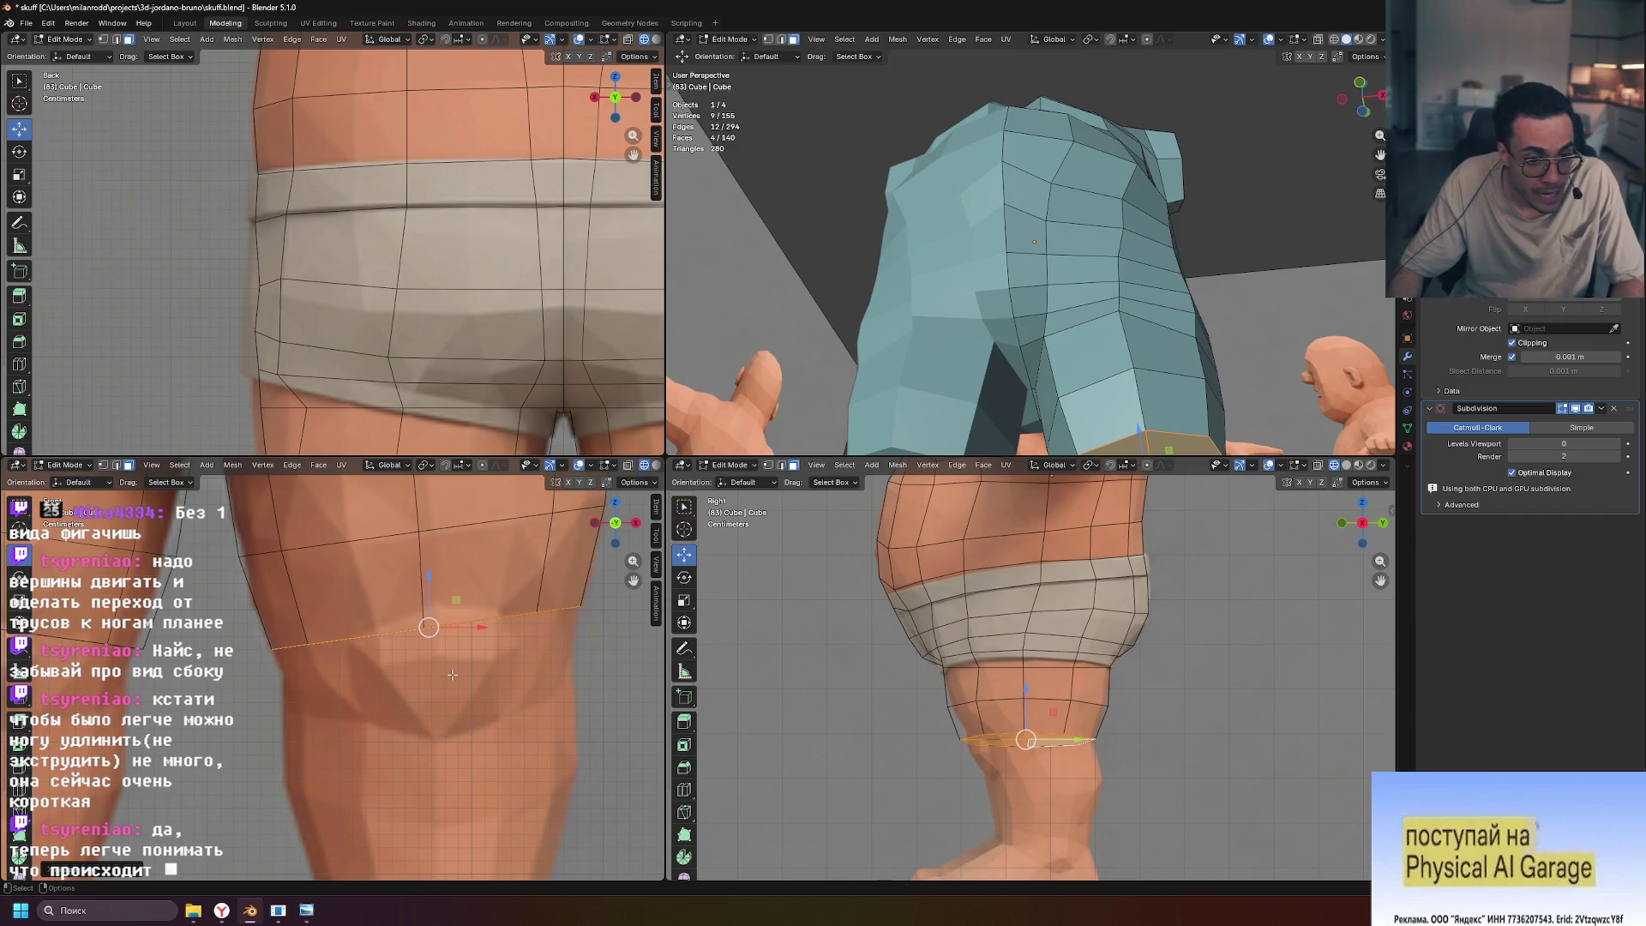
{"action": "key", "text": "e"}
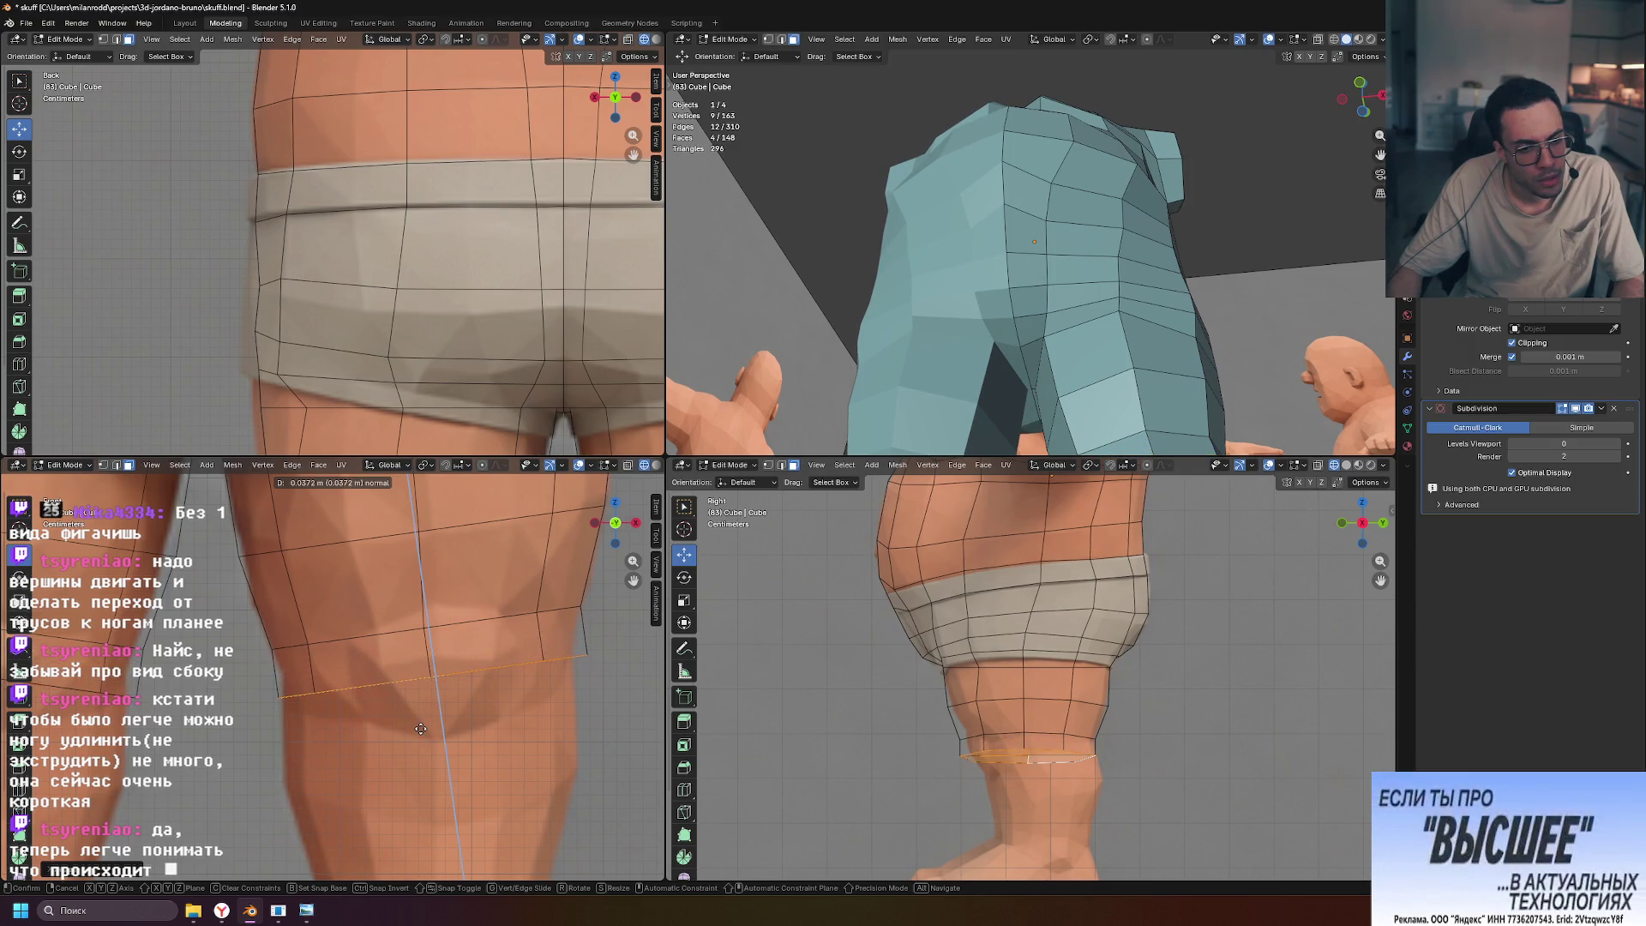
Undo the first knee extrusion, then re-extrude the loop and tilt it
{"action": "left_click", "coordinate": [283, 677]}
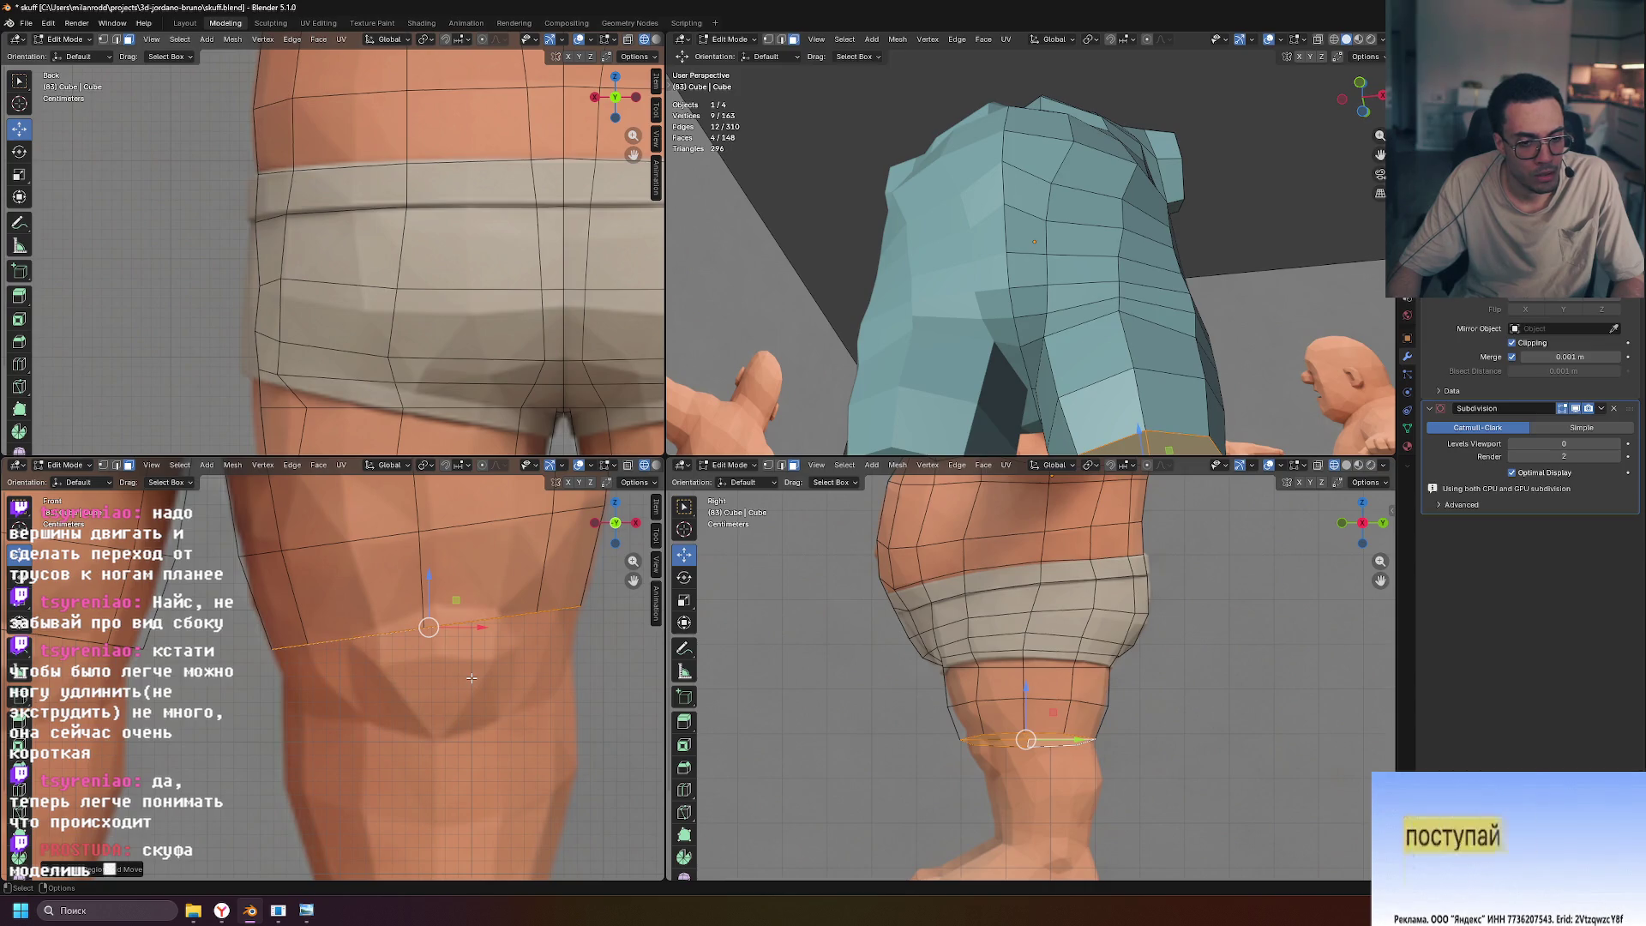
{"action": "key", "text": "ctrl+z"}
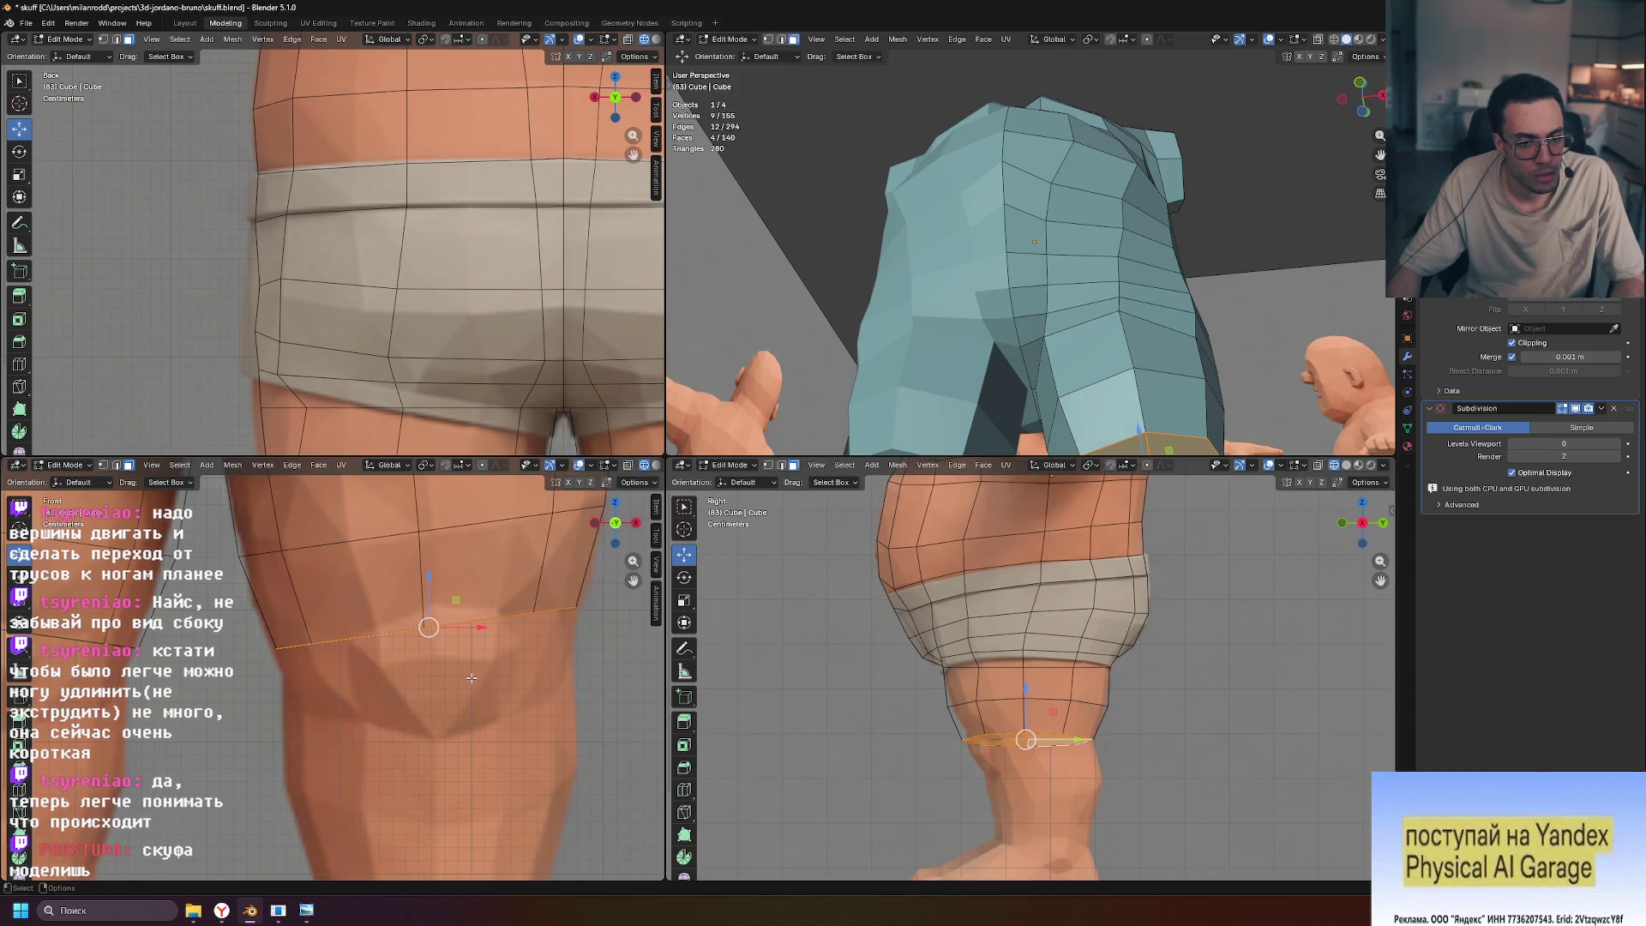
{"action": "key", "text": "e"}
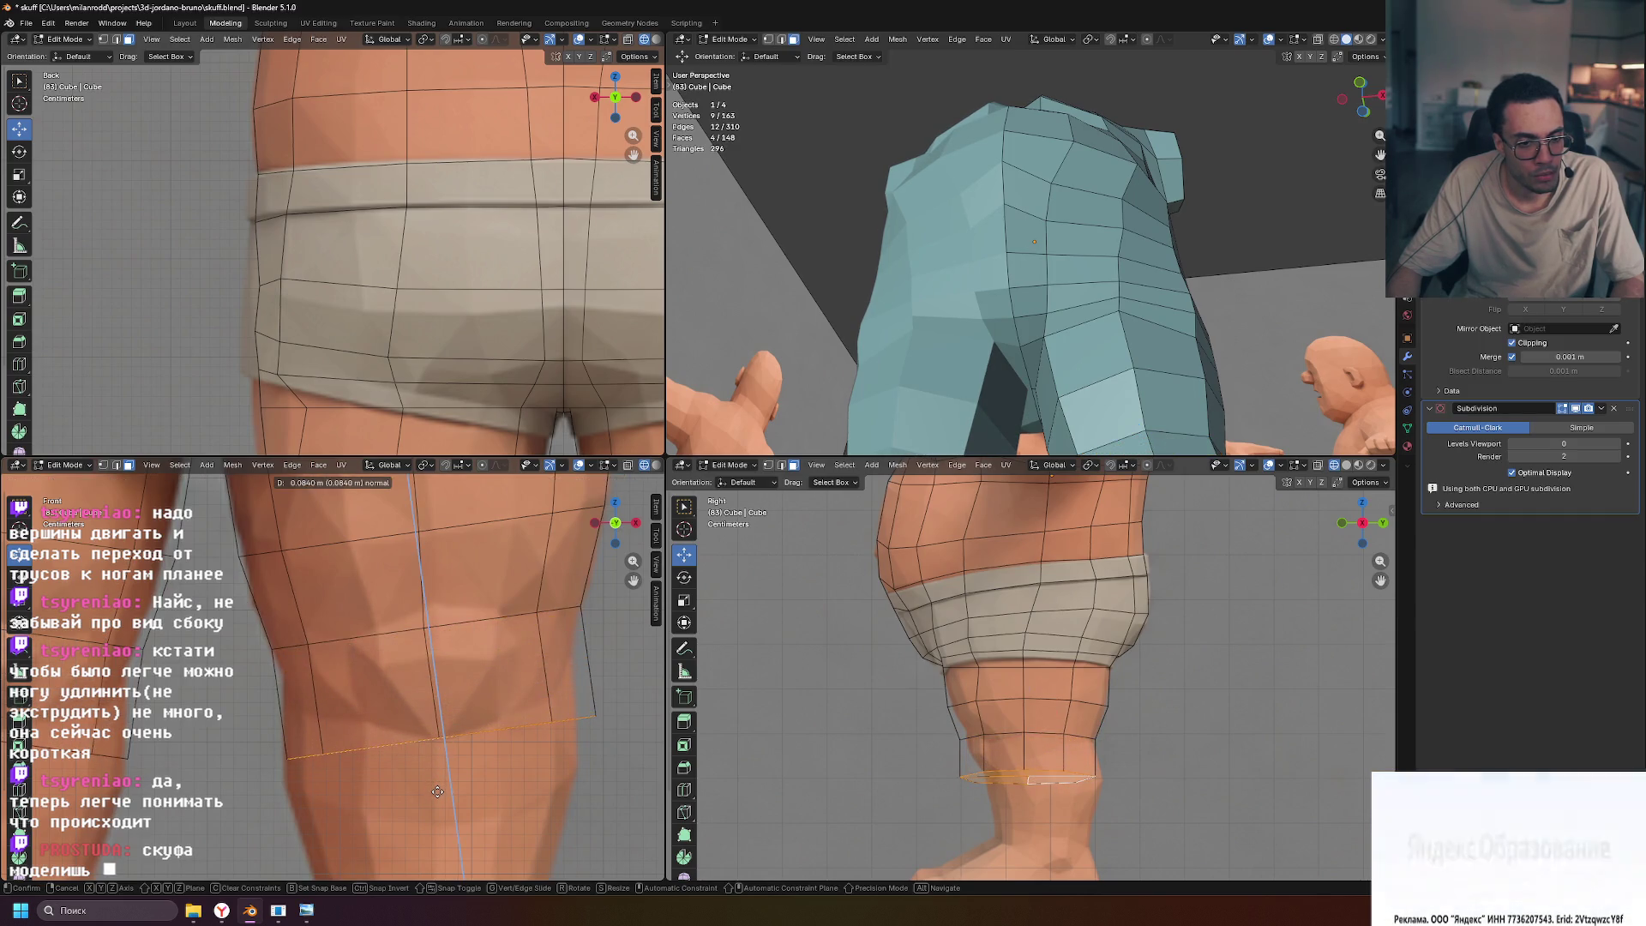
{"action": "left_click", "coordinate": [437, 786]}
{"action": "key", "text": "r"}
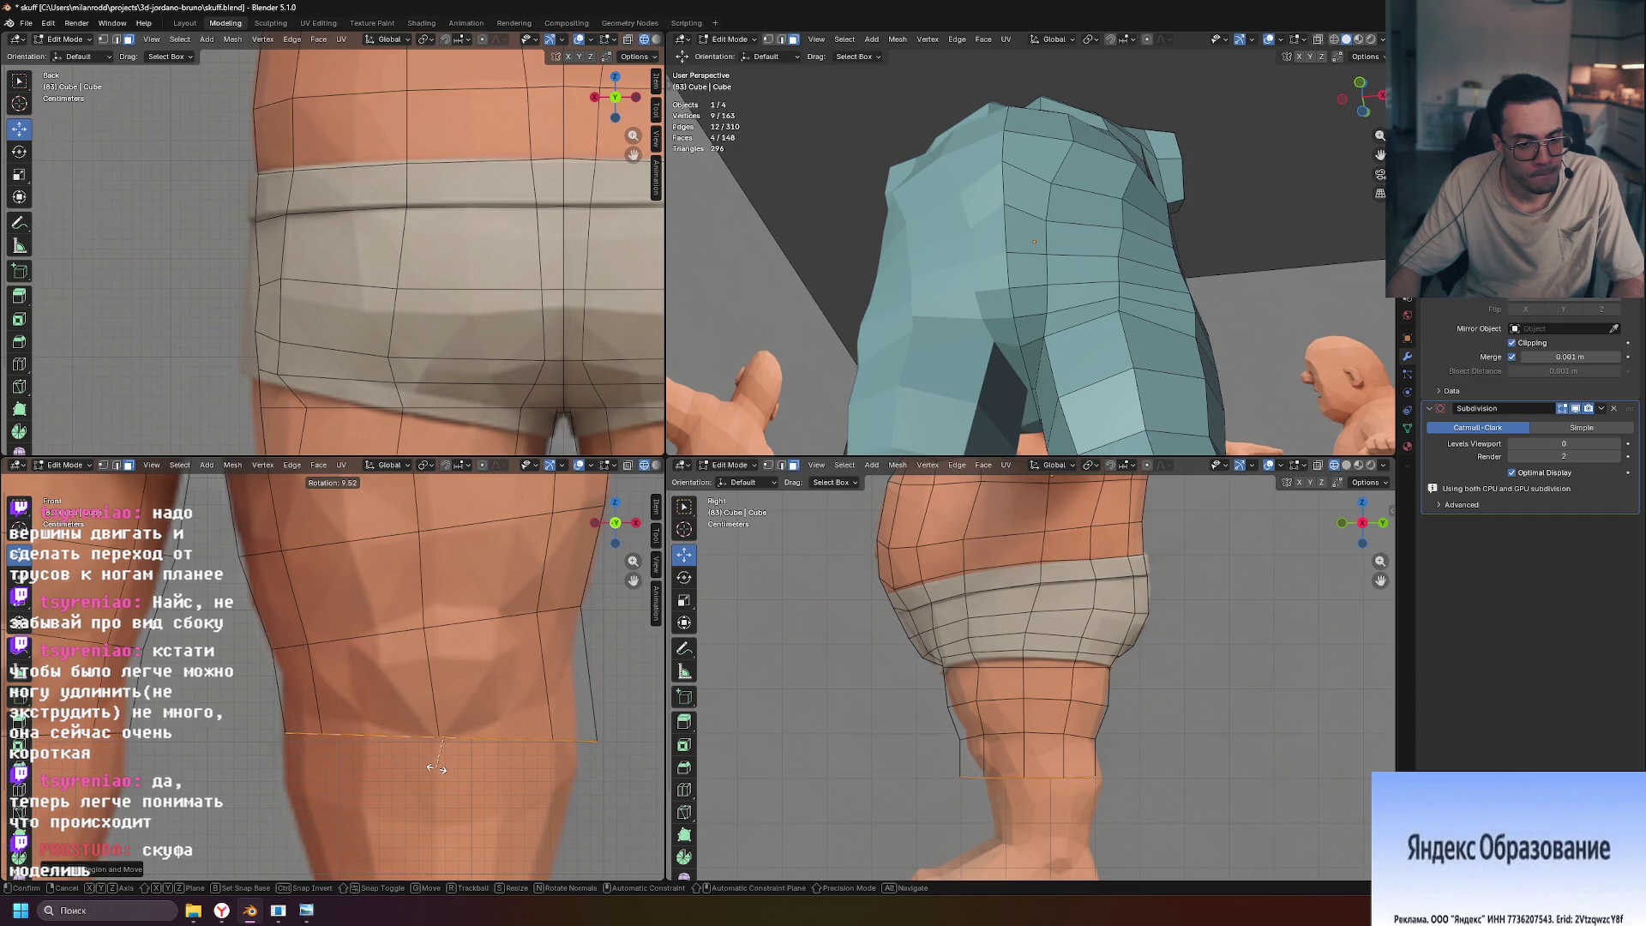
{"action": "left_click", "coordinate": [435, 766]}
Shrink the new leg loop, then undo to remove the lower knee loop
{"action": "key", "text": "g"}
{"action": "key", "text": "s"}
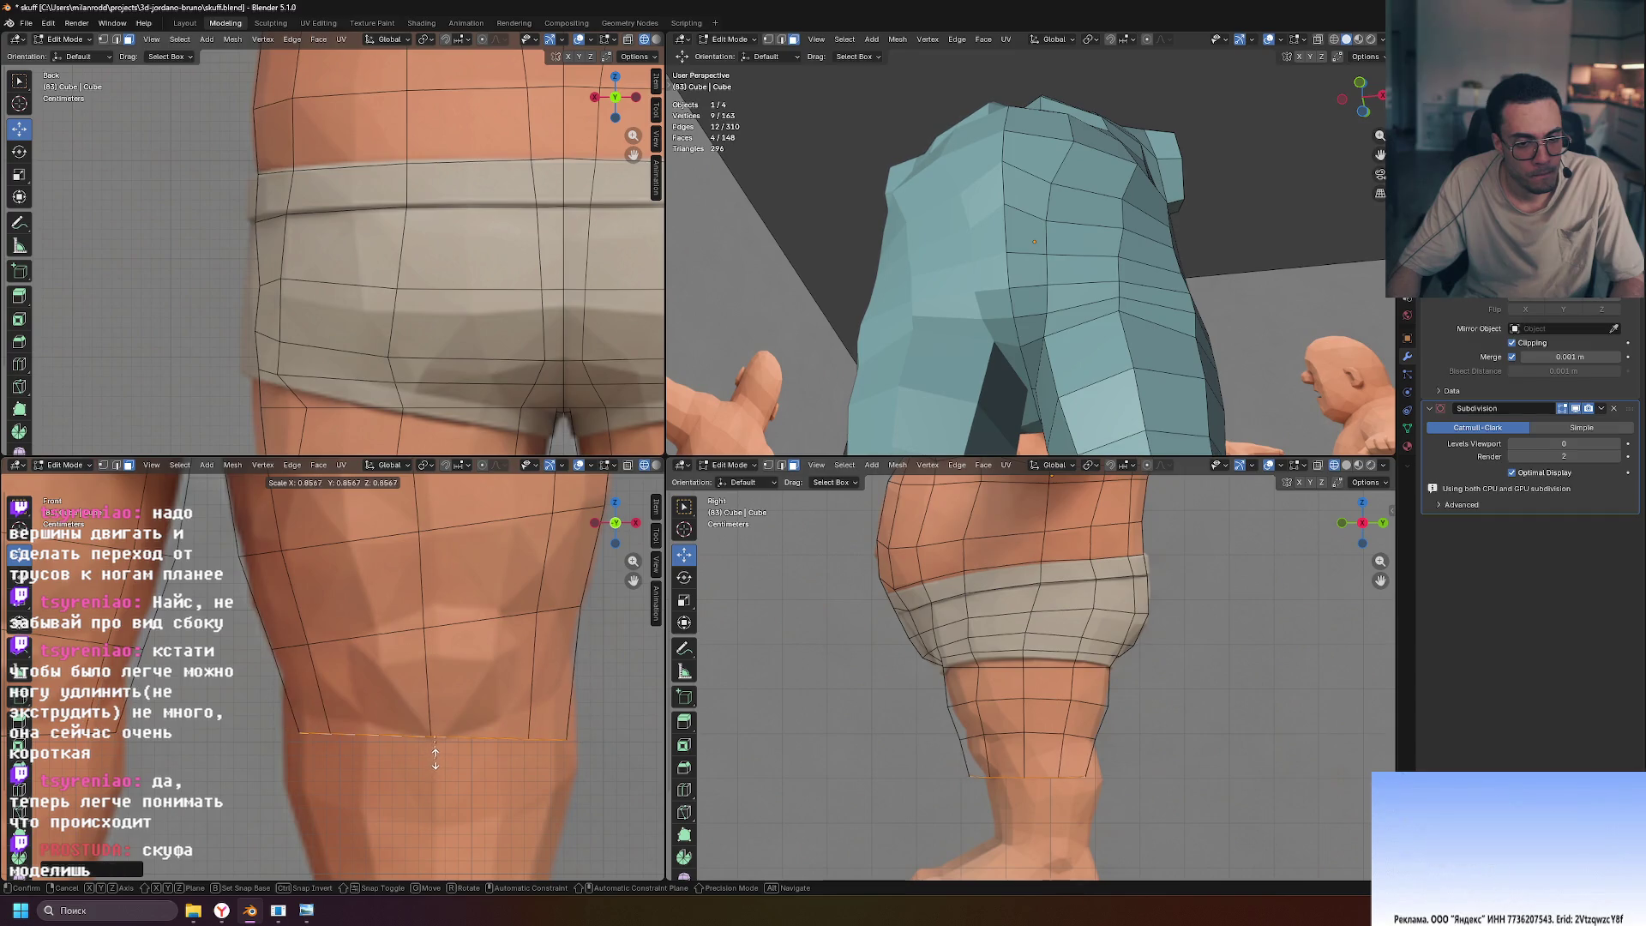
{"action": "left_click", "coordinate": [433, 758]}
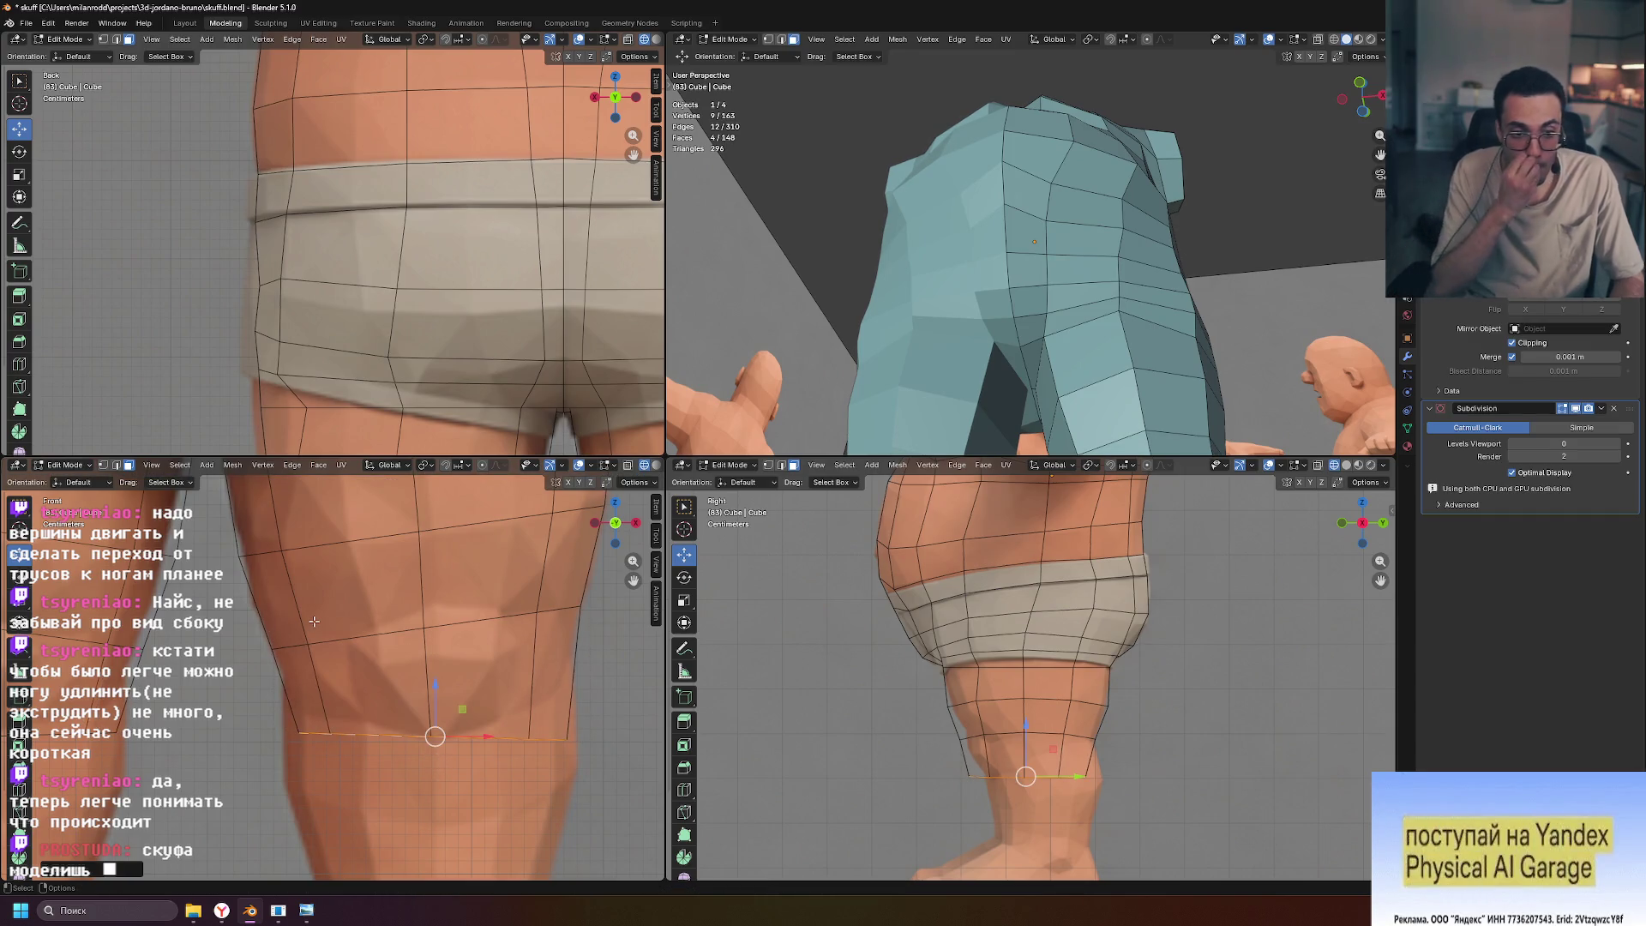
{"action": "middle_click_drag", "start_coordinate": [401, 570], "coordinate": [413, 669], "text": "shift"}
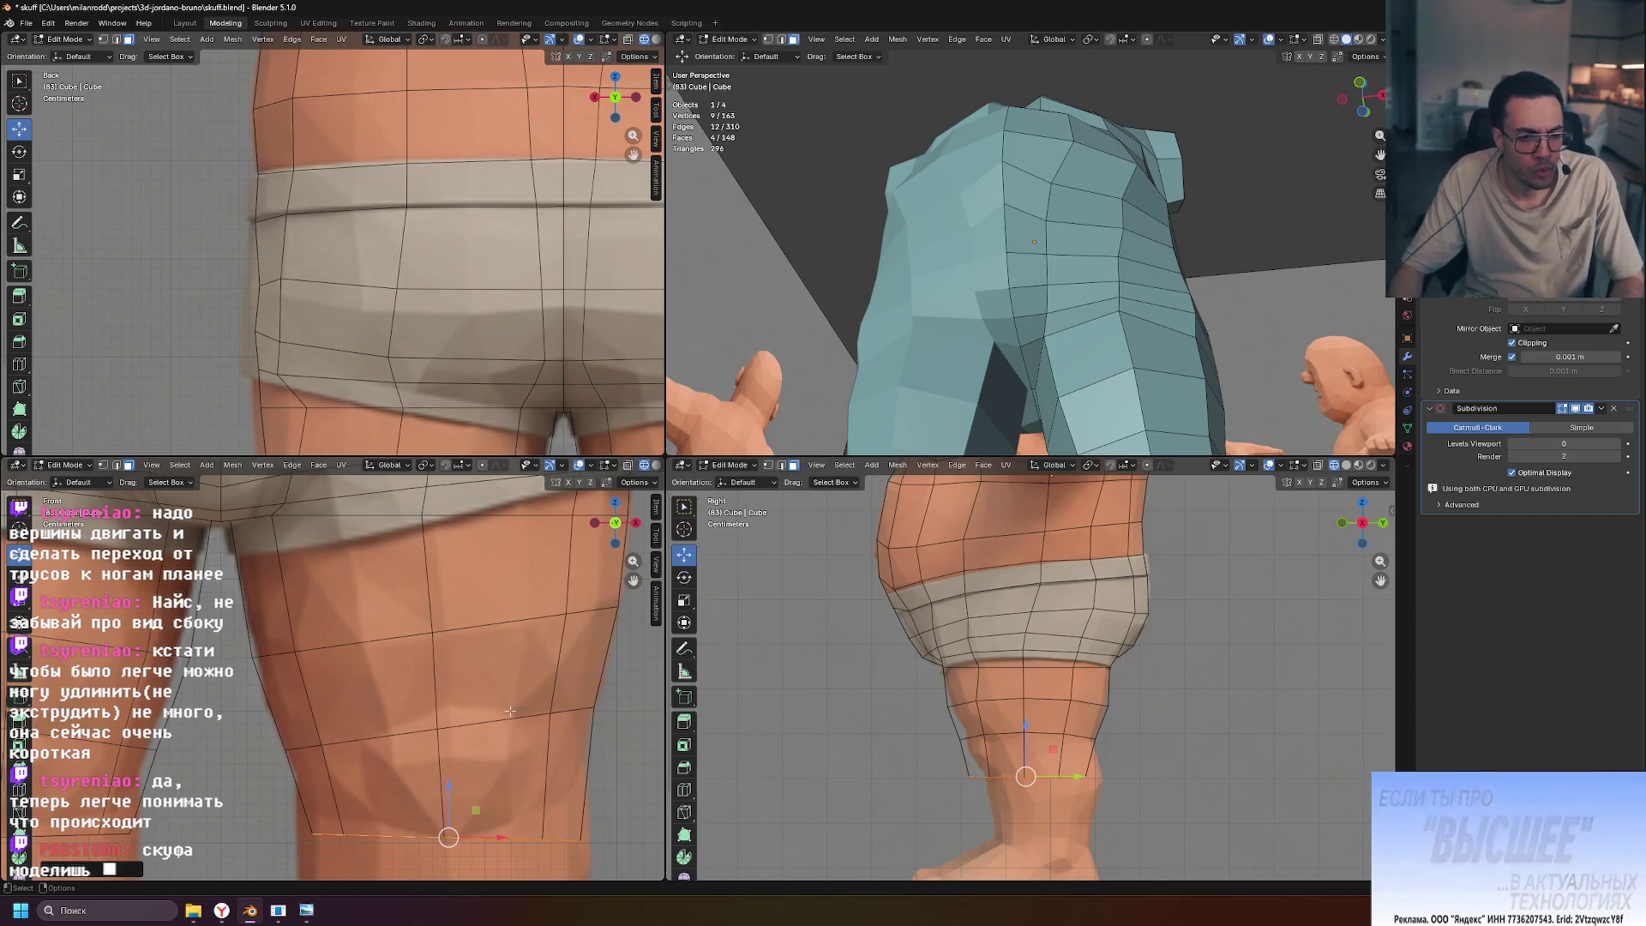
{"action": "key", "text": "ctrl+z"}
{"action": "key", "text": "ctrl+z"}
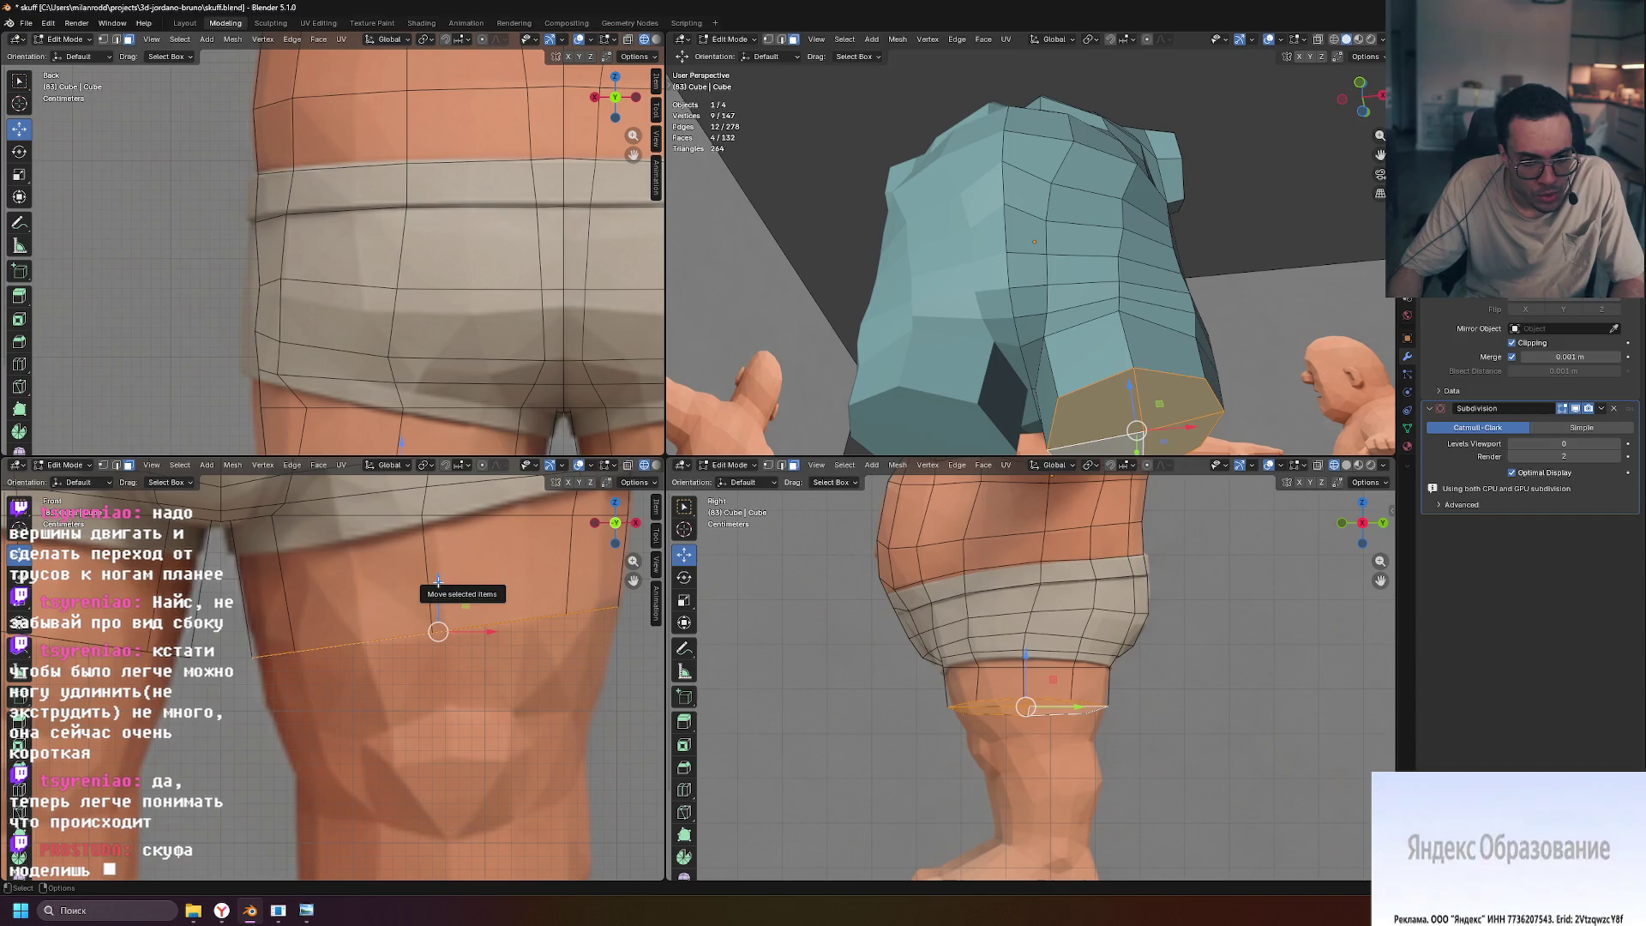
Raise the end loop, extrude a first loop, then tilt, shift and shrink it
{"action": "left_click_drag", "start_coordinate": [438, 581], "coordinate": [438, 567]}
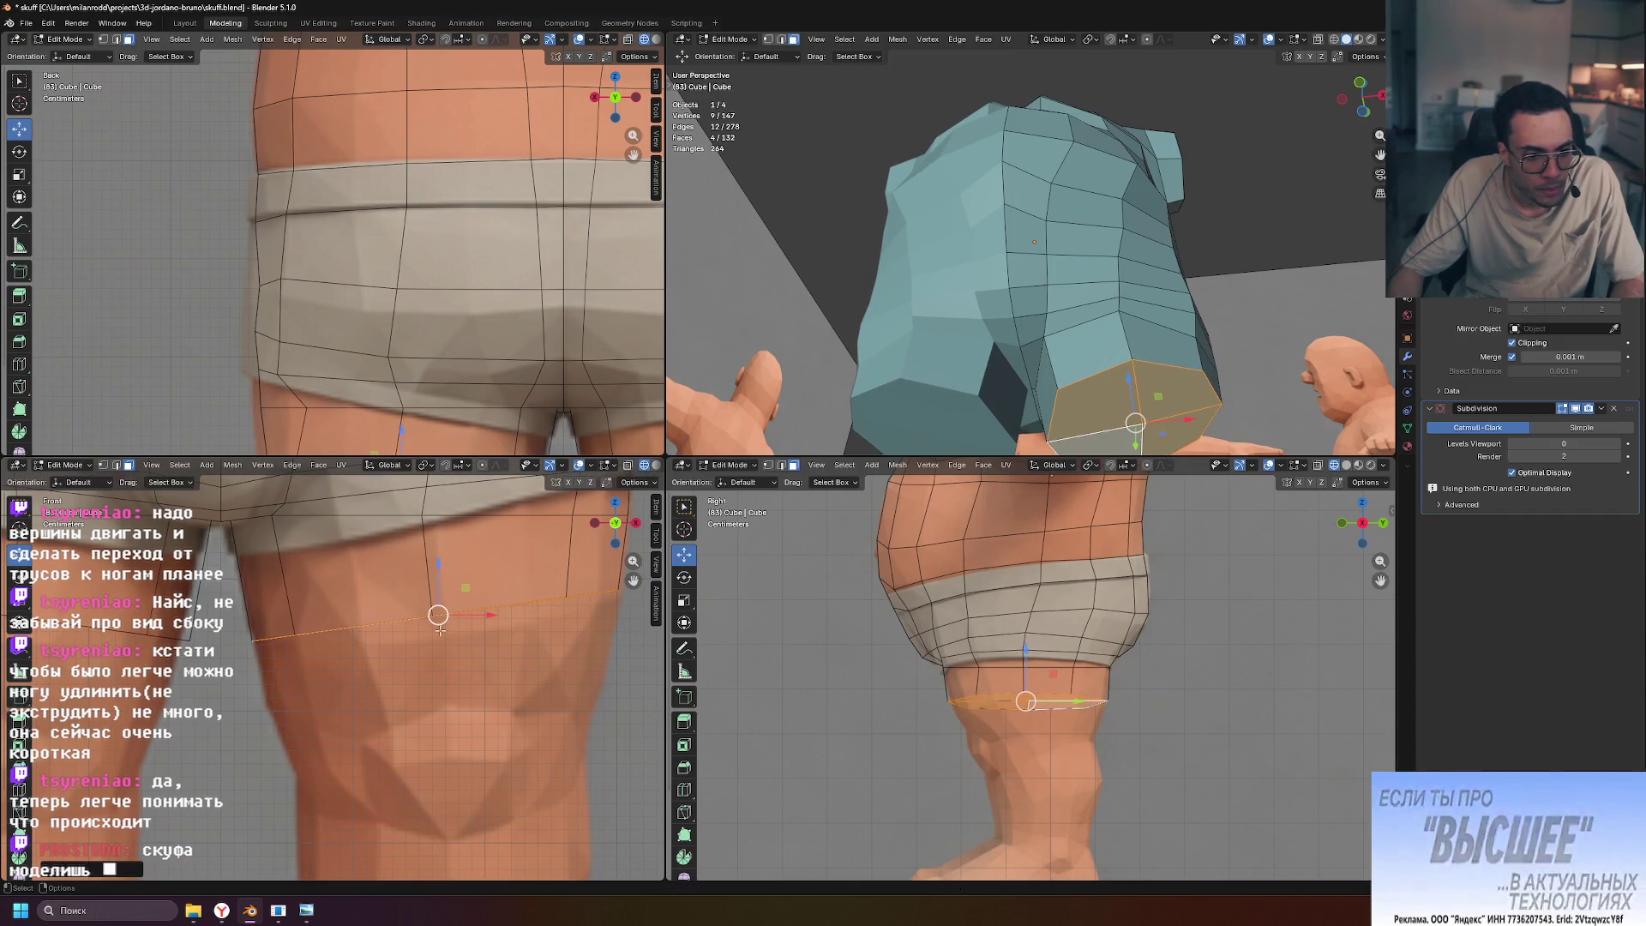
{"action": "key", "text": "e"}
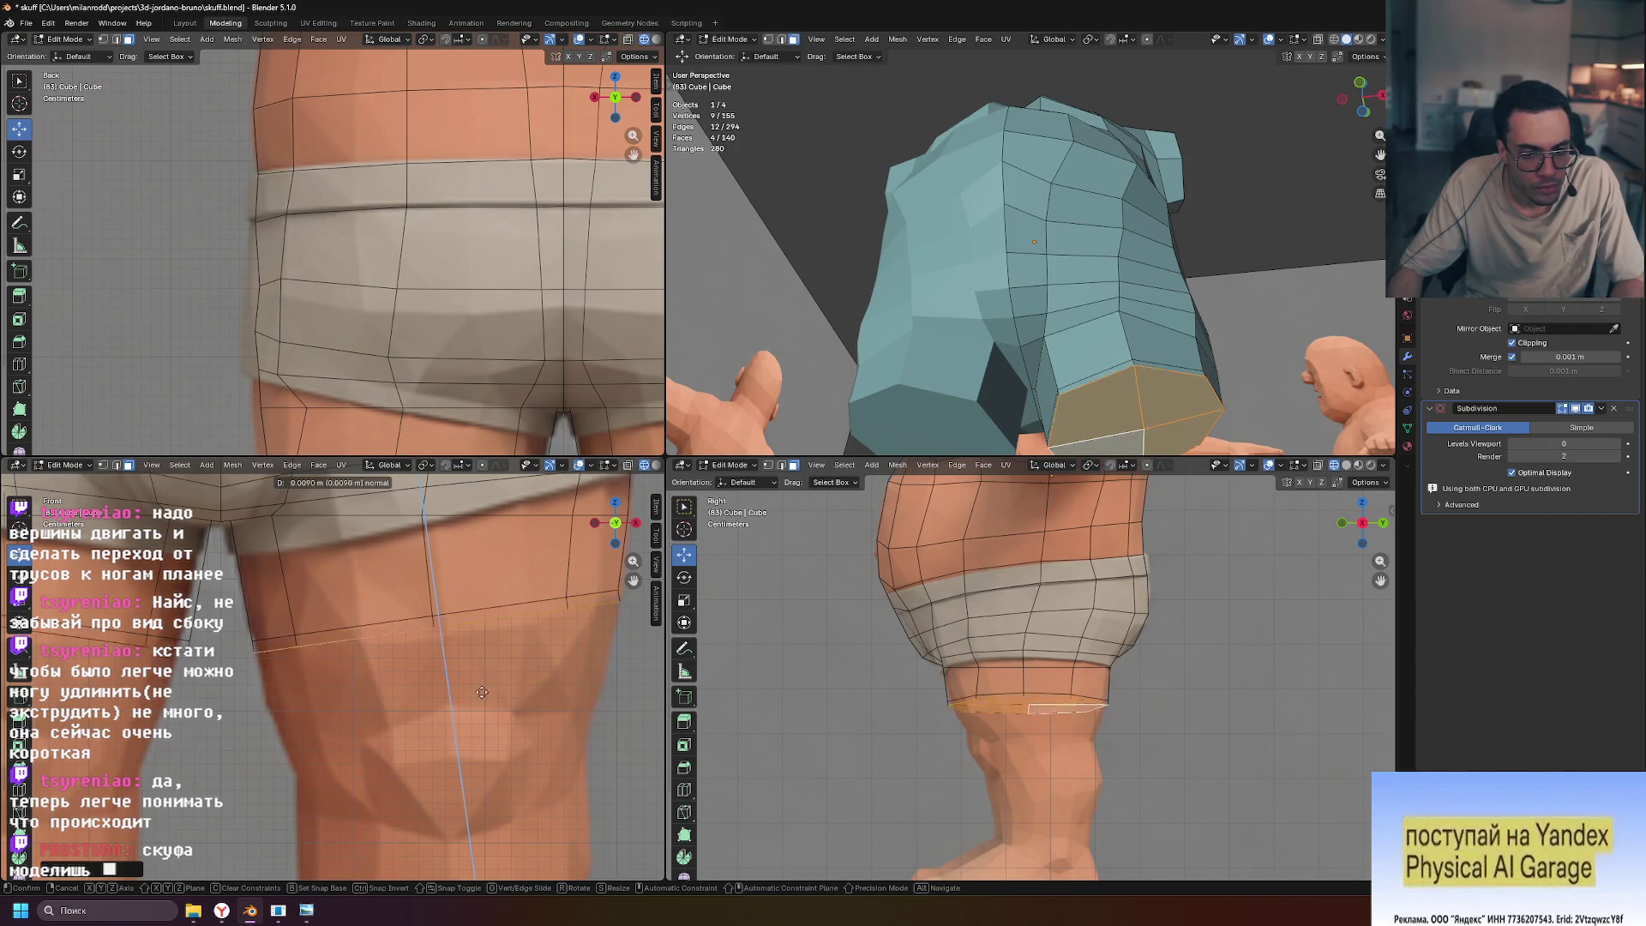
{"action": "left_click", "coordinate": [465, 761]}
{"action": "key", "text": "r"}
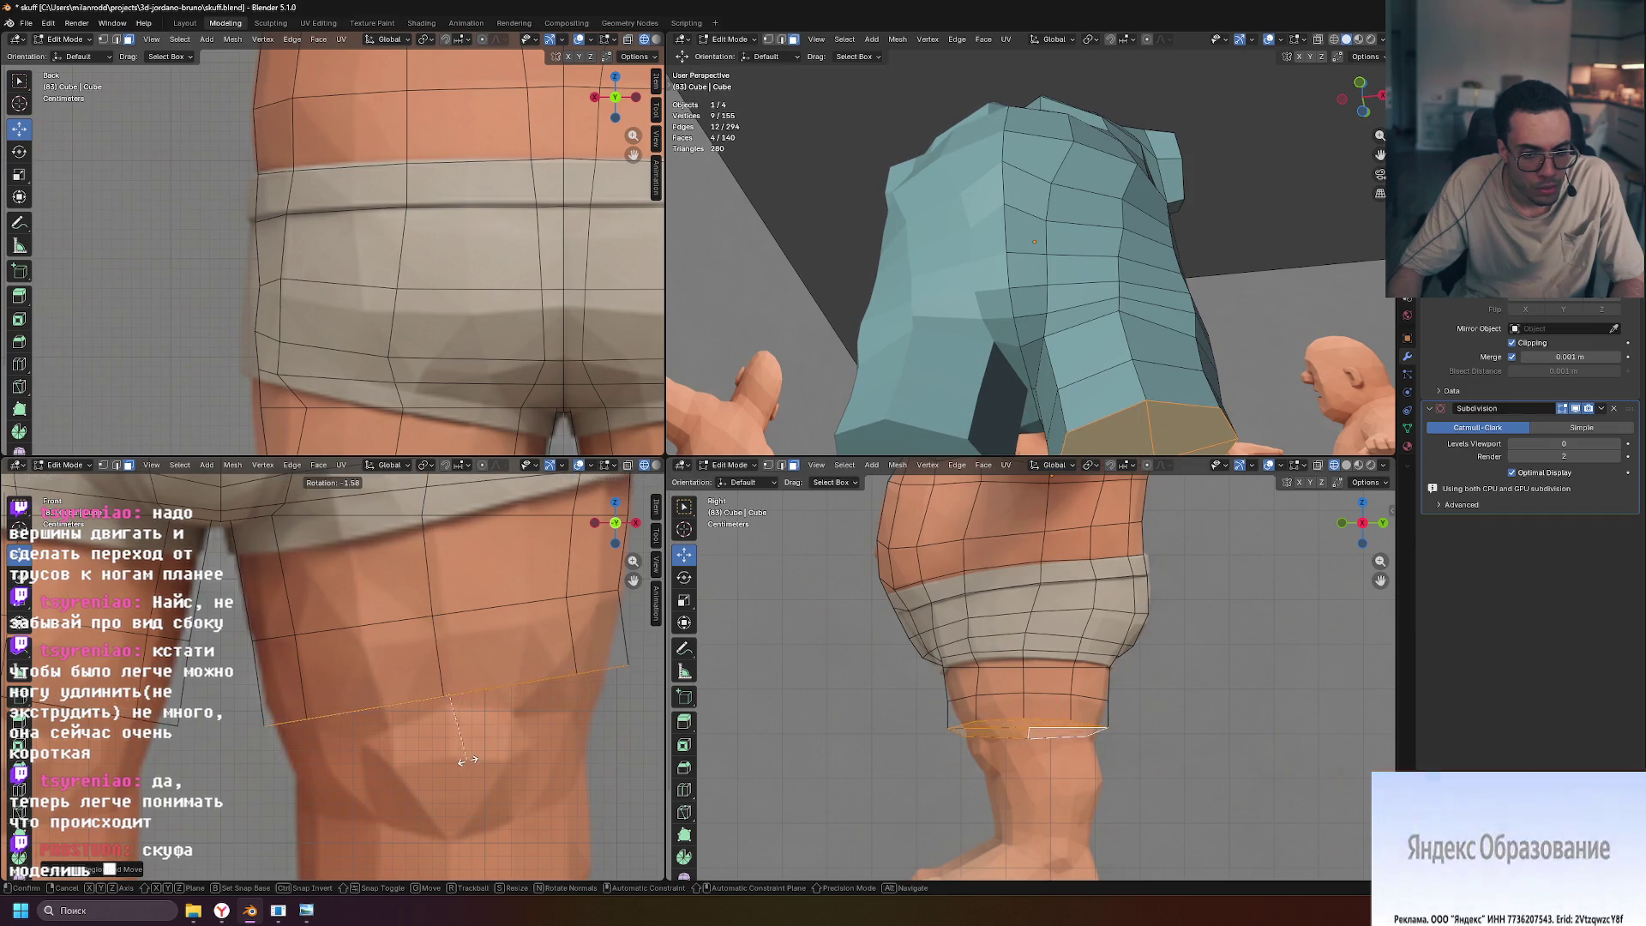
{"action": "left_click", "coordinate": [461, 763]}
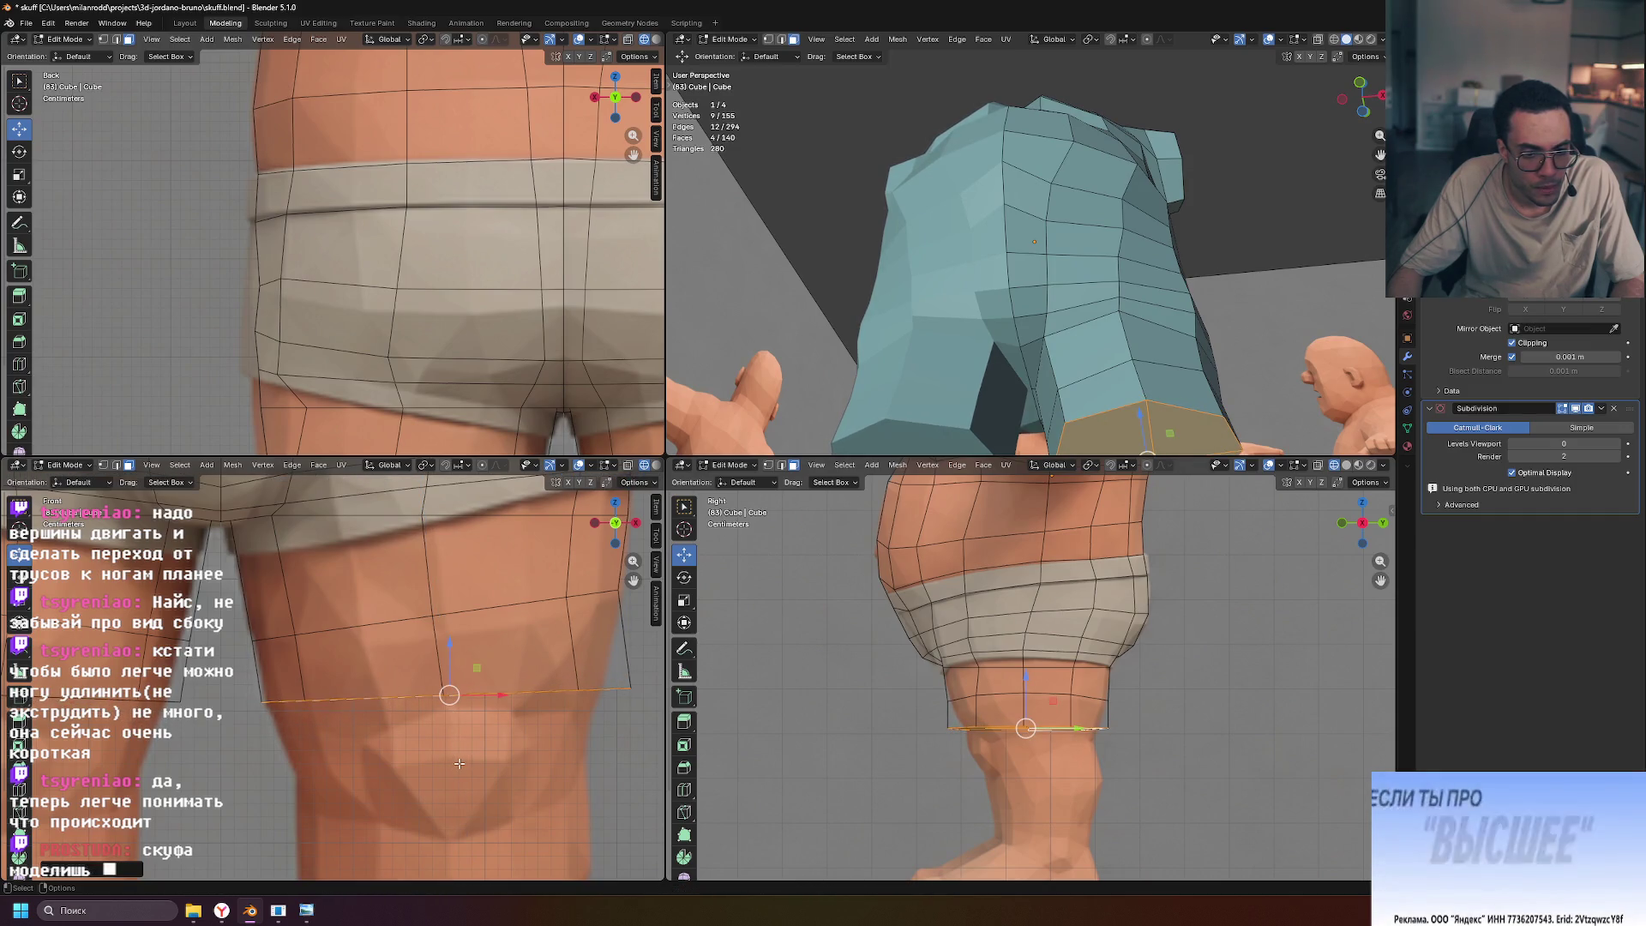
{"action": "key", "text": "g"}
{"action": "left_click", "coordinate": [457, 748]}
{"action": "key", "text": "s"}
{"action": "left_click", "coordinate": [439, 746]}
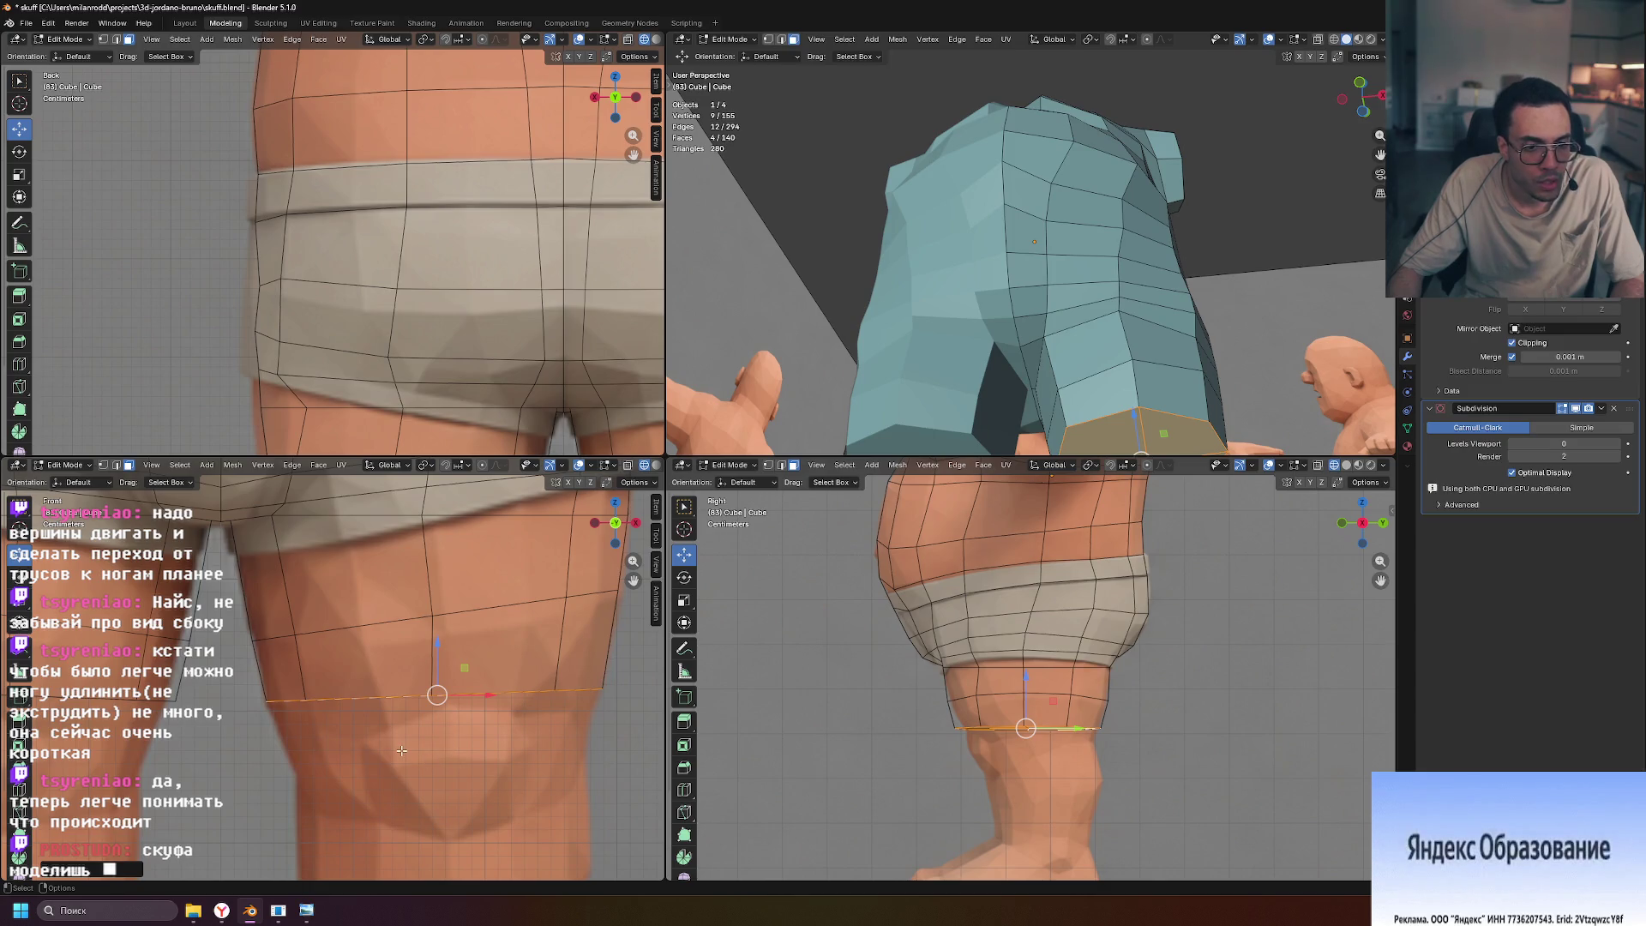
Extrude a second loop further down, repositioning and tapering it narrower
{"action": "key", "text": "e"}
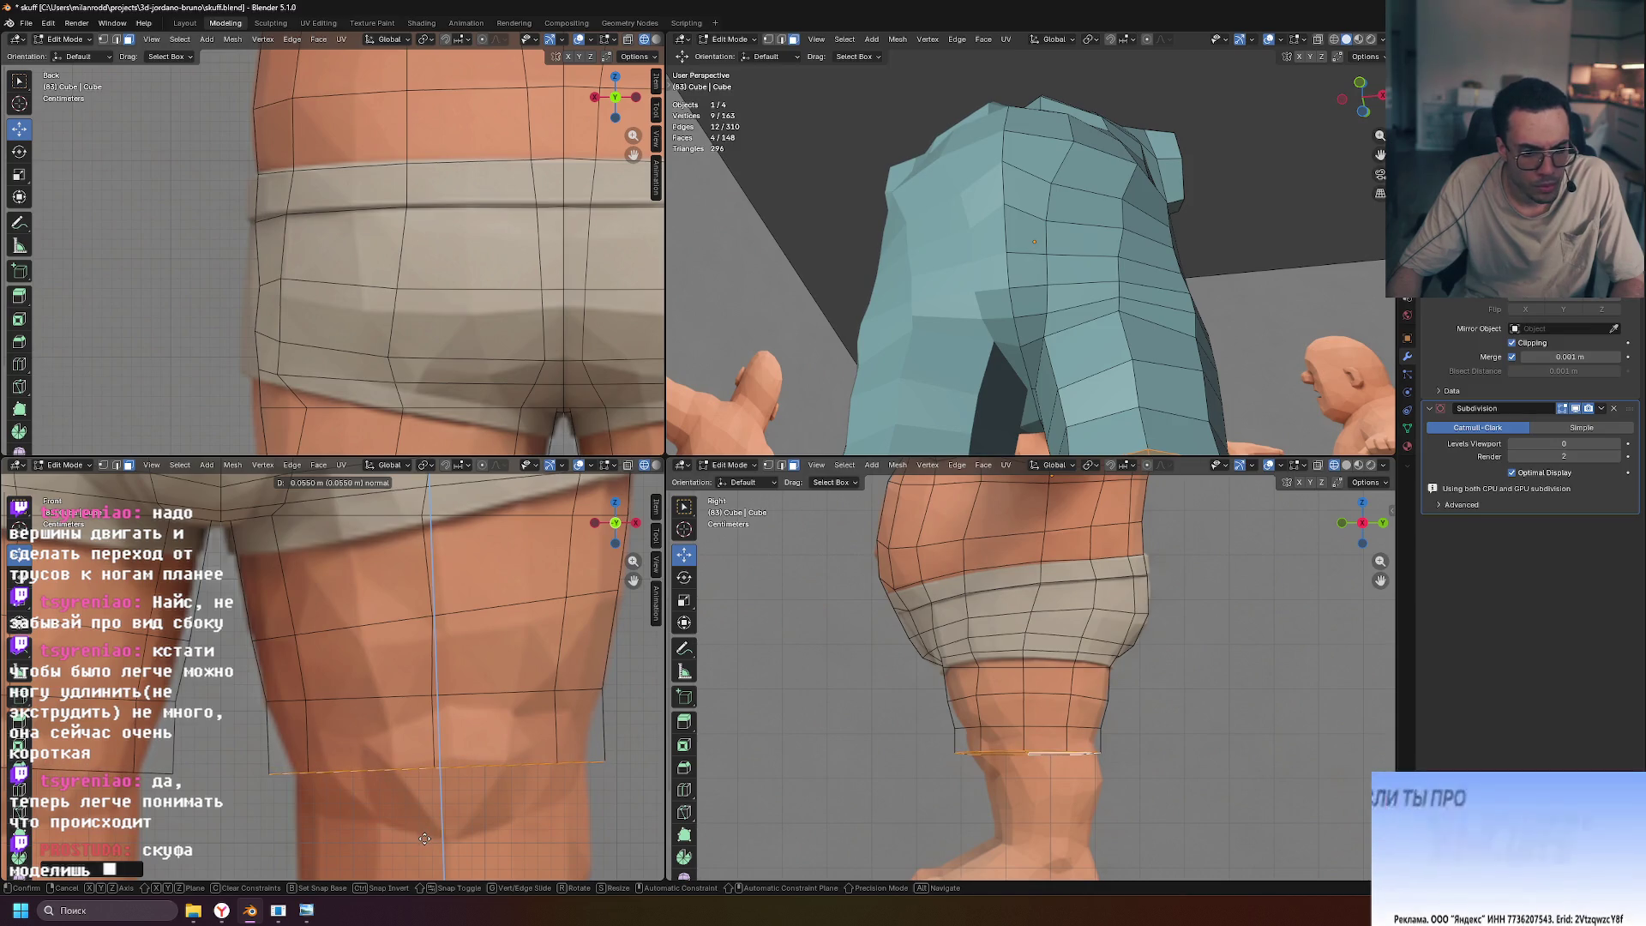
{"action": "left_click", "coordinate": [425, 837]}
{"action": "key", "text": "g"}
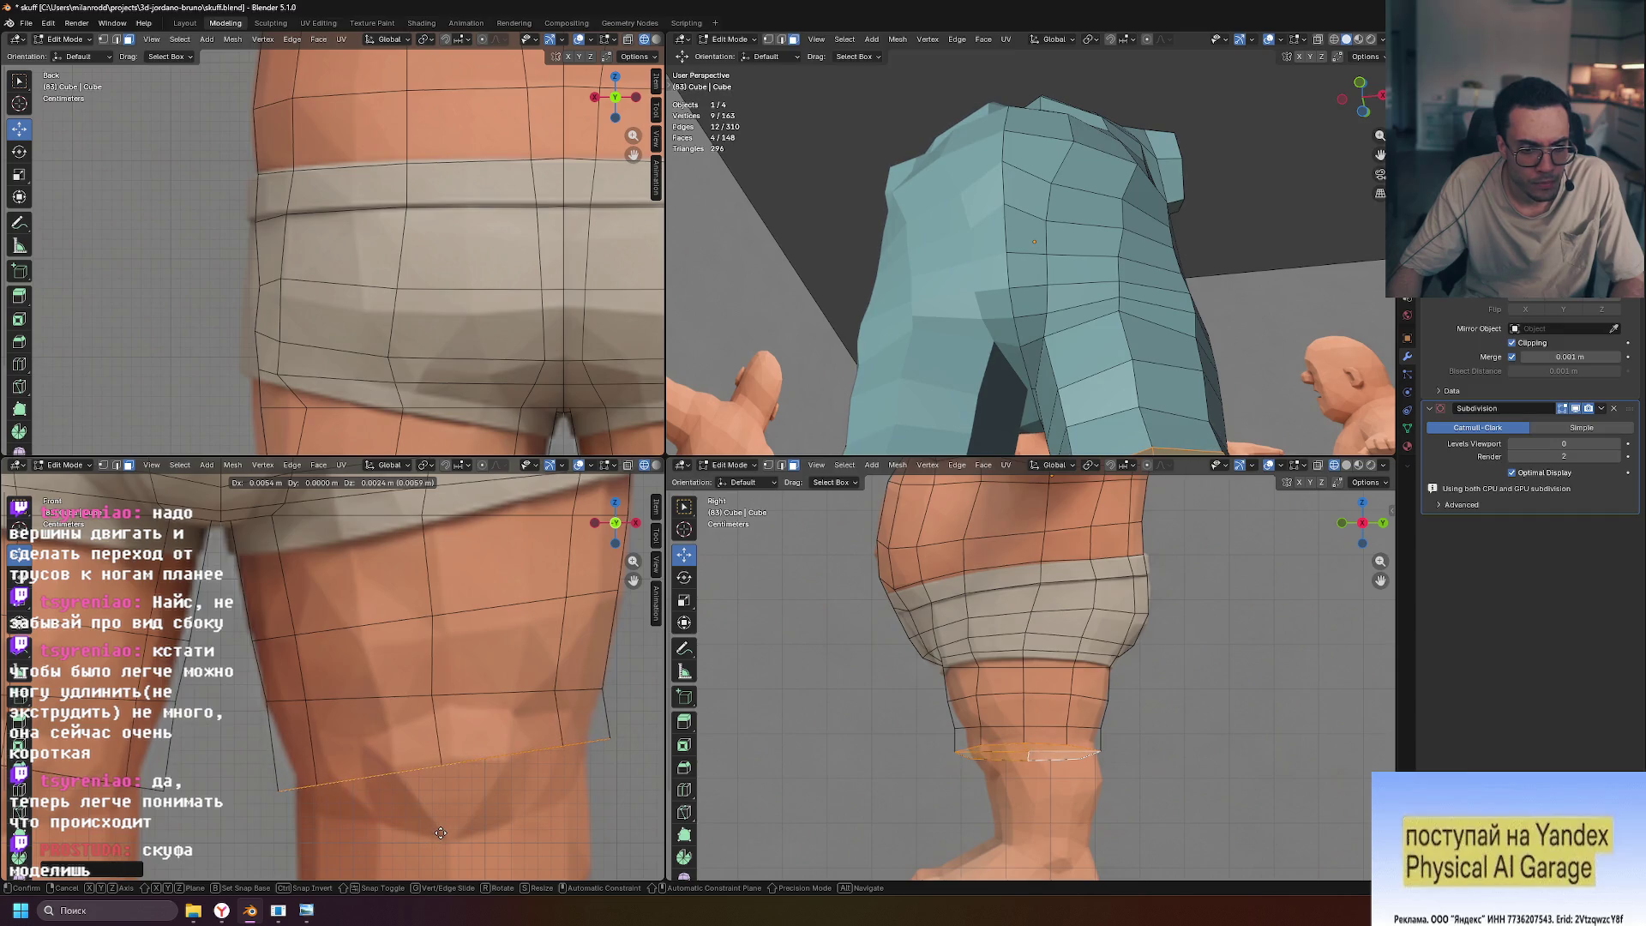
{"action": "left_click", "coordinate": [440, 833]}
{"action": "key", "text": "s"}
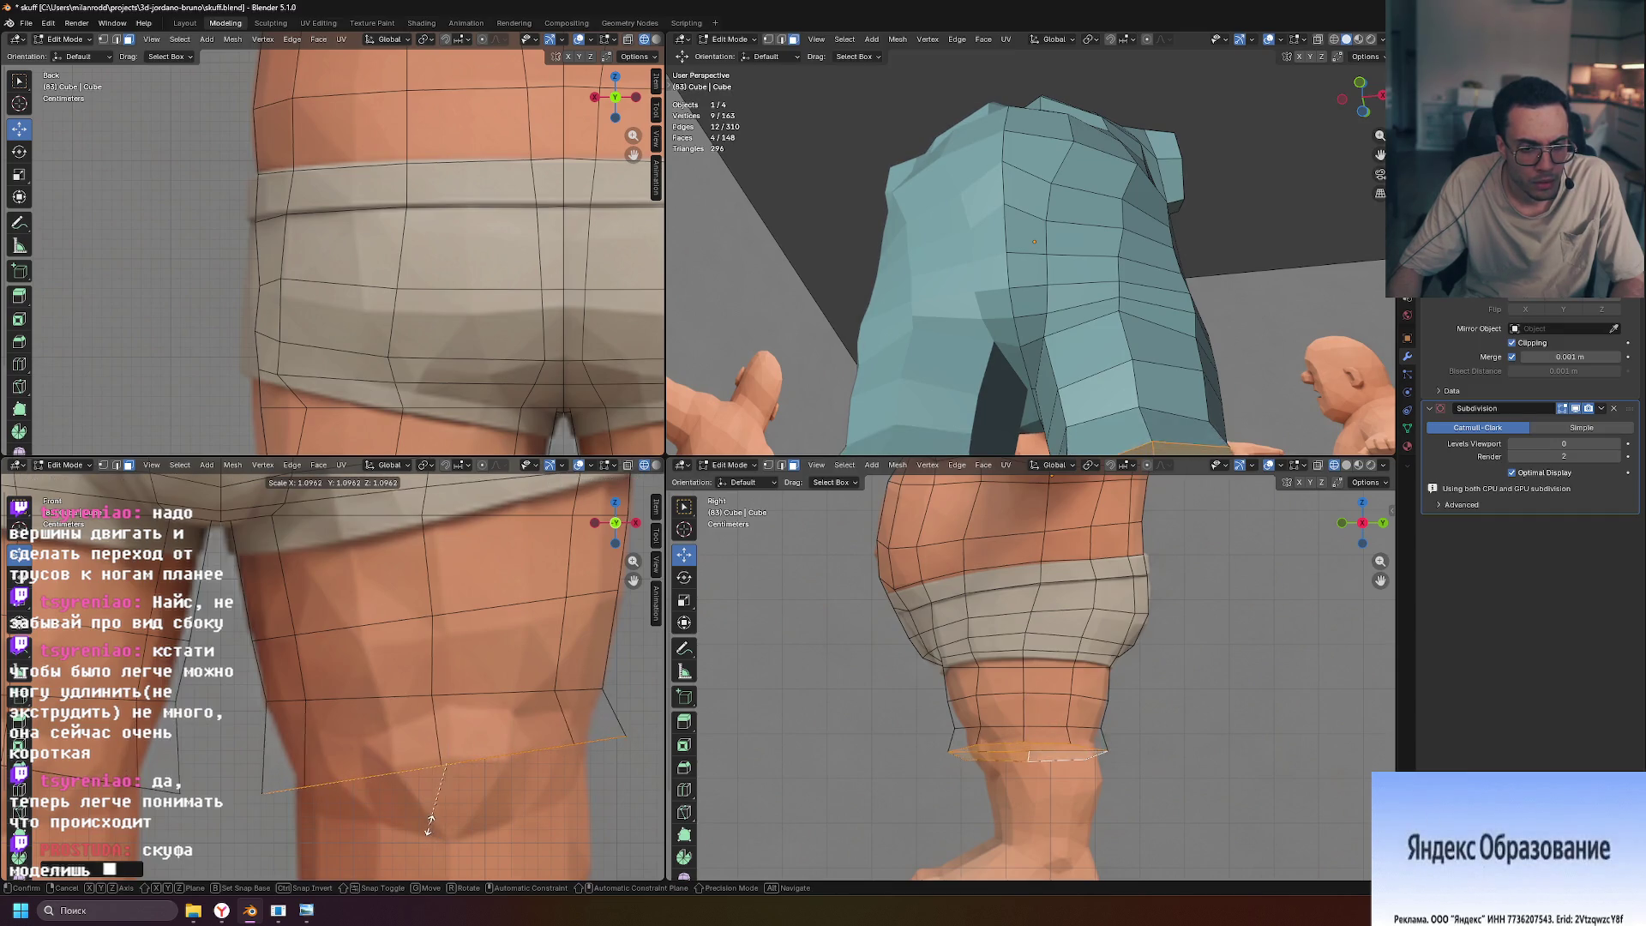
{"action": "left_click", "coordinate": [455, 810]}
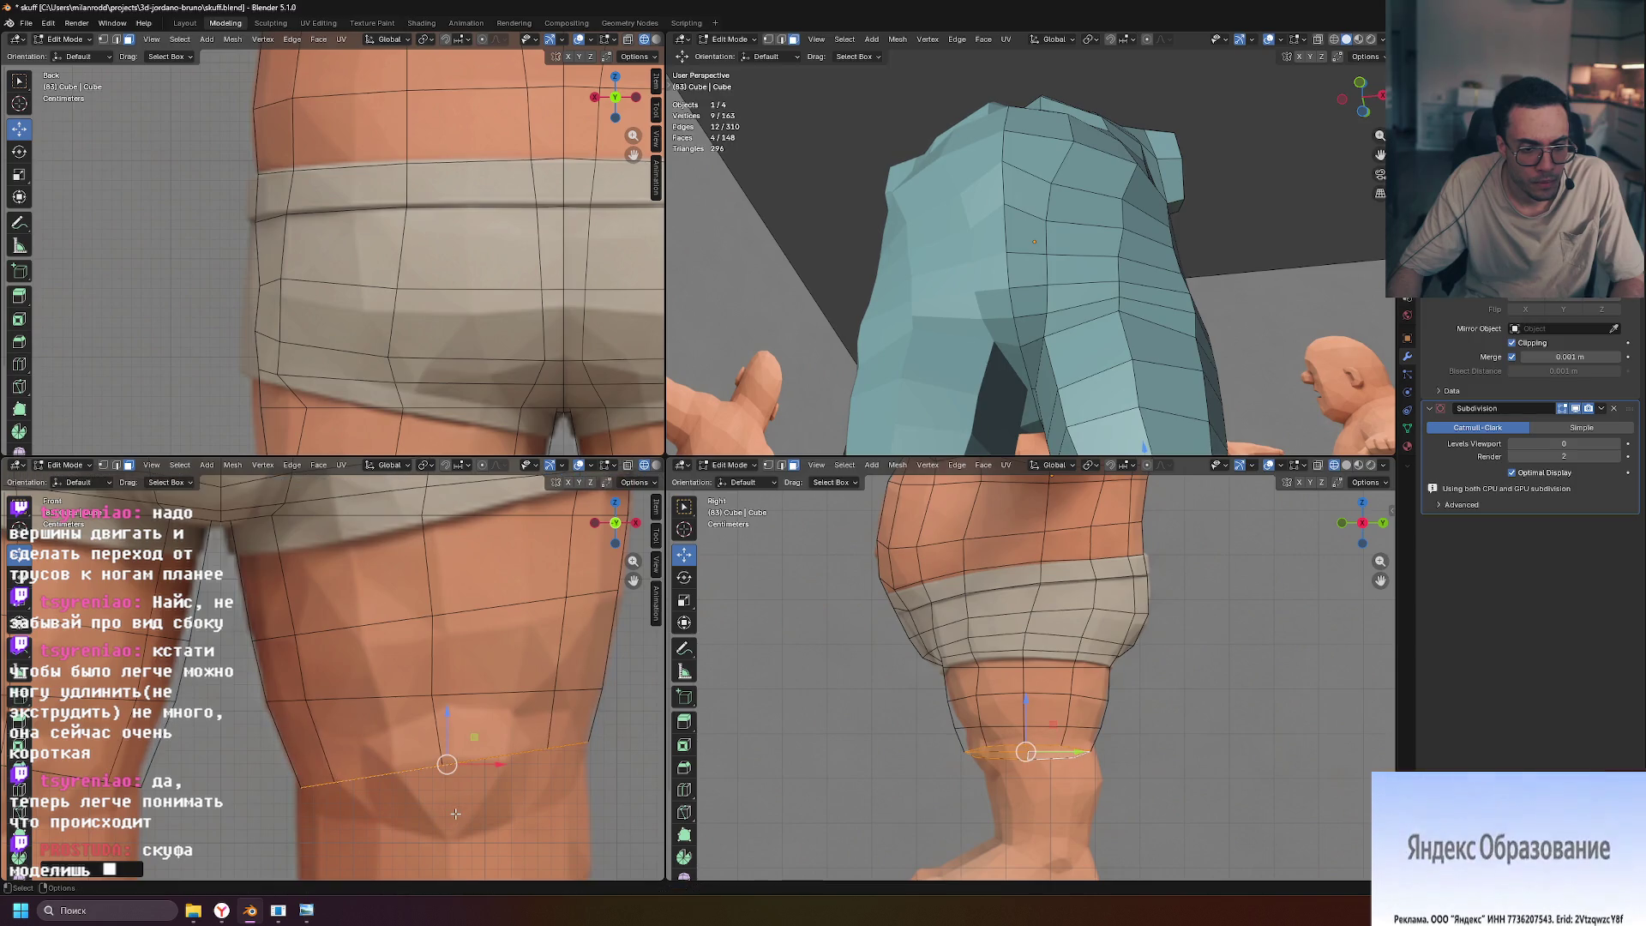
{"action": "key", "text": "g"}
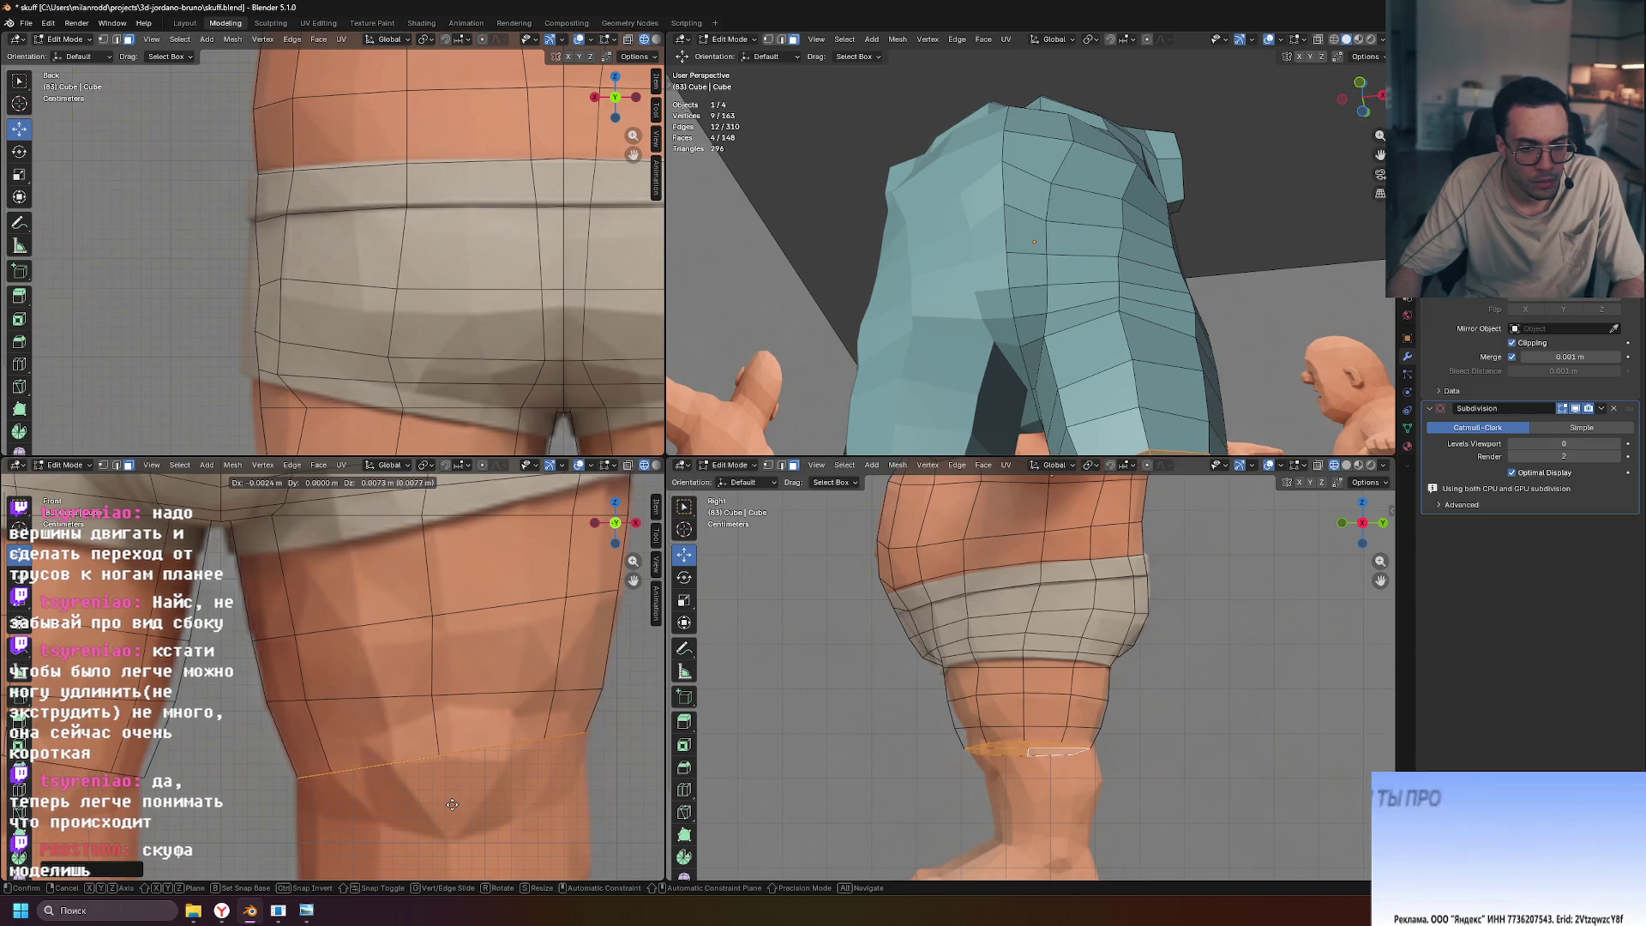
{"action": "left_click", "coordinate": [453, 804]}
Extrude one more loop as the lowest ring of the leg
{"action": "middle_click_drag", "start_coordinate": [482, 817], "coordinate": [490, 654], "text": "shift"}
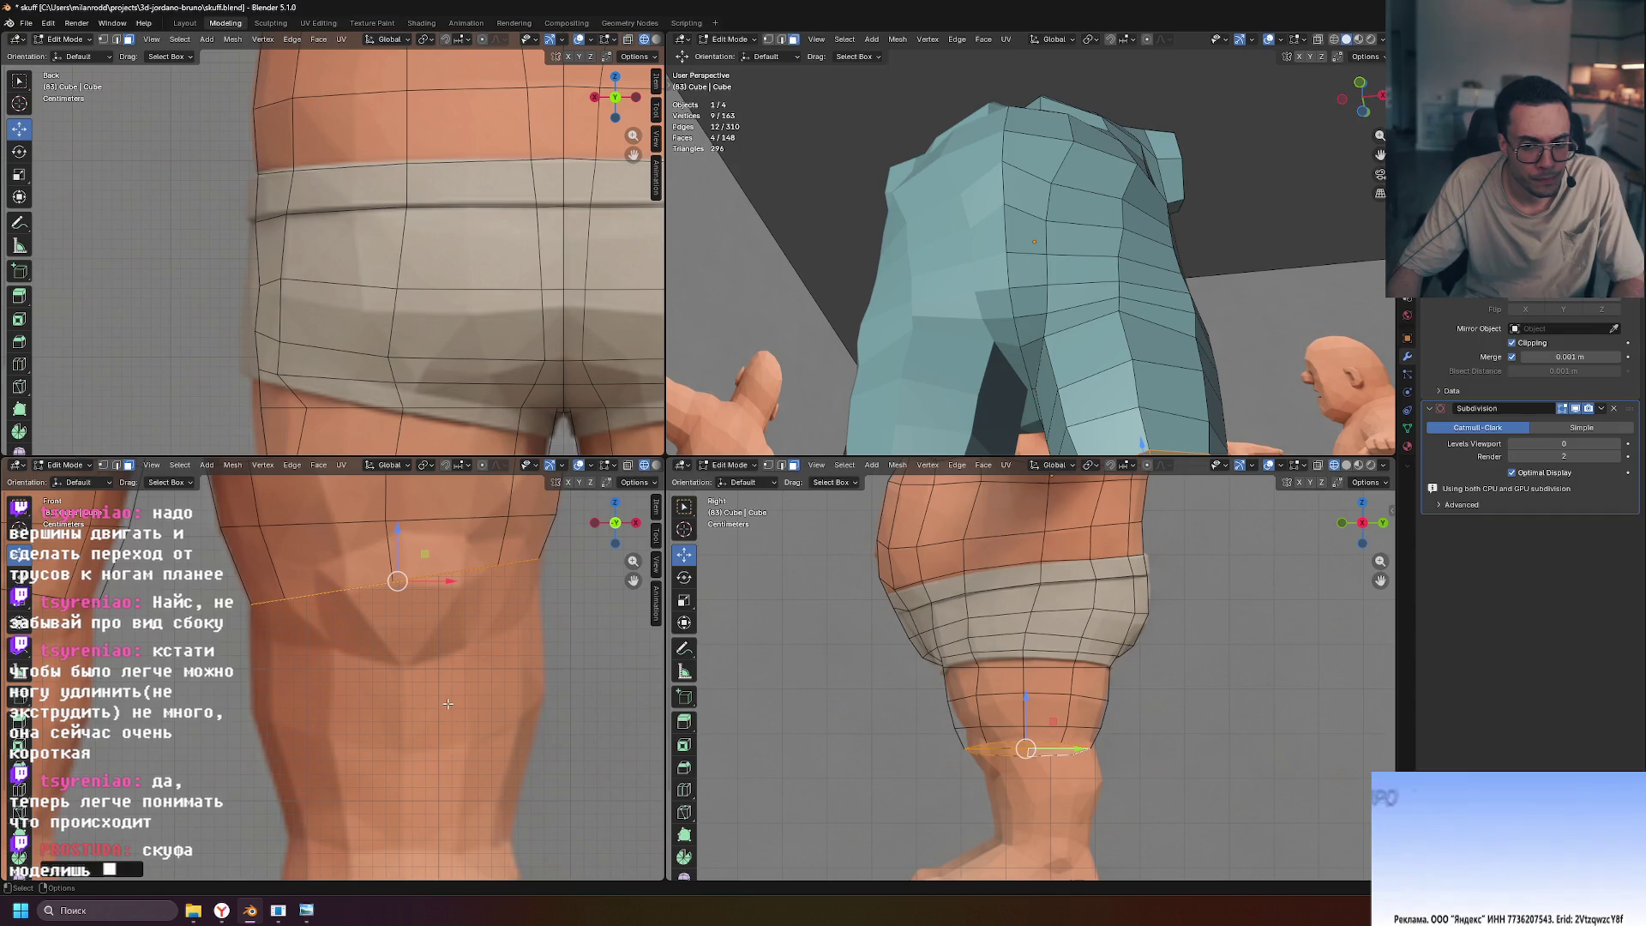
{"action": "key", "text": "e"}
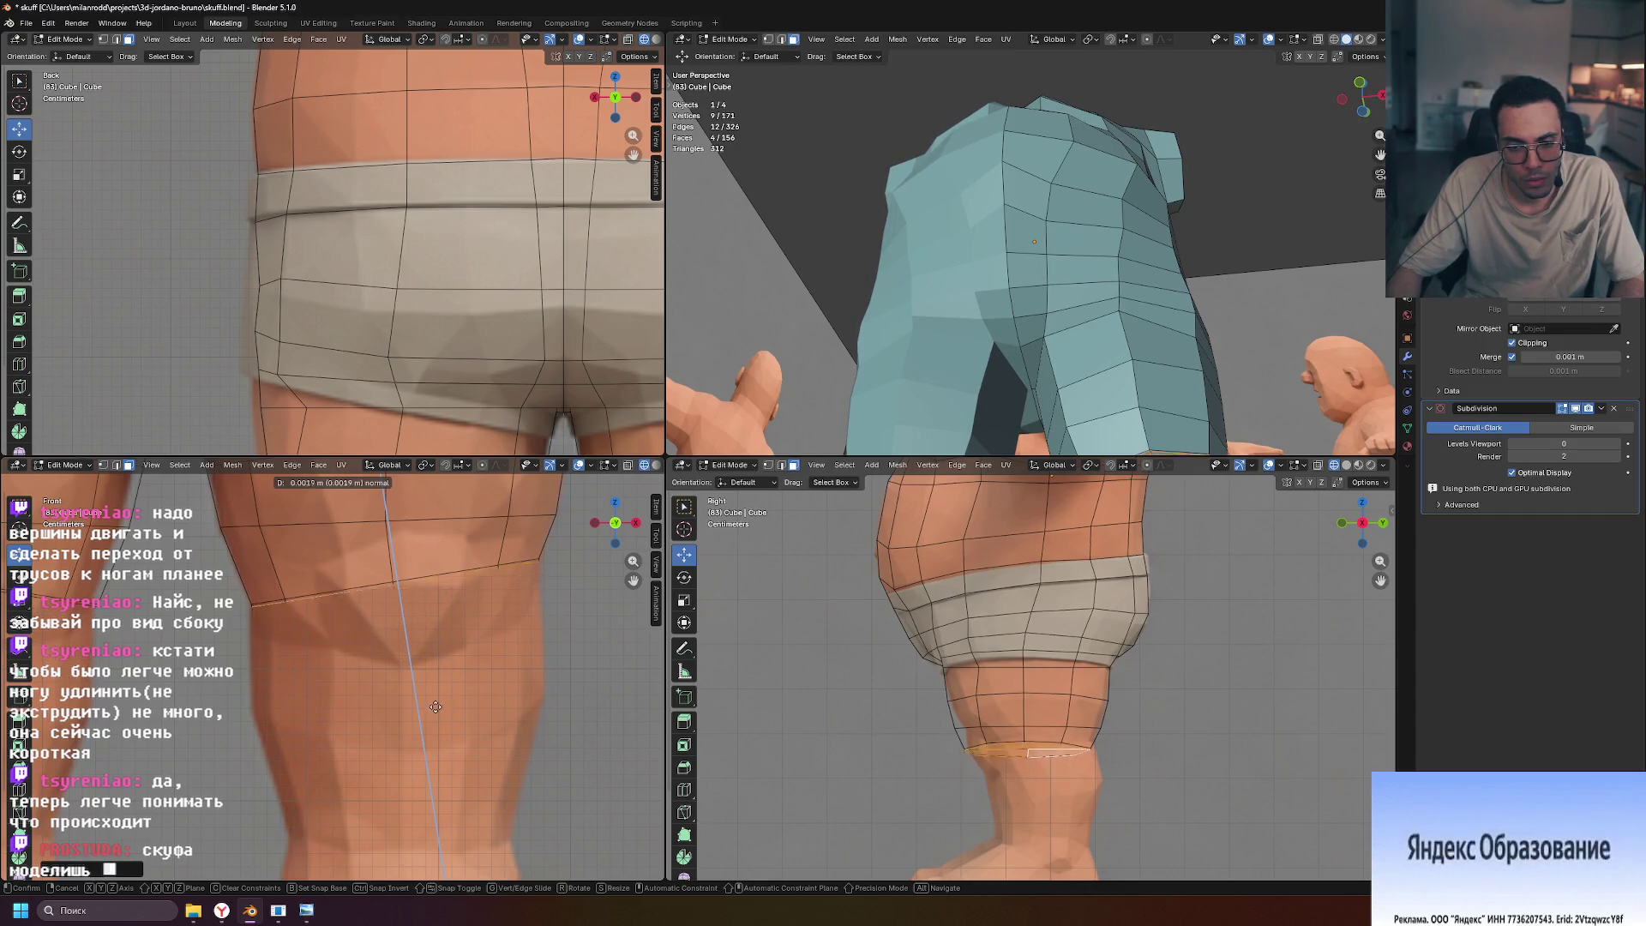
{"action": "left_click", "coordinate": [431, 742]}
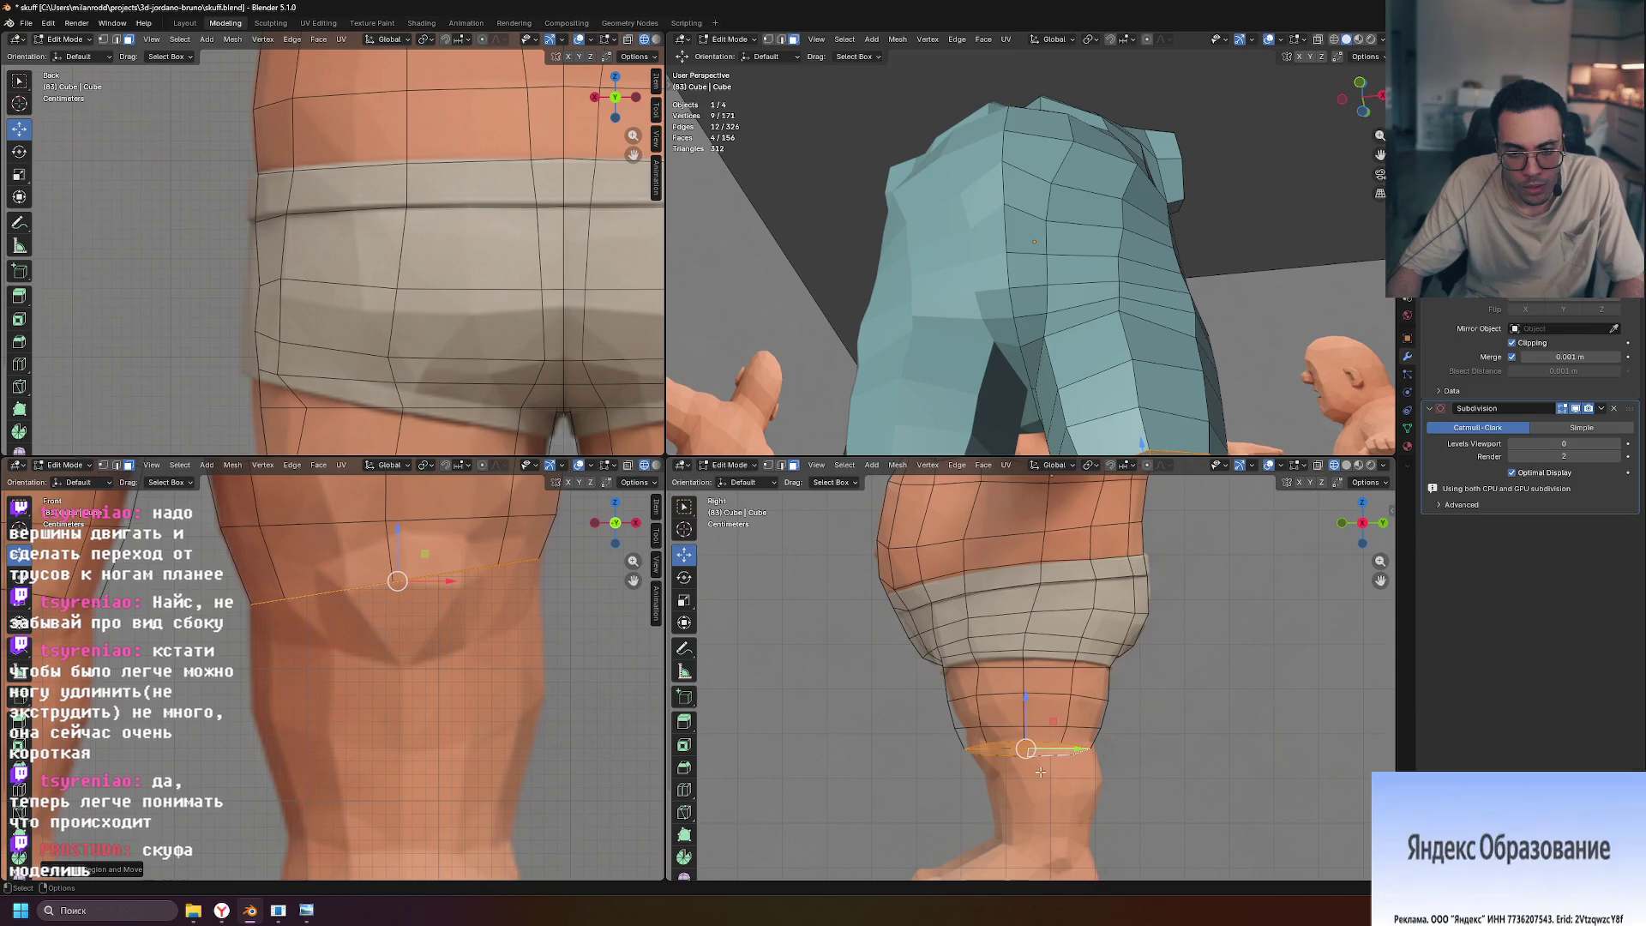
Shift the lowest leg loop 0.004136 m along Y in the zoomed side view
{"action": "scroll", "coordinate": [1124, 801], "scroll_direction": "up", "scroll_amount": 2}
{"action": "scroll", "coordinate": [1124, 802], "scroll_direction": "up", "scroll_amount": 3}
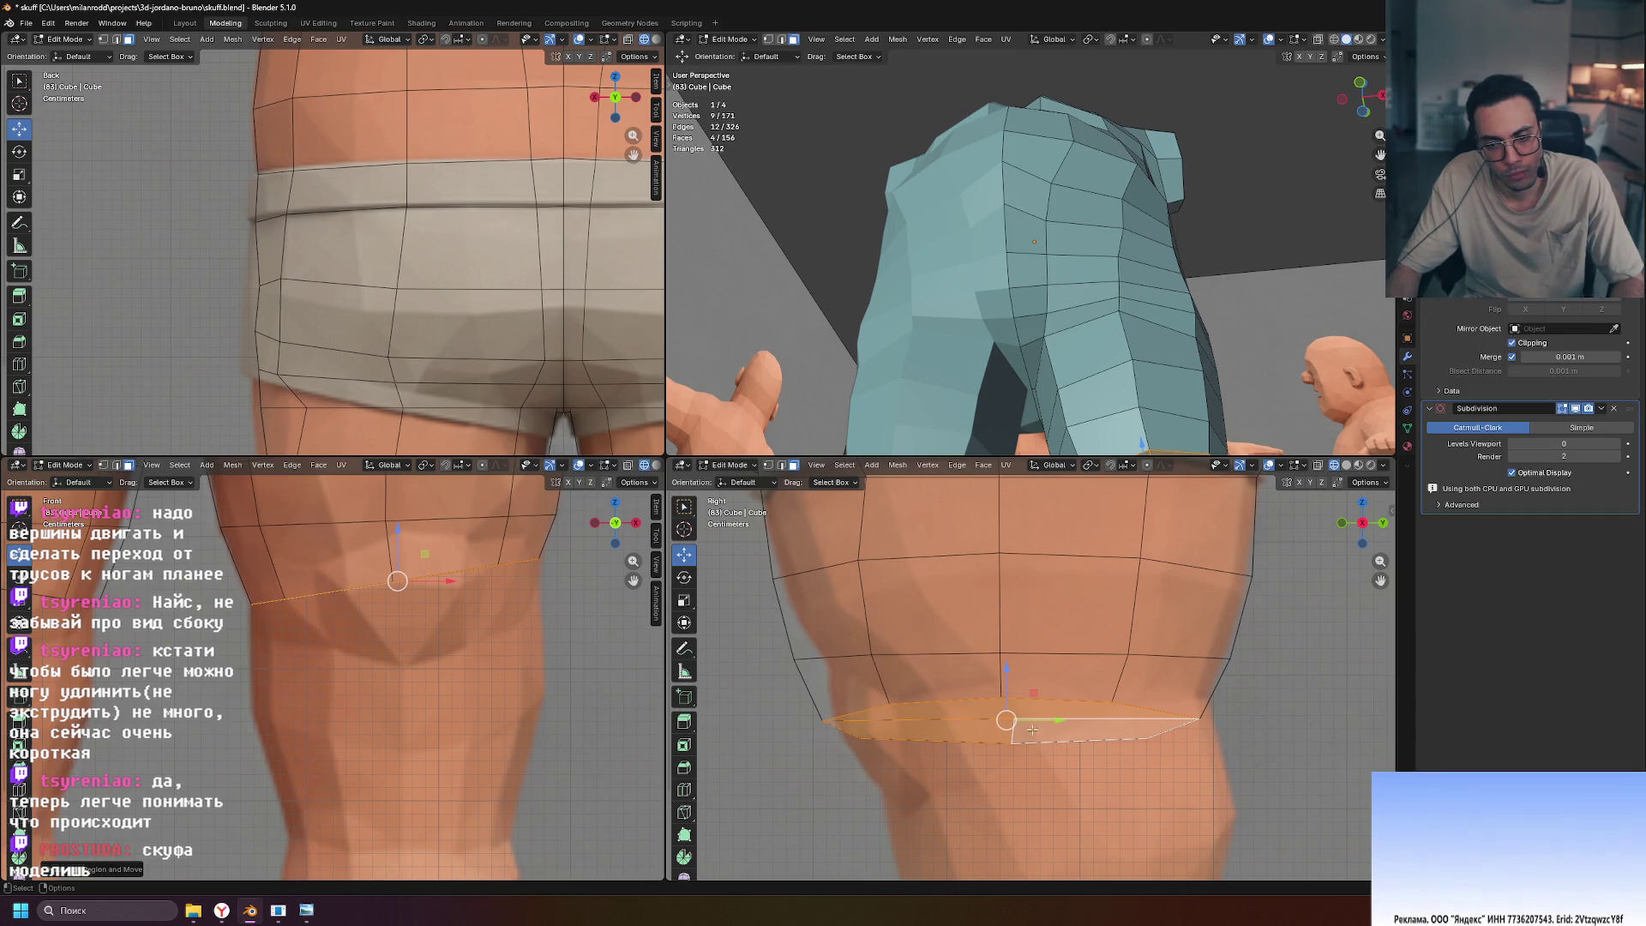
{"action": "left_click_drag", "start_coordinate": [1059, 720], "coordinate": [1085, 719]}
{"action": "left_click", "coordinate": [1067, 718]}
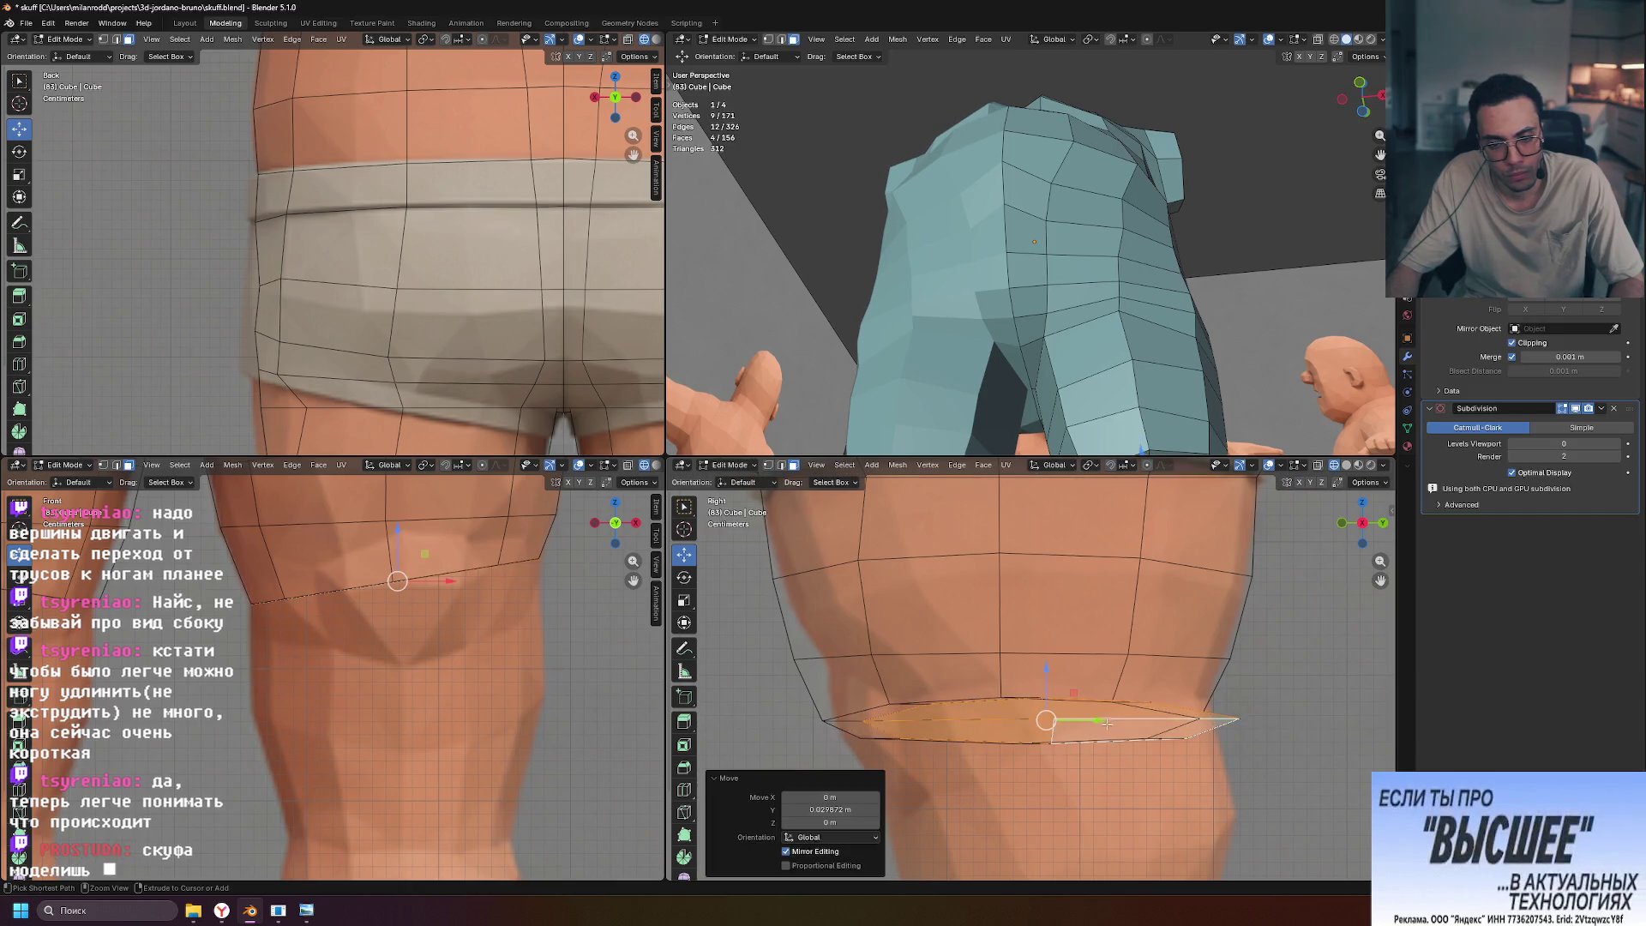
{"action": "left_click_drag", "start_coordinate": [1059, 730], "coordinate": [1082, 729]}
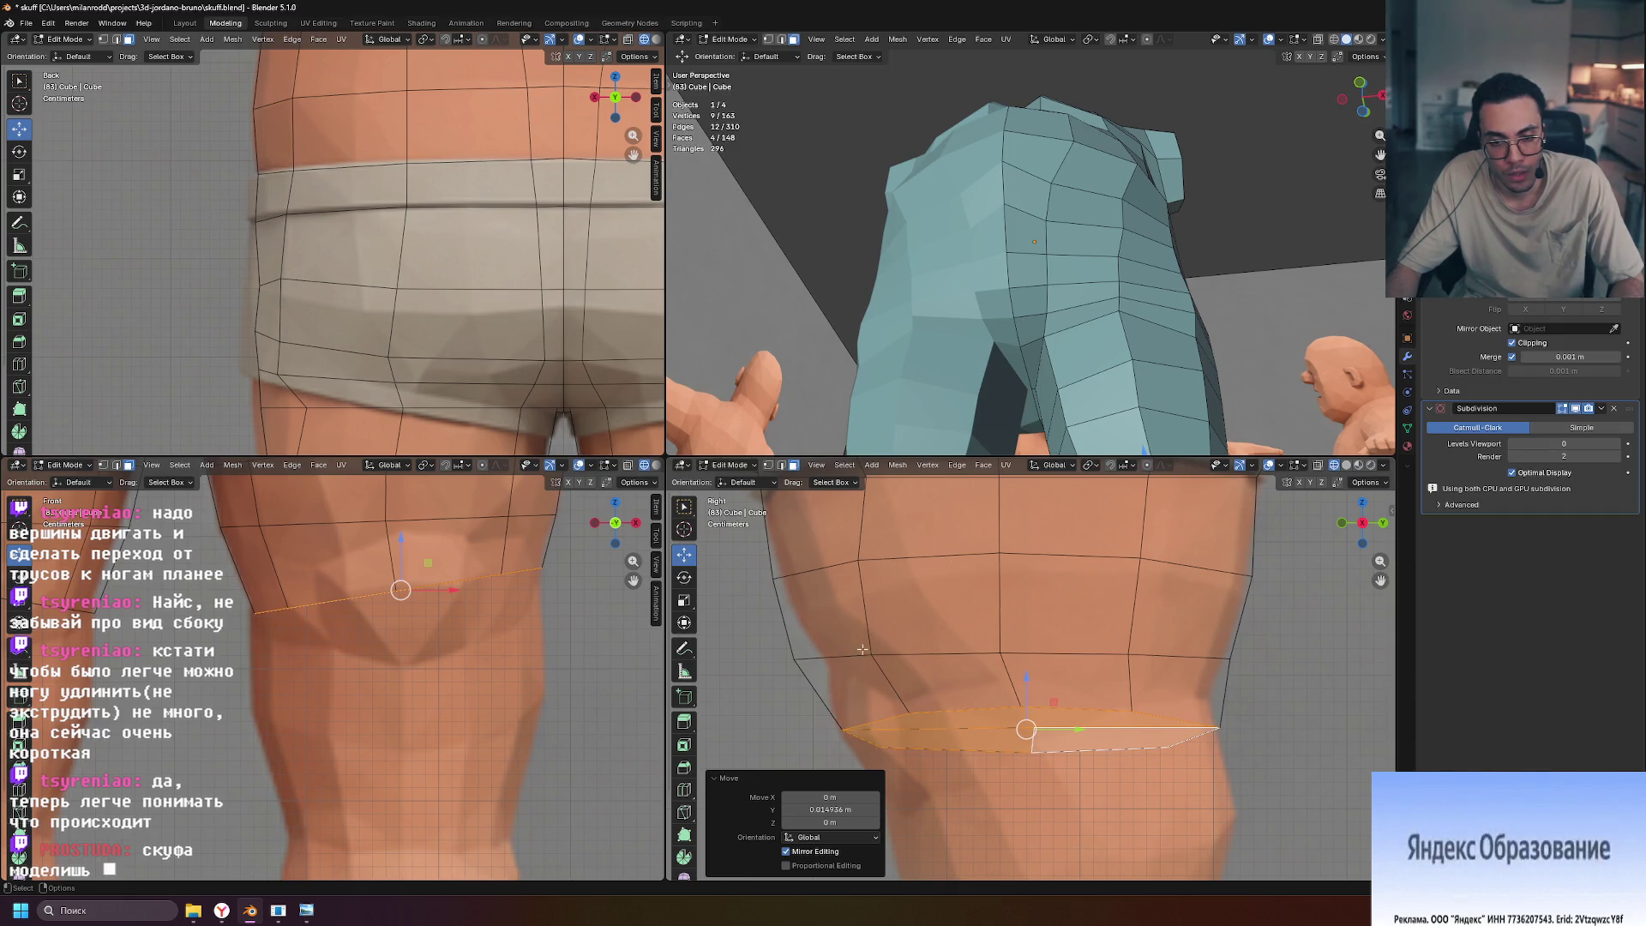
Loop-select faces, then switch to edge mode and select a horizontal thigh edge loop
{"action": "left_click", "coordinate": [837, 657], "text": "alt"}
{"action": "key", "text": "2"}
{"action": "left_click", "coordinate": [938, 655], "text": "alt"}
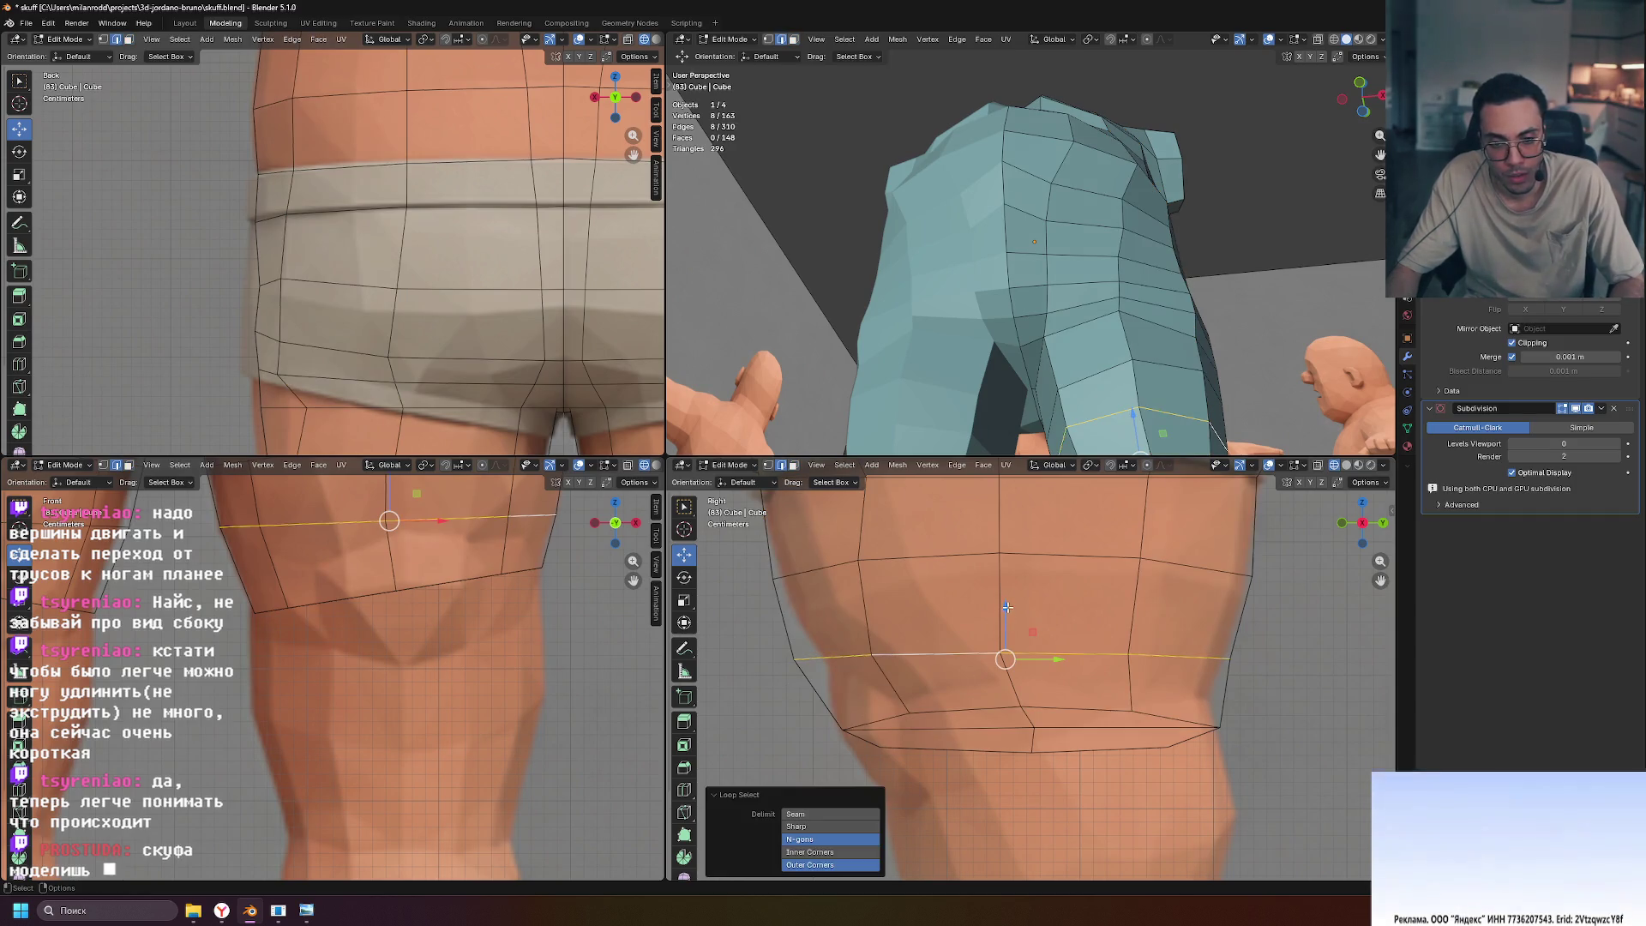
Nudge the lower thigh loop and squeeze it to 0.894 along Y
{"action": "left_click_drag", "start_coordinate": [1007, 608], "coordinate": [1022, 615]}
{"action": "key", "text": "y"}
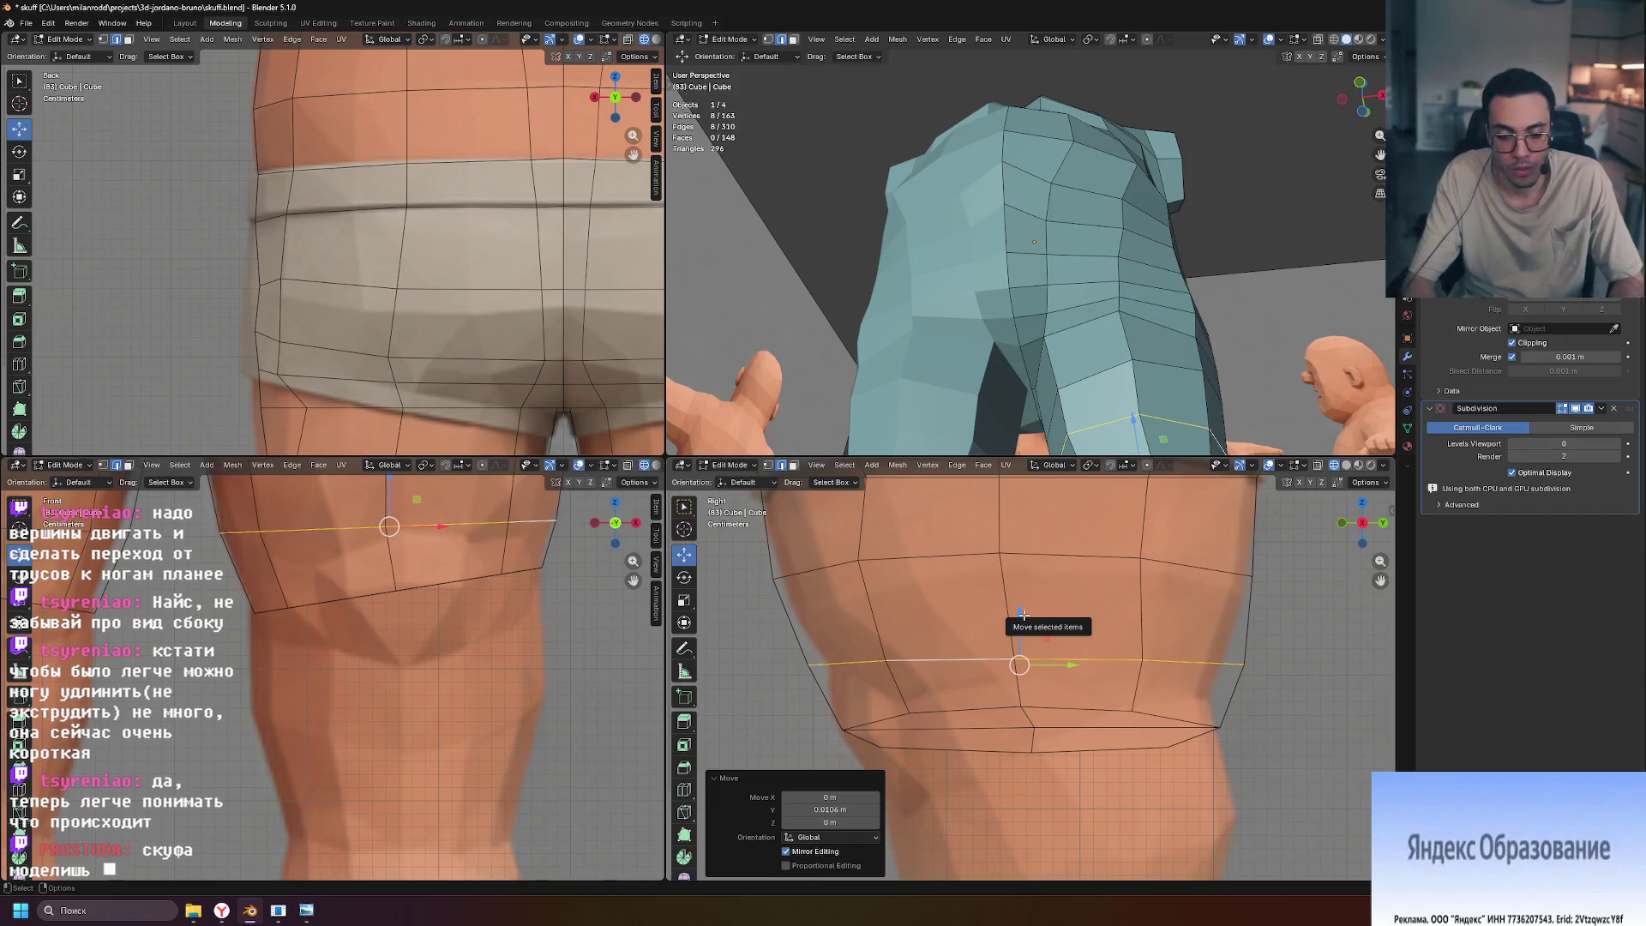
{"action": "key", "text": "s"}
{"action": "key", "text": "y"}
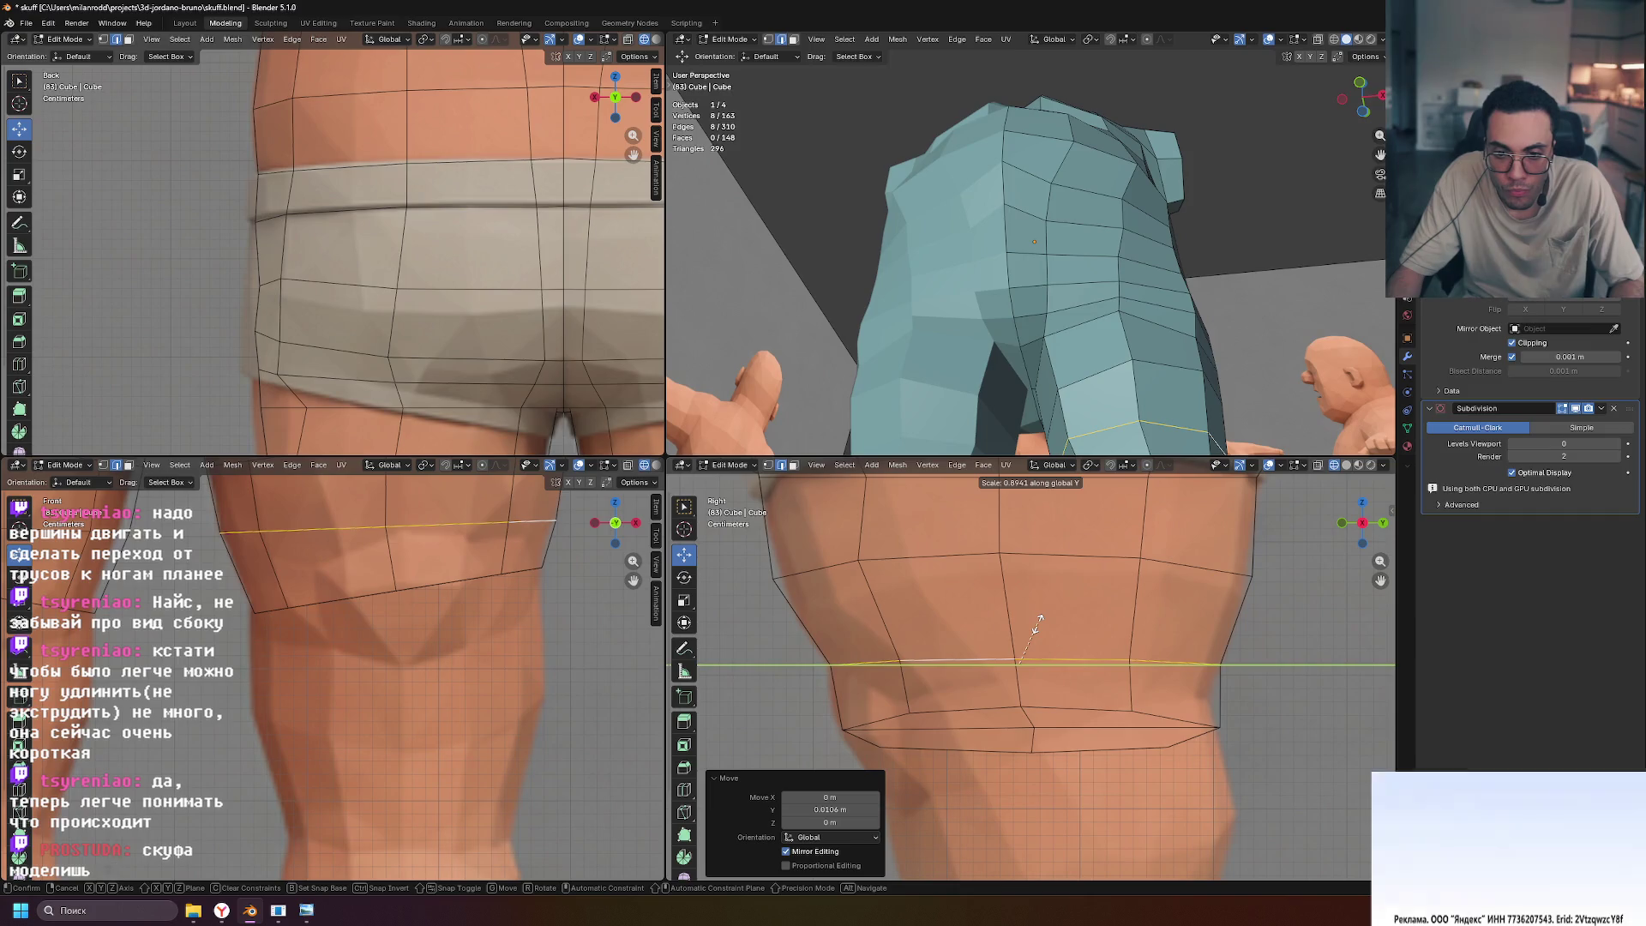
{"action": "left_click", "coordinate": [1038, 619]}
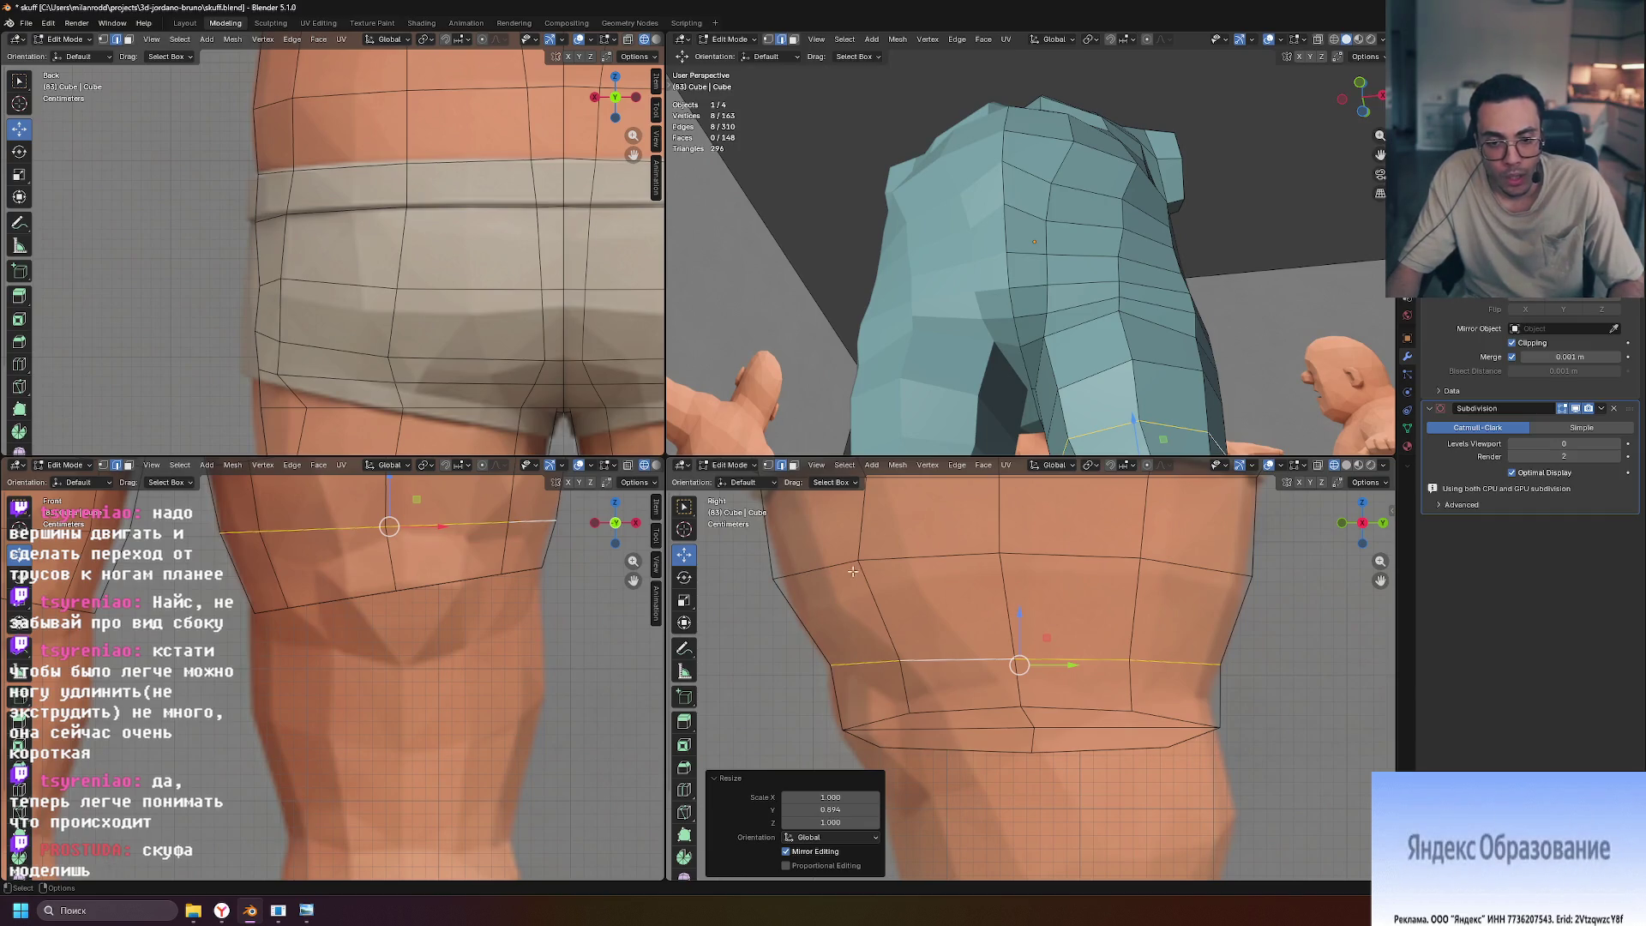
Move the higher thigh loop, squeeze it along Y and tilt it
{"action": "left_click", "coordinate": [822, 567], "text": "alt"}
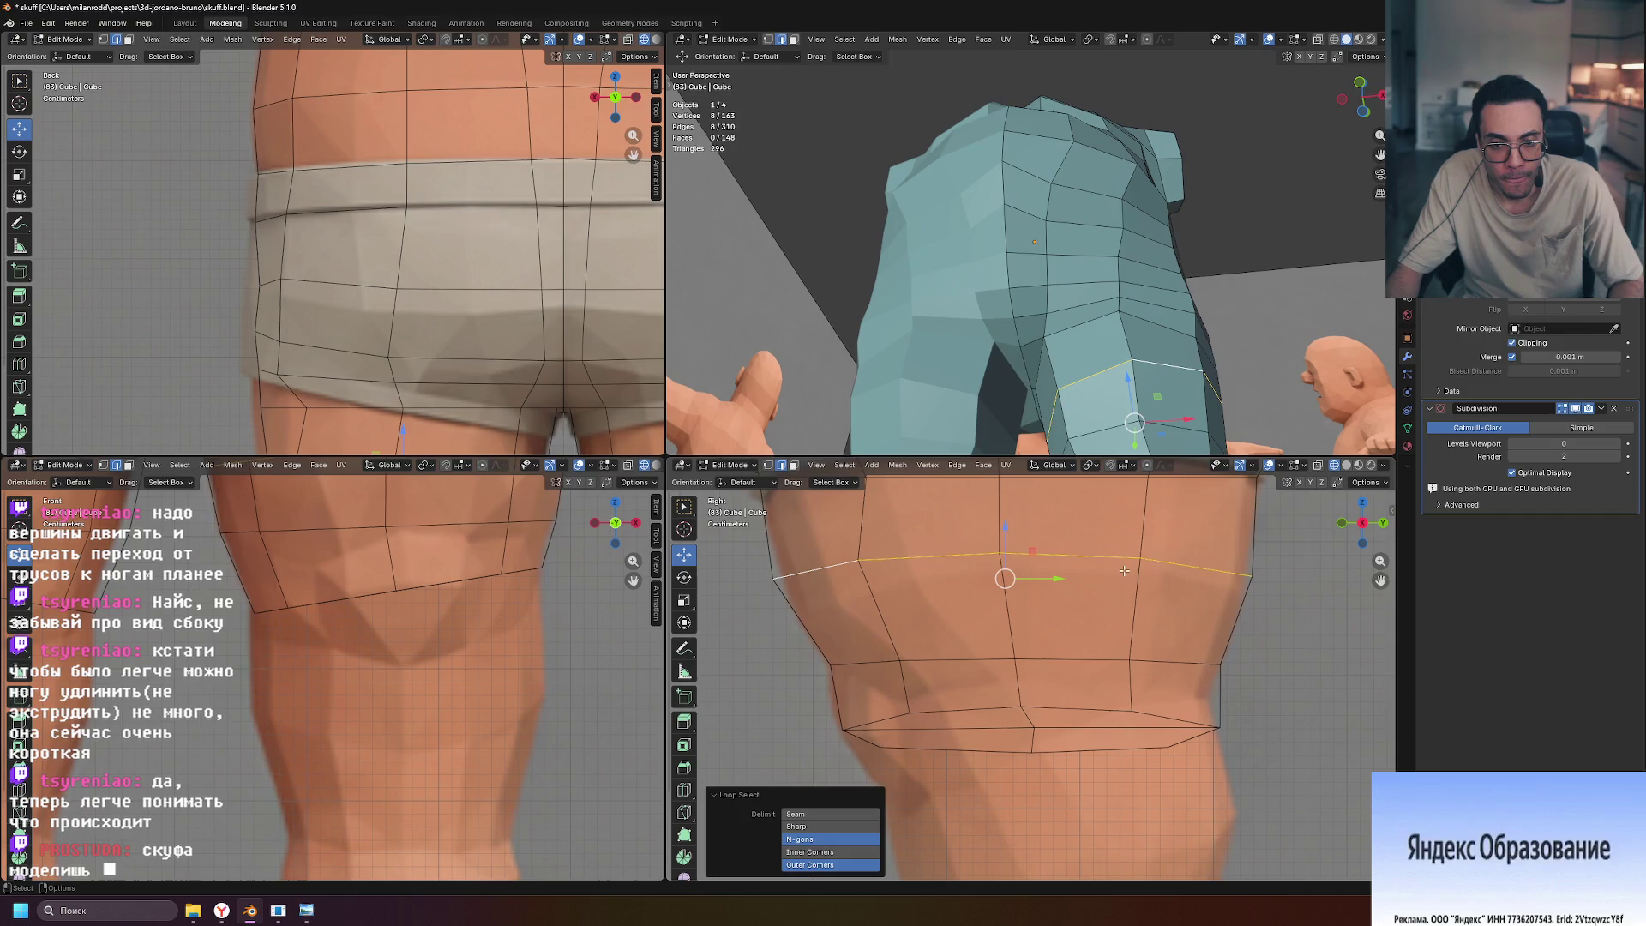
{"action": "key", "text": "g"}
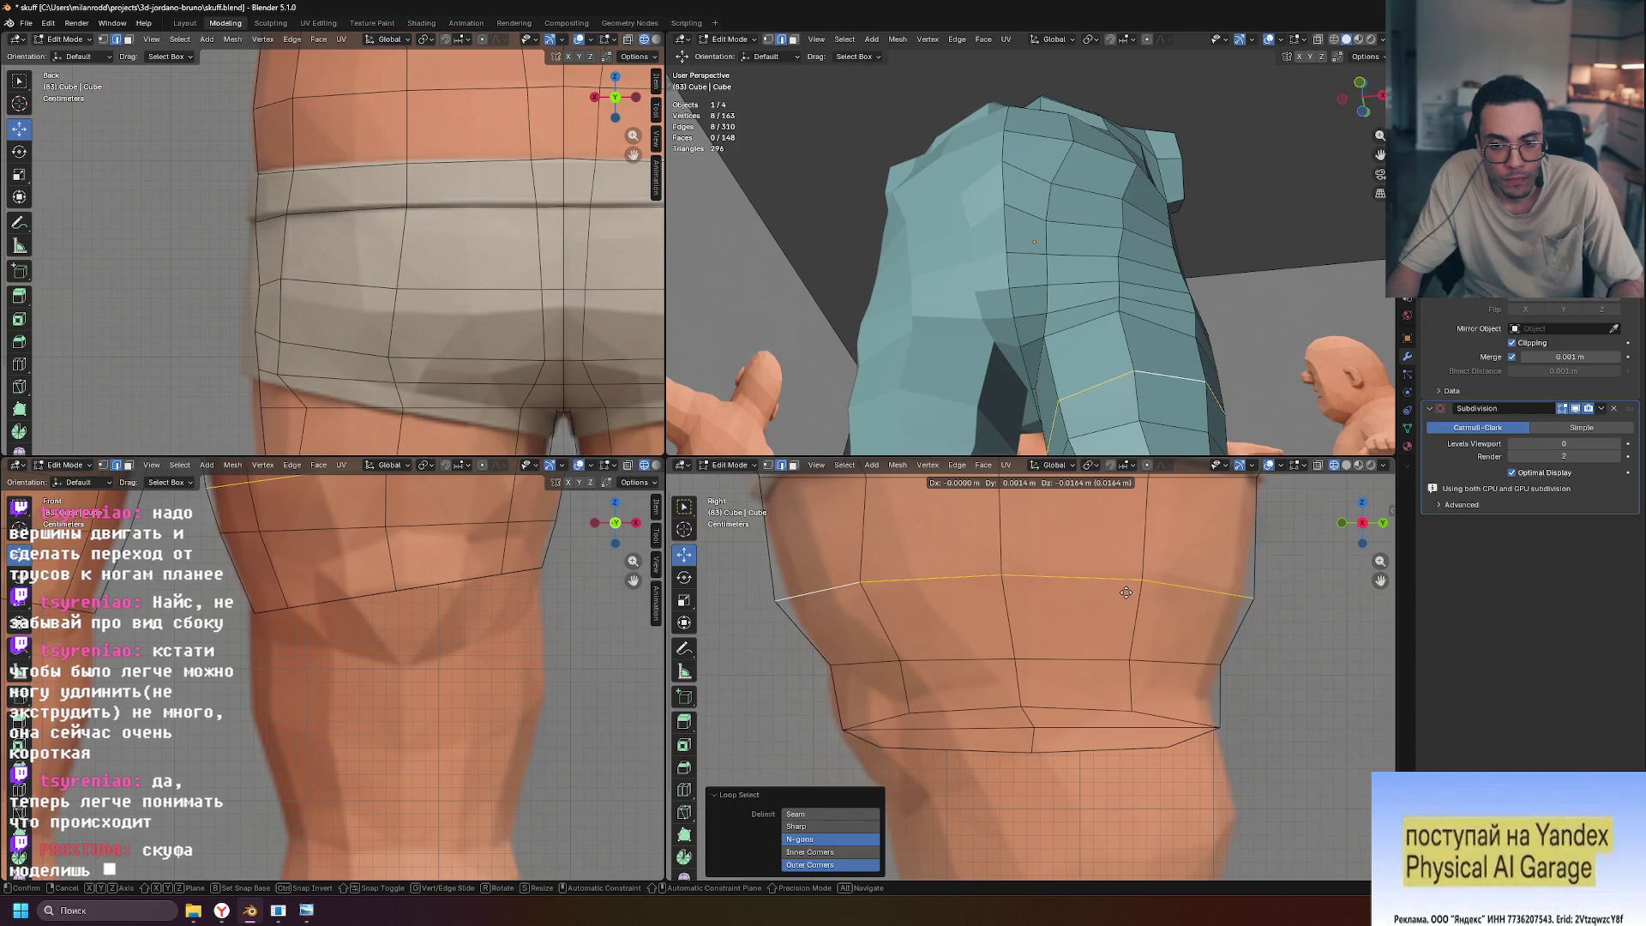
{"action": "left_click", "coordinate": [1126, 592]}
{"action": "key", "text": "s"}
{"action": "key", "text": "y"}
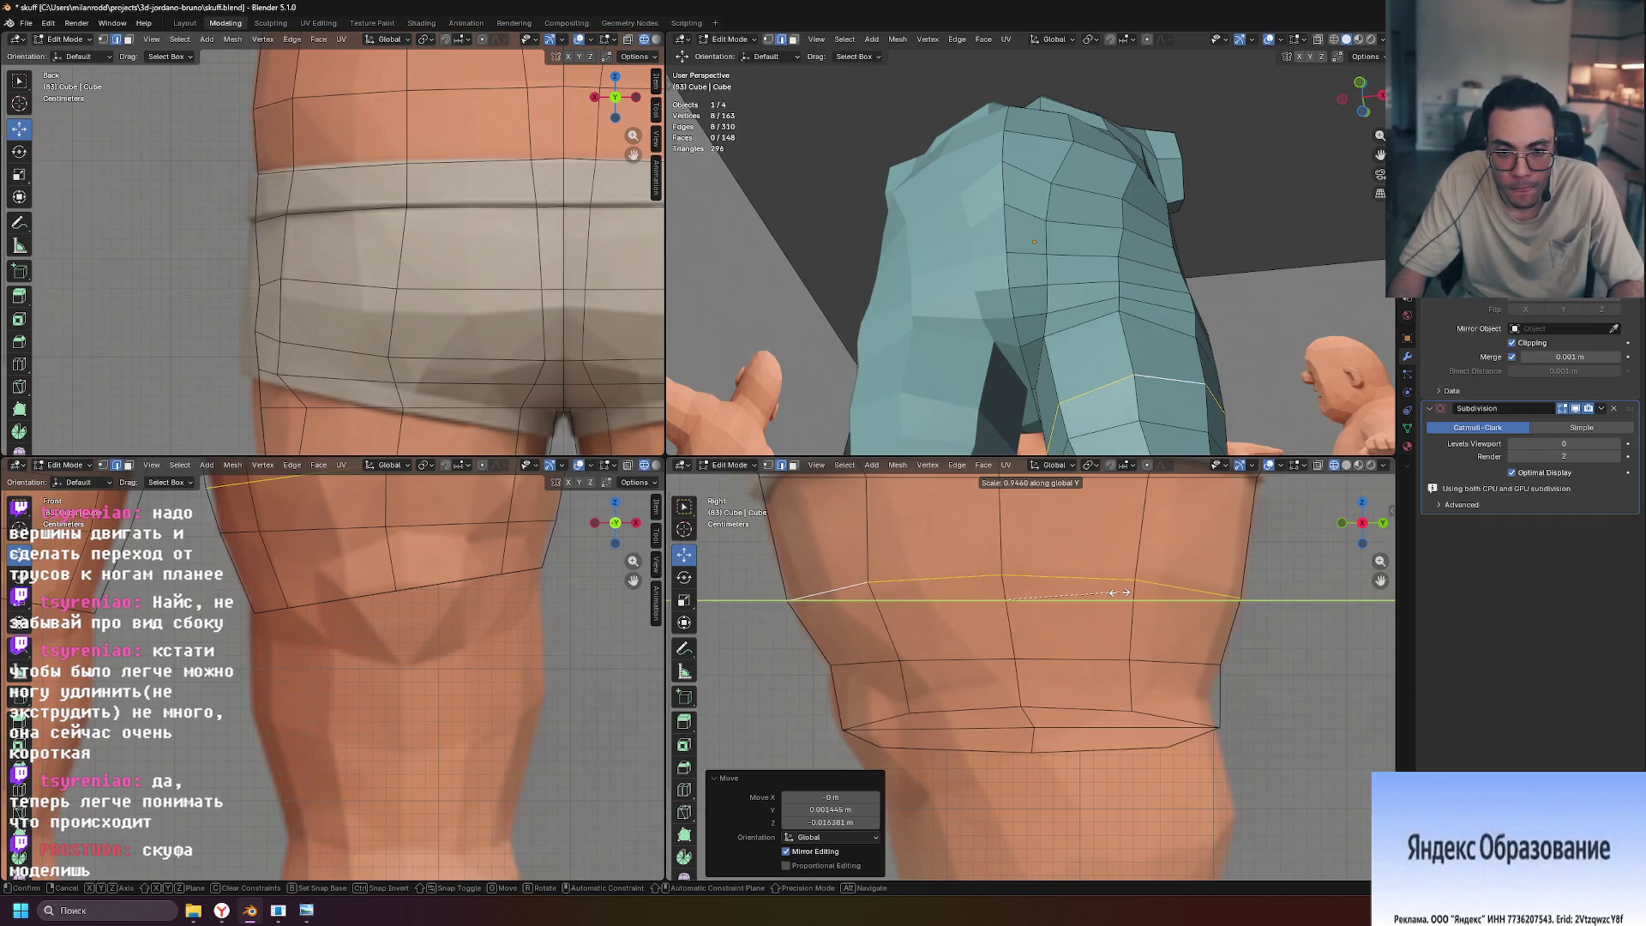
{"action": "left_click", "coordinate": [1120, 592]}
{"action": "key", "text": "r"}
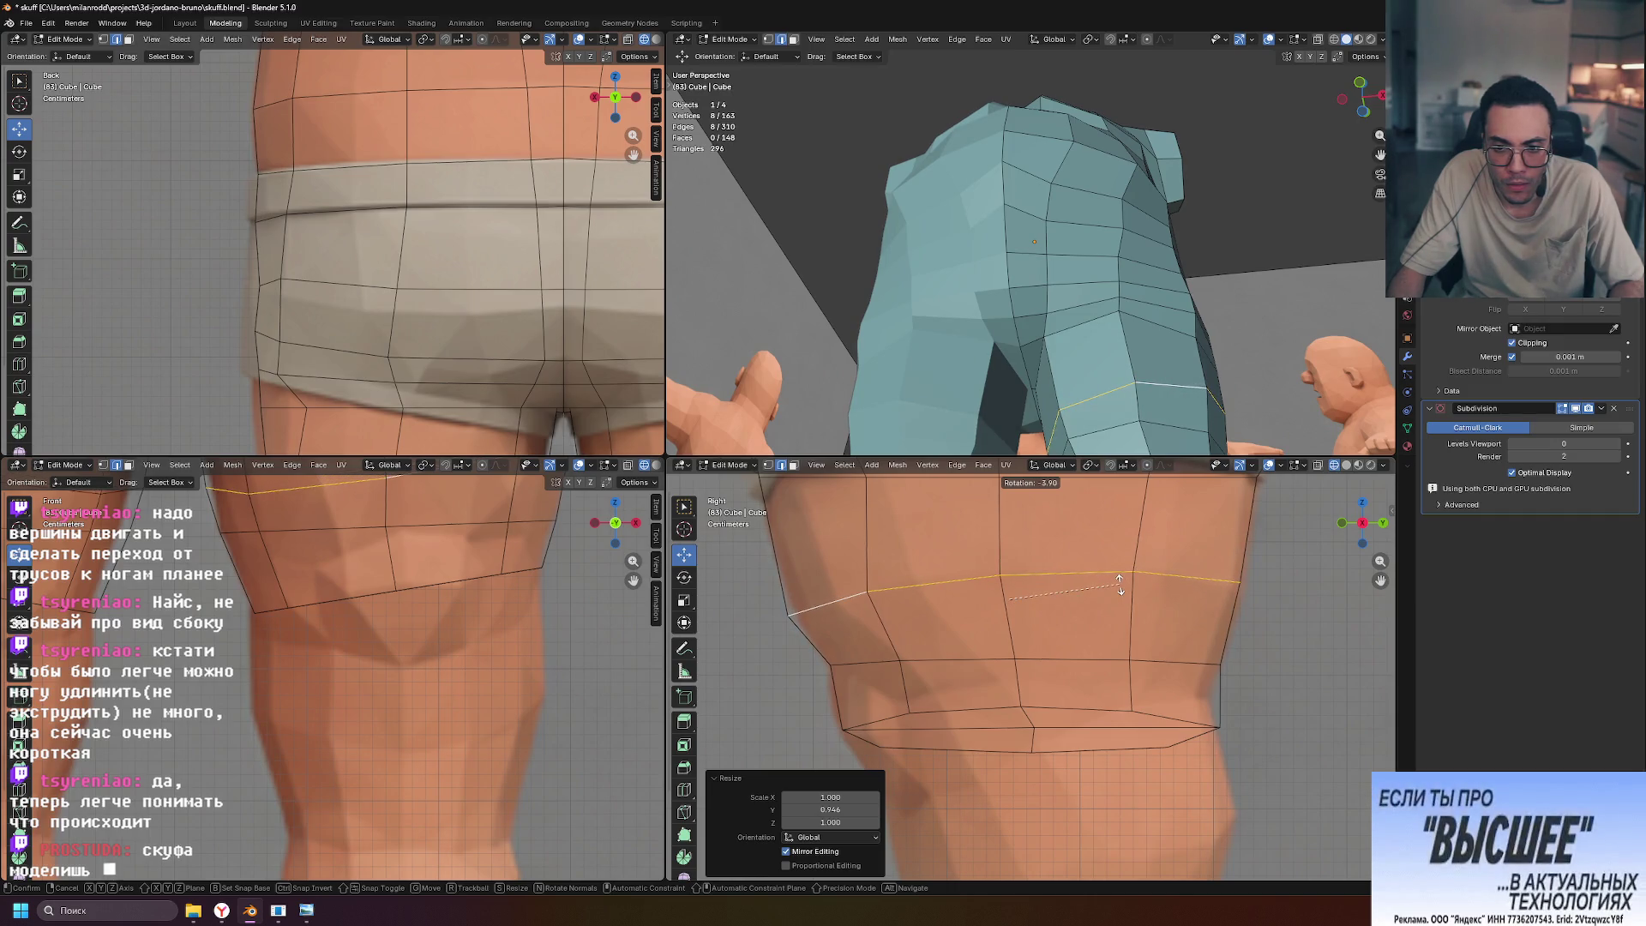
{"action": "left_click", "coordinate": [1120, 589]}
Refine that loop with a small Y shift, slight tilt and slight Y squeeze
{"action": "key", "text": "g"}
{"action": "key", "text": "y"}
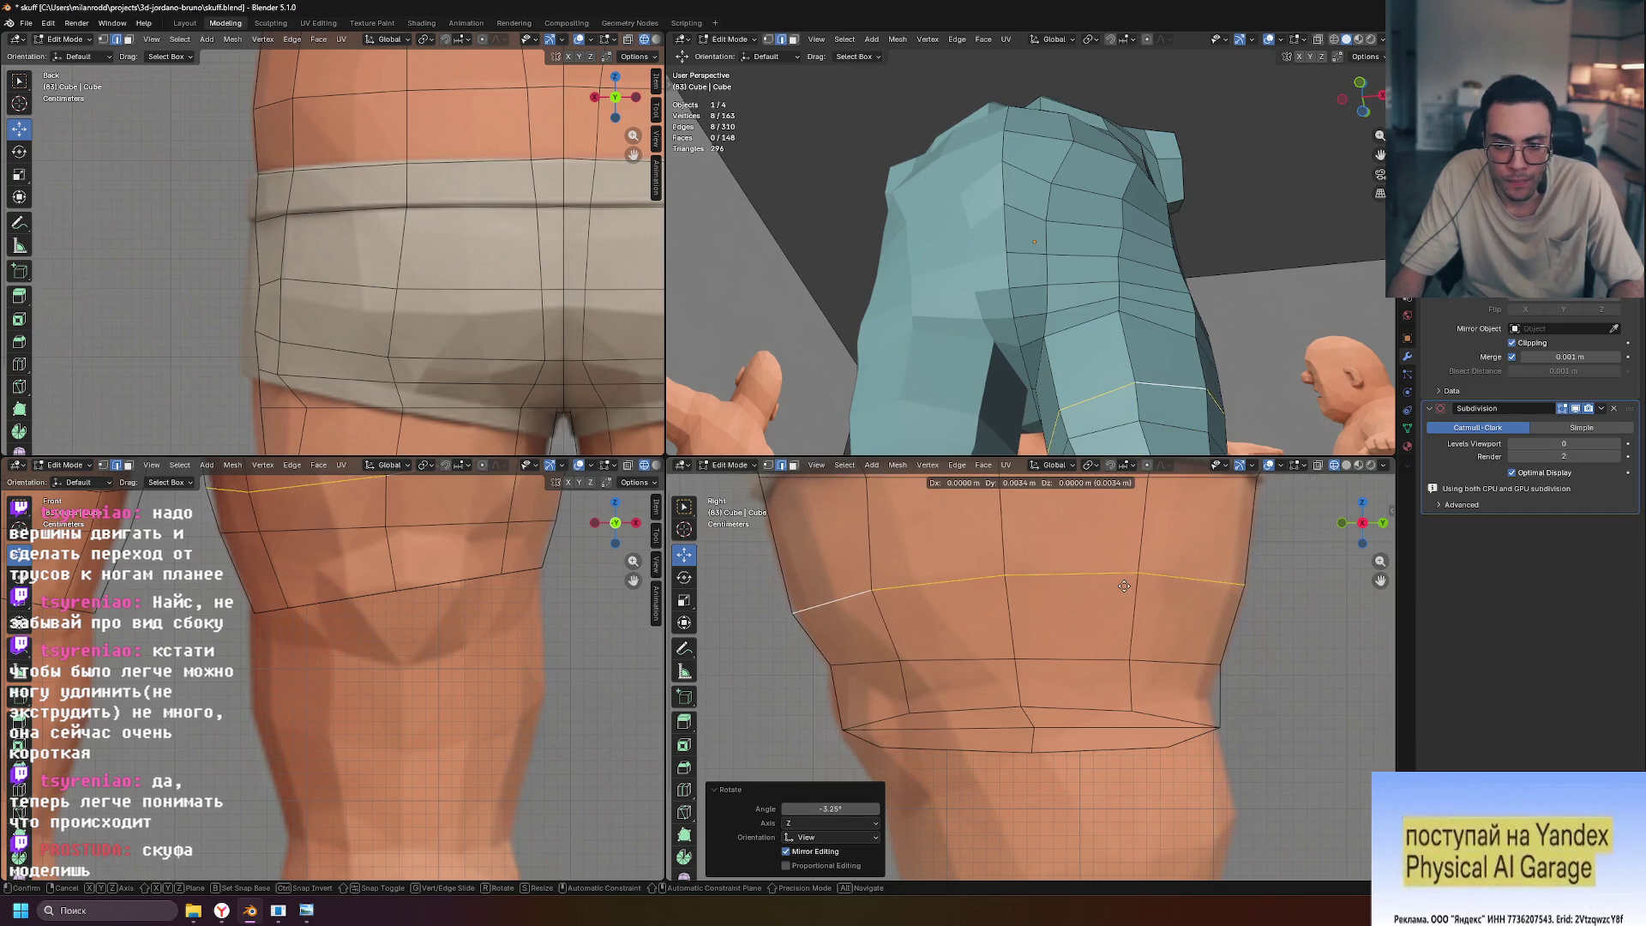
{"action": "left_click", "coordinate": [1109, 590]}
{"action": "key", "text": "r"}
{"action": "left_click", "coordinate": [1124, 588]}
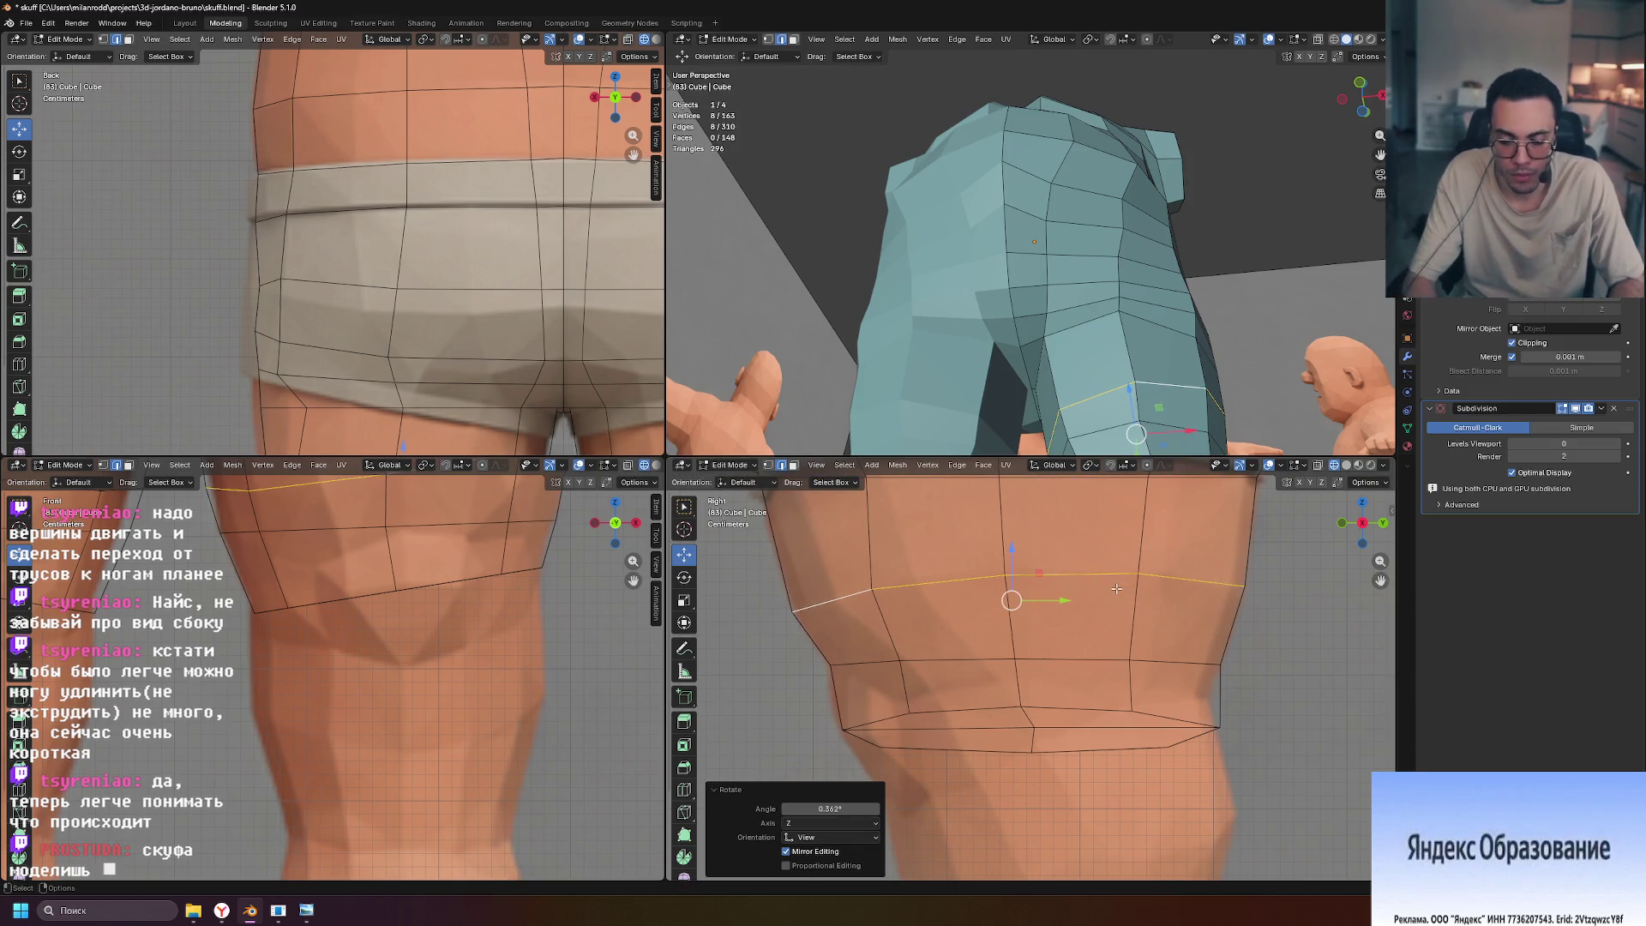
{"action": "key", "text": "s"}
{"action": "key", "text": "y"}
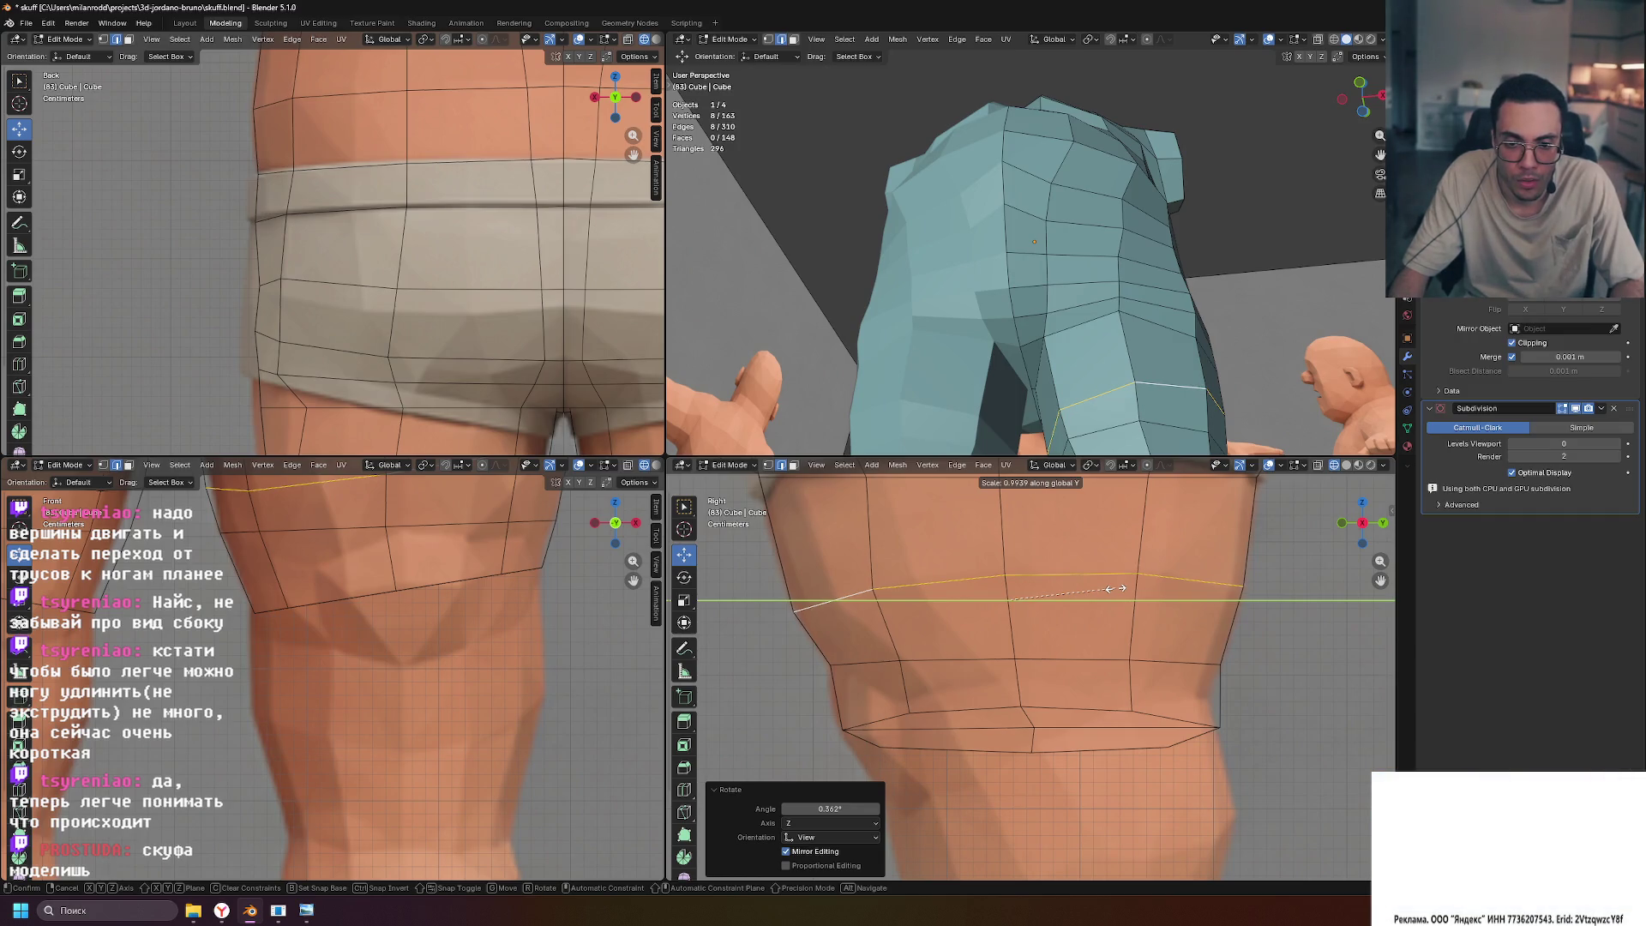
{"action": "left_click", "coordinate": [1116, 588]}
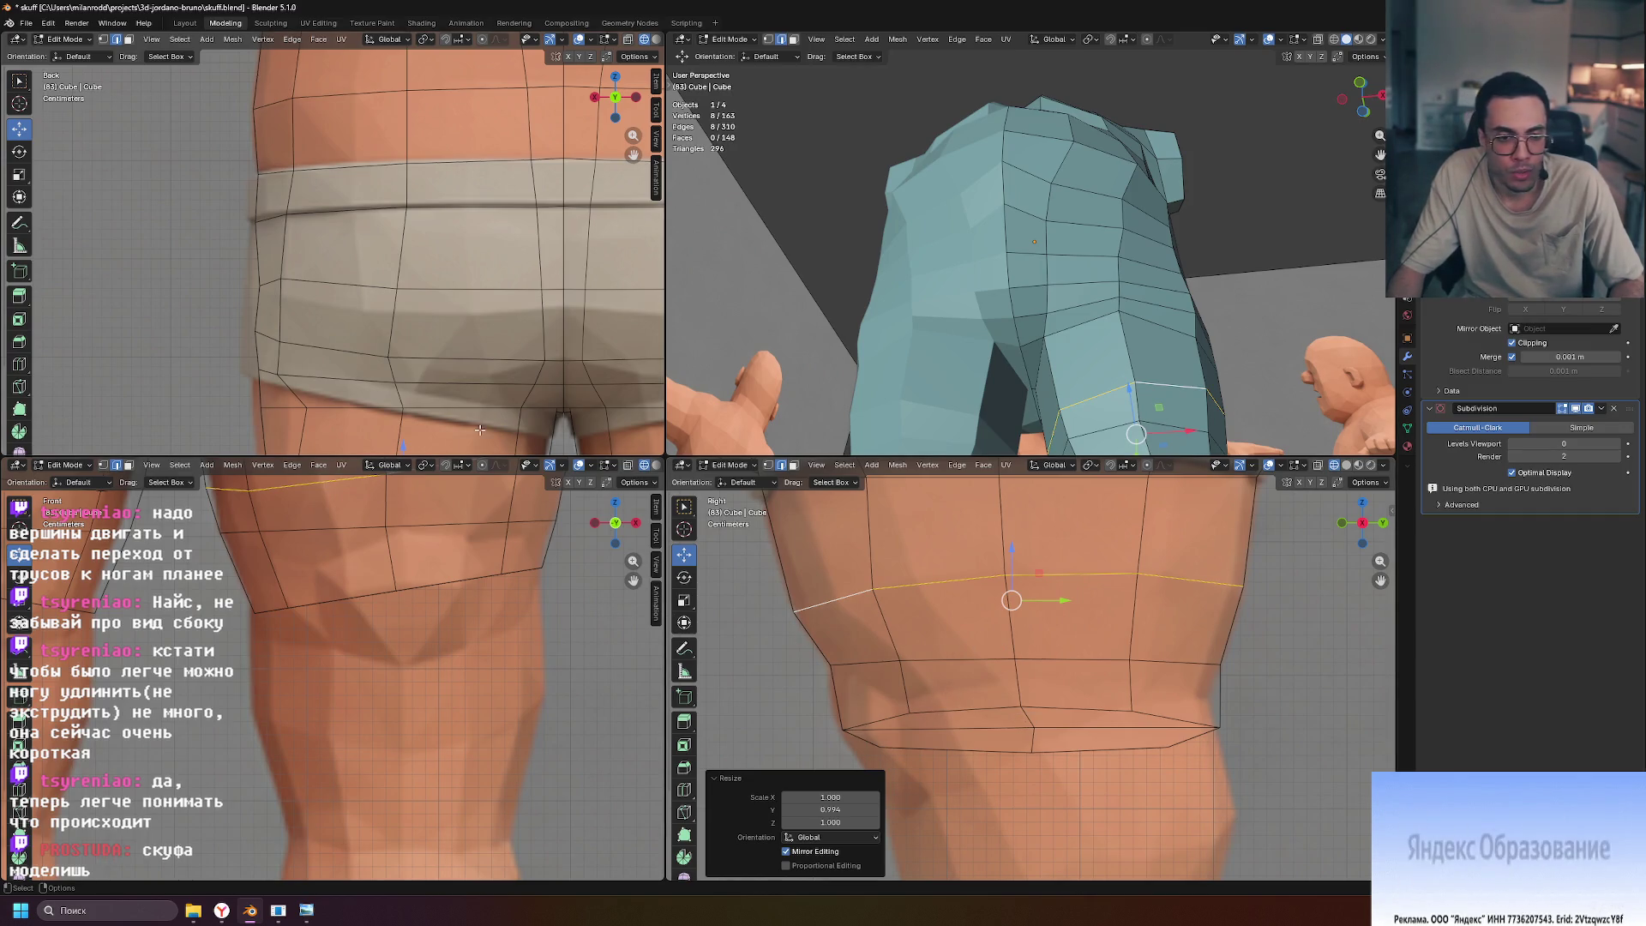
{"action": "scroll", "coordinate": [366, 334], "scroll_direction": "down", "scroll_amount": 5}
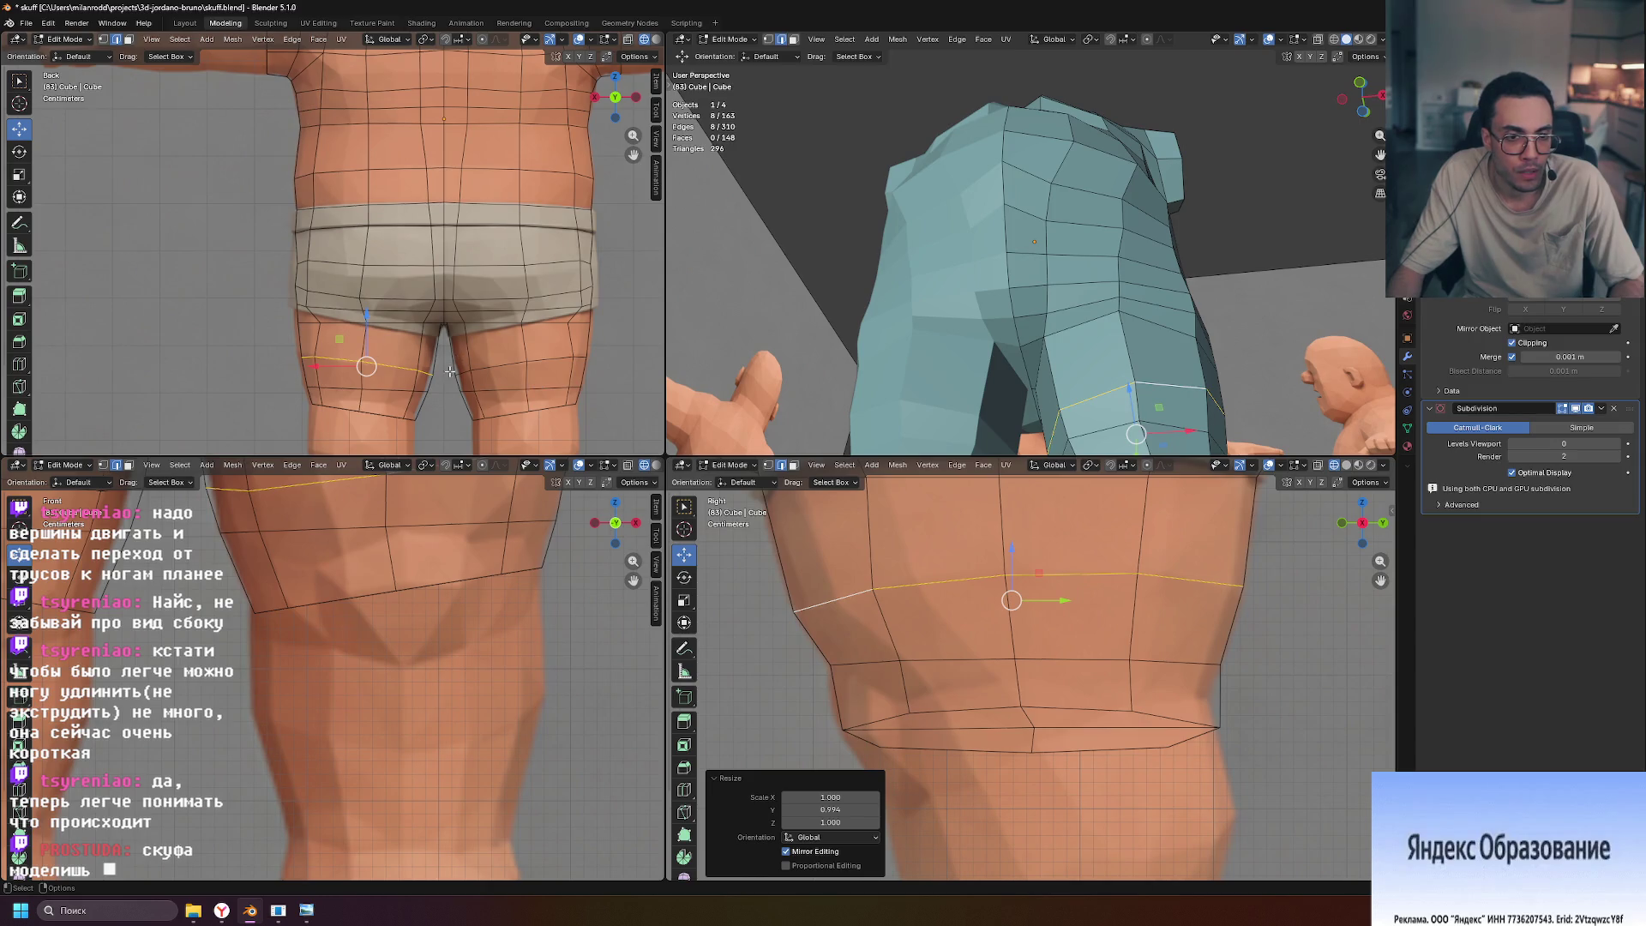
Select the bottom ring of leg faces and orbit the side view around the character
{"action": "scroll", "coordinate": [453, 365], "scroll_direction": "up", "scroll_amount": 3}
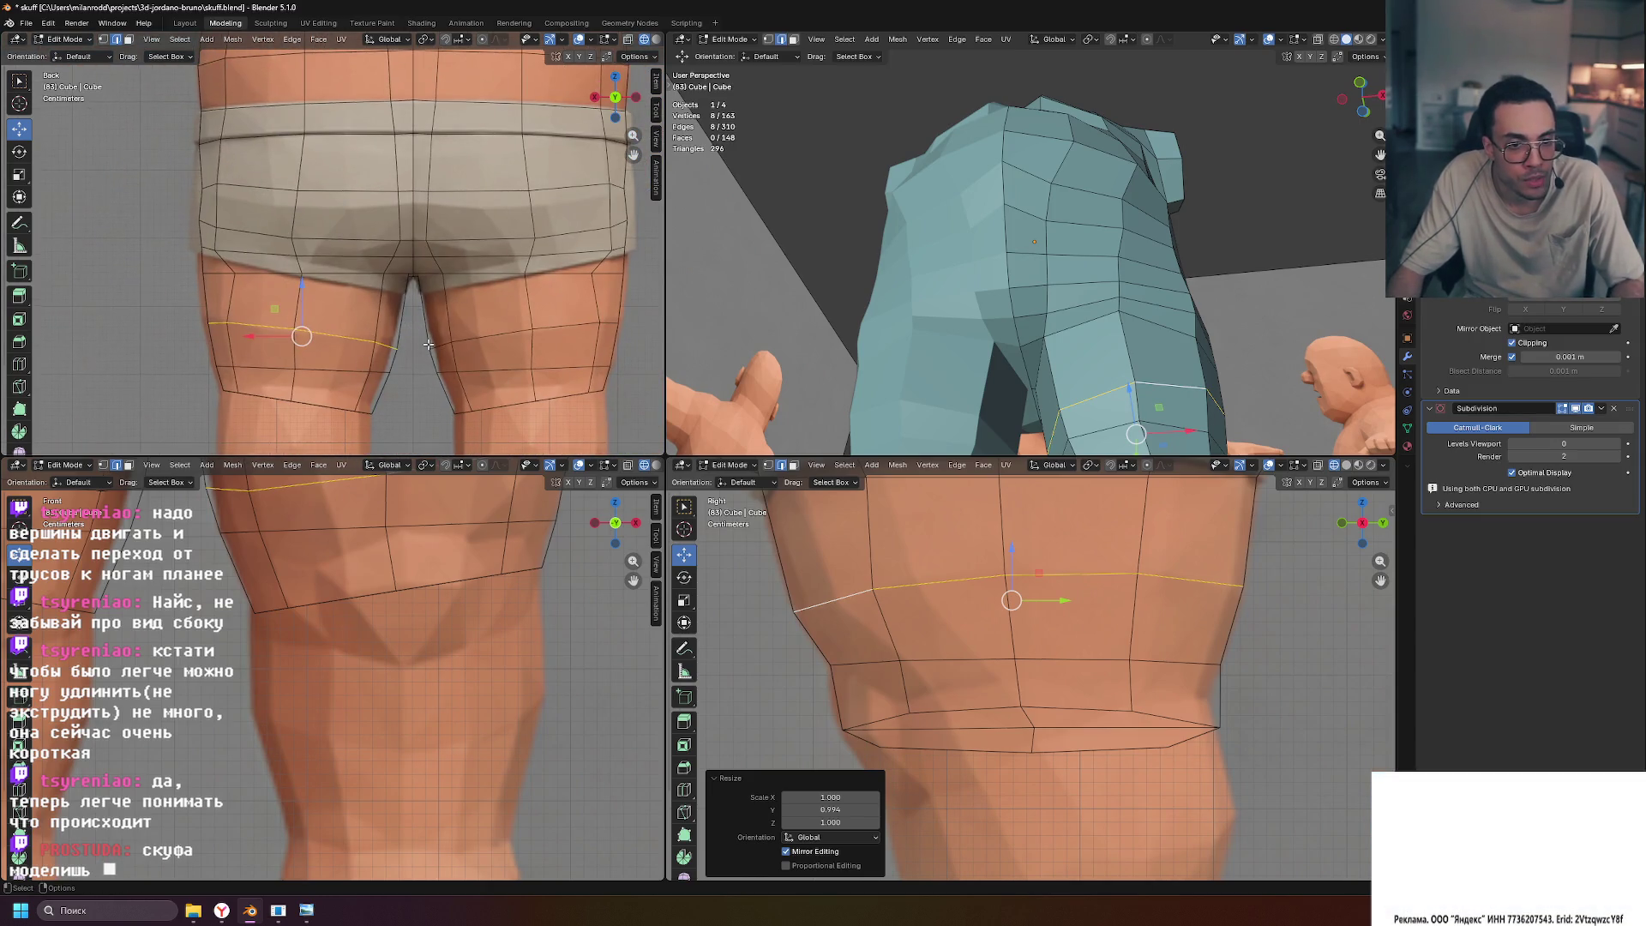
{"action": "scroll", "coordinate": [450, 385], "scroll_direction": "up", "scroll_amount": 1}
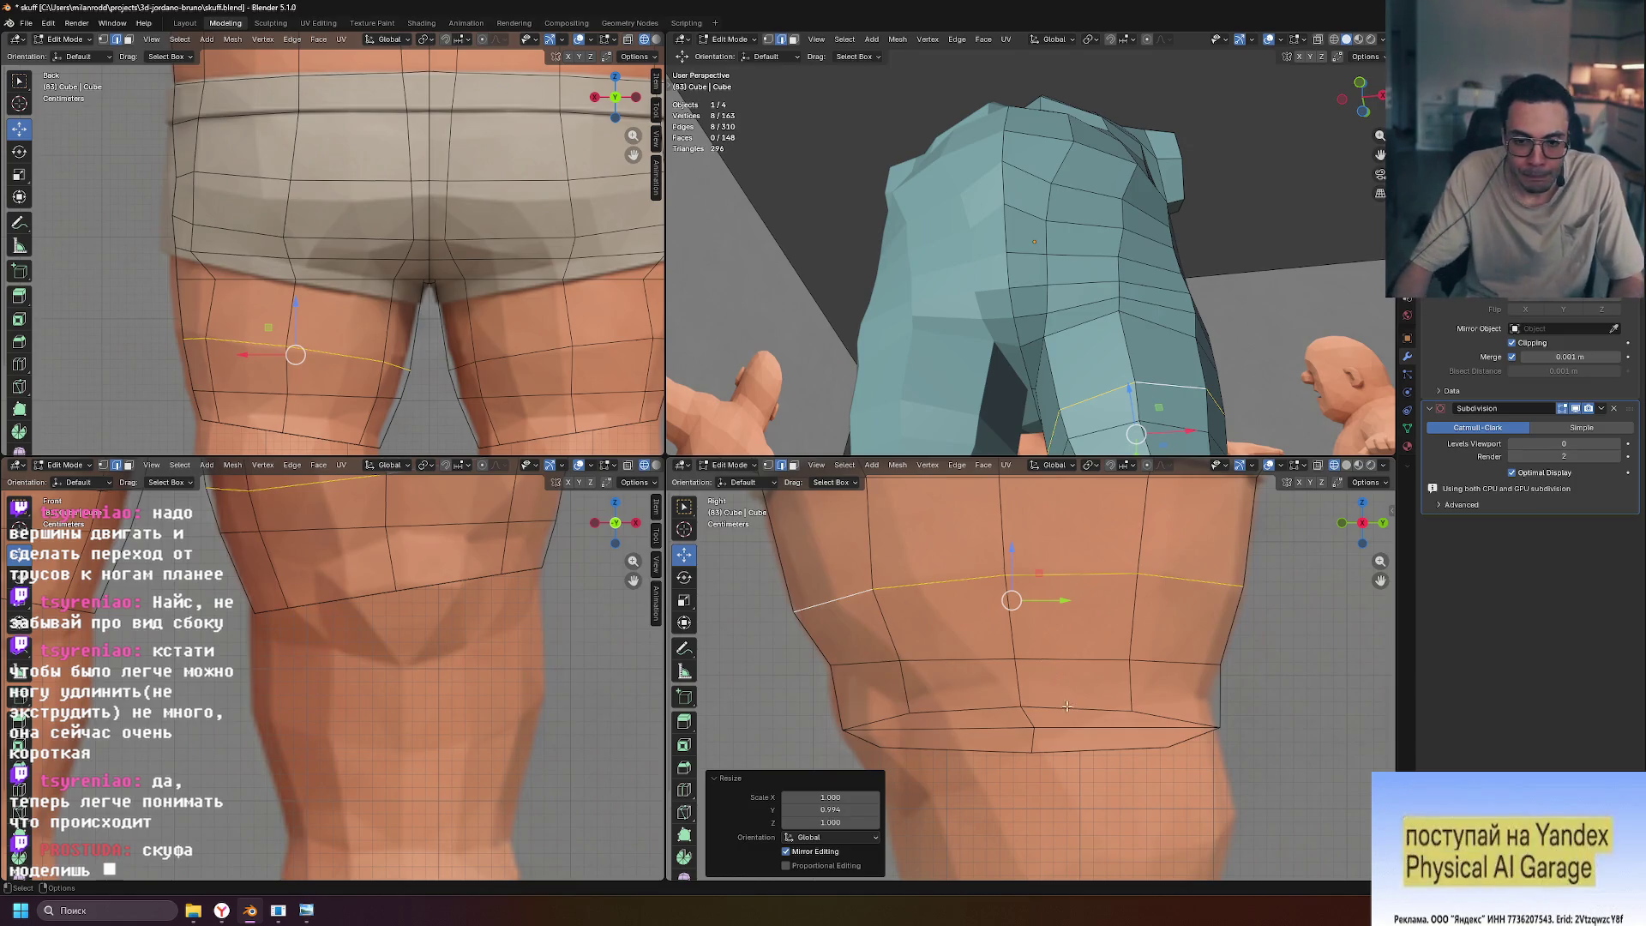
{"action": "key", "text": "3"}
{"action": "left_click", "coordinate": [949, 724]}
{"action": "left_click", "coordinate": [960, 731], "text": "alt"}
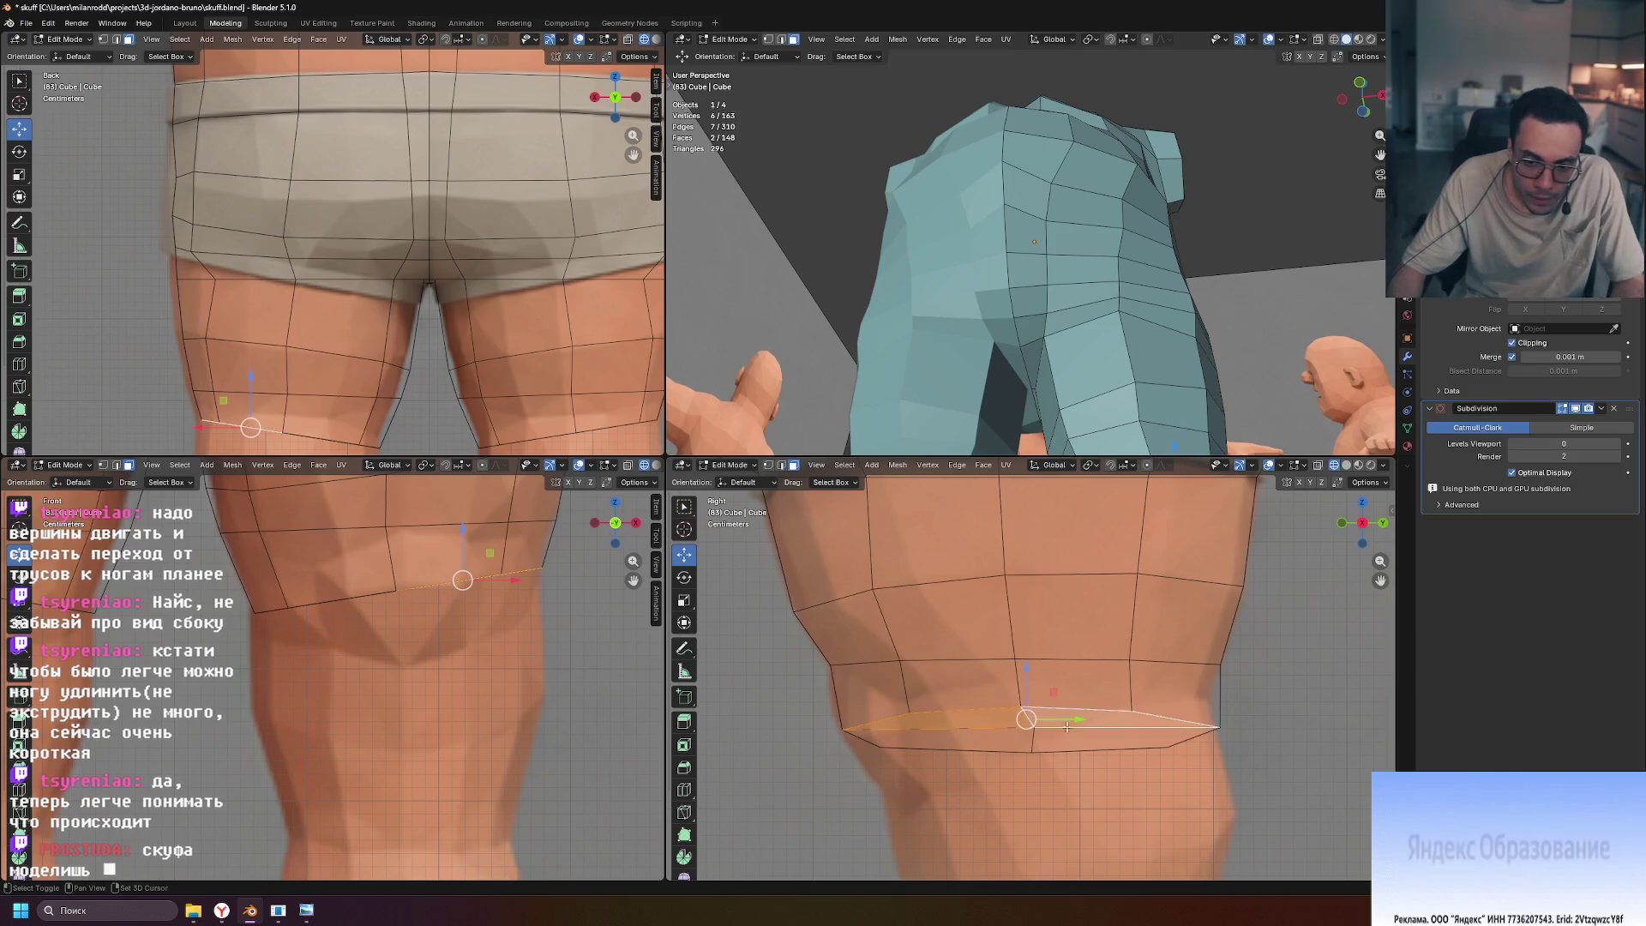
{"action": "scroll", "coordinate": [546, 608], "scroll_direction": "down", "scroll_amount": 2}
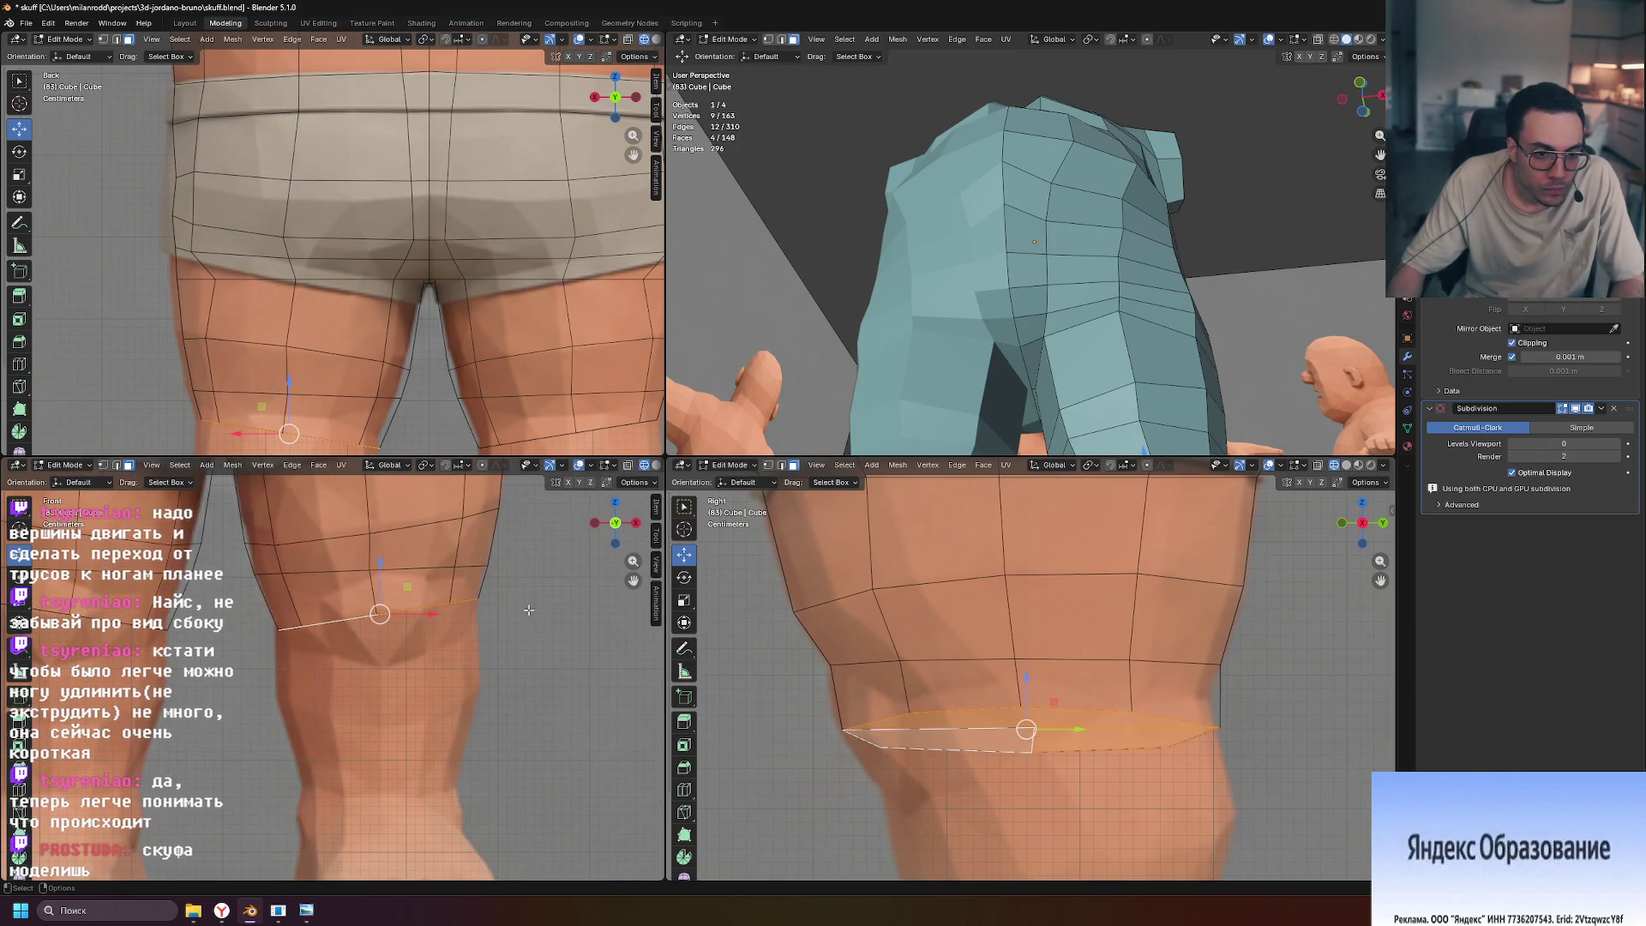
{"action": "scroll", "coordinate": [1081, 345], "scroll_direction": "down", "scroll_amount": 5}
{"action": "key", "text": "KP_3"}
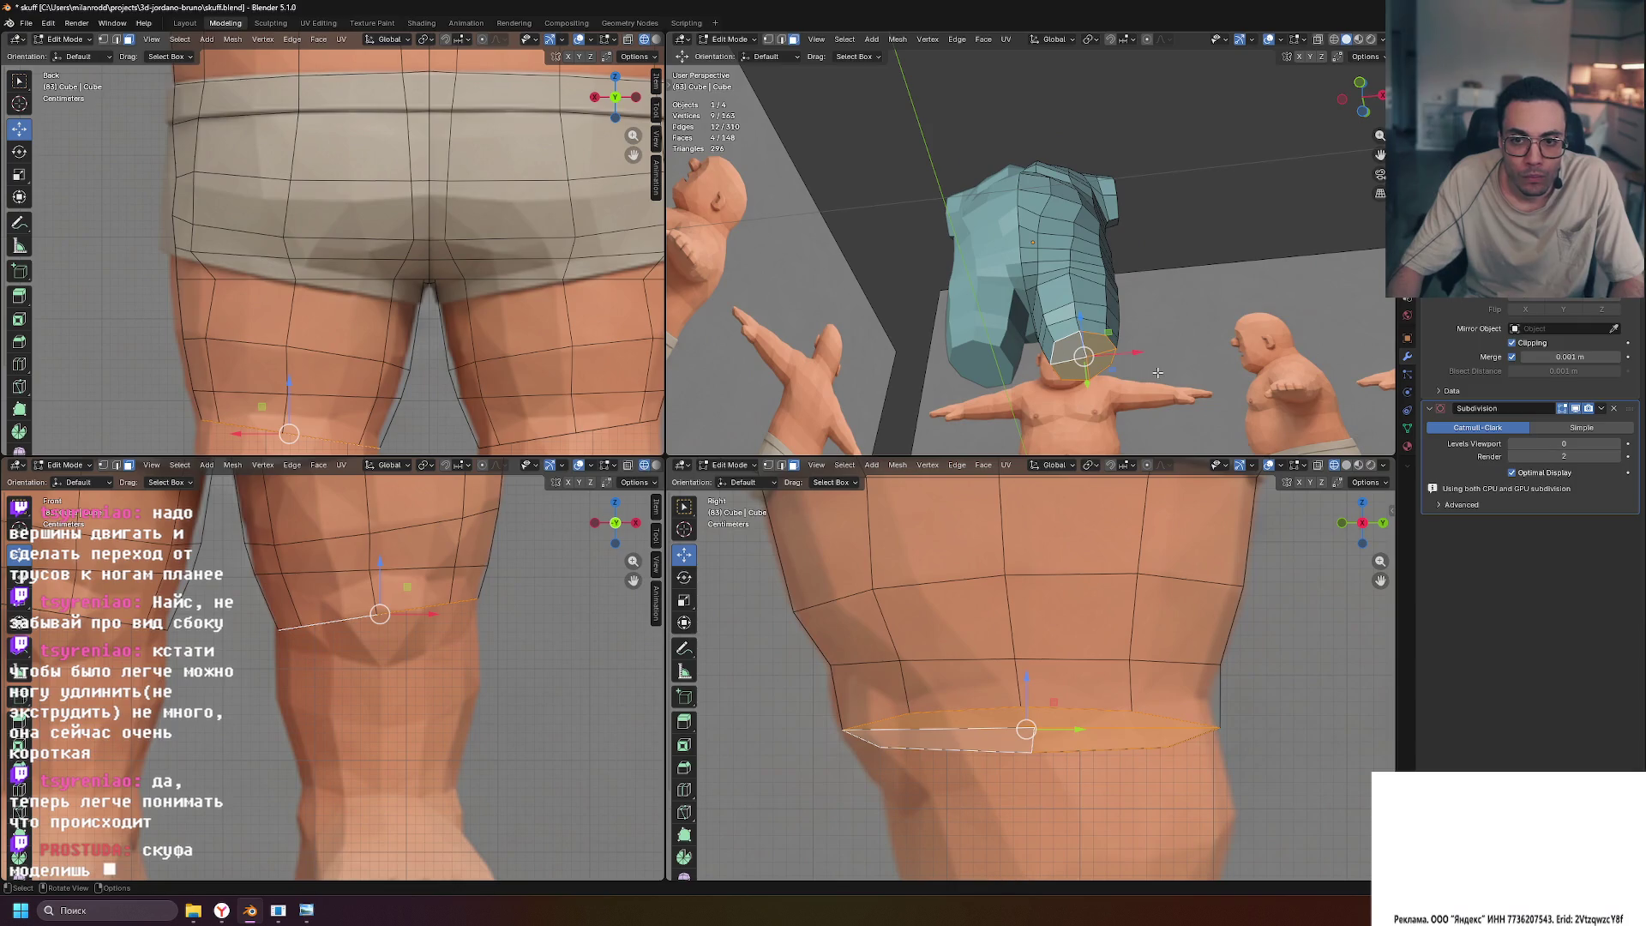
{"action": "middle_click_drag", "start_coordinate": [1130, 359], "coordinate": [1217, 319]}
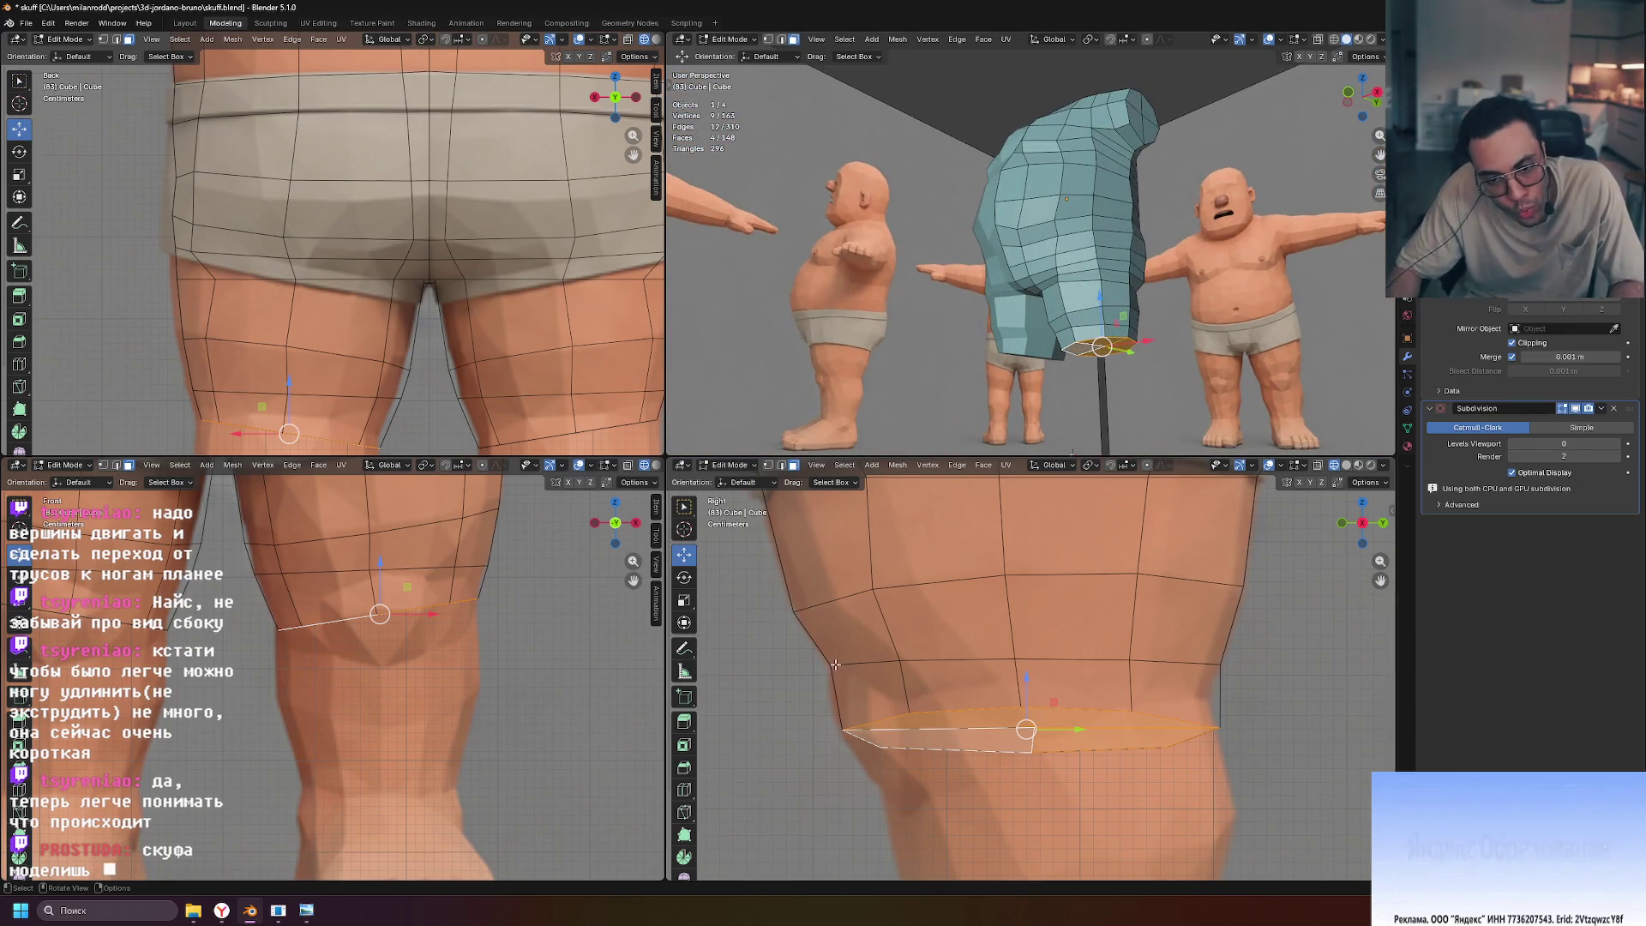
Raise the bottom leg loop slightly and widen it a little
{"action": "mouse_move", "coordinate": [1026, 677]}
{"action": "left_mouse_down"}
{"action": "mouse_move", "coordinate": [1021, 634]}
{"action": "mouse_move", "coordinate": [1011, 706]}
{"action": "mouse_move", "coordinate": [1005, 632]}
{"action": "left_mouse_up"}
{"action": "key", "text": "z"}
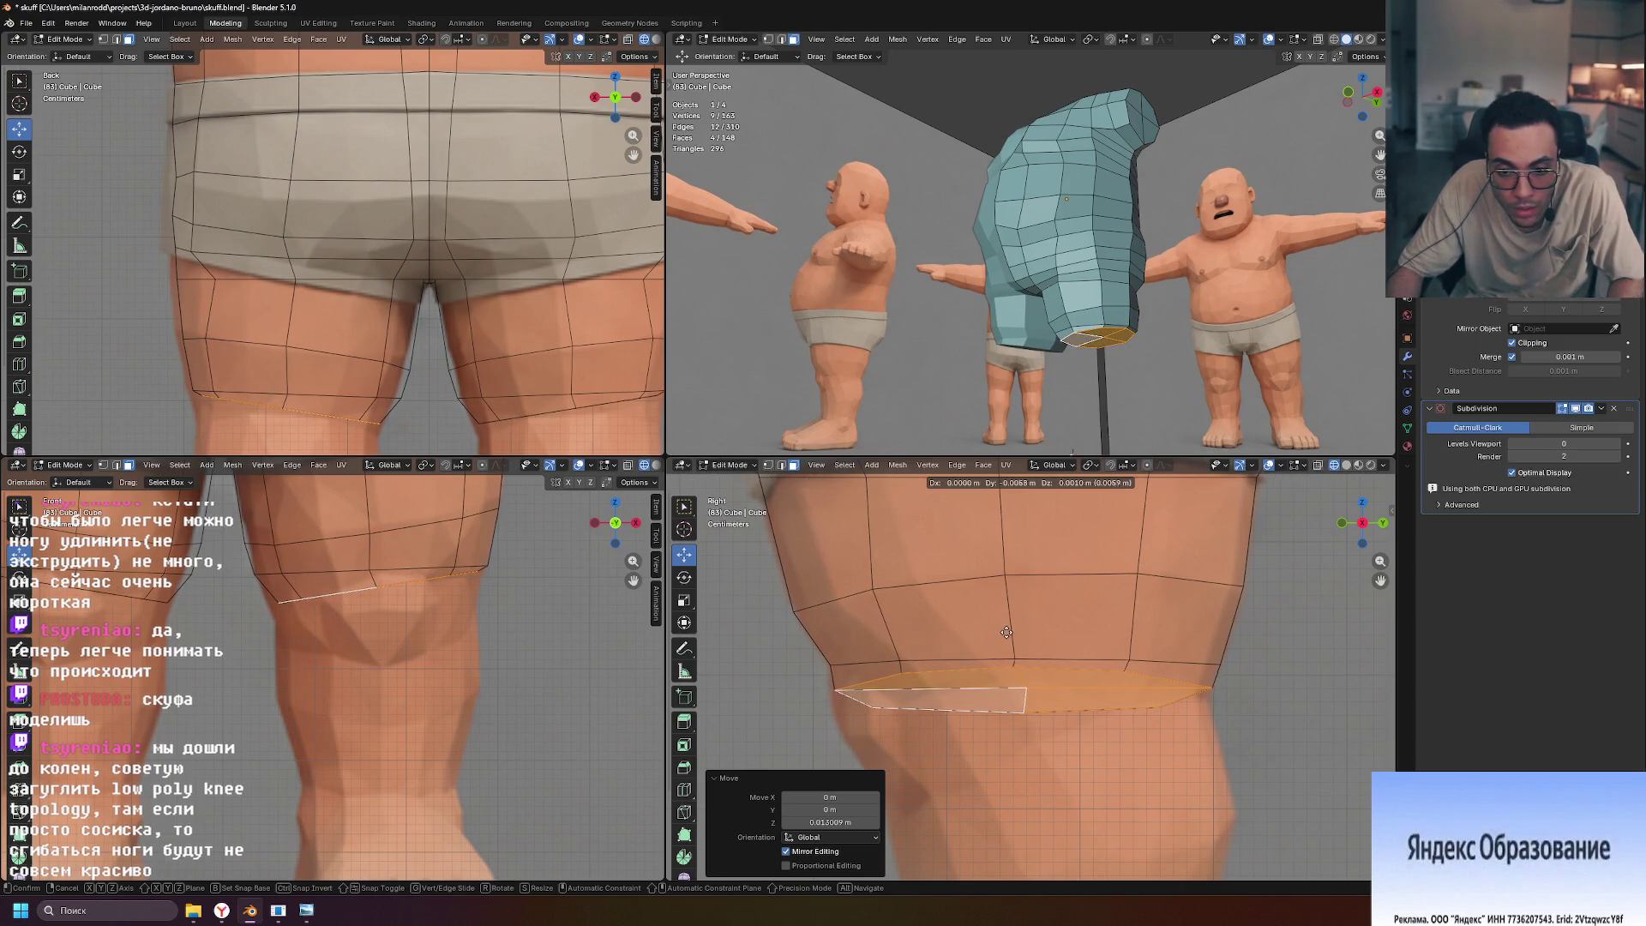
{"action": "key", "text": "s"}
{"action": "left_click", "coordinate": [1007, 634]}
{"action": "key", "text": "g"}
{"action": "left_click", "coordinate": [1007, 636]}
Trial-extrude the leg past the knee with a -18° tilt, then undo it
{"action": "key", "text": "e"}
{"action": "left_click_drag", "start_coordinate": [1006, 647], "coordinate": [1015, 744]}
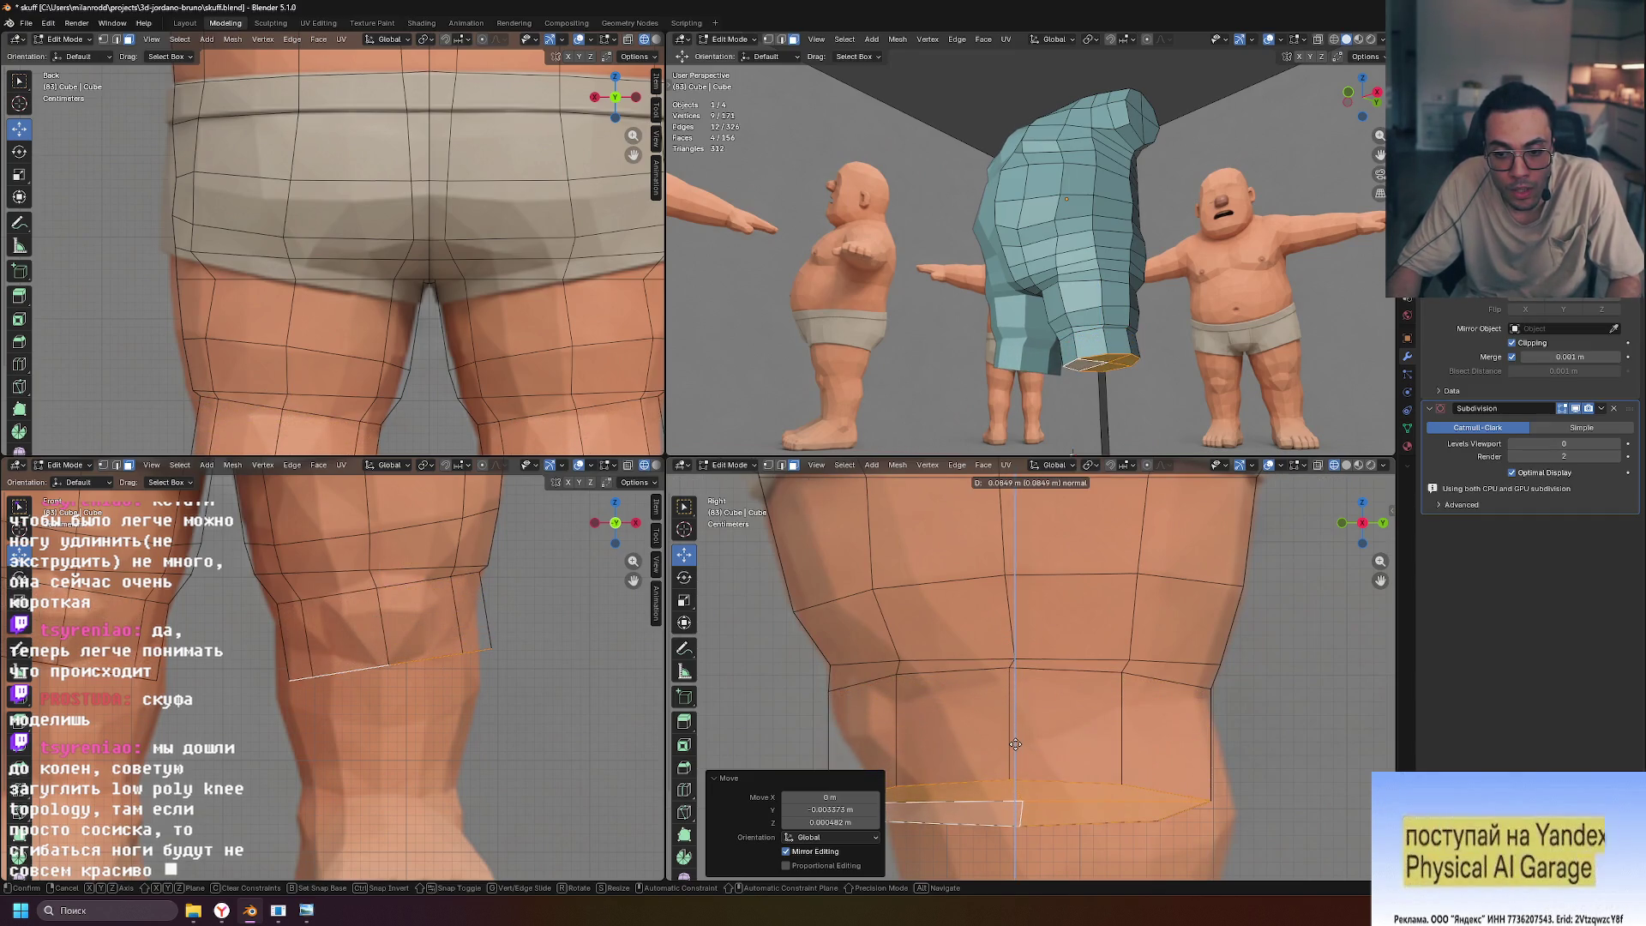
{"action": "left_click", "coordinate": [1016, 730]}
{"action": "key", "text": "r"}
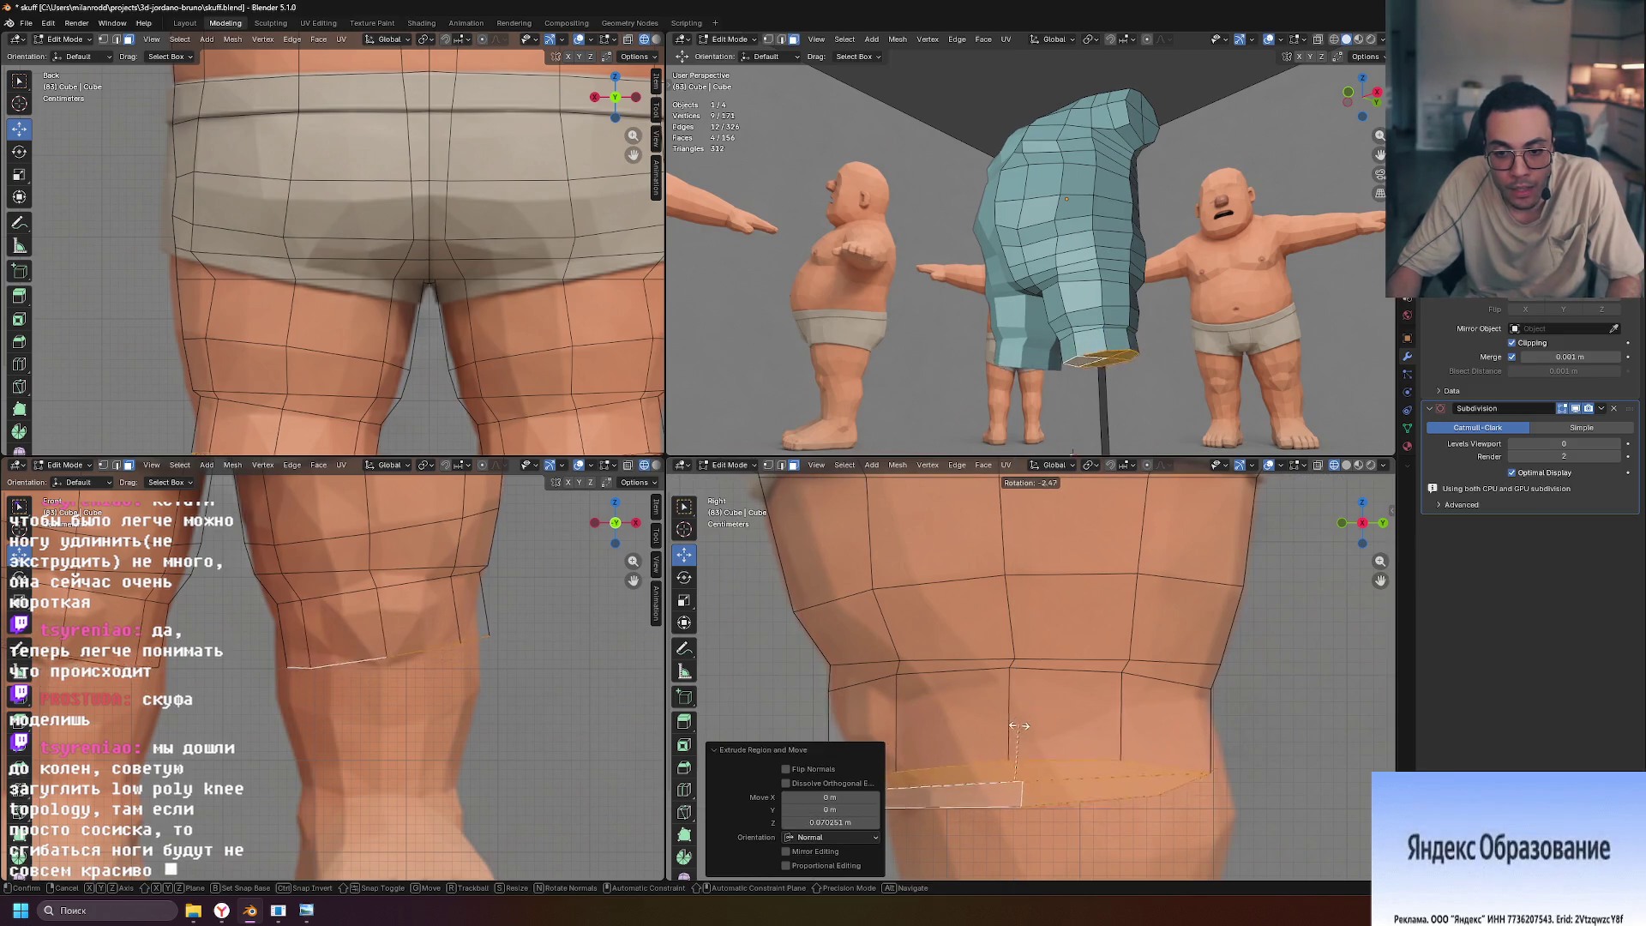
{"action": "left_click", "coordinate": [1014, 723]}
{"action": "key", "text": "g"}
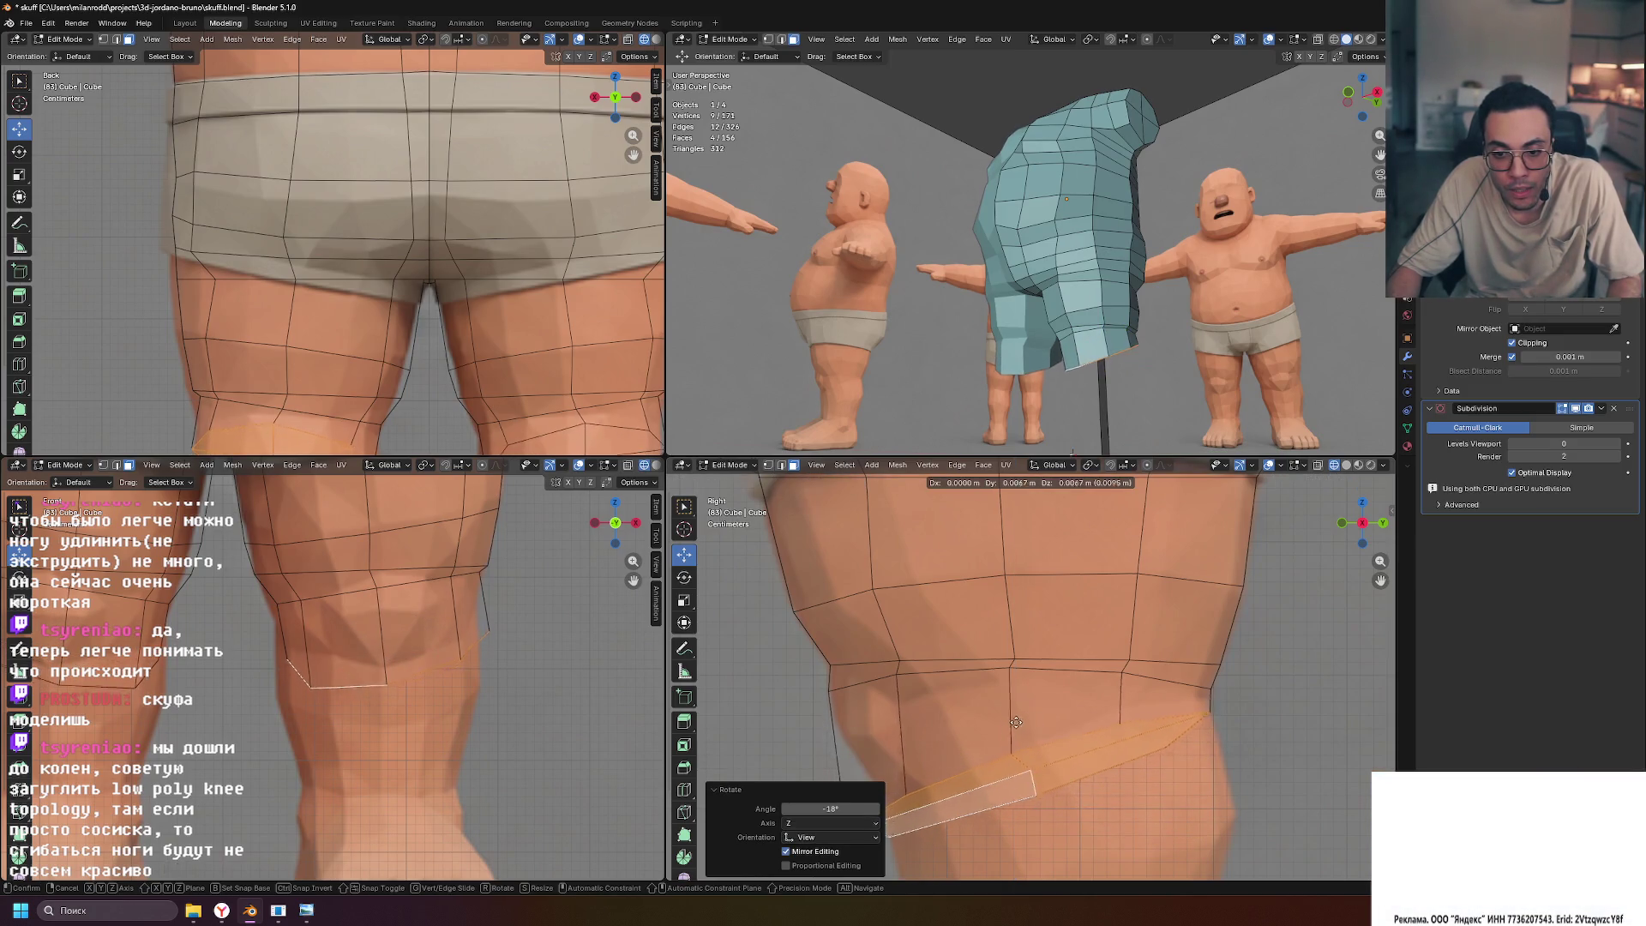
{"action": "left_click", "coordinate": [1084, 785]}
{"action": "scroll", "coordinate": [1086, 787], "scroll_direction": "down", "scroll_amount": 1}
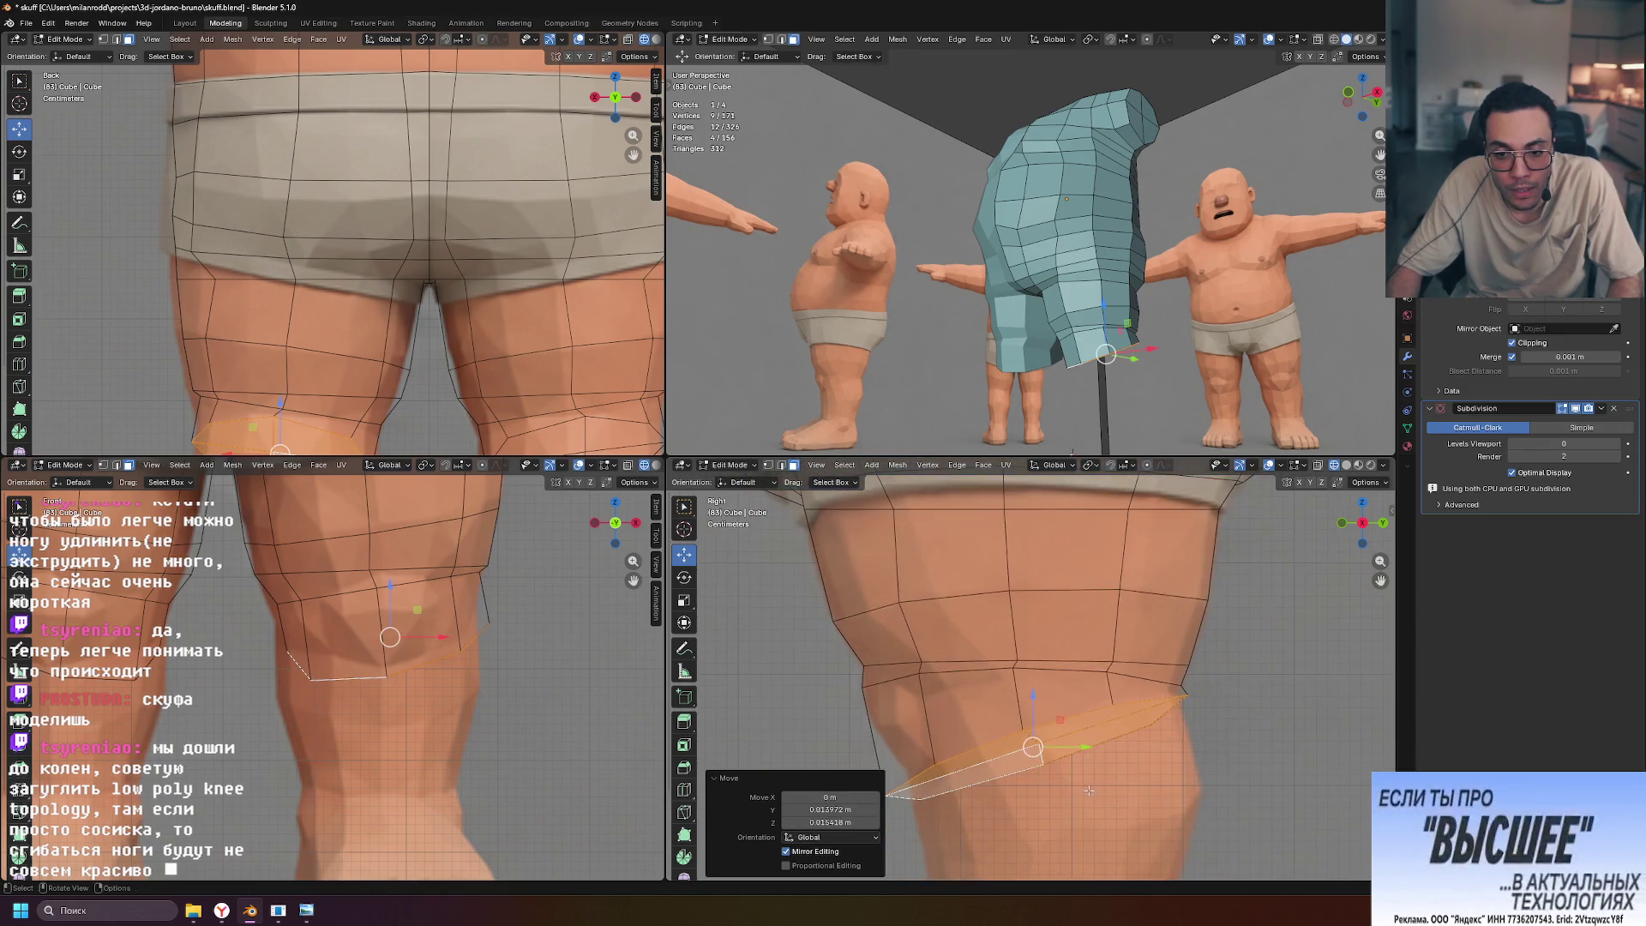
{"action": "scroll", "coordinate": [1086, 788], "scroll_direction": "up", "scroll_amount": 3}
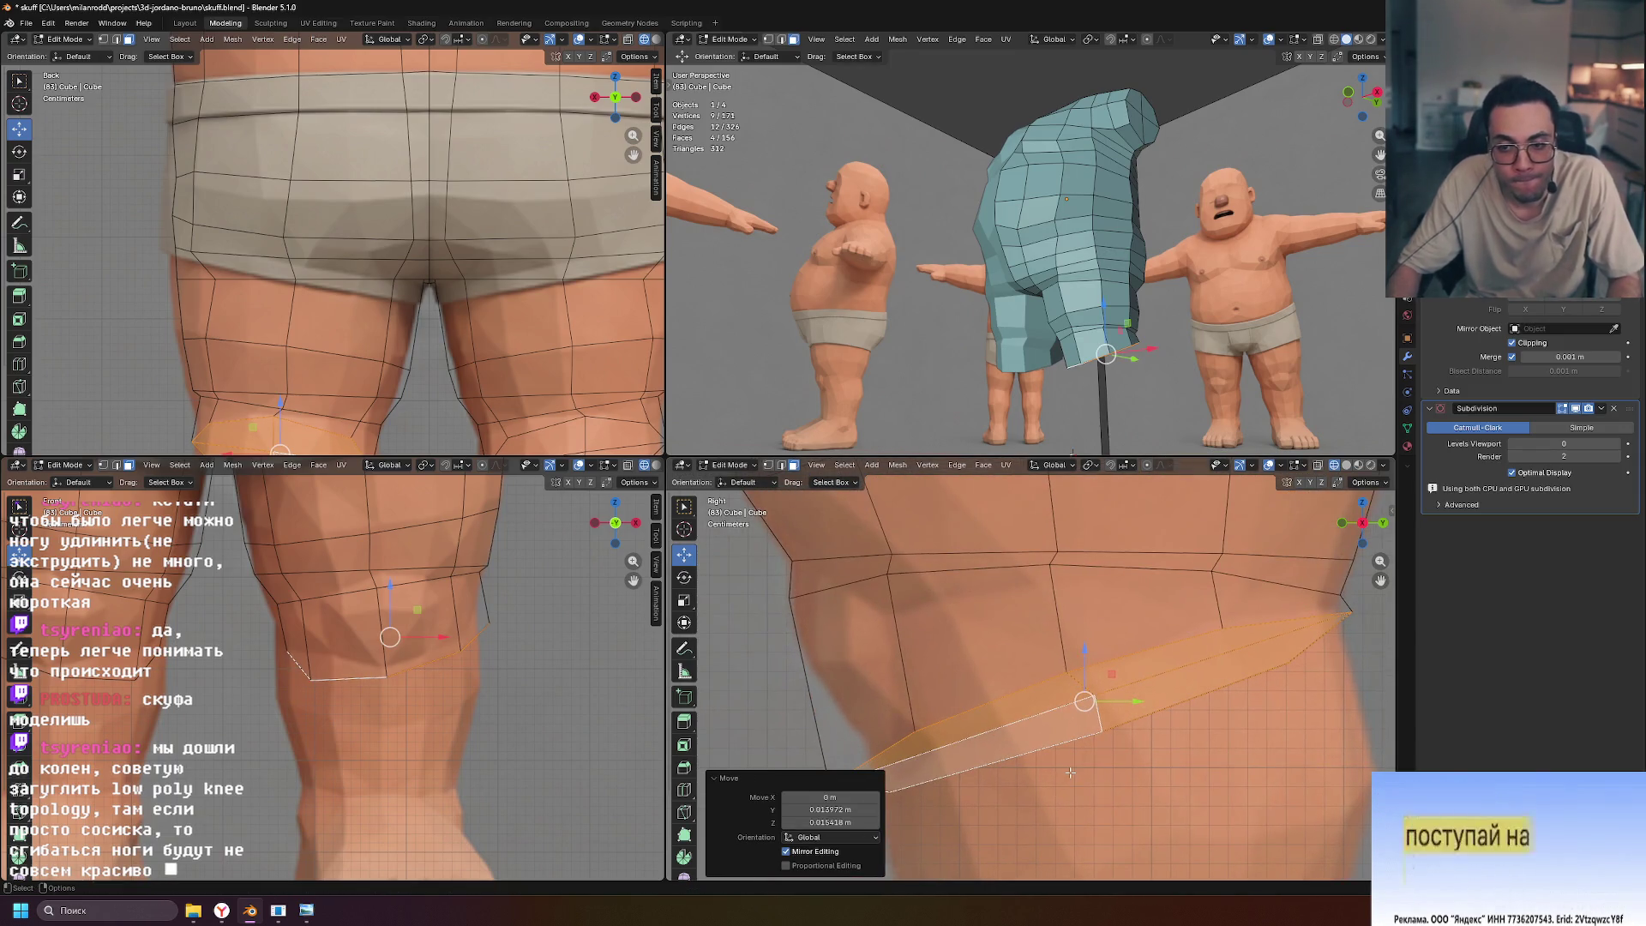
{"action": "key", "text": "ctrl"}
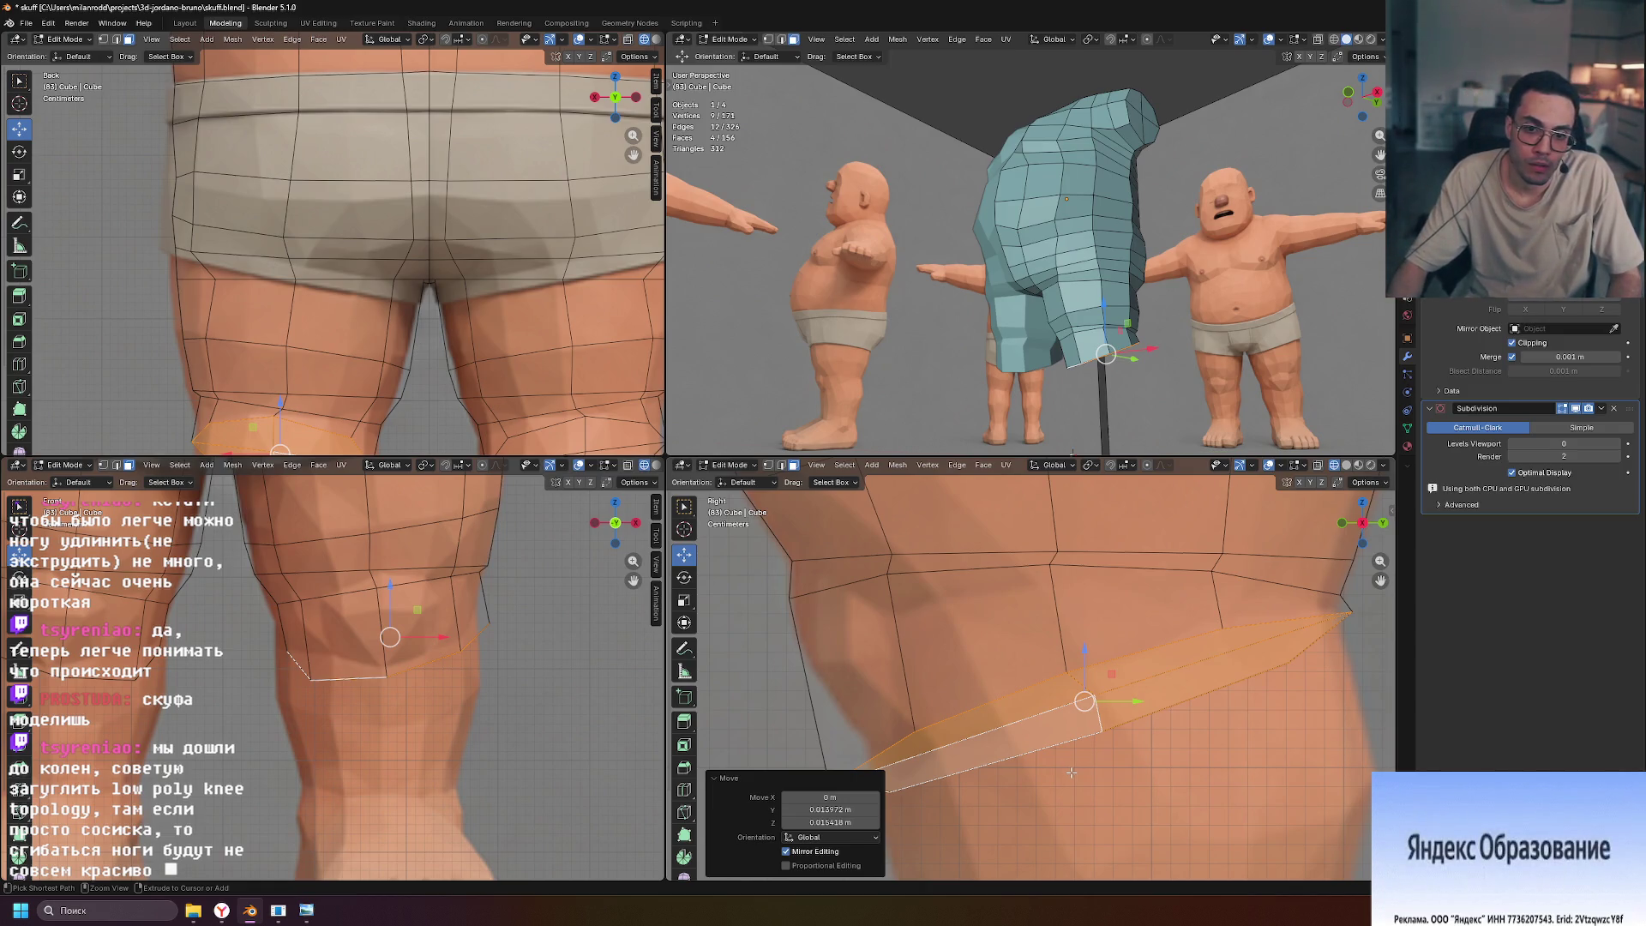
{"action": "key", "text": "ctrl+z"}
{"action": "key", "text": "ctrl+z"}
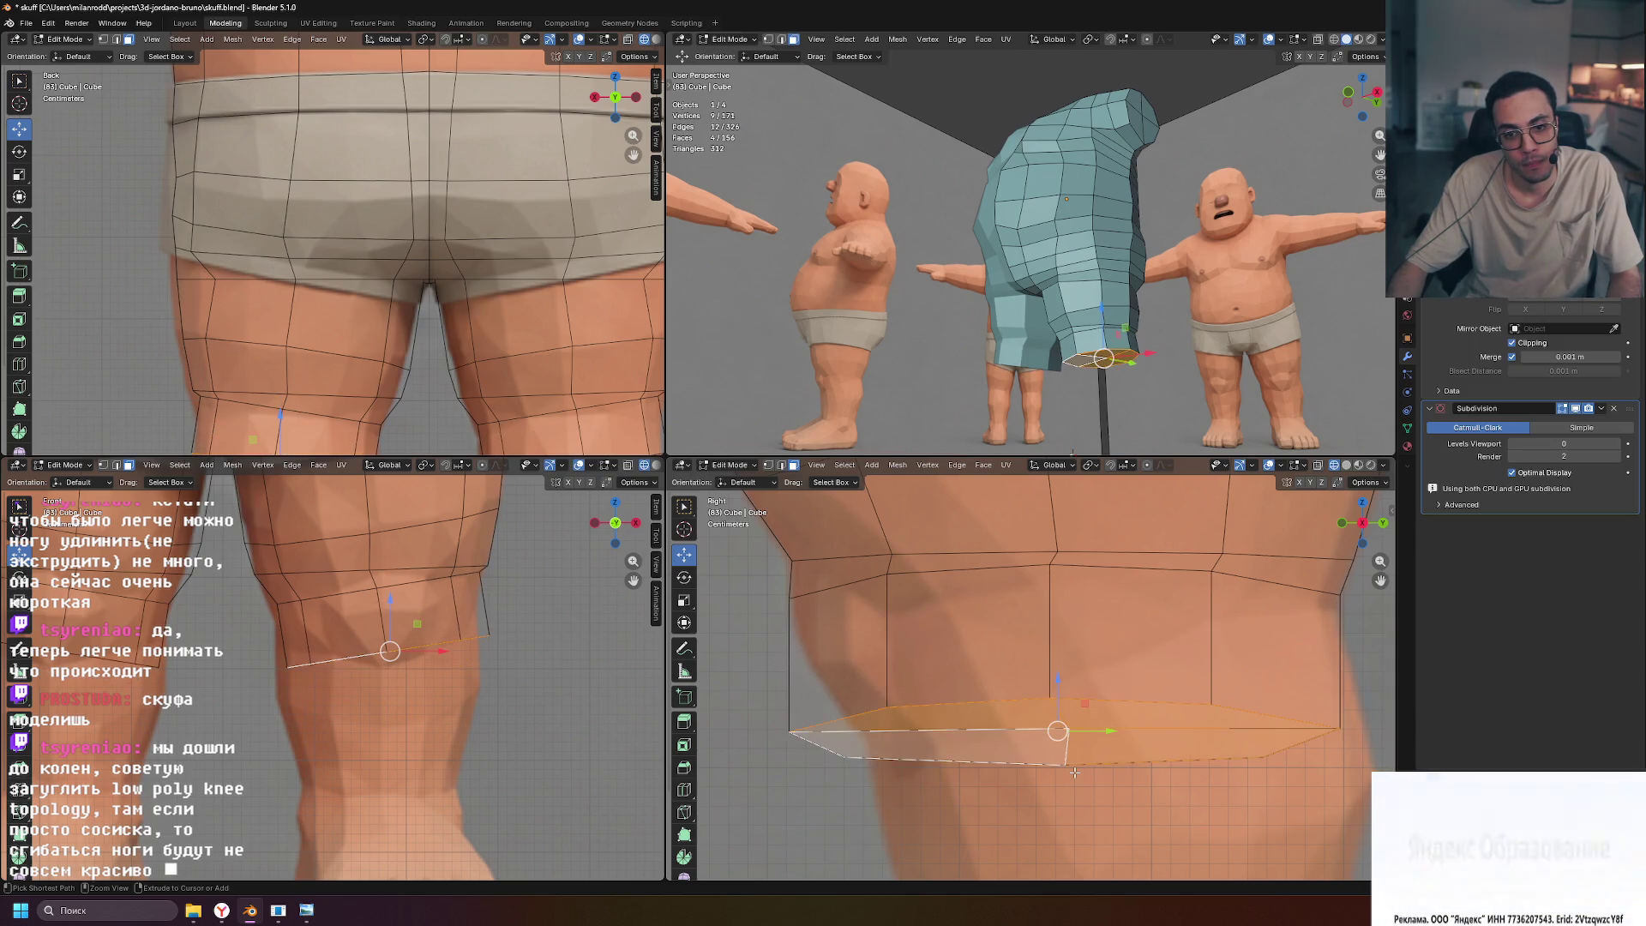
{"action": "key", "text": "ctrl+z"}
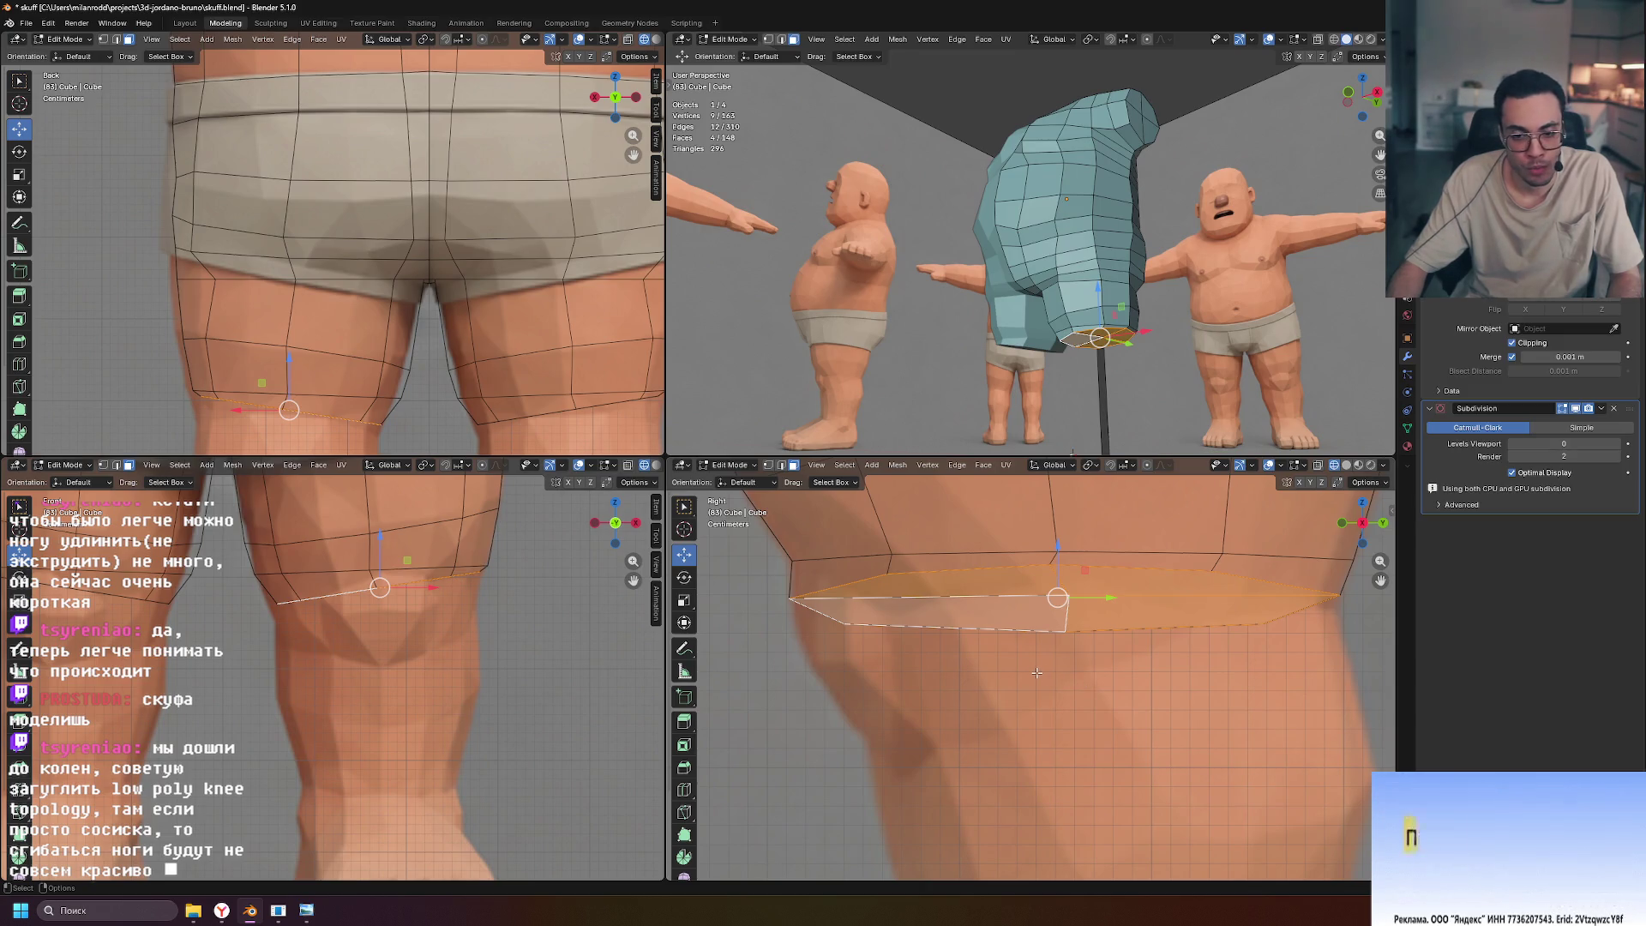
Lower the bottom loop, tilt it to -8.16°, raise it, and extrude downward
{"action": "key", "text": "g"}
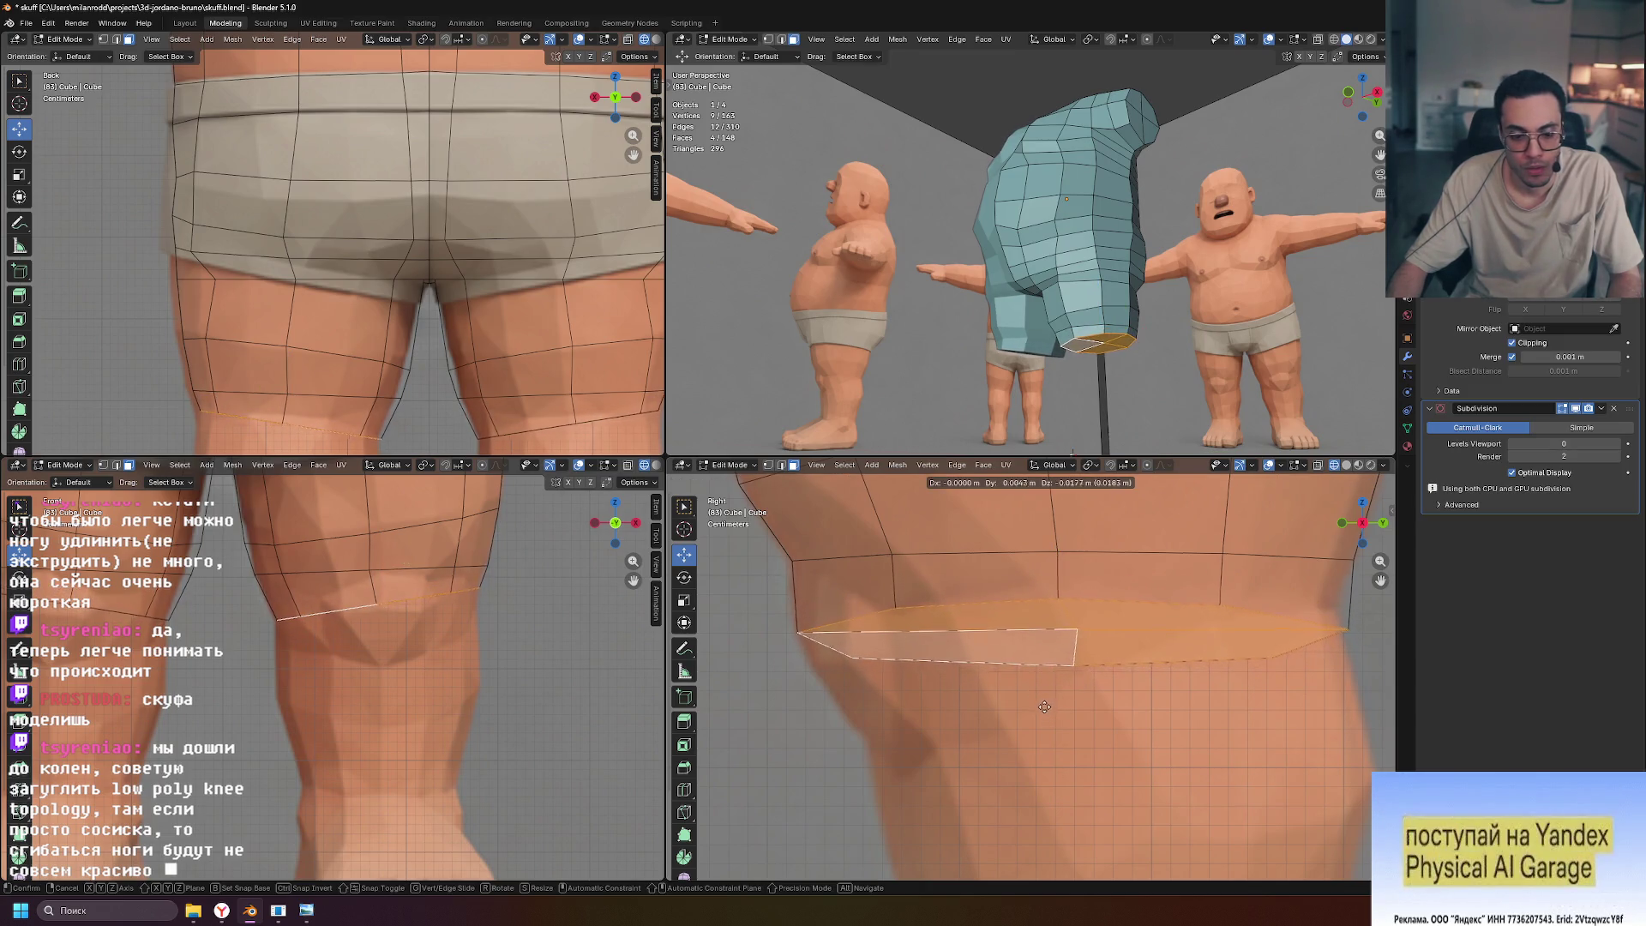
{"action": "left_click", "coordinate": [1052, 699]}
{"action": "key", "text": "r"}
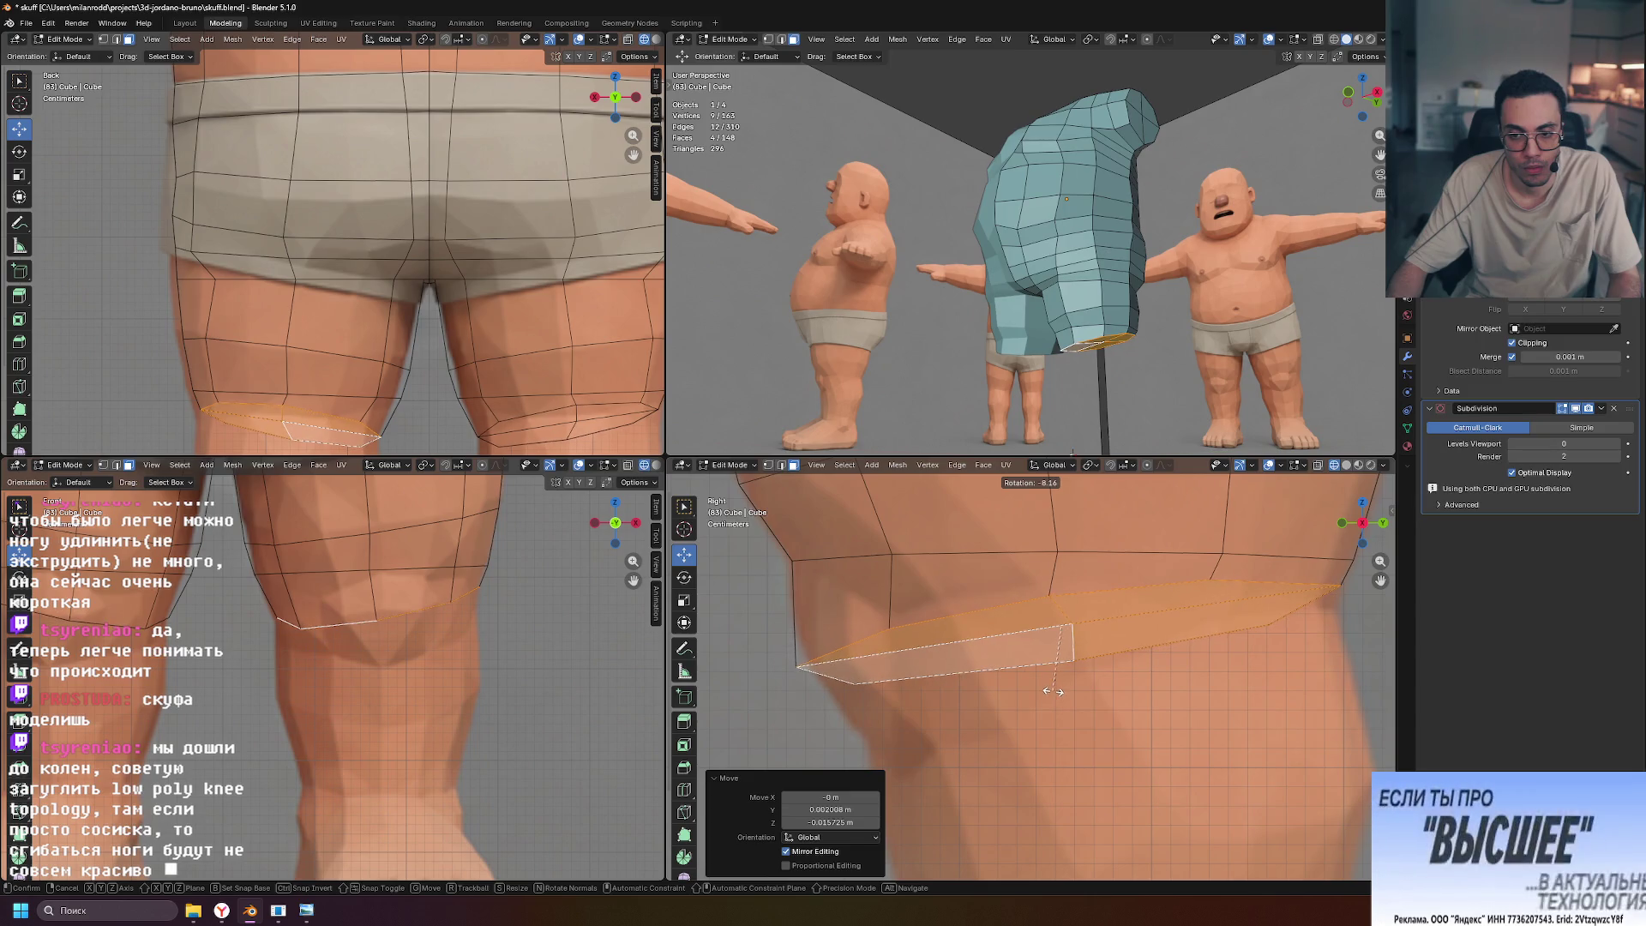
{"action": "left_click", "coordinate": [1059, 692]}
{"action": "key", "text": "g"}
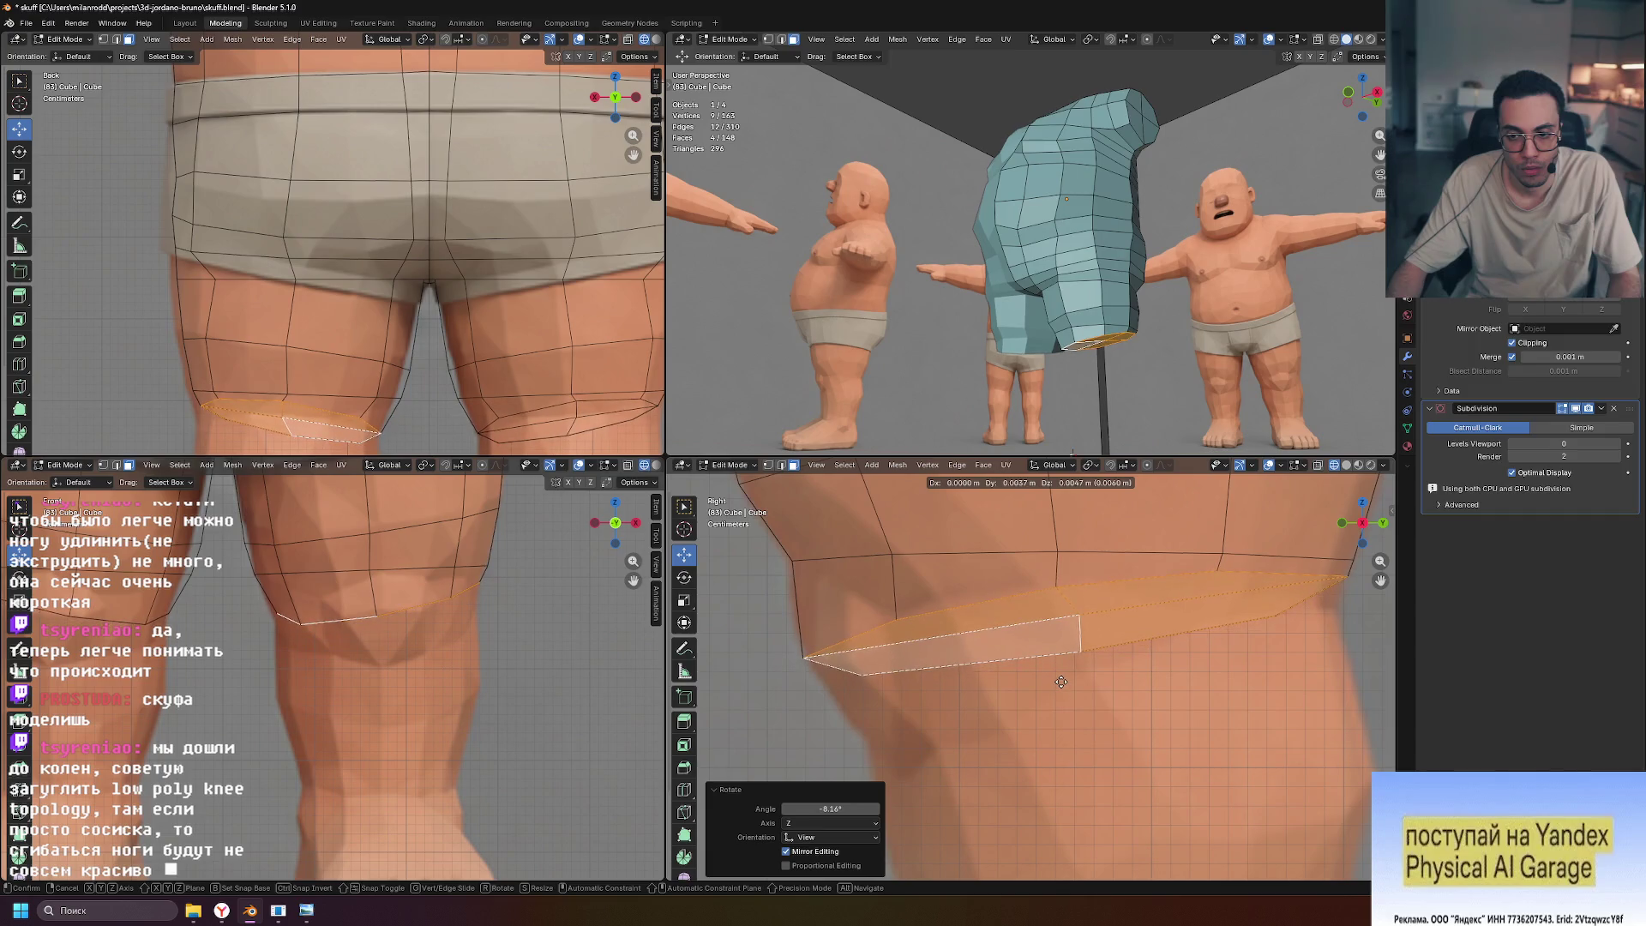
{"action": "left_click", "coordinate": [1063, 681]}
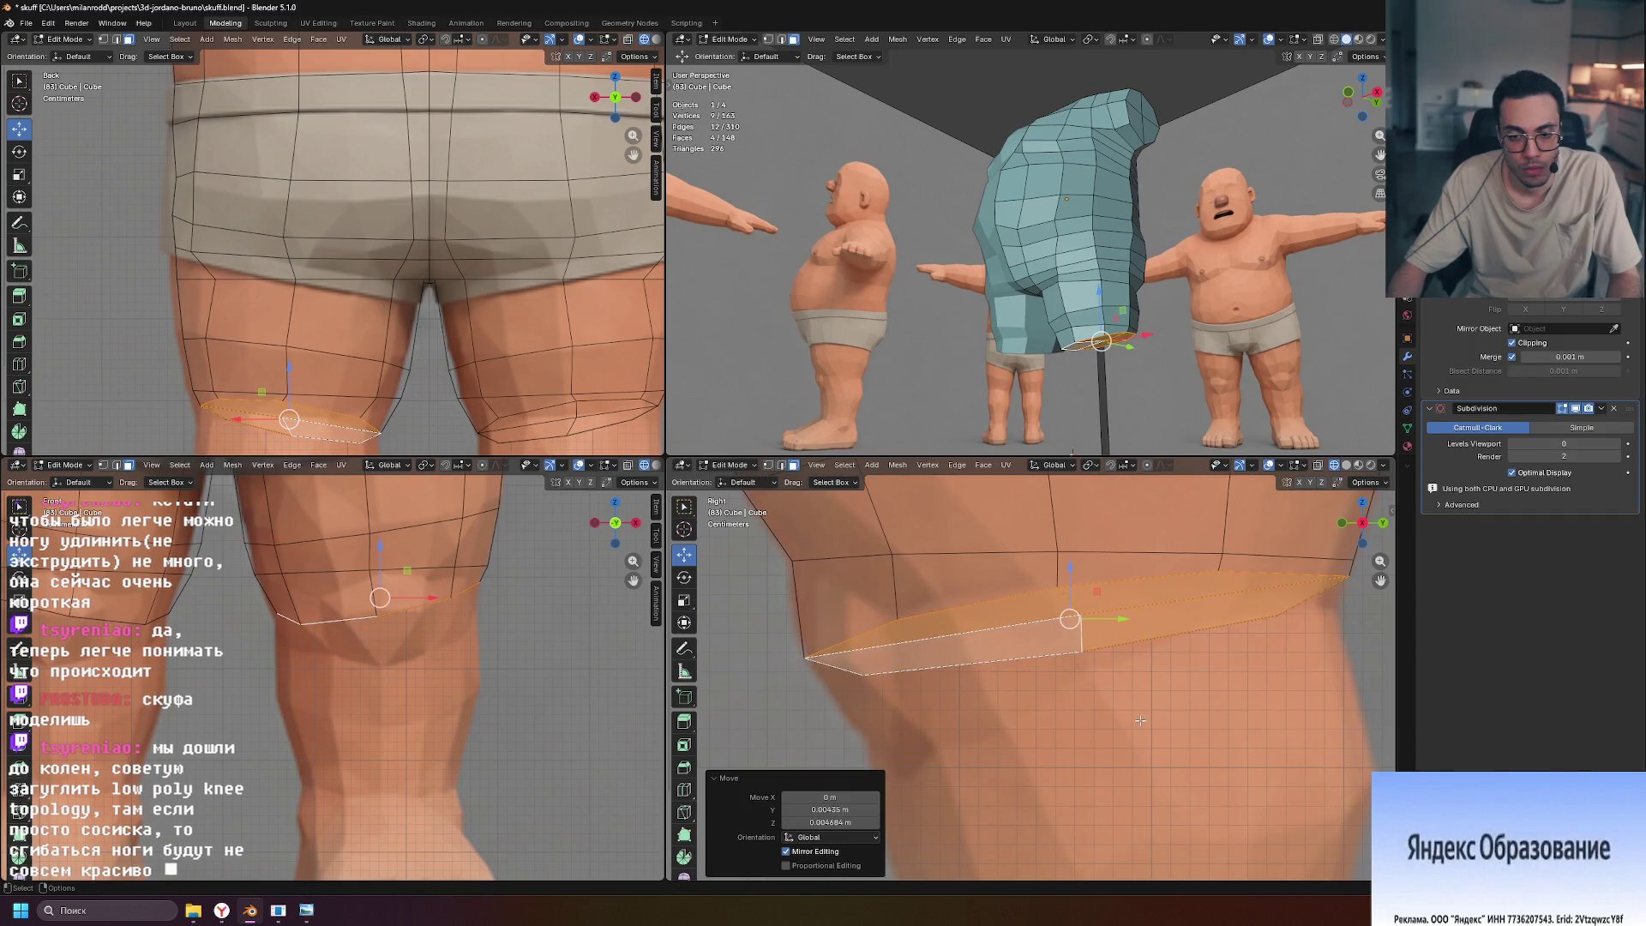
{"action": "key", "text": "e"}
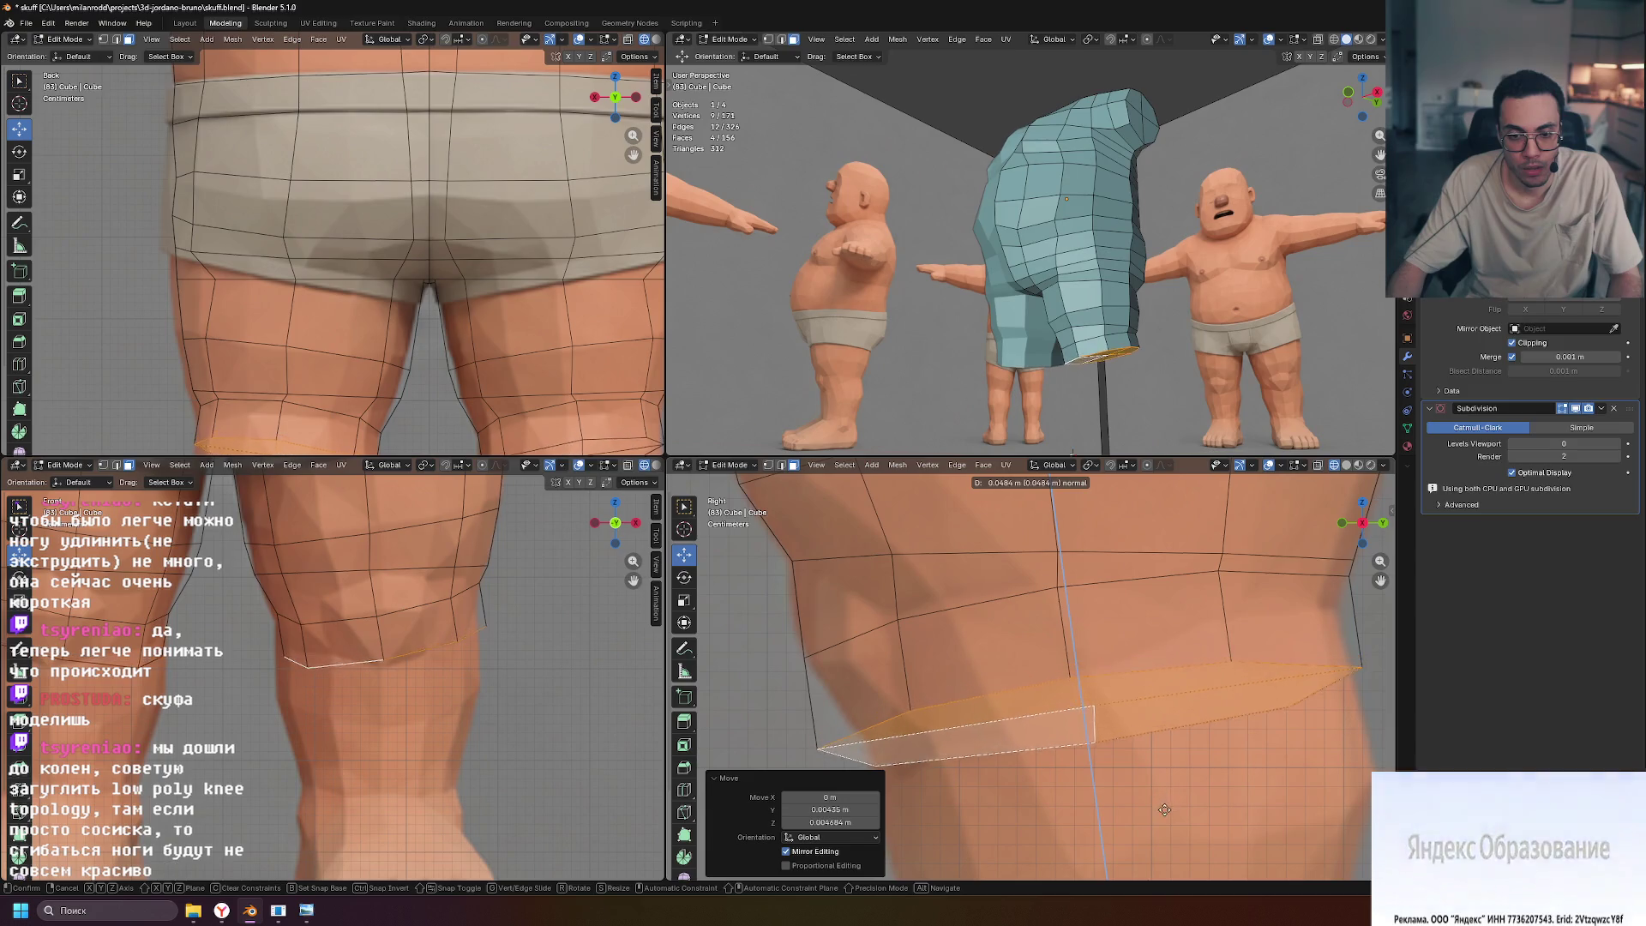
{"action": "left_click", "coordinate": [1166, 803]}
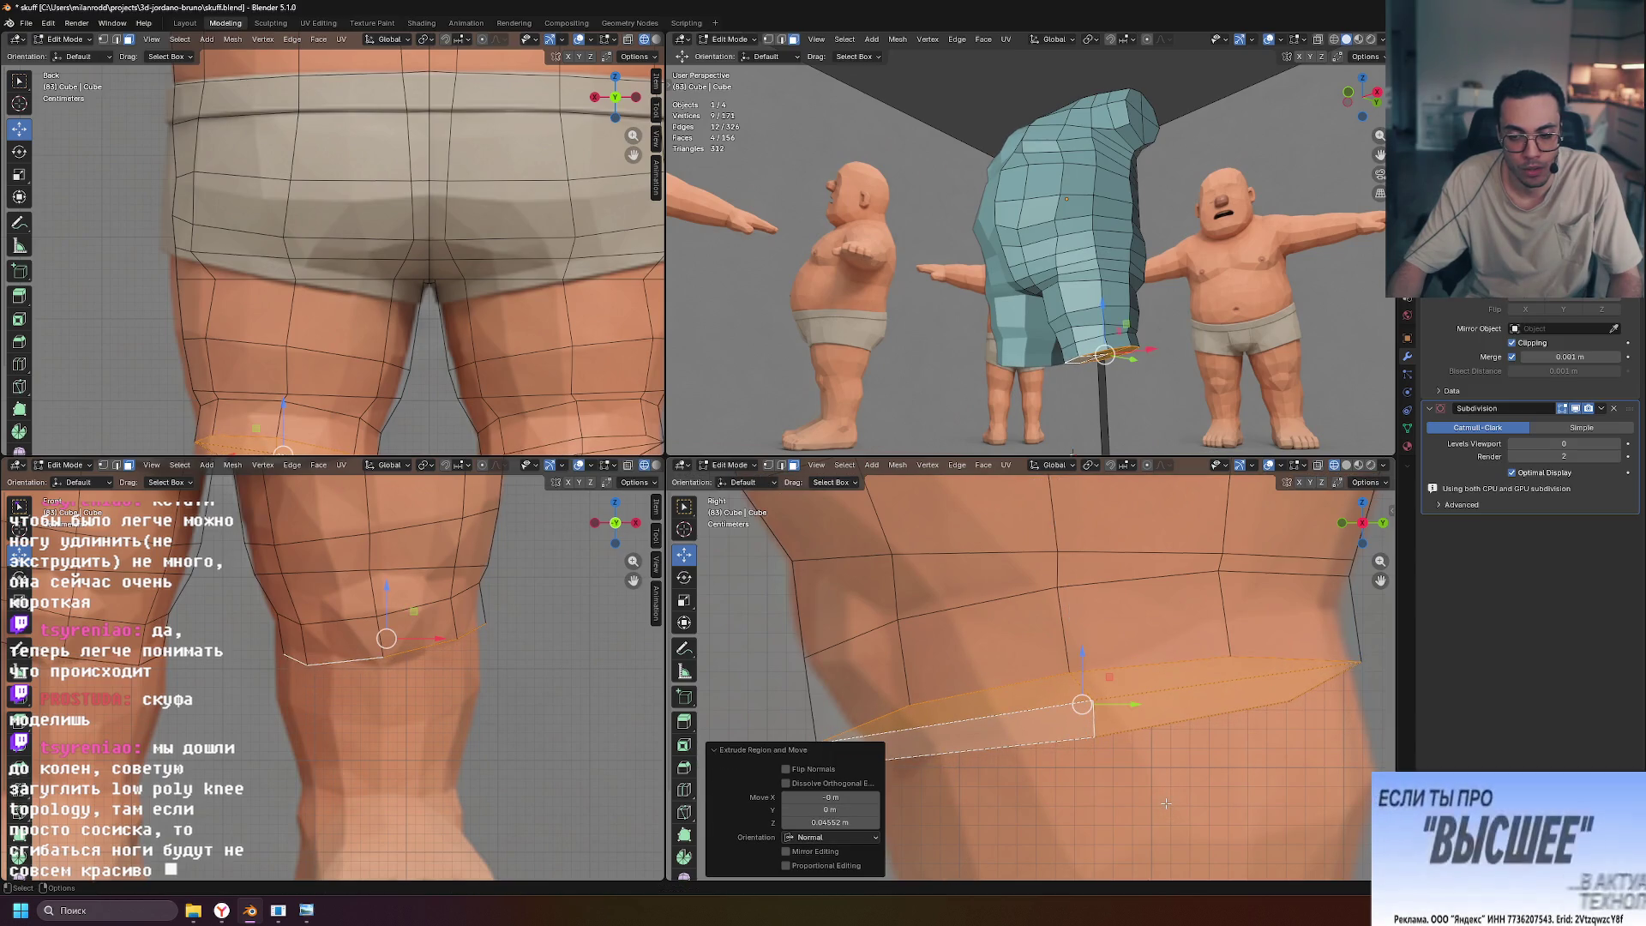
Shrink the new knee loop to 0.895 and frame the knee in side view
{"action": "key", "text": "s"}
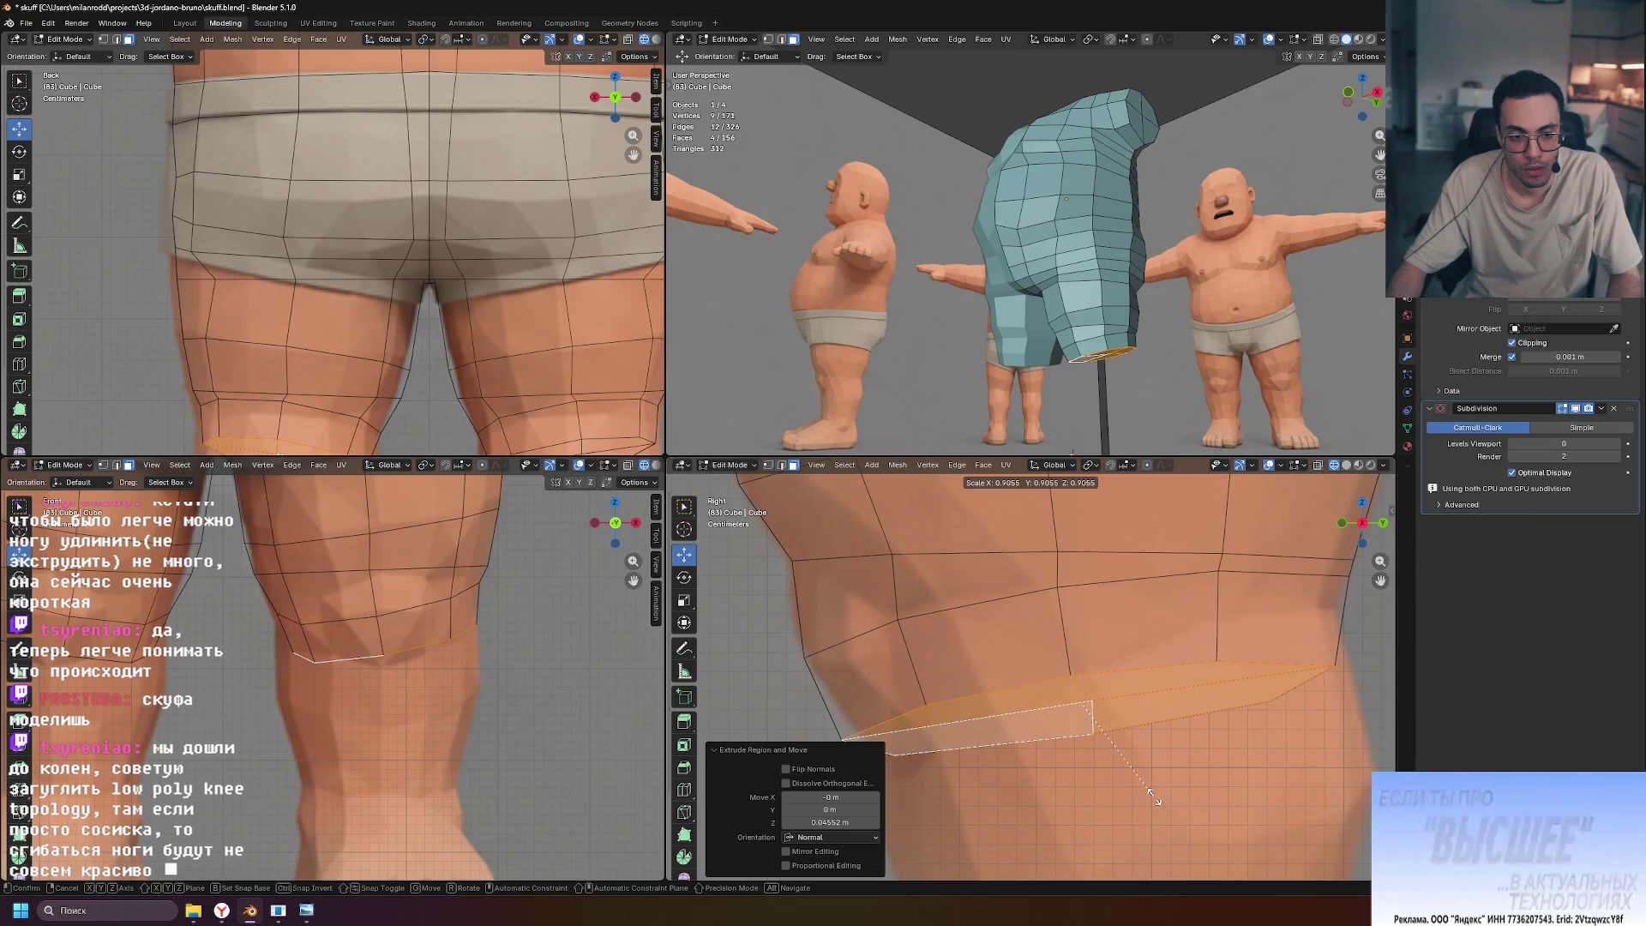
{"action": "left_click", "coordinate": [1151, 794]}
{"action": "middle_click_drag", "start_coordinate": [1180, 707], "coordinate": [1104, 682], "text": "shift"}
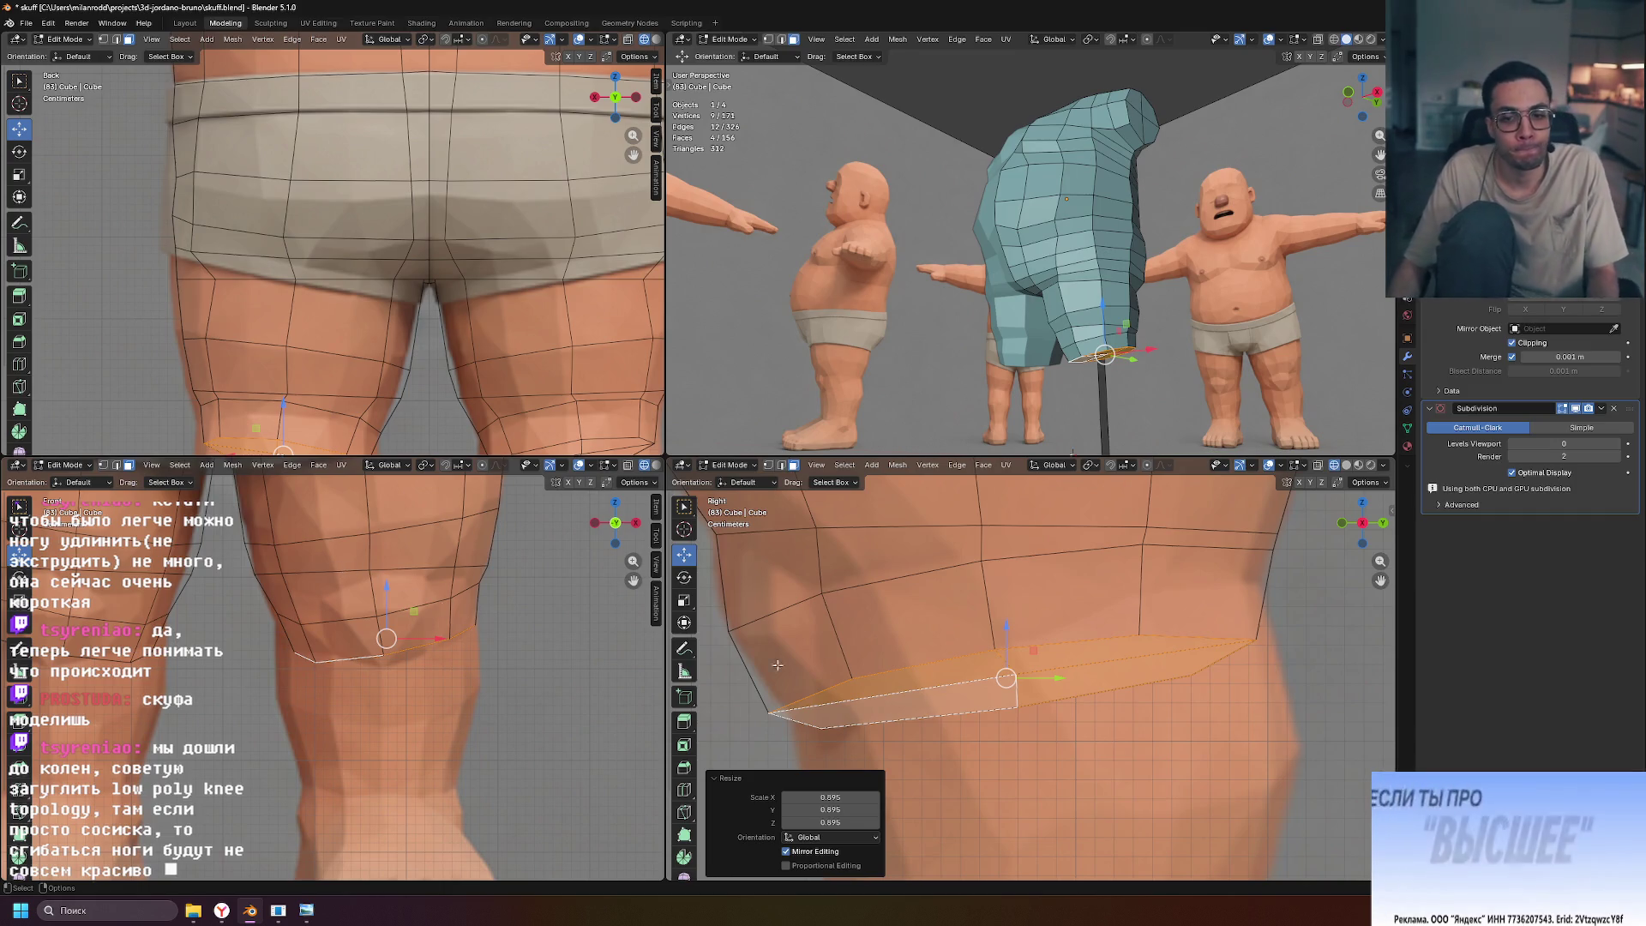
{"action": "middle_click_drag", "start_coordinate": [1228, 541], "coordinate": [1213, 608], "text": "shift"}
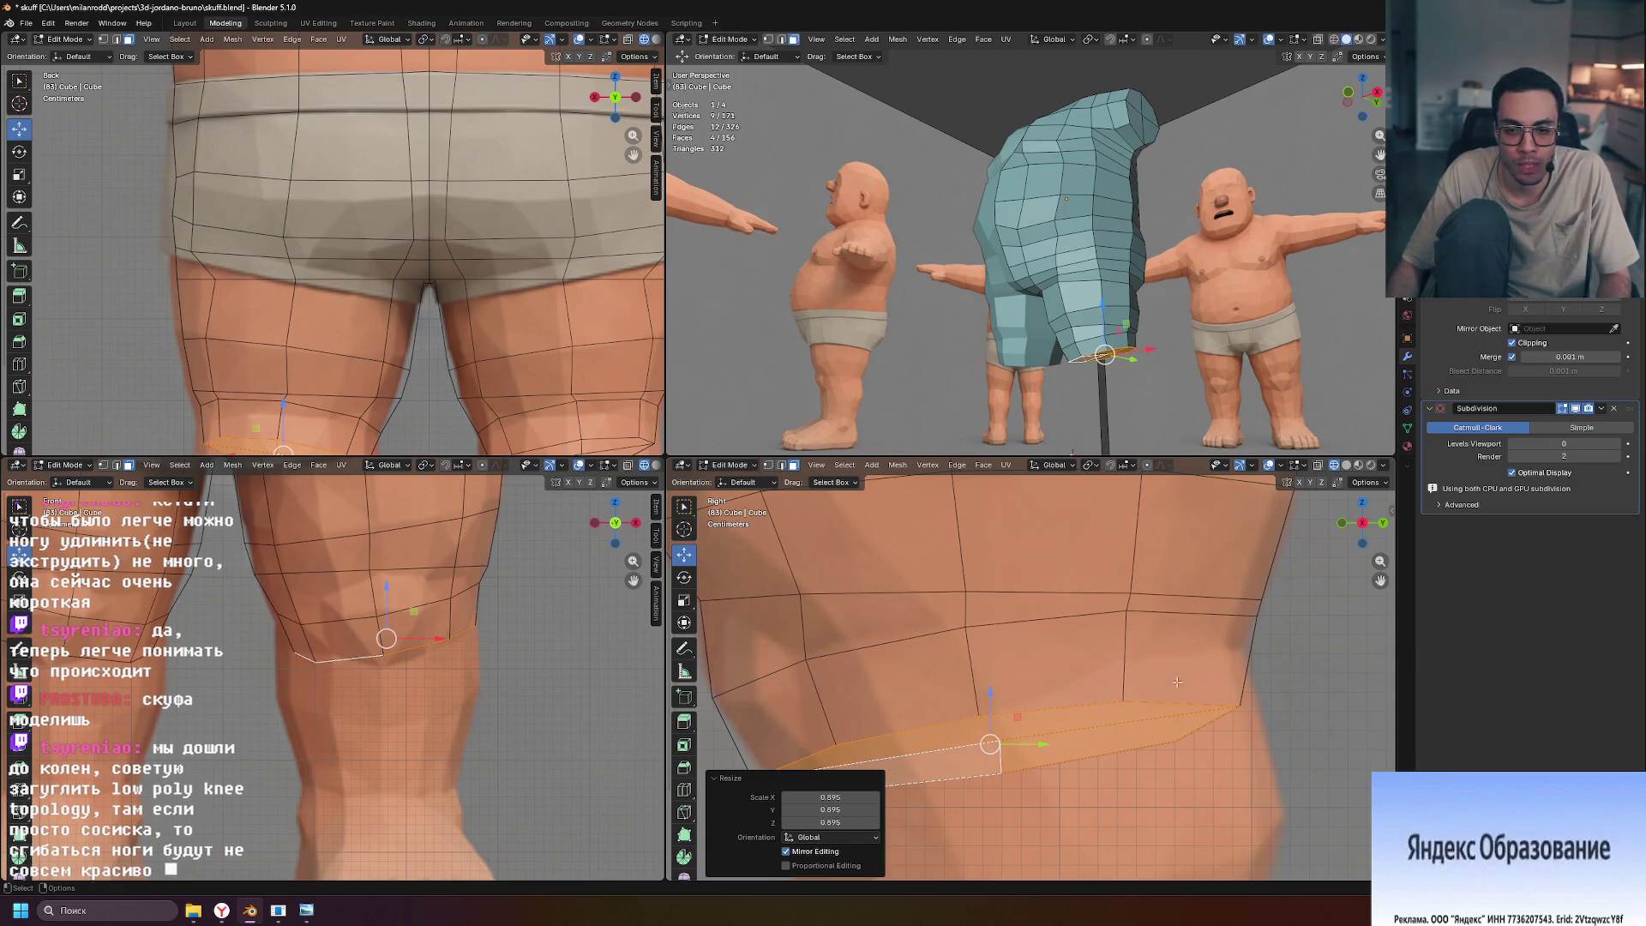
{"action": "middle_click_drag", "start_coordinate": [1082, 652], "coordinate": [1141, 543], "text": "shift"}
{"action": "scroll", "coordinate": [1112, 660], "scroll_direction": "down", "scroll_amount": 2}
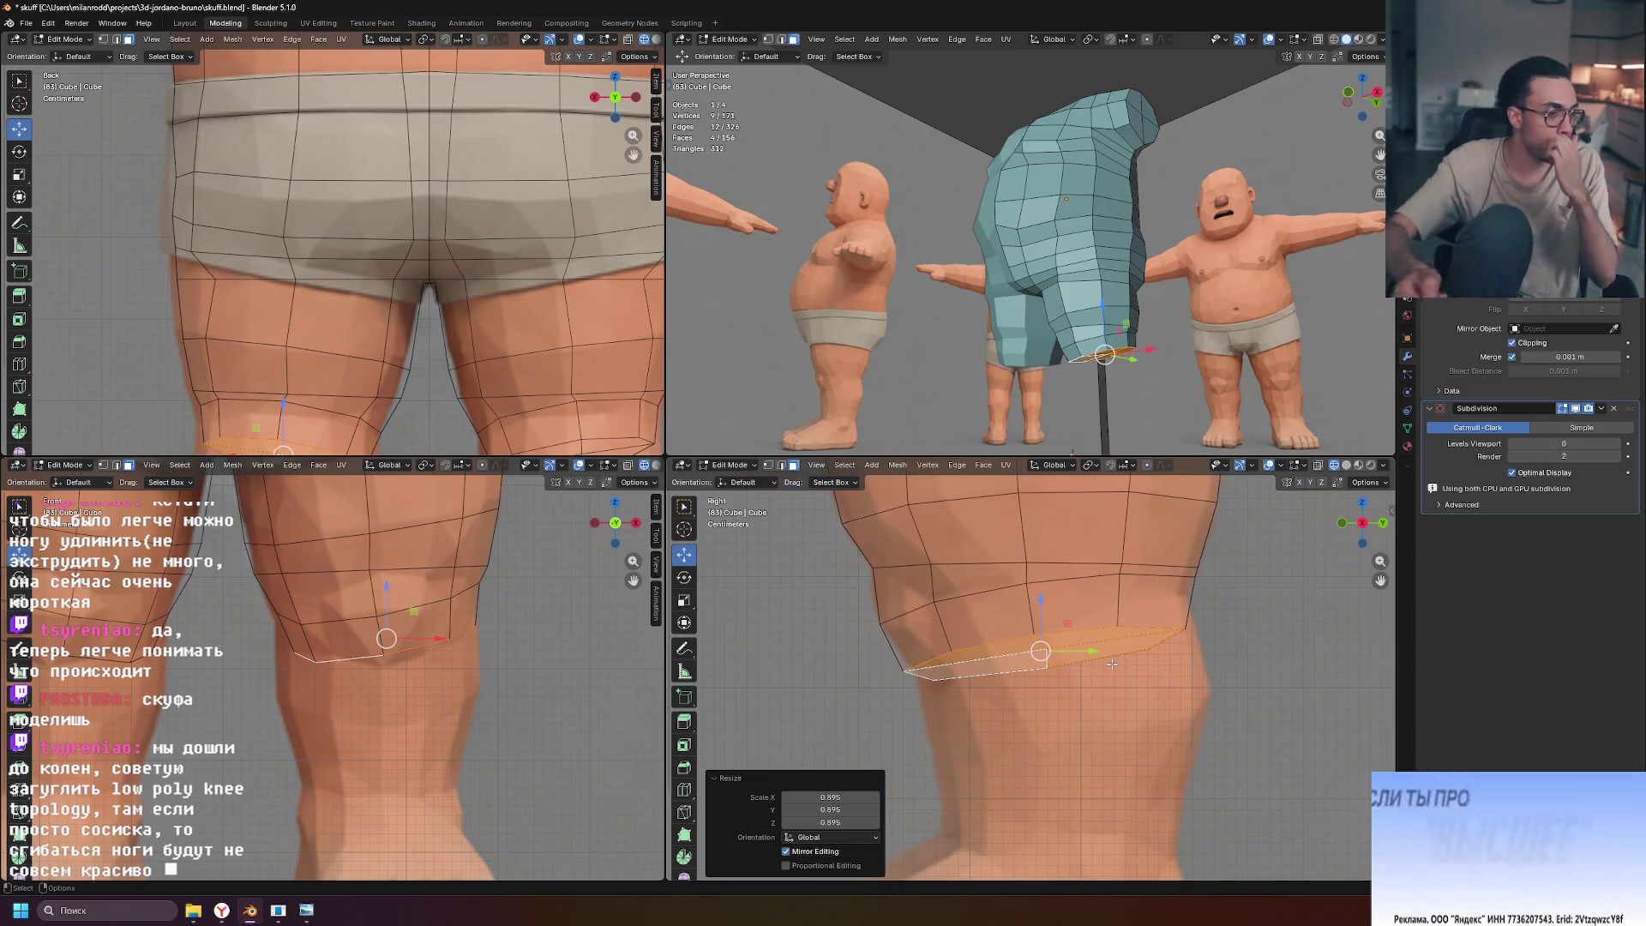
{"action": "scroll", "coordinate": [1031, 651], "scroll_direction": "up", "scroll_amount": 2}
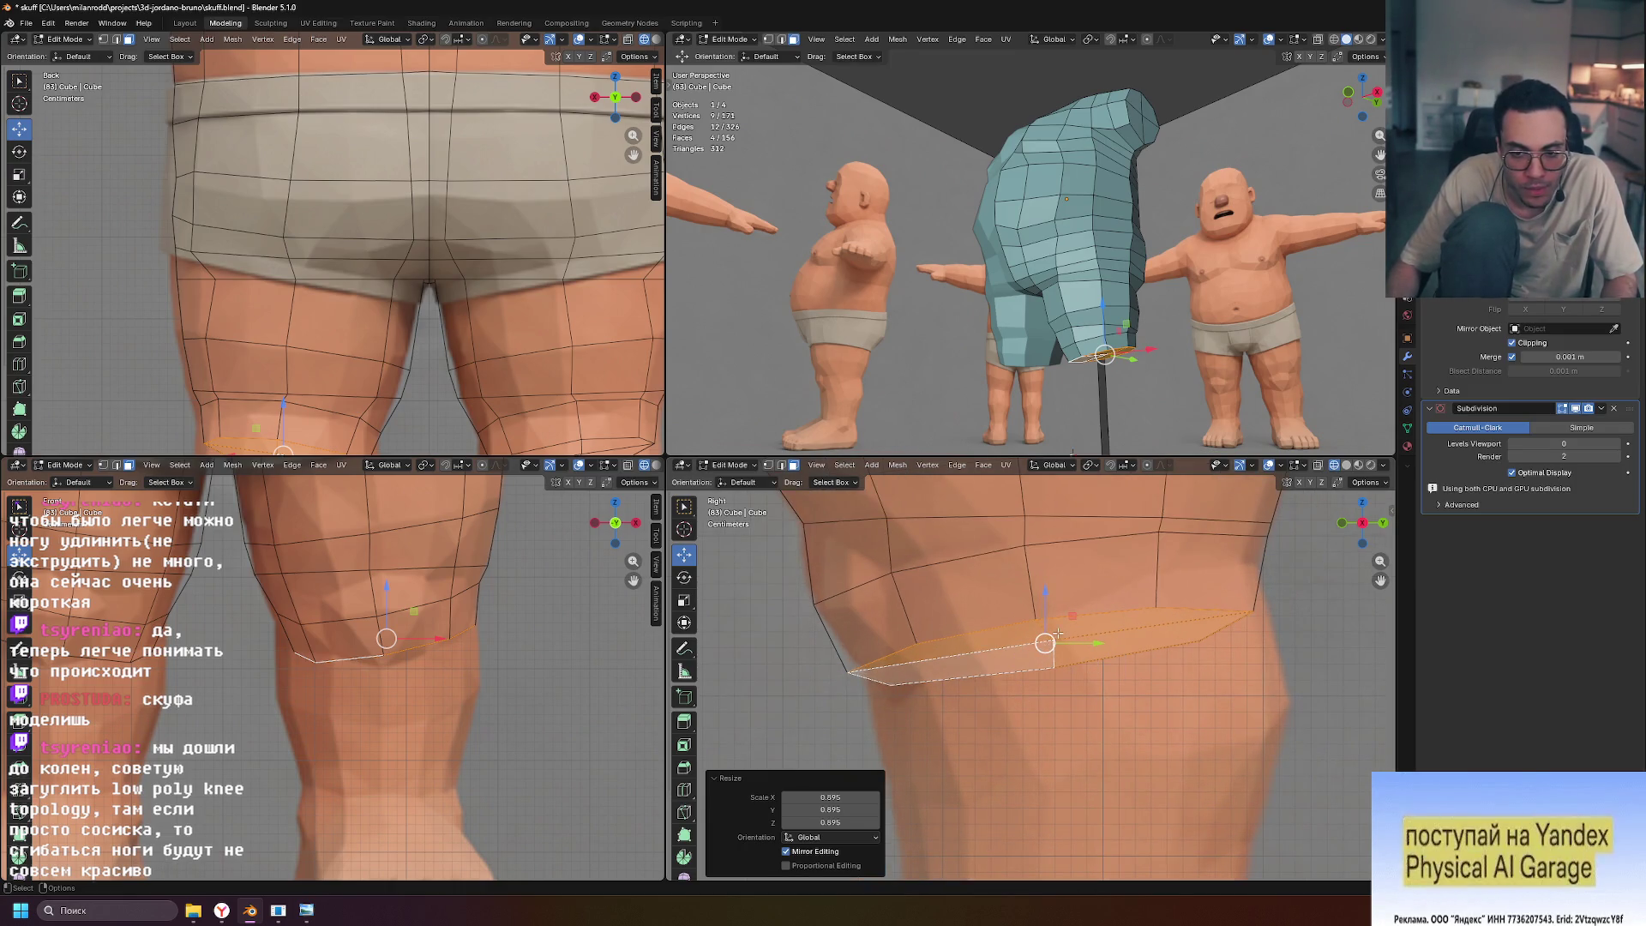
Tilt the knee loop about -12°, reposition it, tilt another 6°, and place it
{"action": "key", "text": "g"}
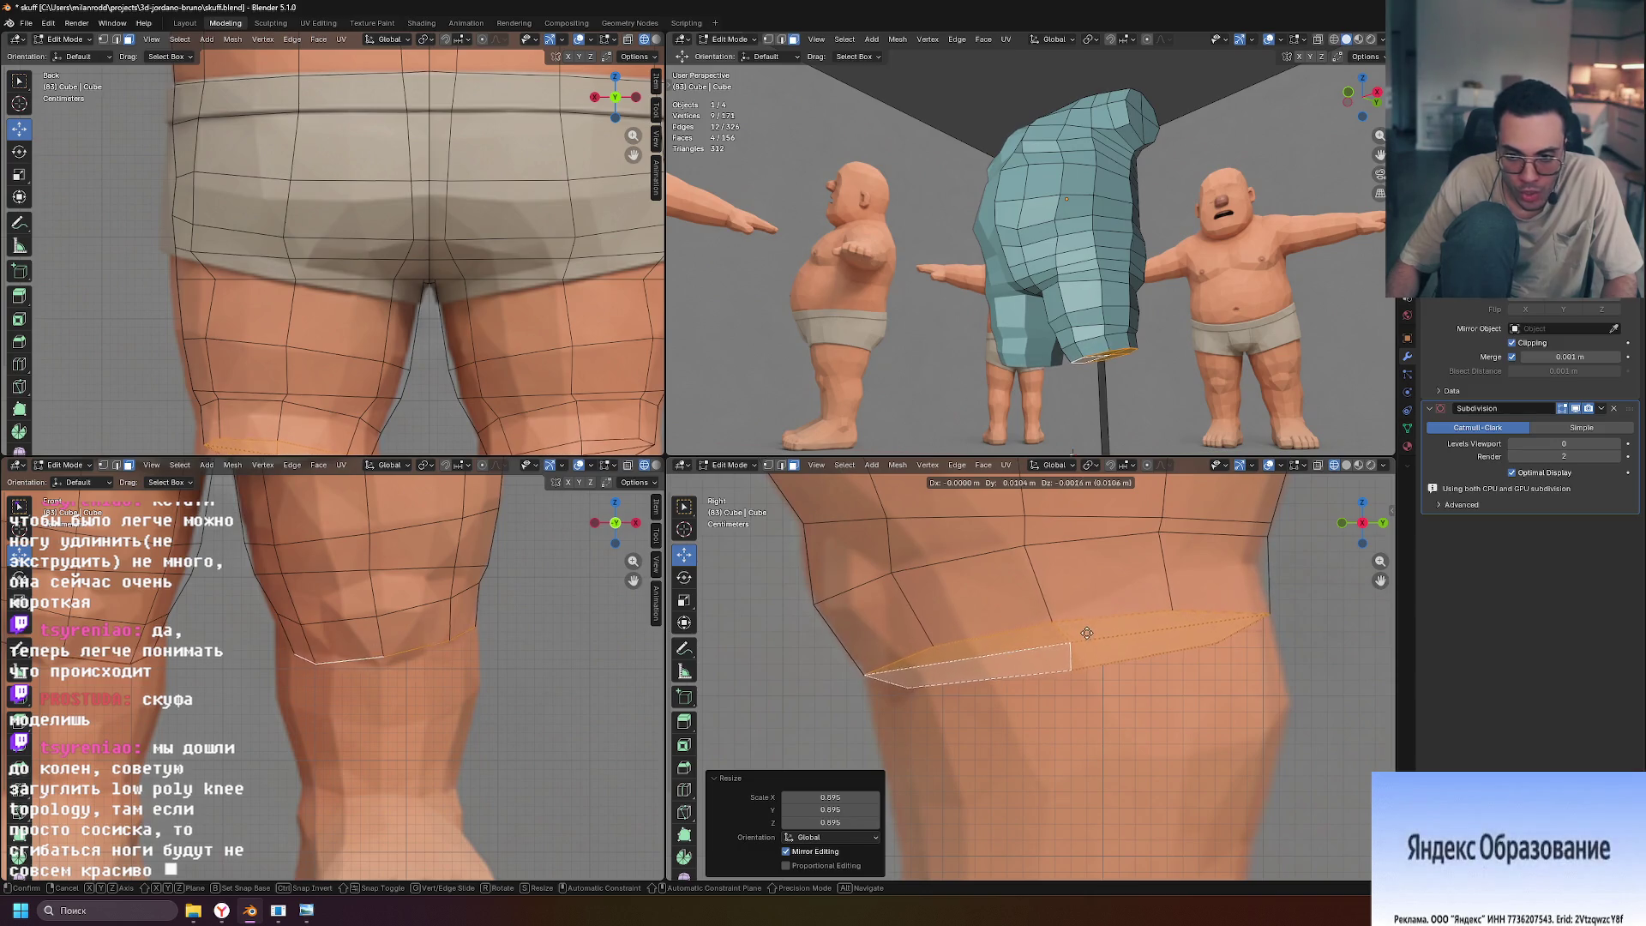
{"action": "key", "text": "r"}
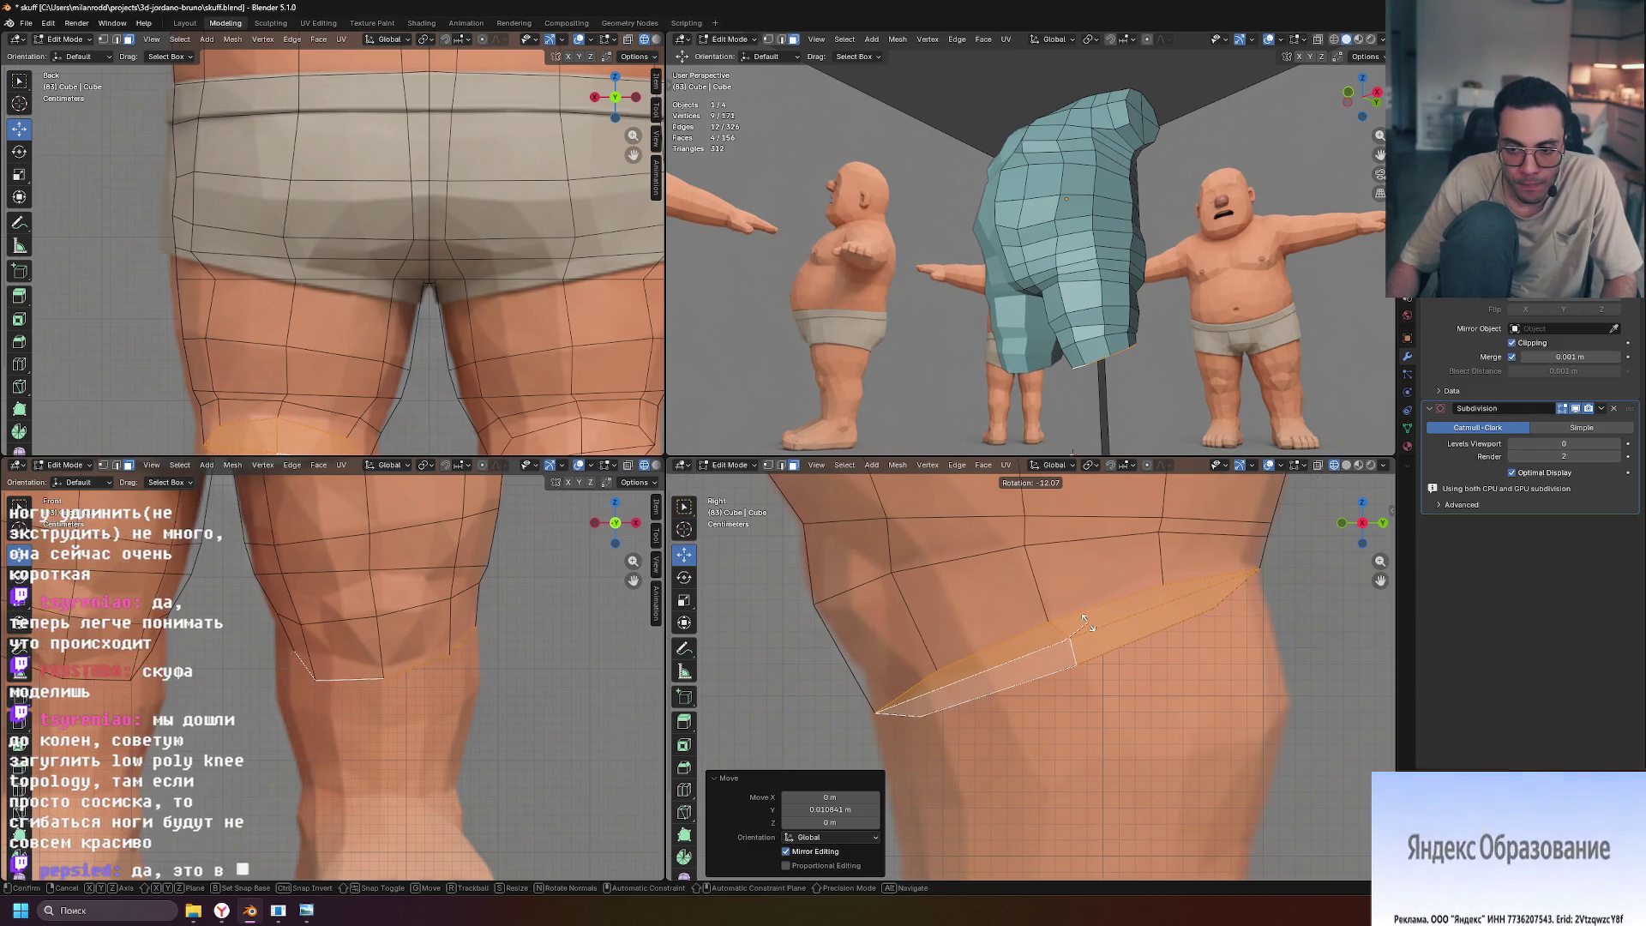
{"action": "left_click", "coordinate": [1087, 624]}
{"action": "key", "text": "g"}
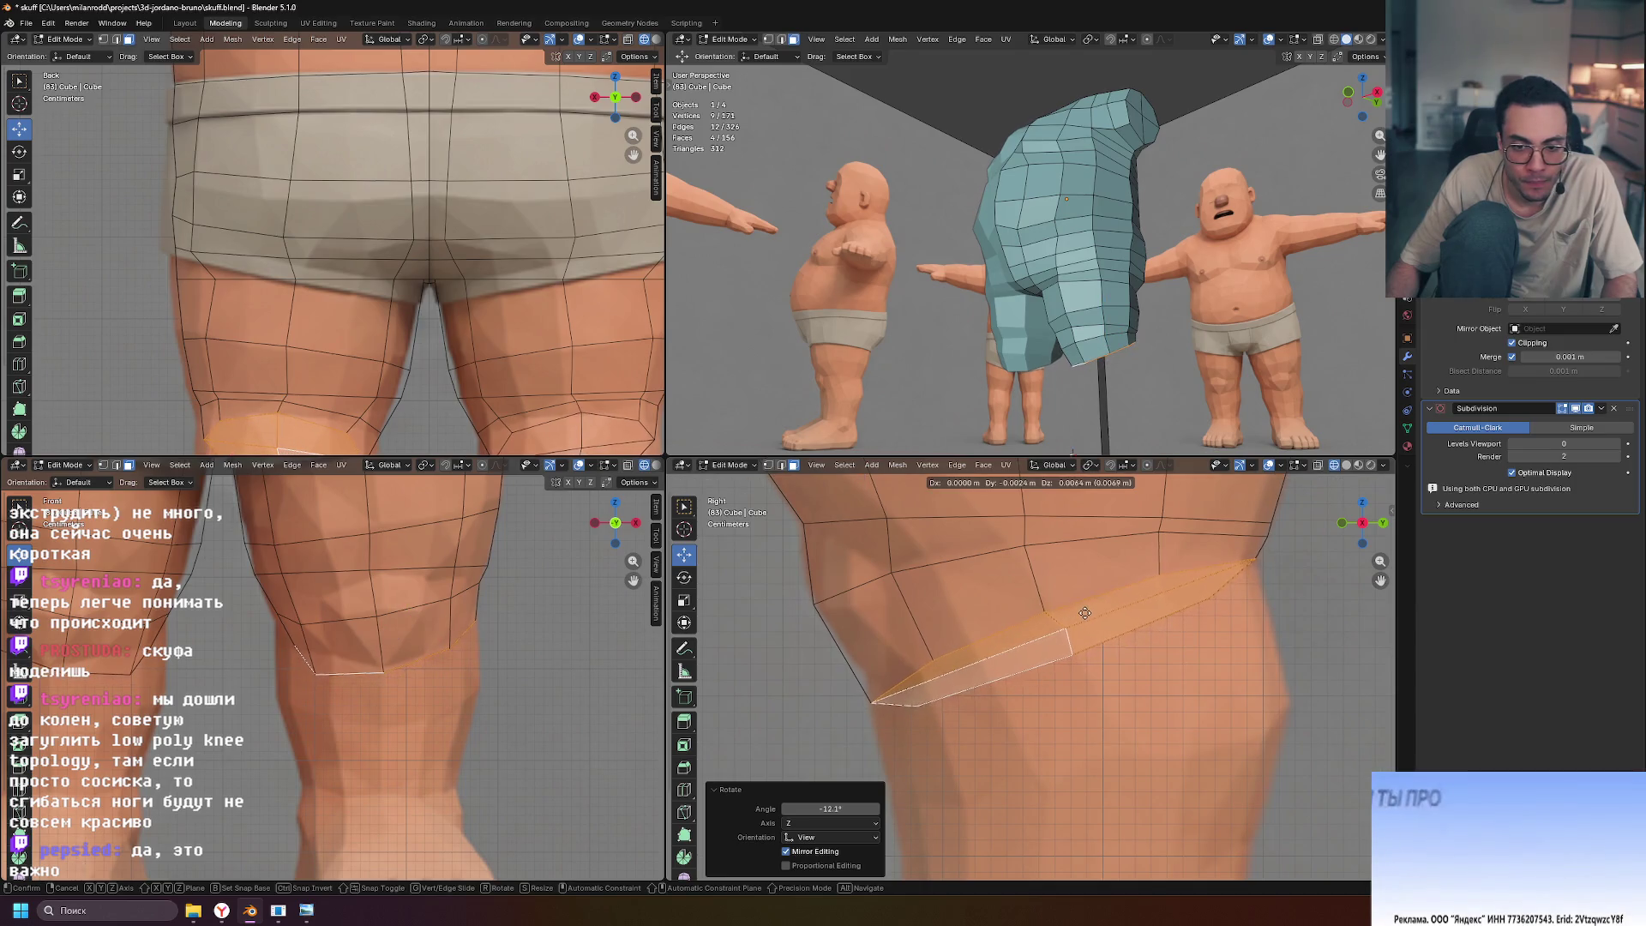
{"action": "left_click", "coordinate": [1084, 605]}
{"action": "key", "text": "r"}
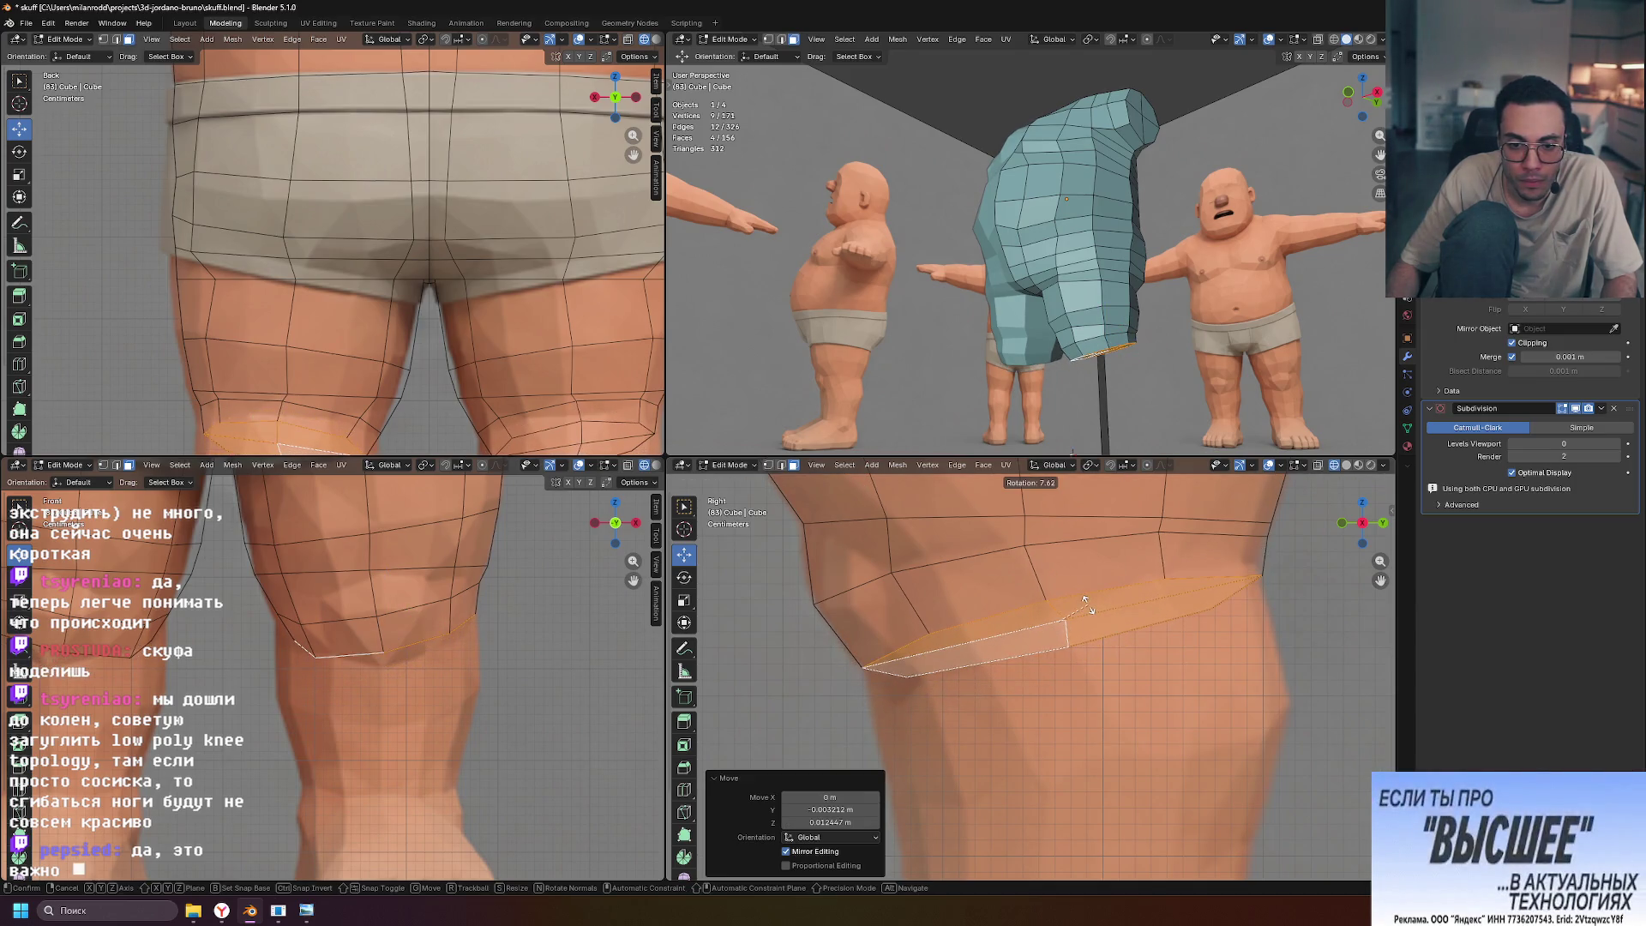
{"action": "left_click", "coordinate": [1082, 600]}
{"action": "key", "text": "g"}
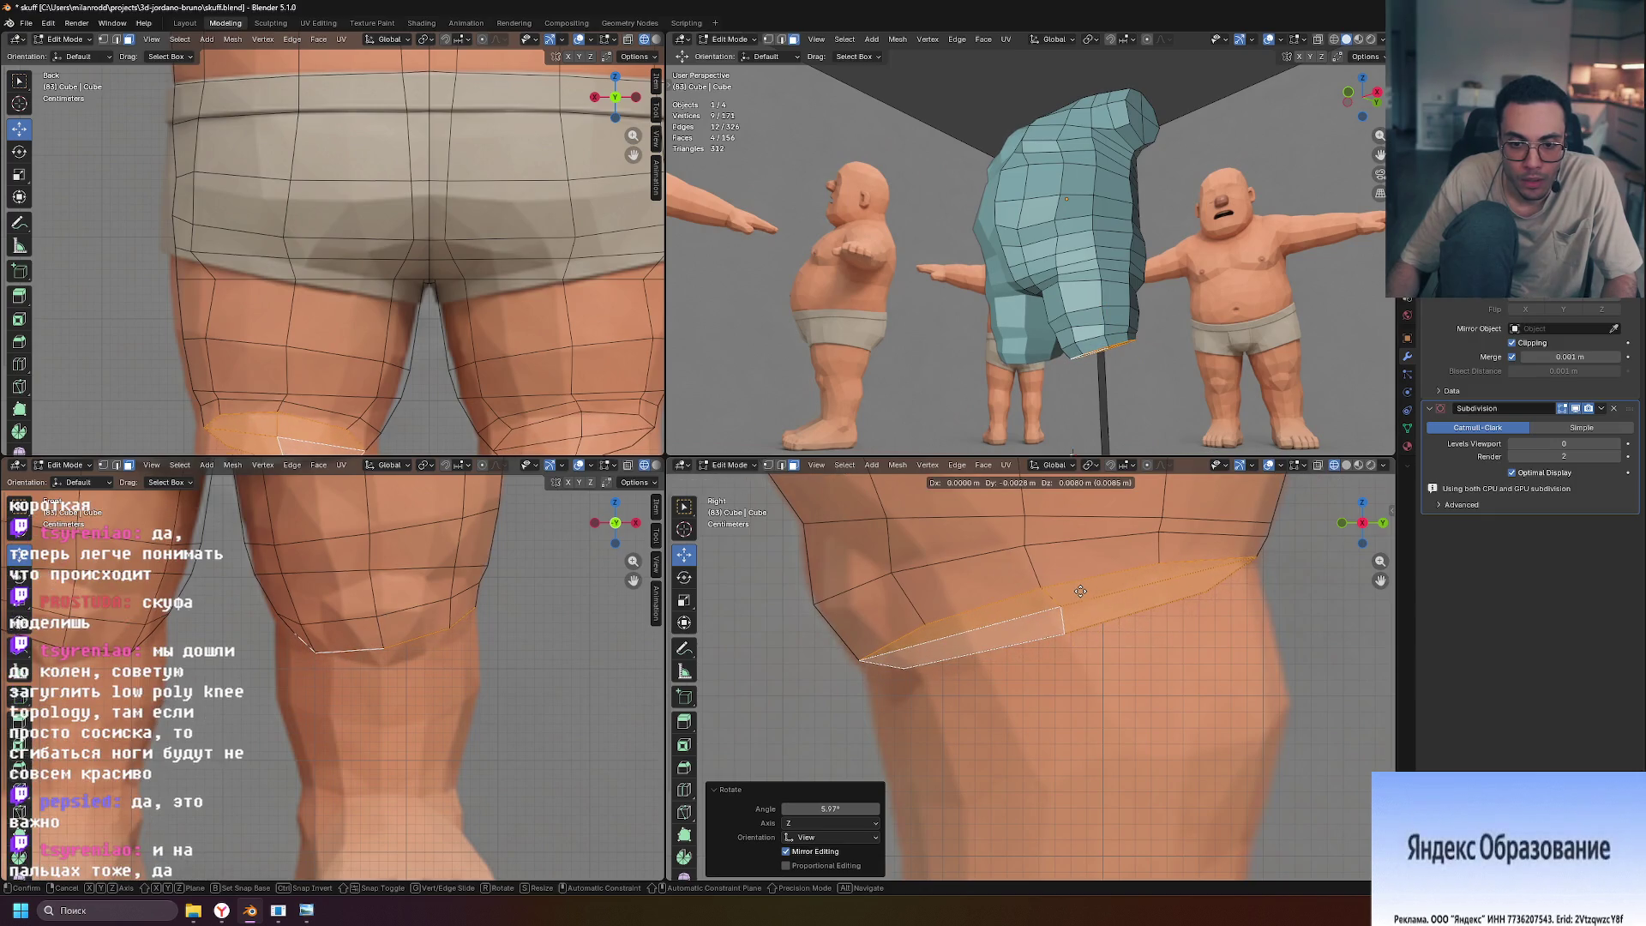
{"action": "left_click", "coordinate": [1080, 593]}
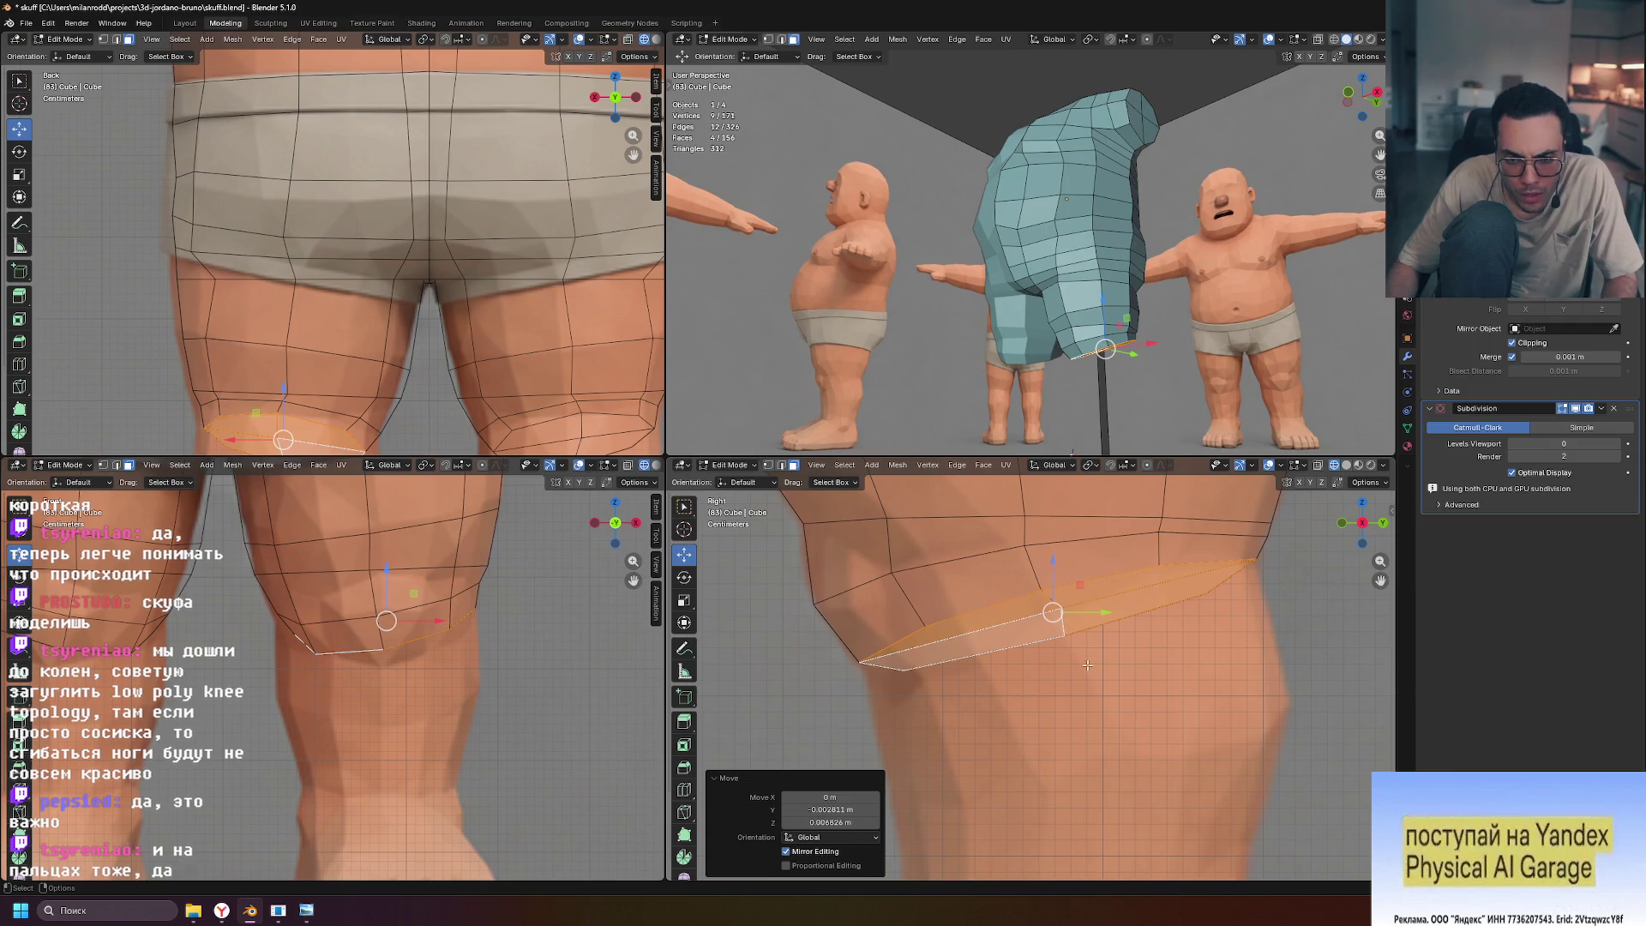
Lower the knee loop slightly, then discard a trial extrusion below it
{"action": "left_click_drag", "start_coordinate": [1054, 573], "coordinate": [1069, 577]}
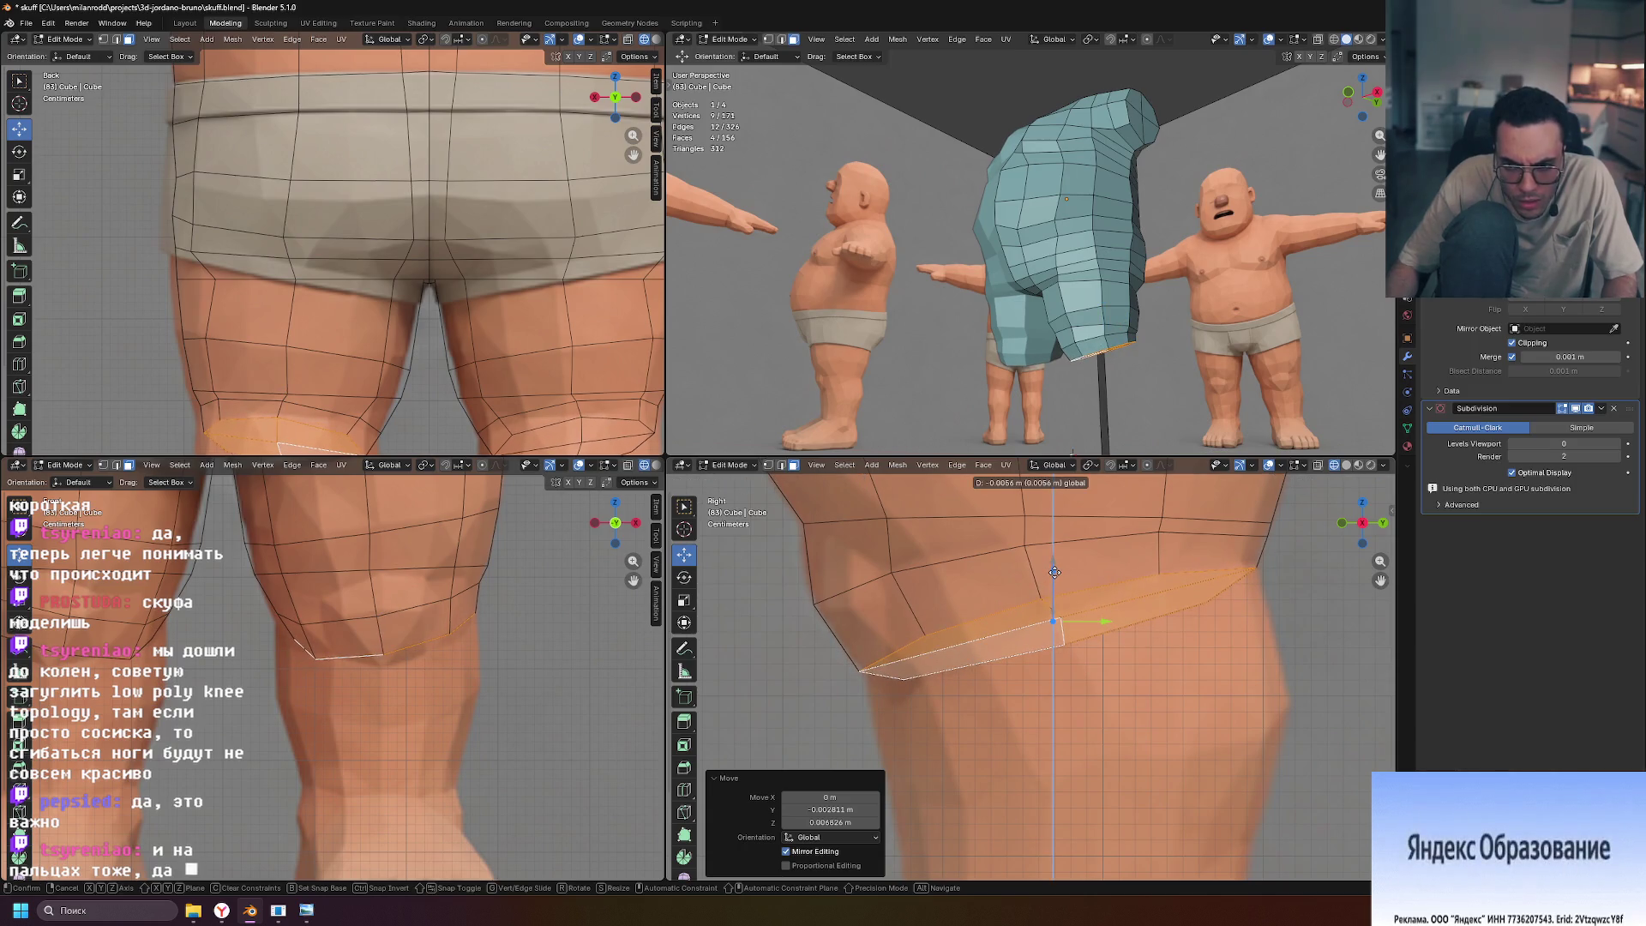
{"action": "key", "text": "e"}
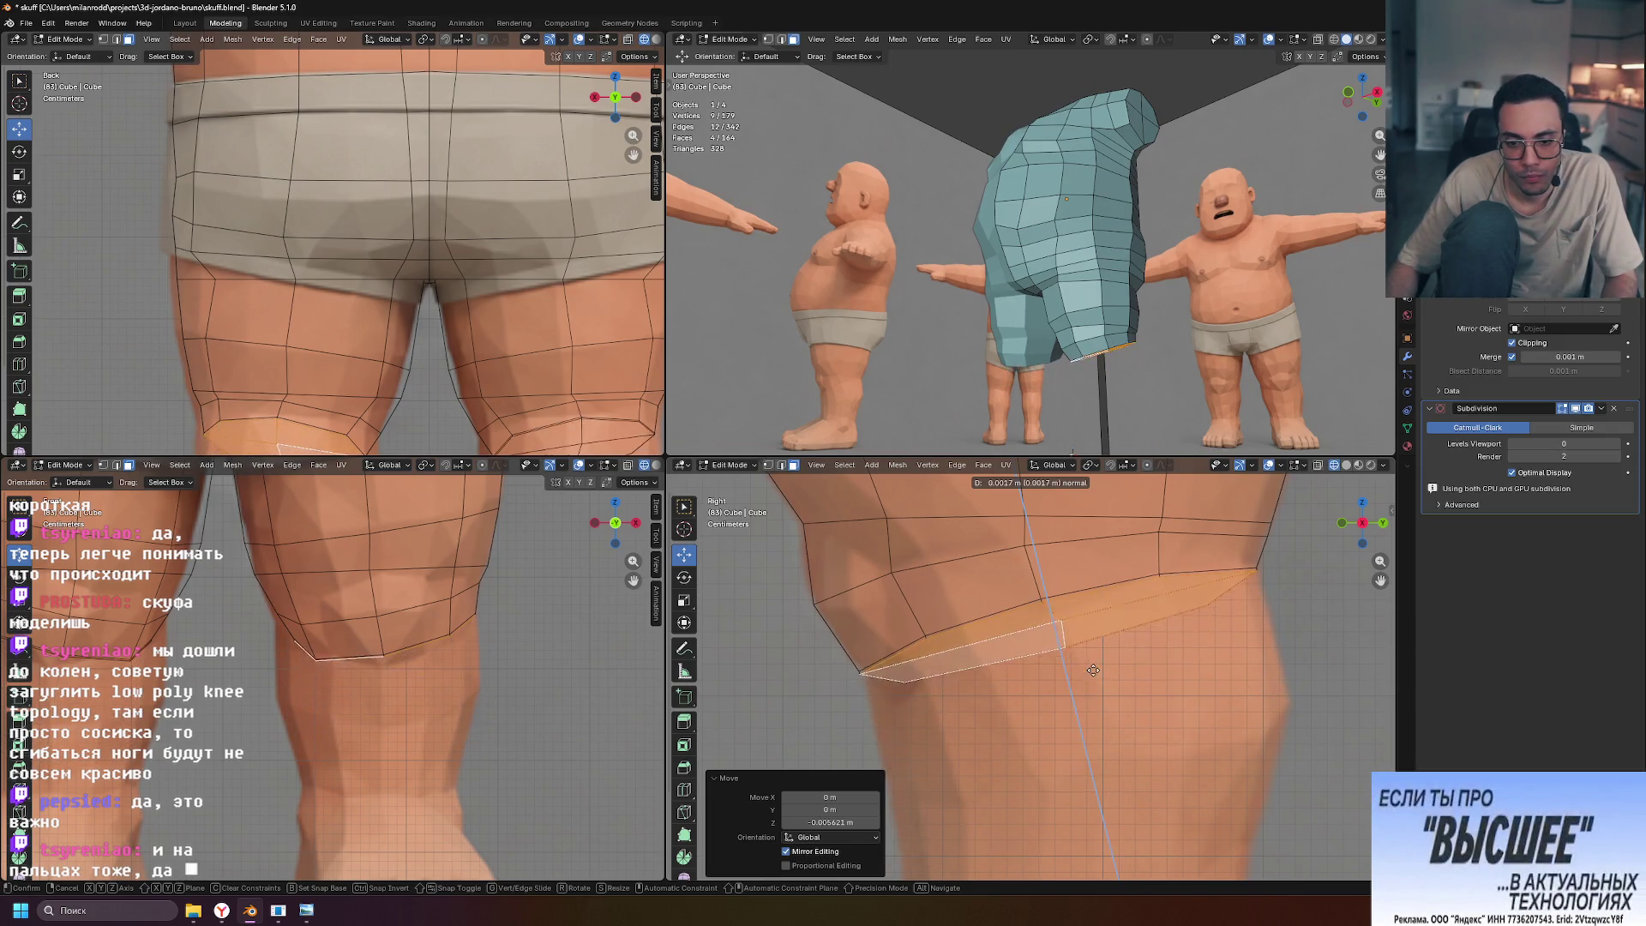
{"action": "left_click", "coordinate": [1122, 803]}
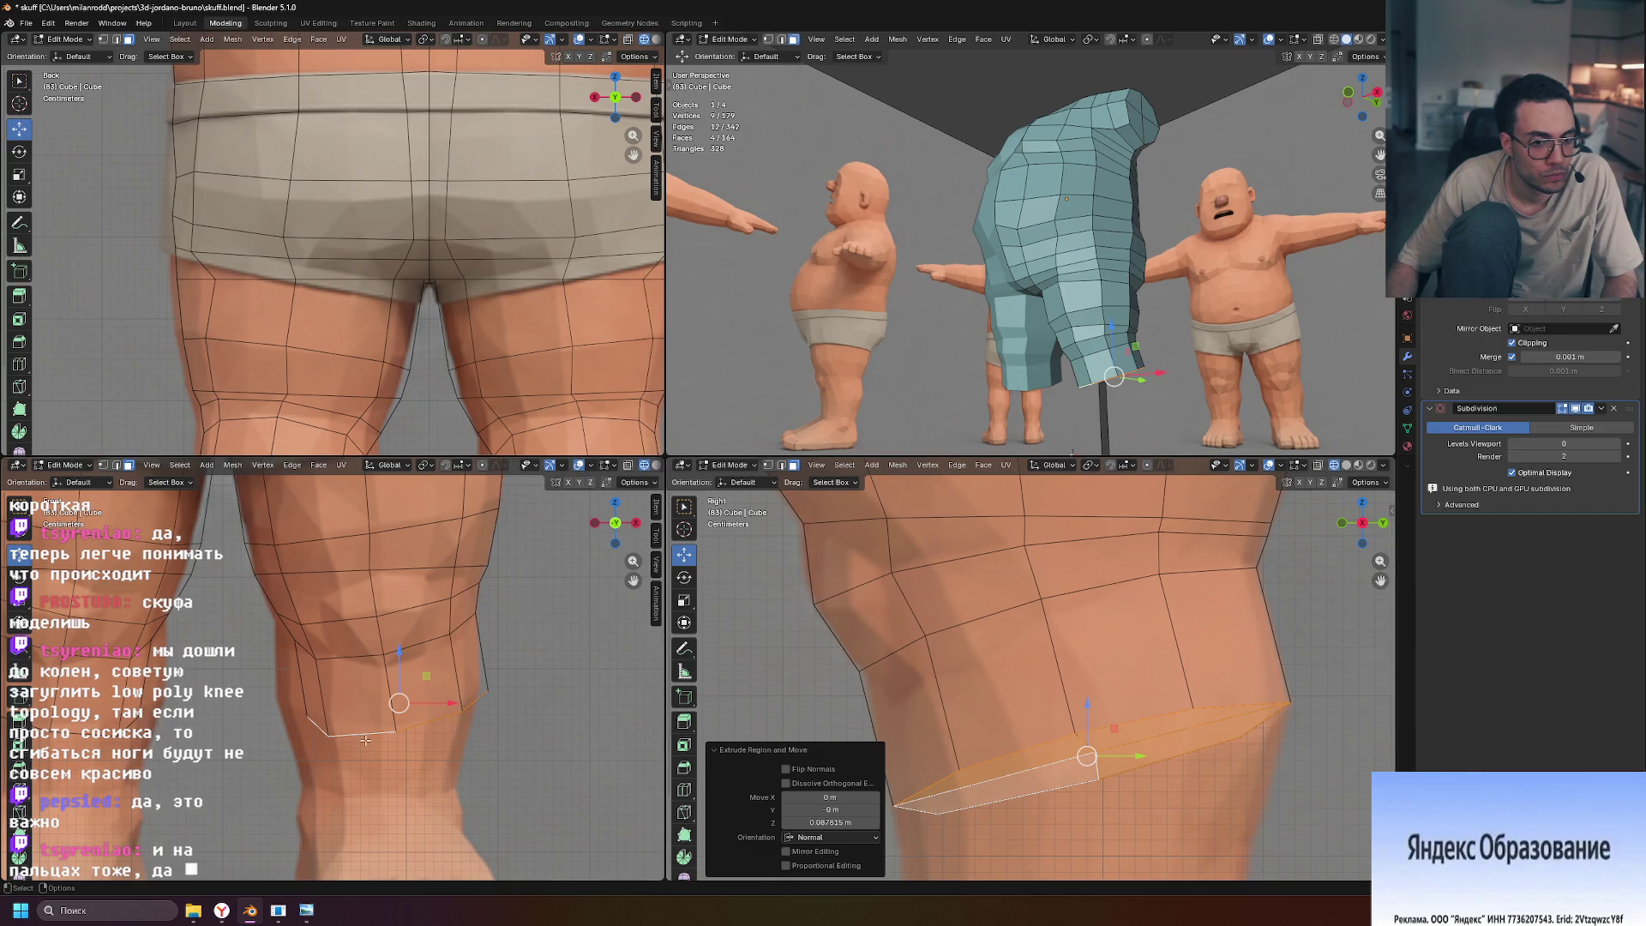
{"action": "key", "text": "r"}
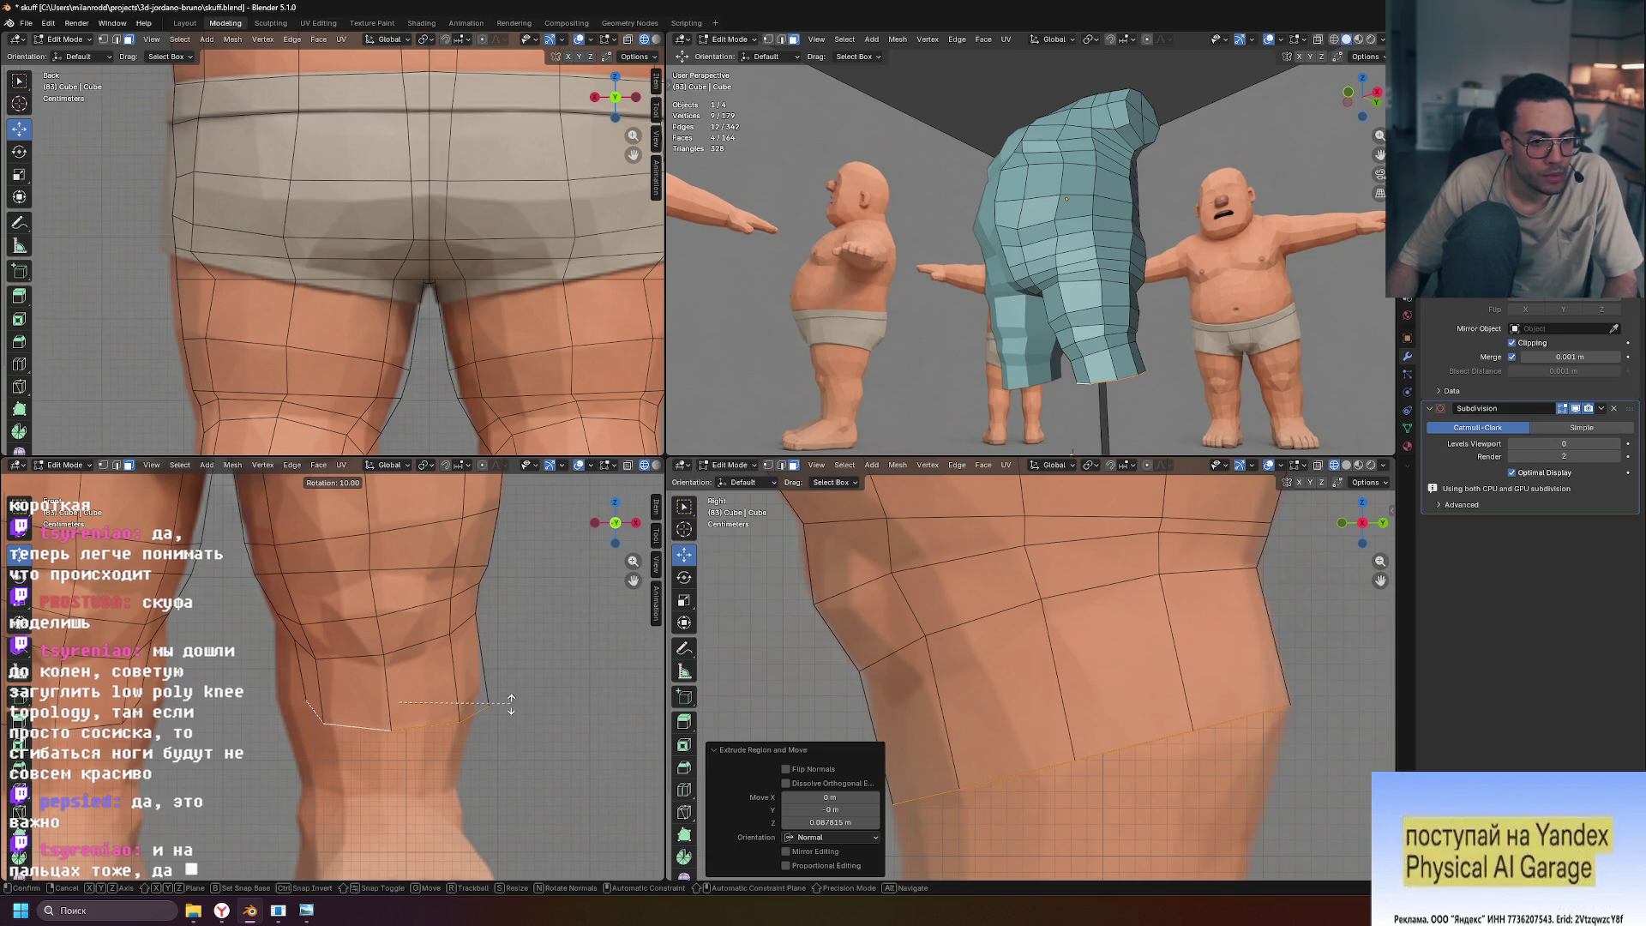
{"action": "key", "text": "Escape"}
{"action": "key", "text": "ctrl+z"}
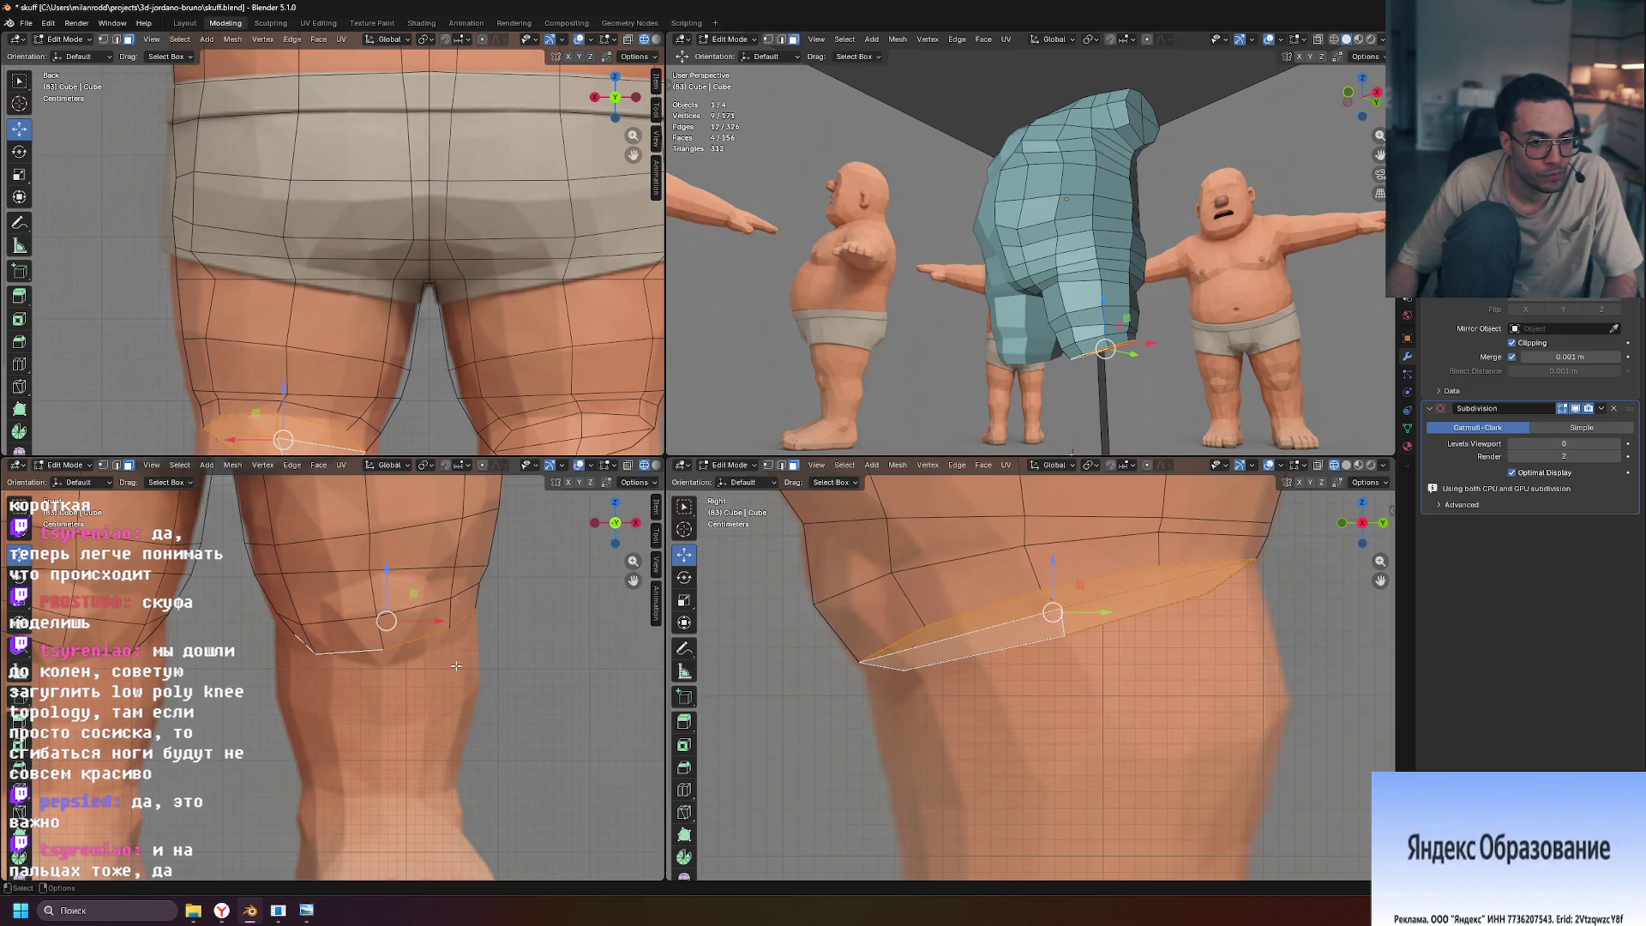
Reposition the knee loop and widen it slightly along X
{"action": "key", "text": "r"}
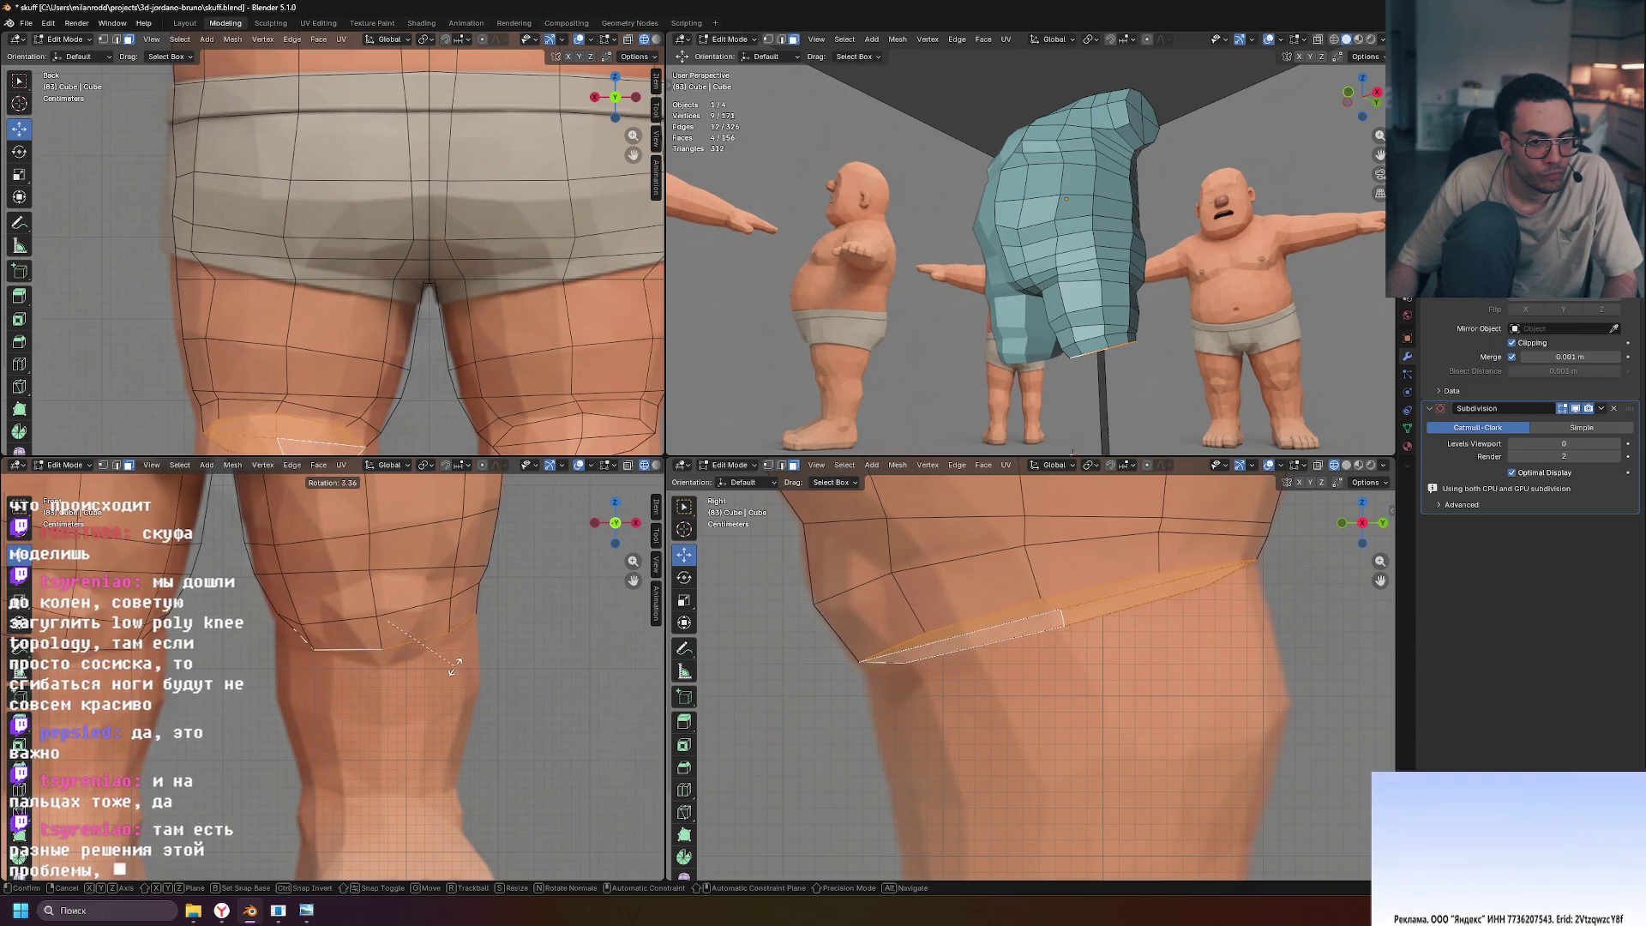
{"action": "key", "text": "g"}
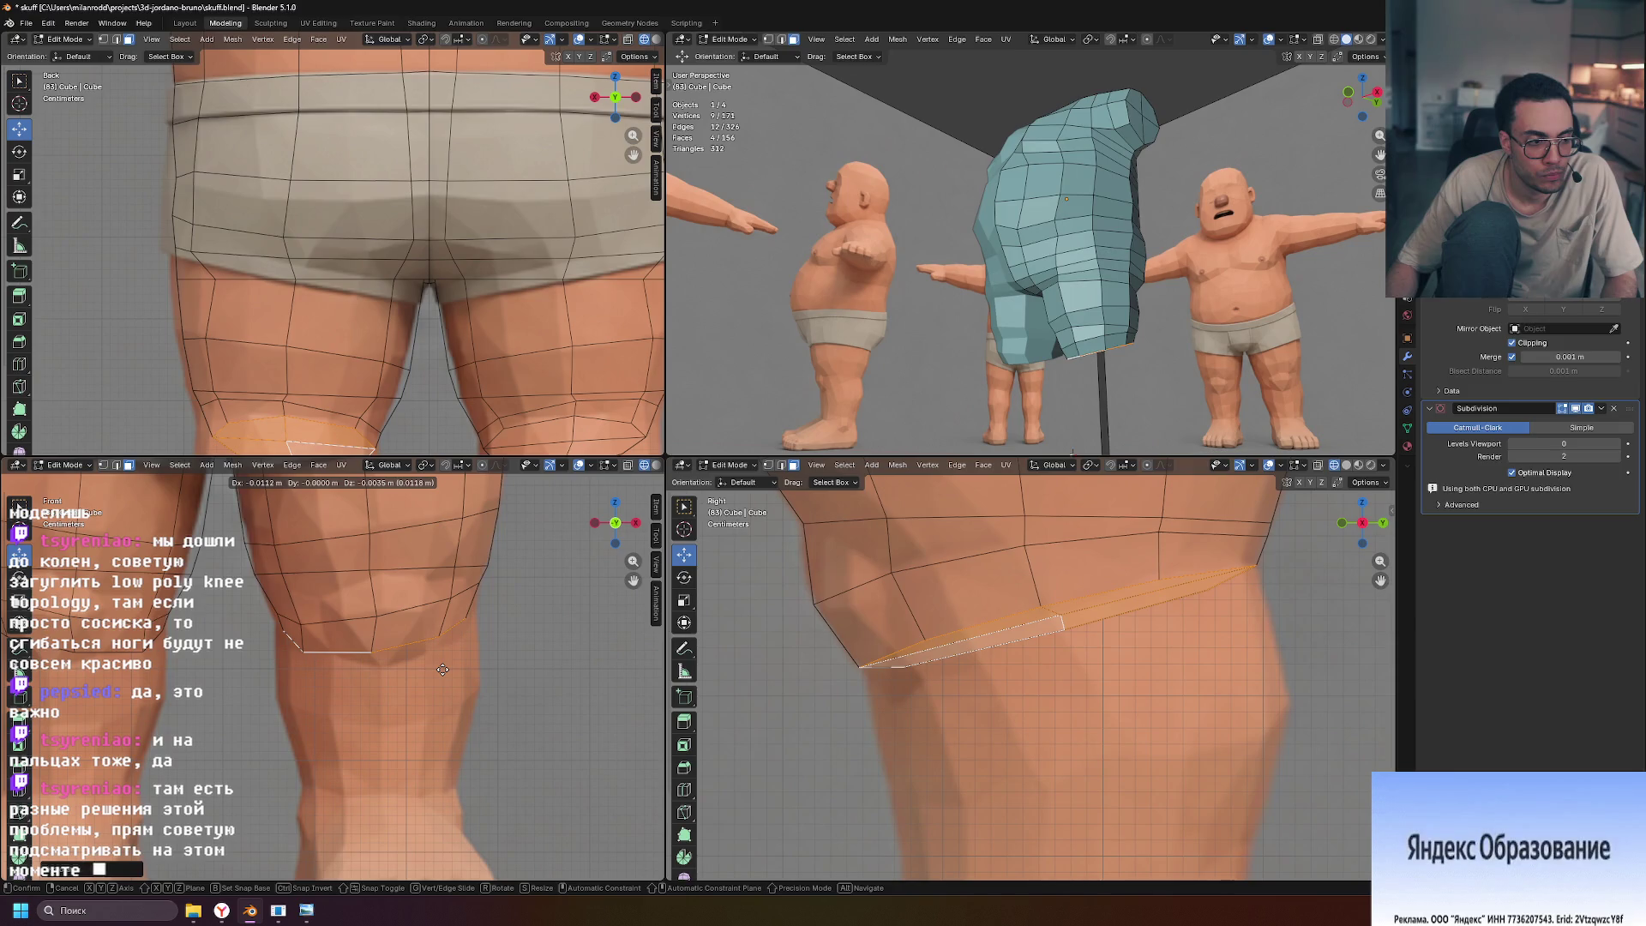
{"action": "left_click", "coordinate": [442, 670]}
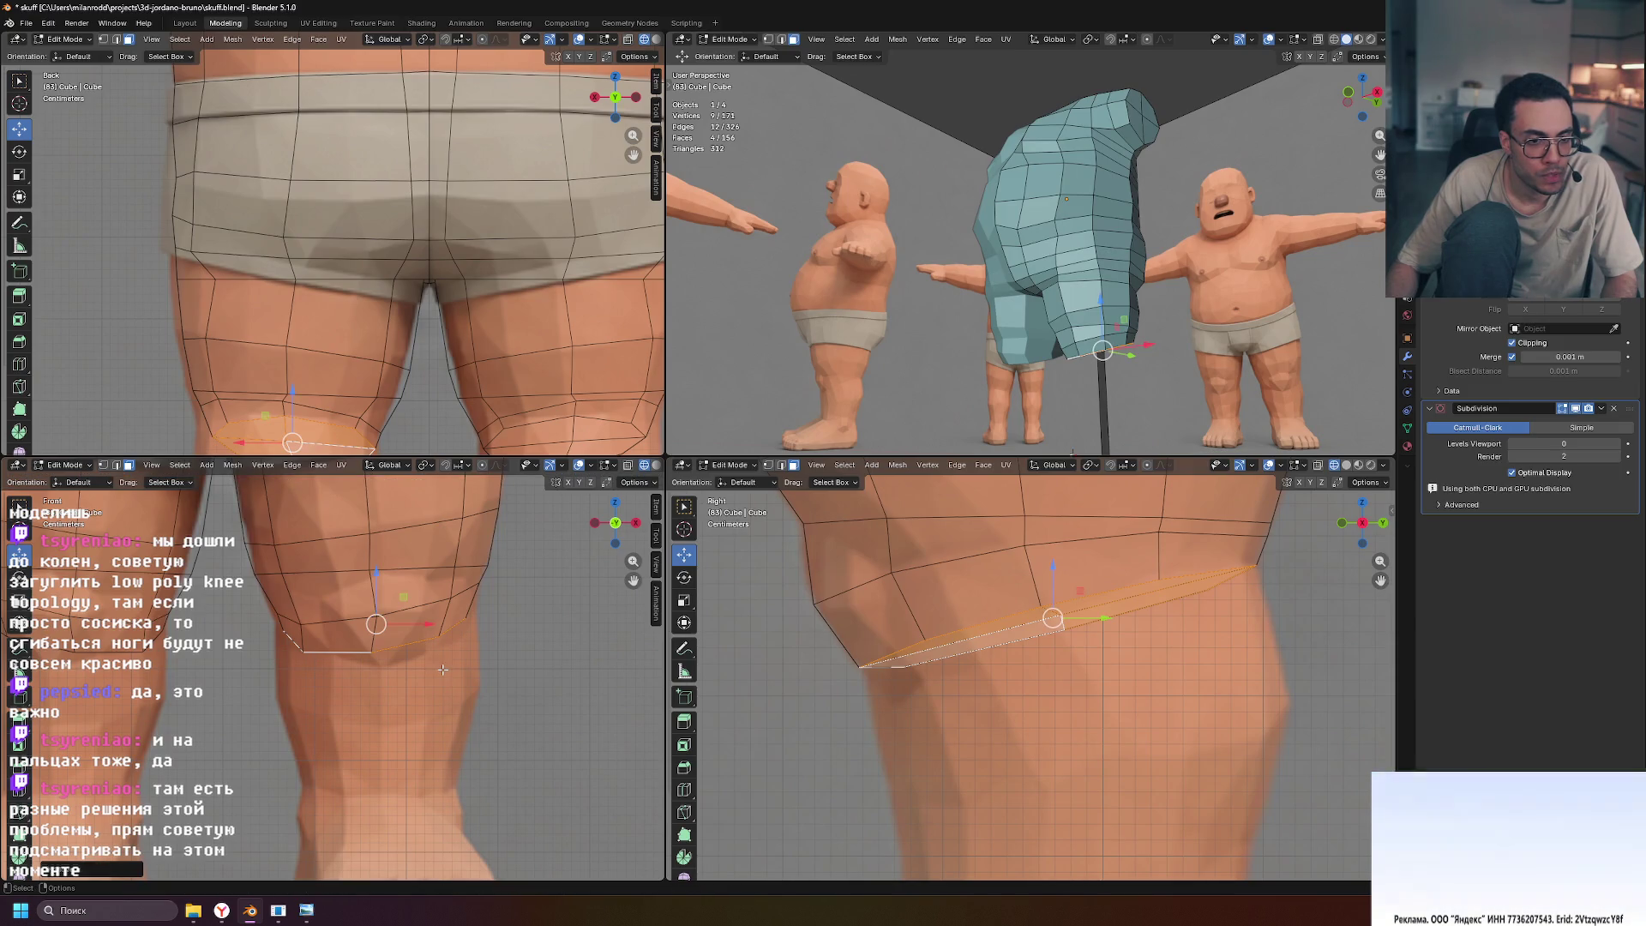
{"action": "key", "text": "s"}
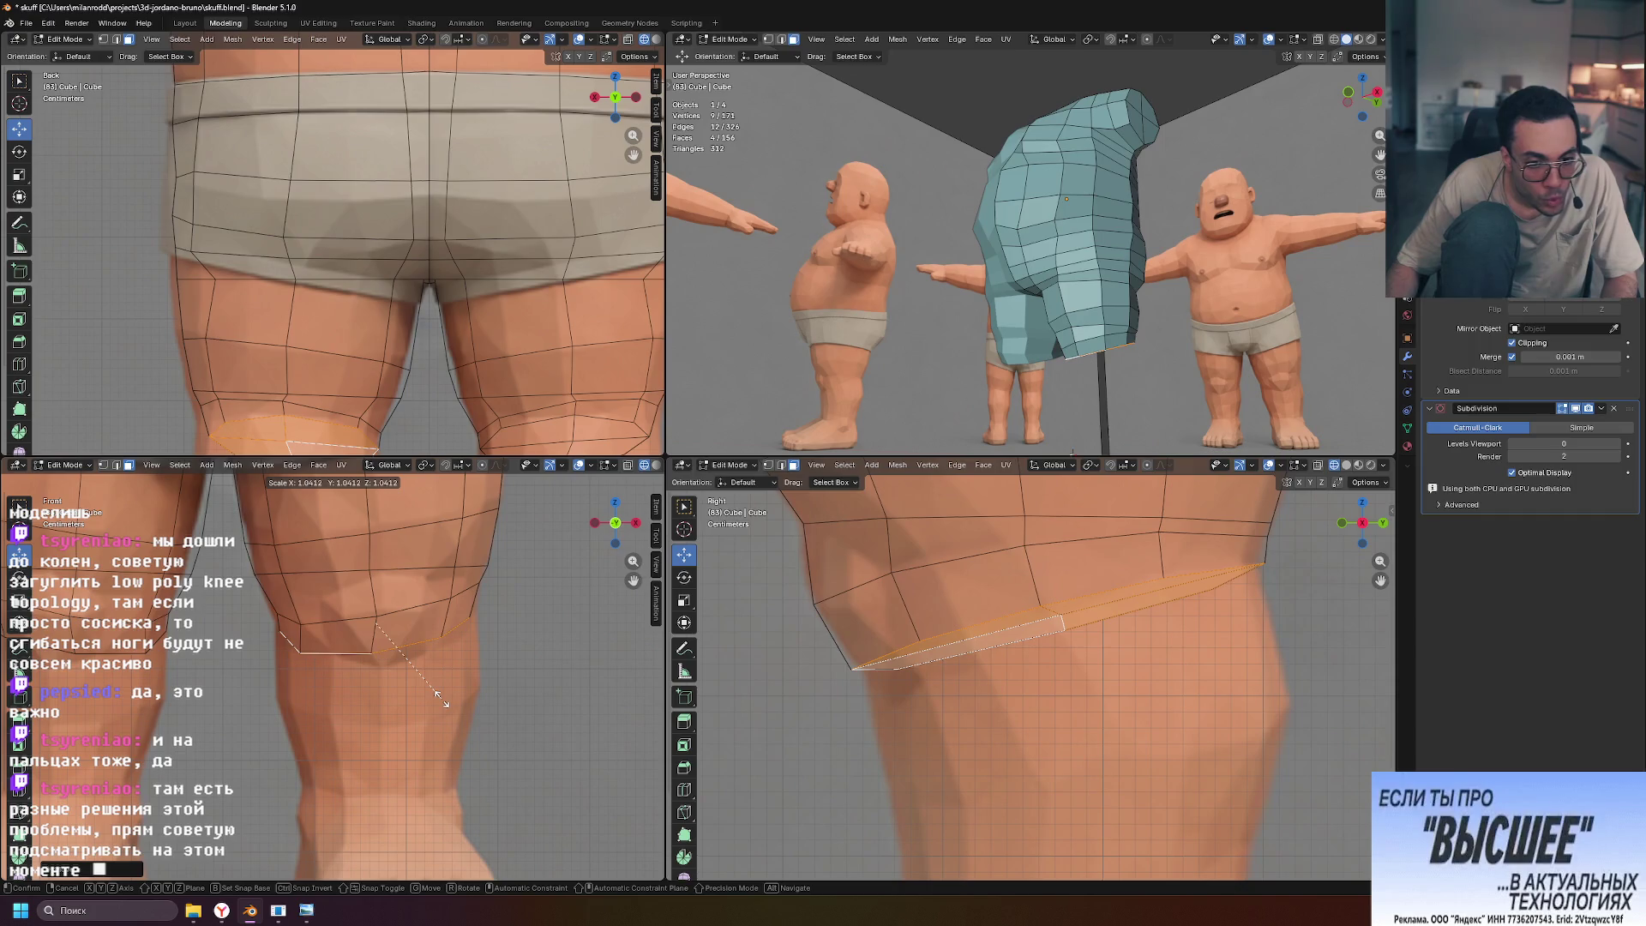
{"action": "key", "text": "x"}
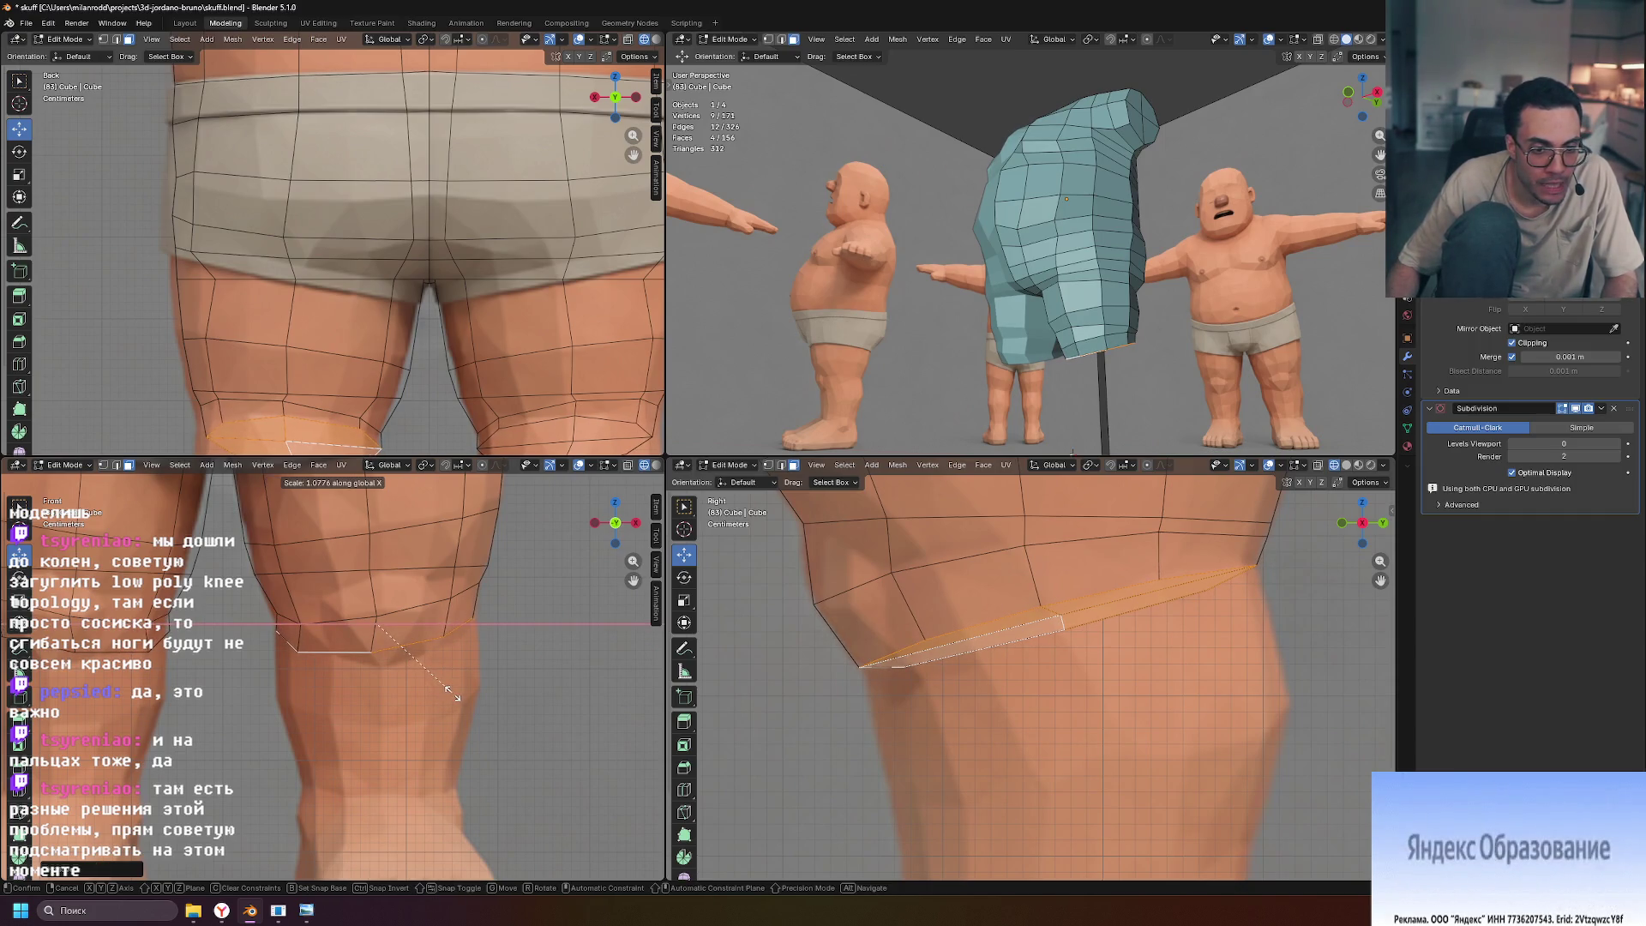
{"action": "left_click", "coordinate": [460, 693]}
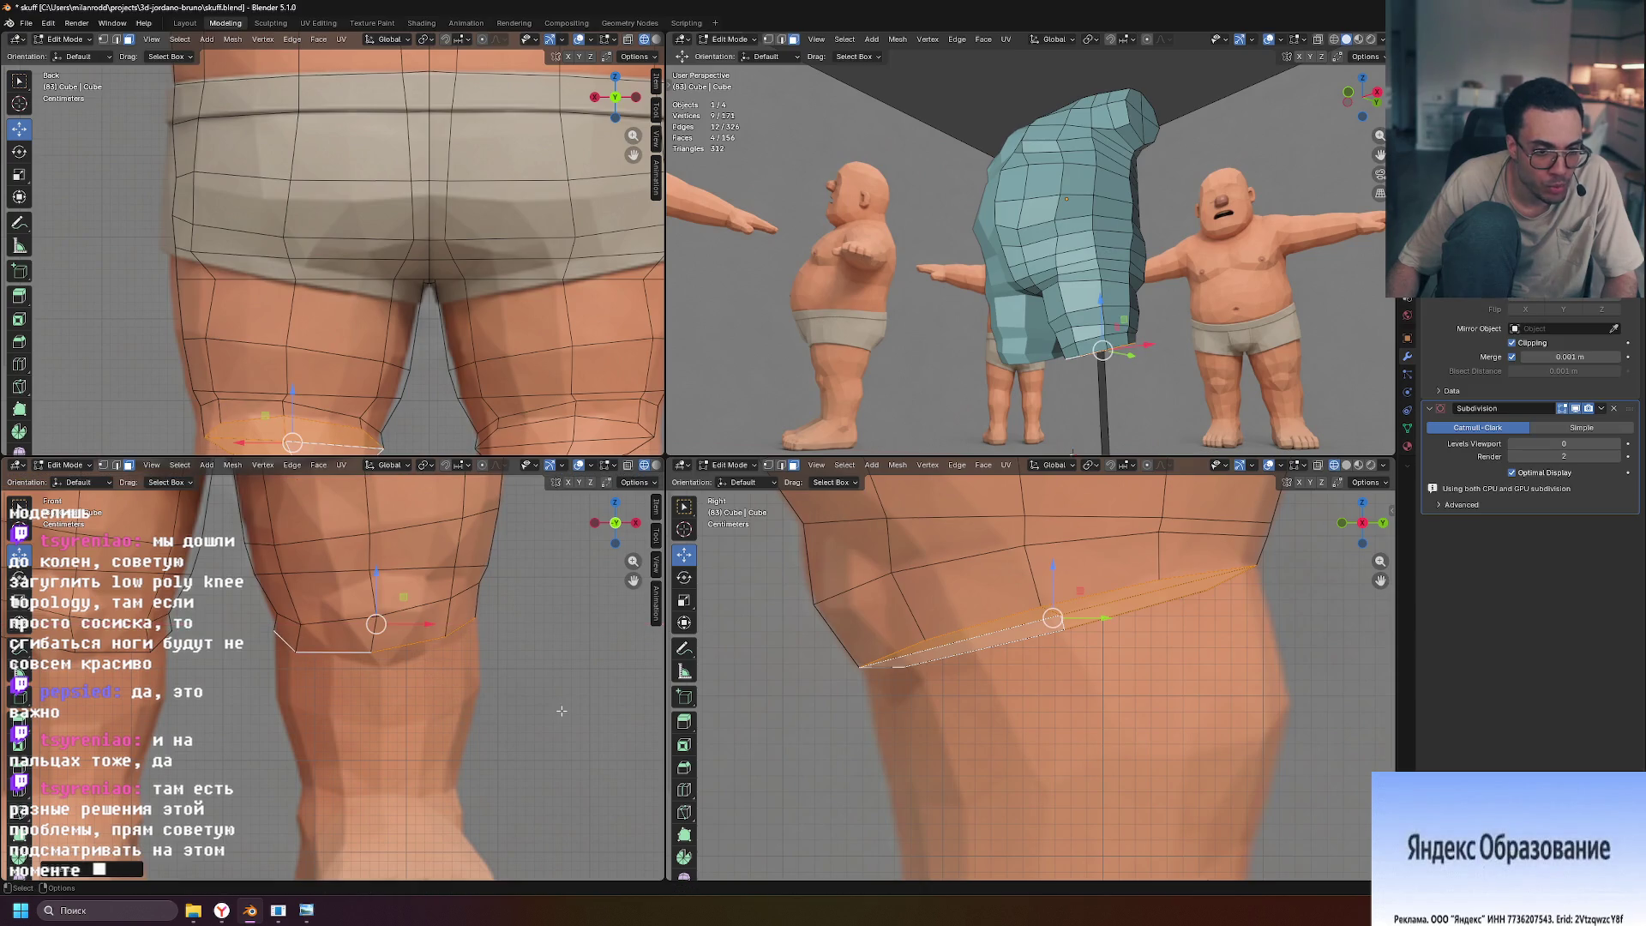
Scale the edge loop above the knee 1.06 along X, then select the knee-bottom edge
{"action": "left_click", "coordinate": [330, 622], "text": "alt"}
{"action": "left_click", "coordinate": [390, 611], "text": "alt"}
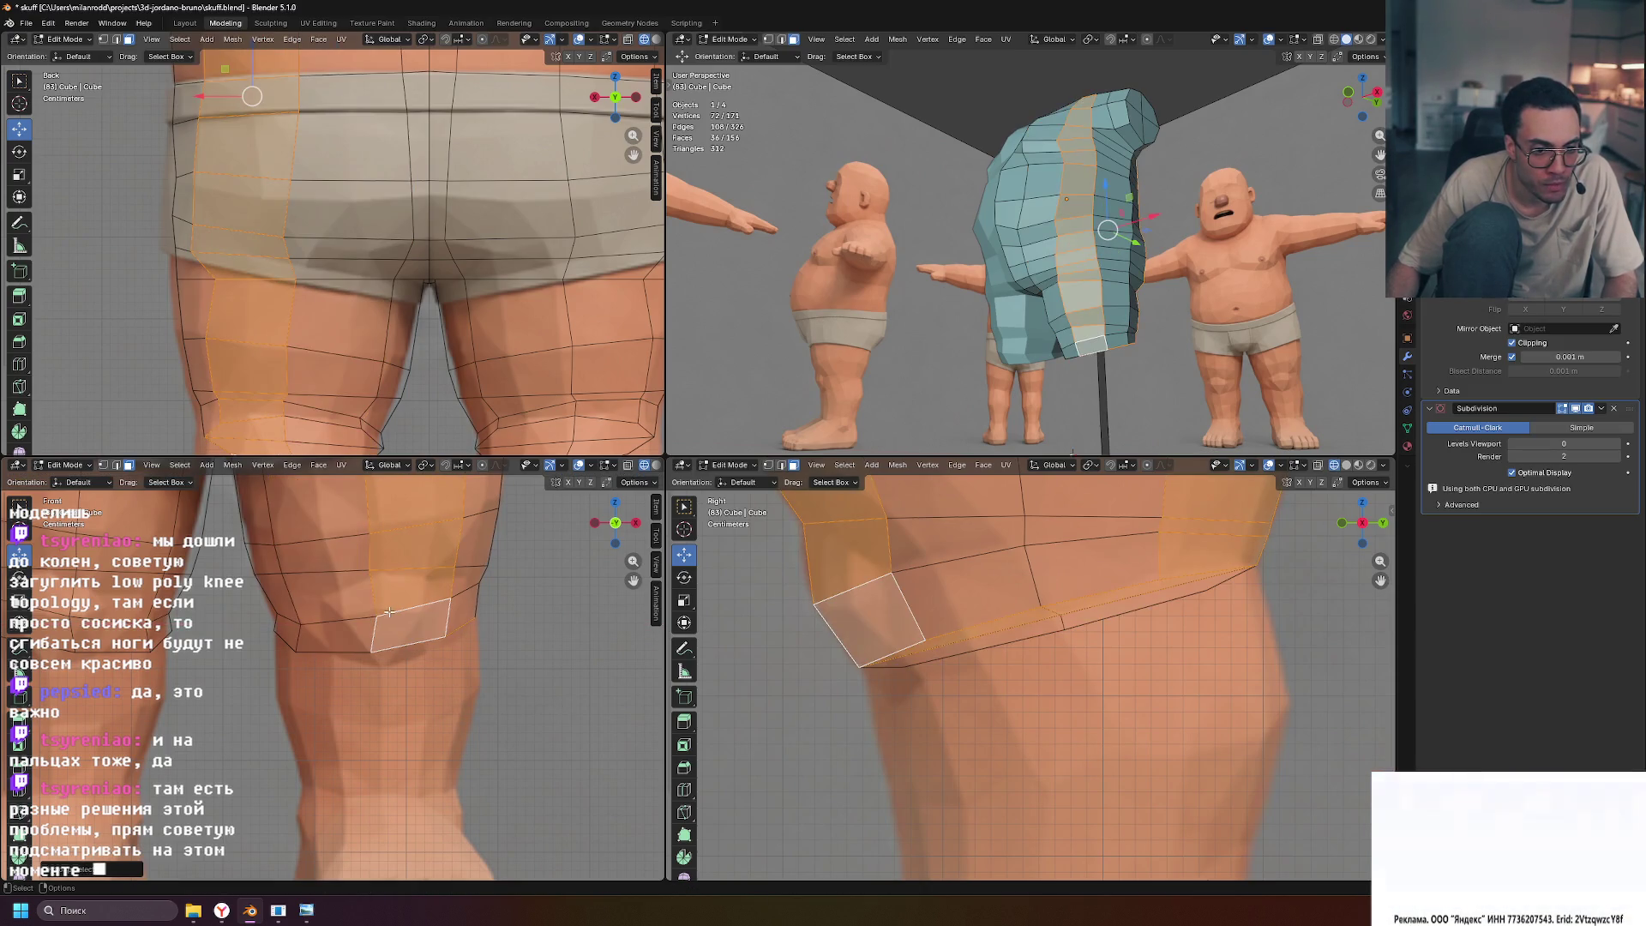
{"action": "left_click", "coordinate": [326, 619]}
{"action": "key", "text": "2"}
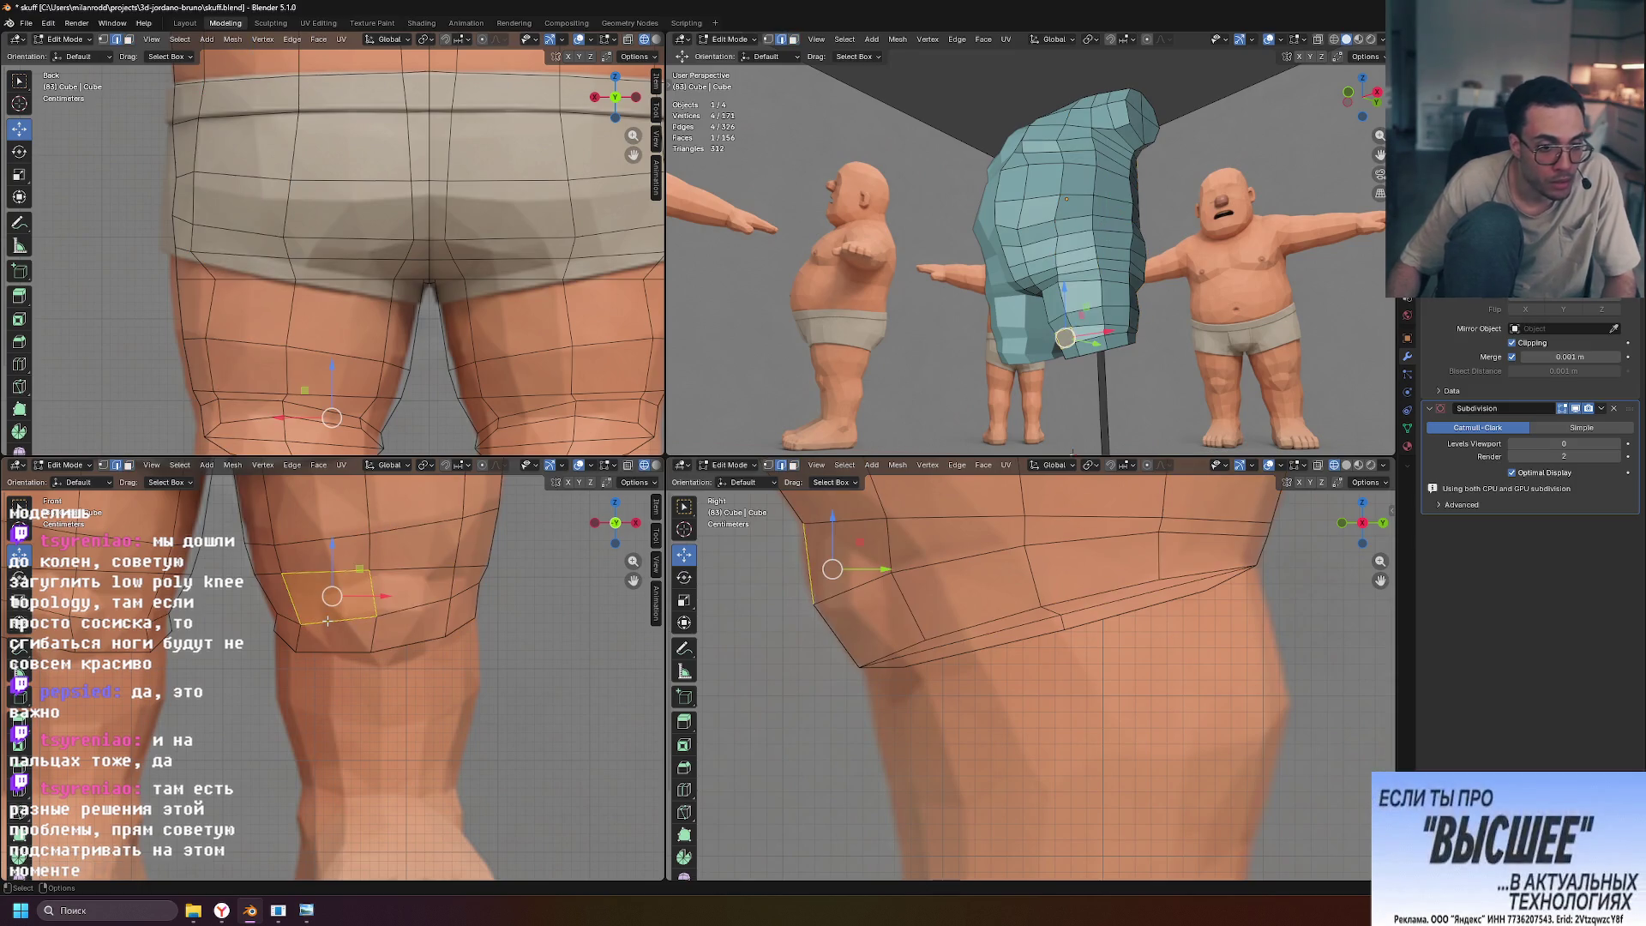
{"action": "left_click", "coordinate": [327, 621], "text": "alt"}
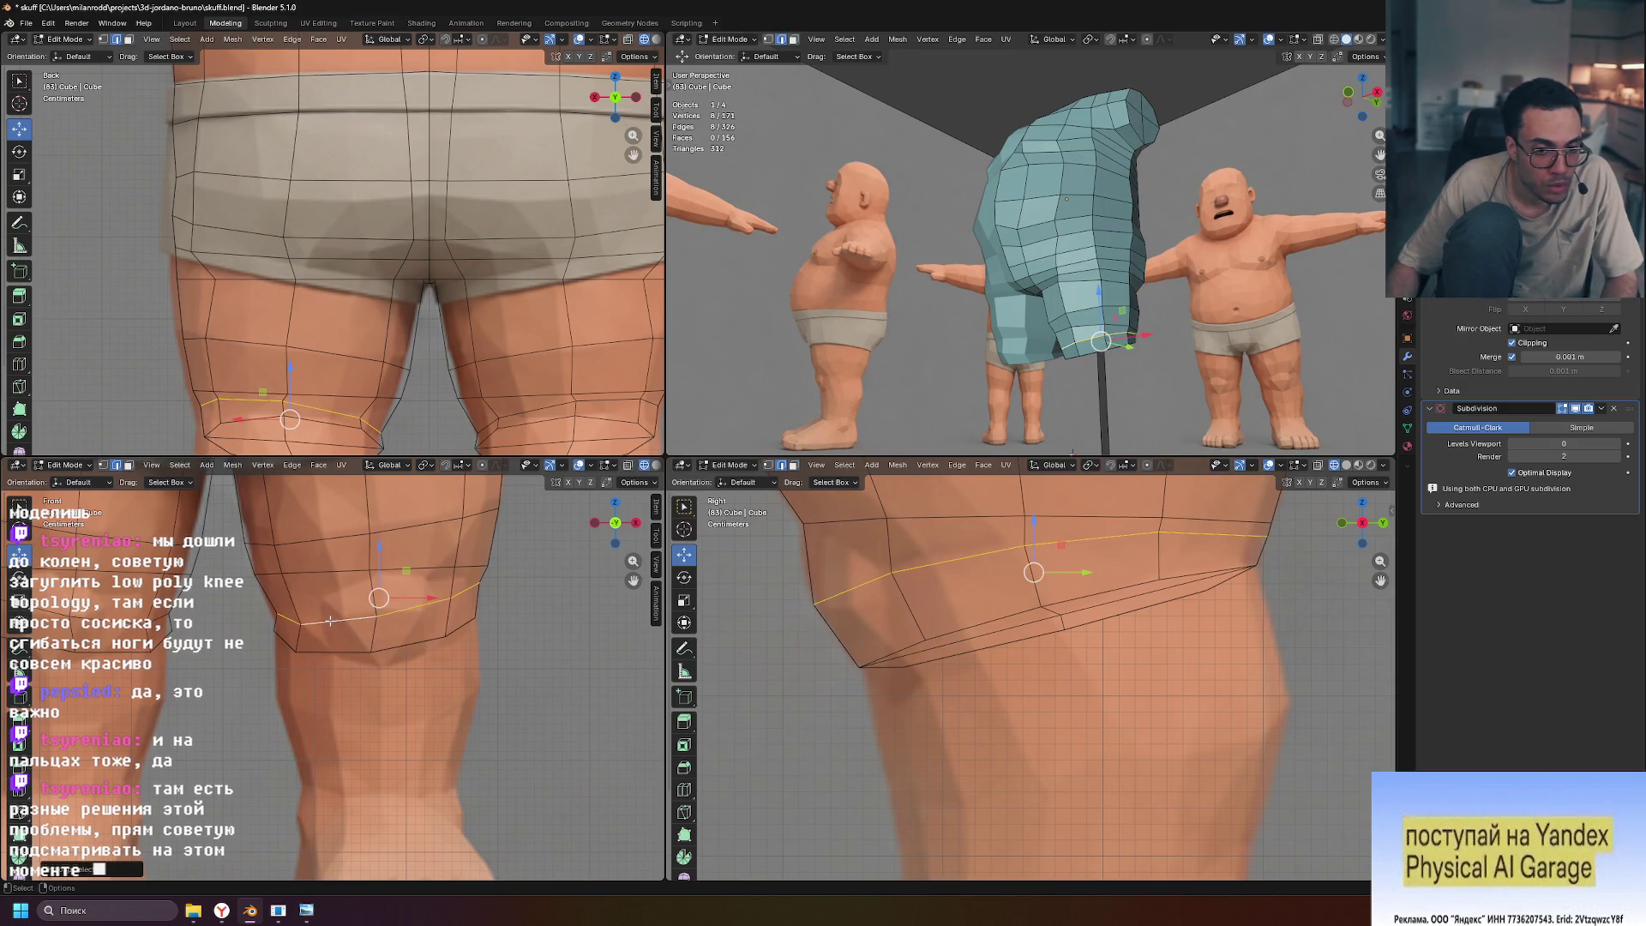
{"action": "key", "text": "s"}
{"action": "key", "text": "x"}
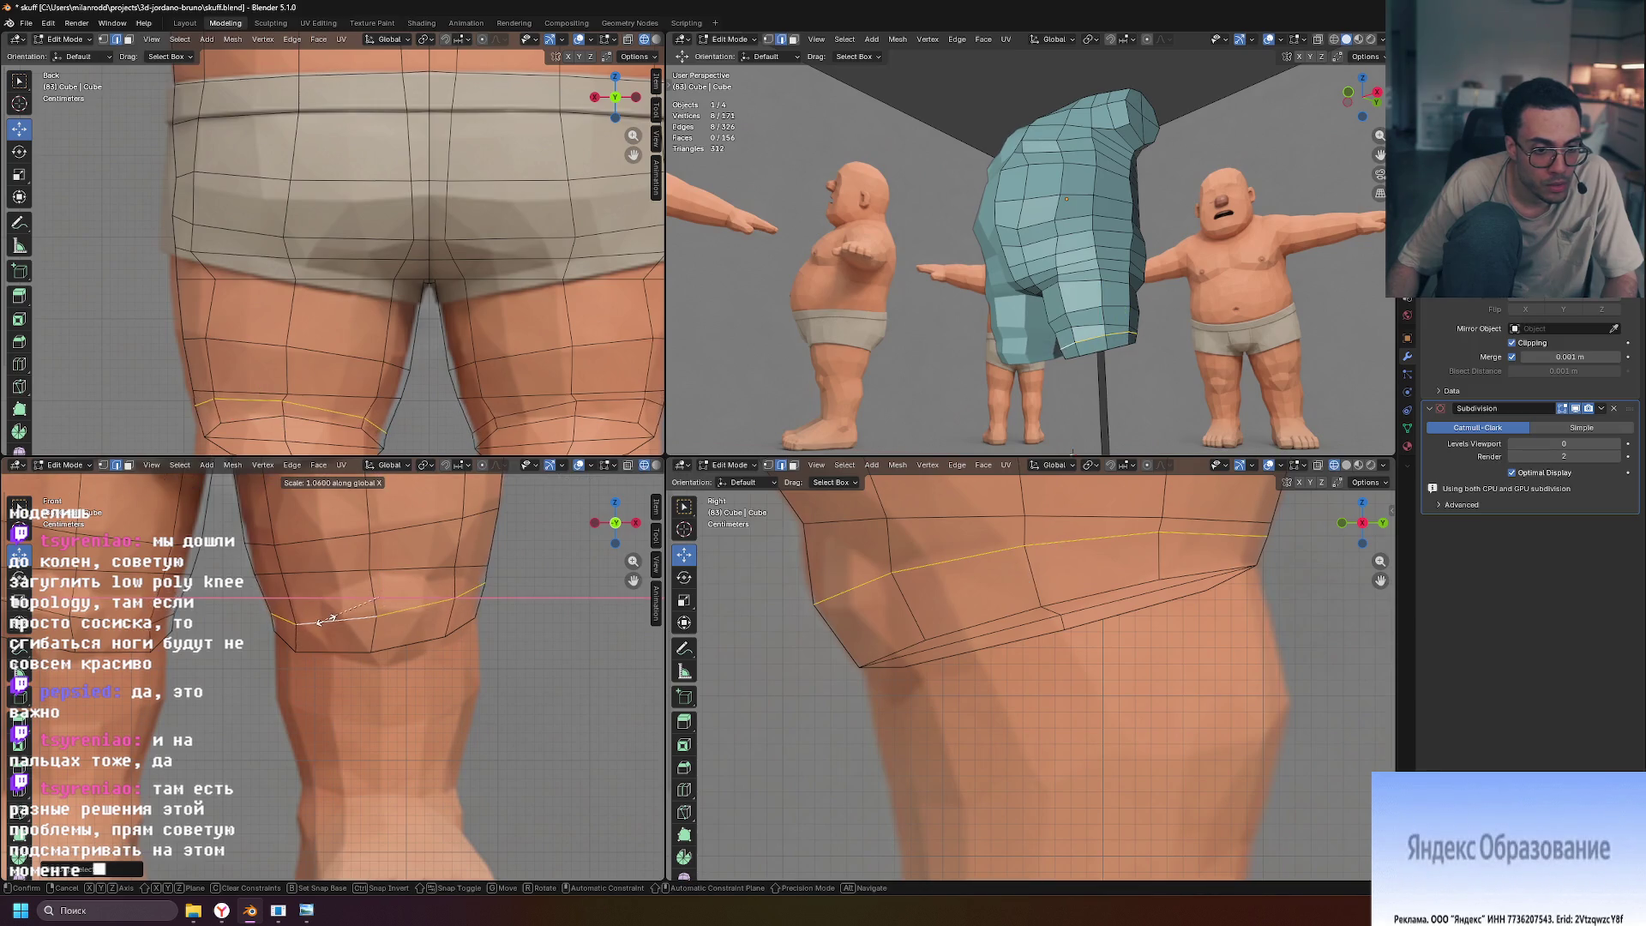
{"action": "left_click", "coordinate": [326, 620]}
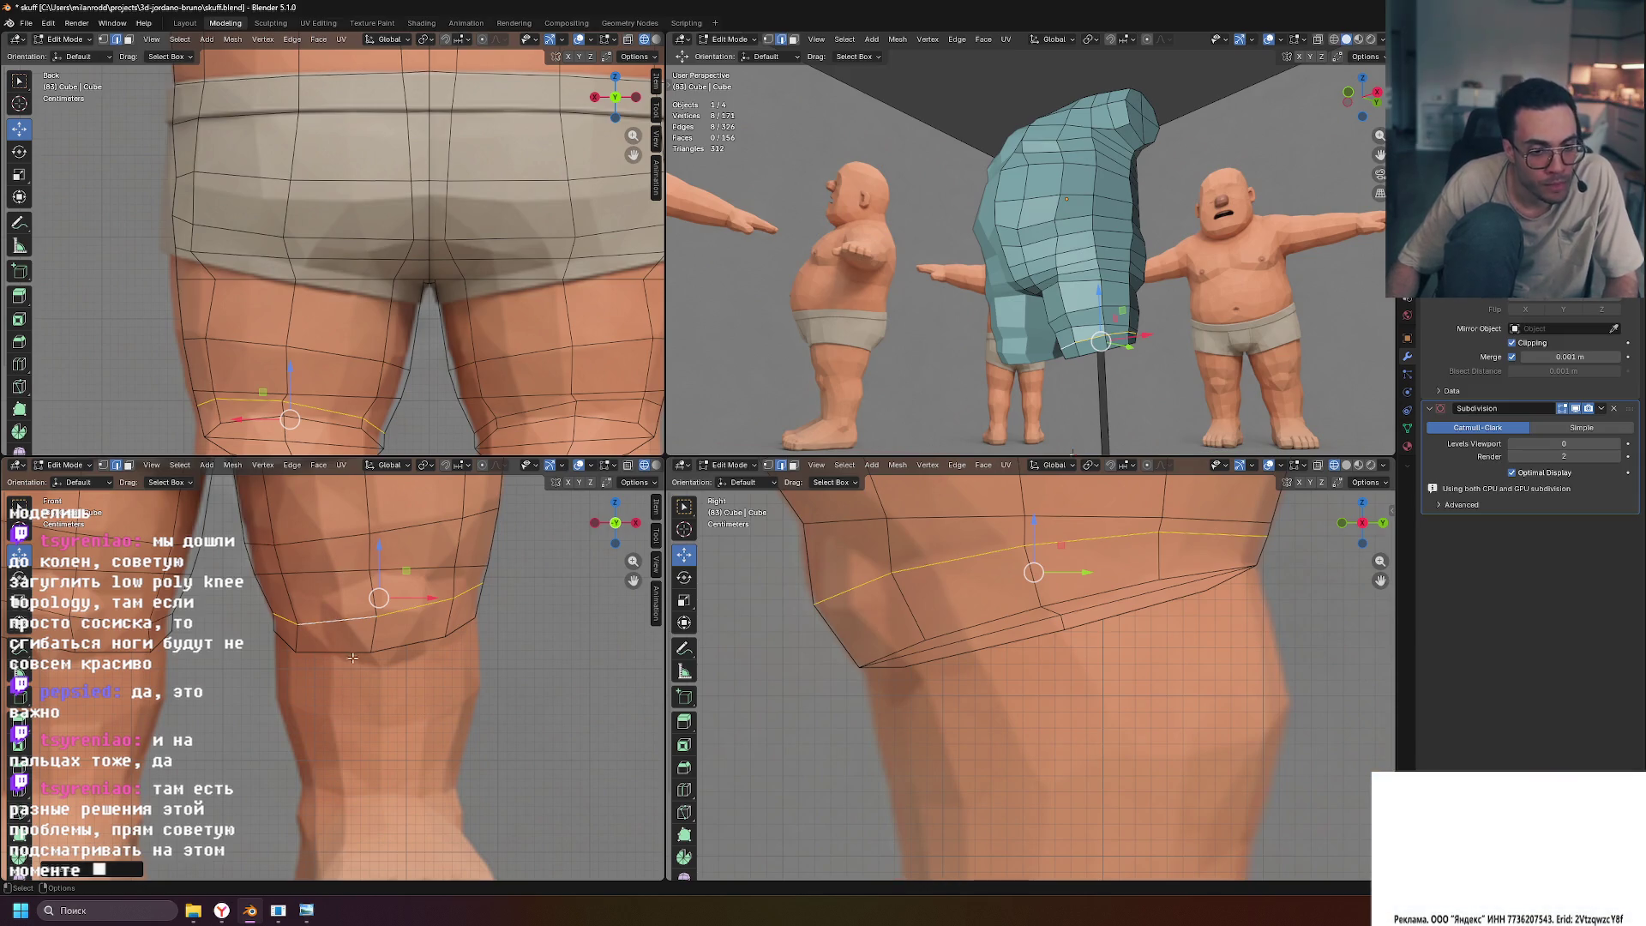
{"action": "left_click", "coordinate": [342, 653]}
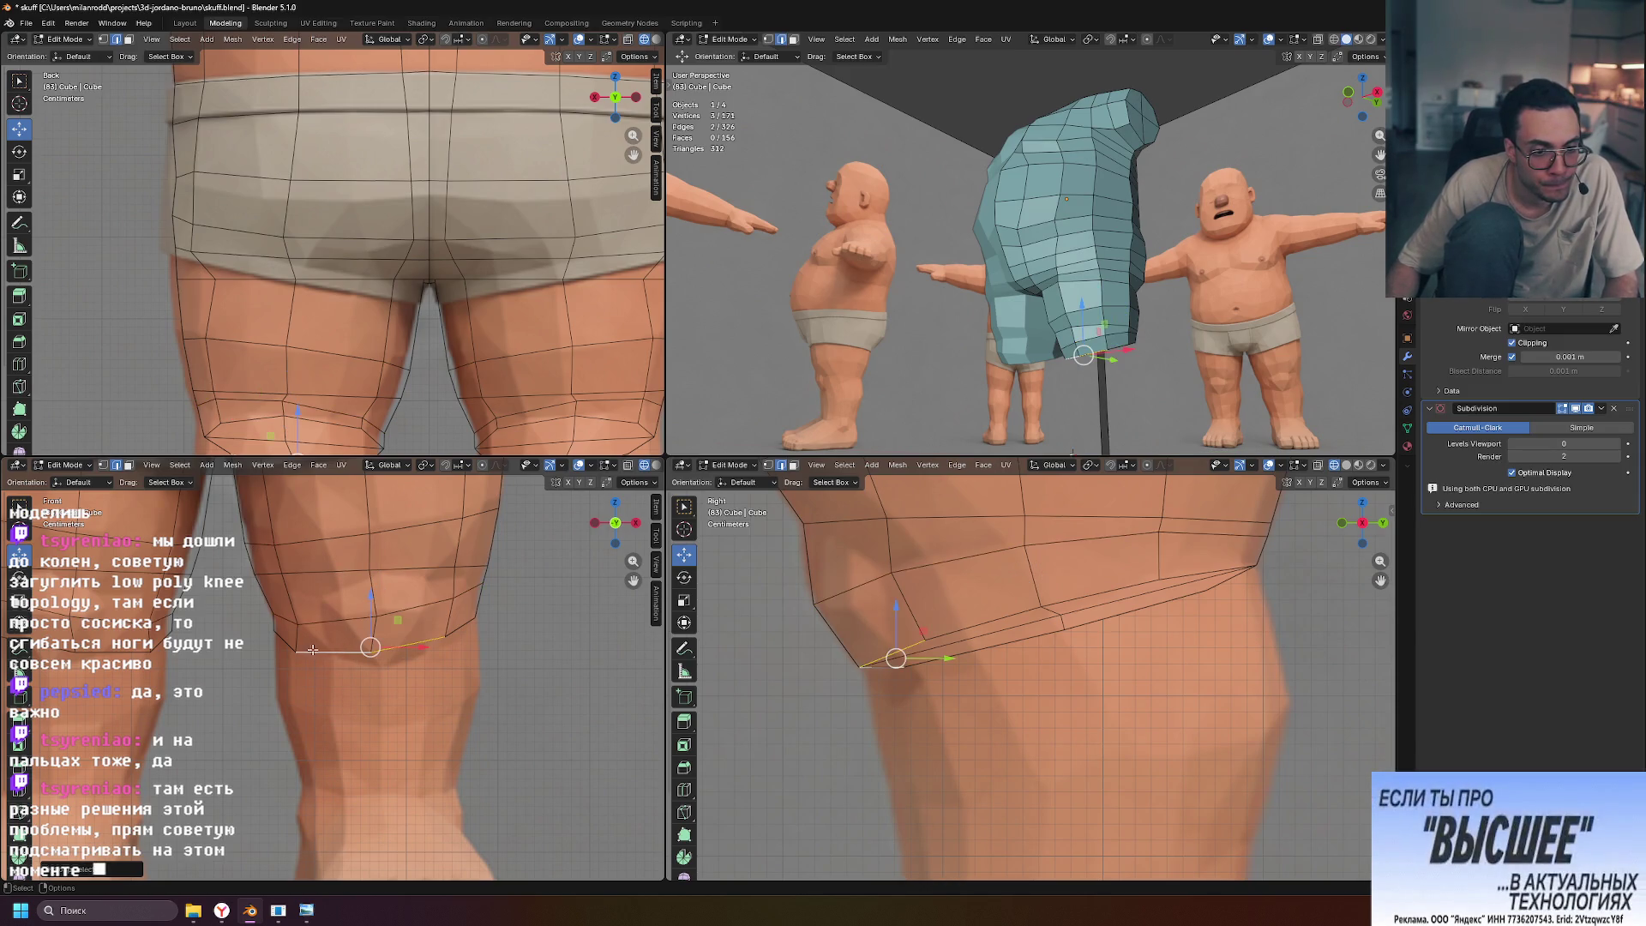
{"action": "left_click", "coordinate": [317, 651]}
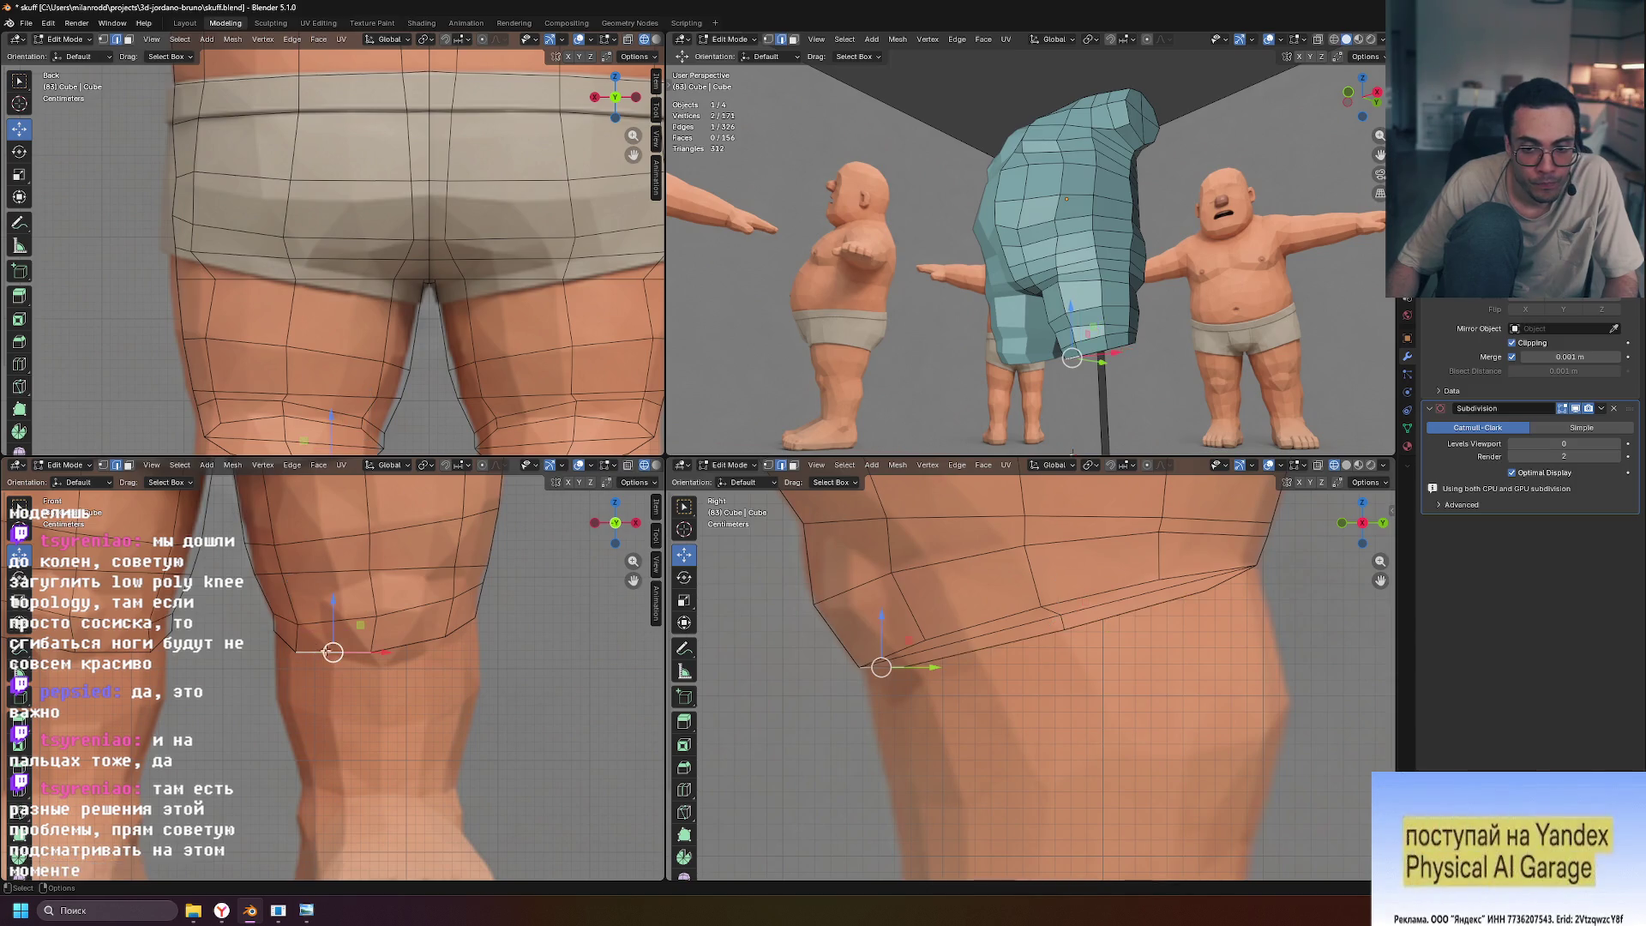
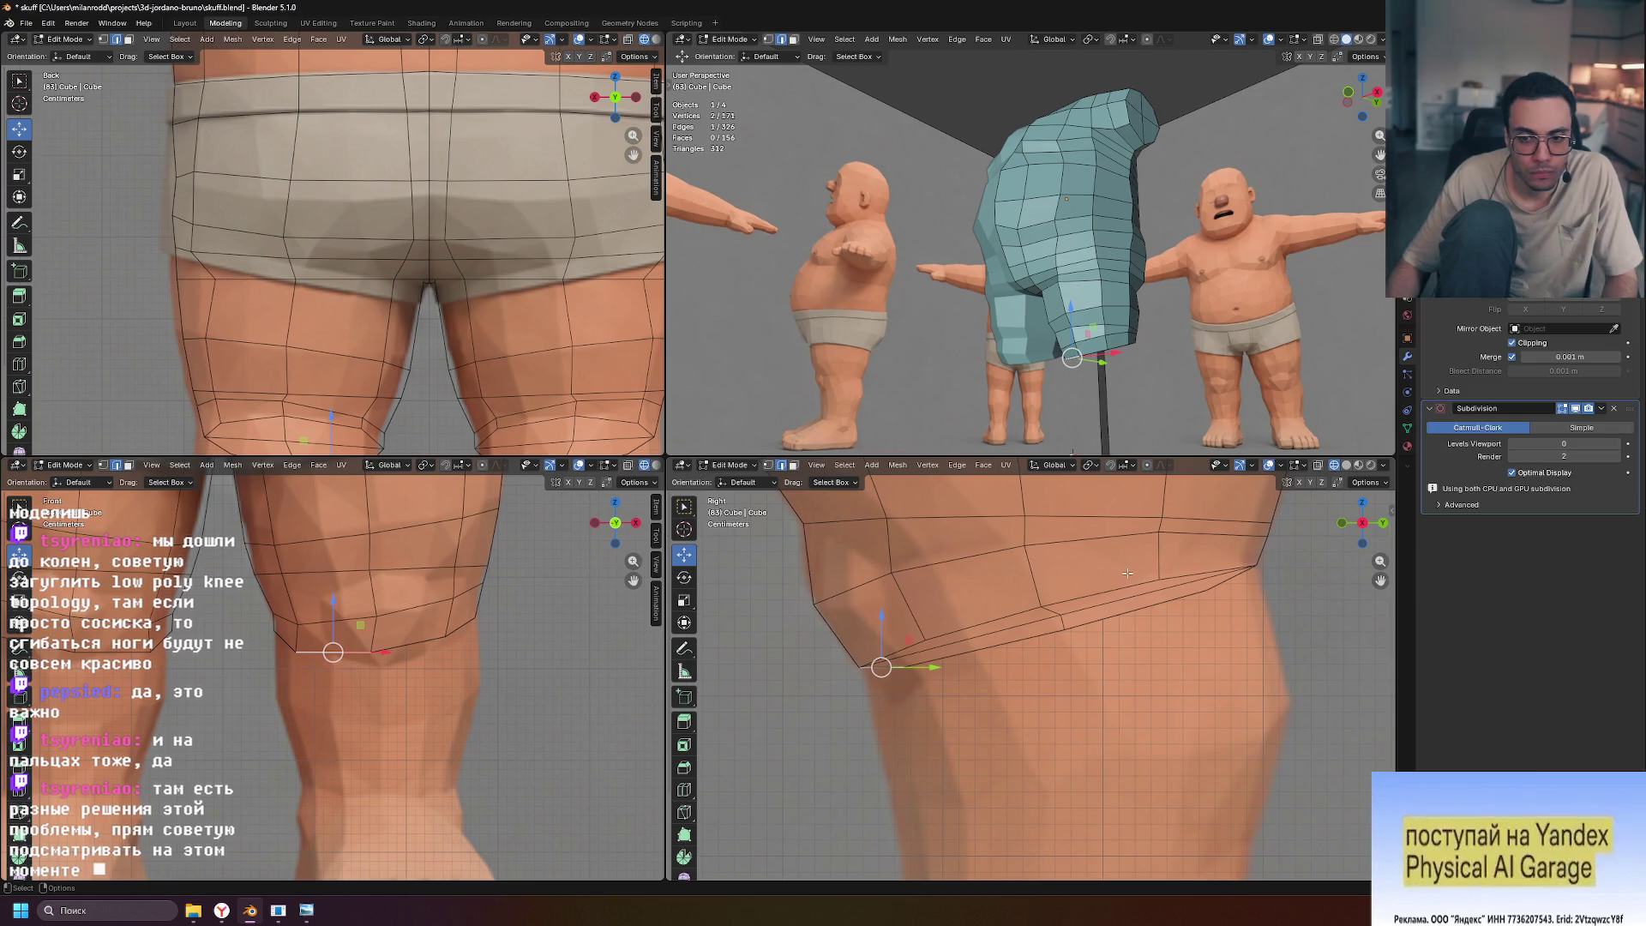
Extrude the bottom thigh edge loop down to form the first knee loop
{"action": "left_click", "coordinate": [1033, 617], "text": "alt"}
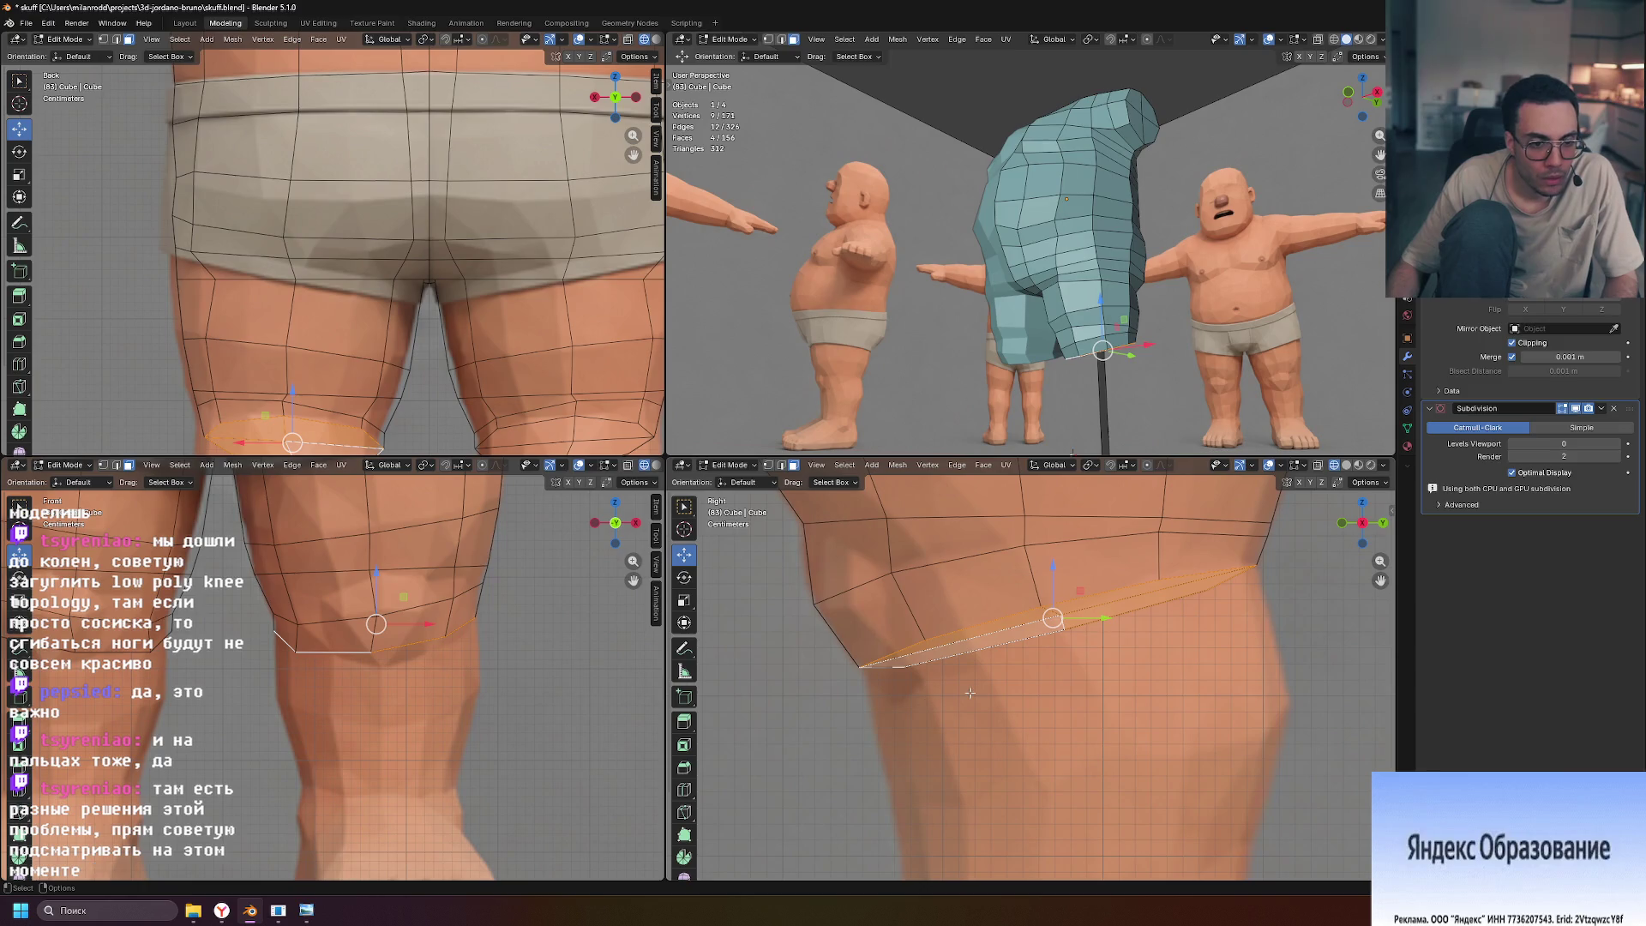
{"action": "key", "text": "e"}
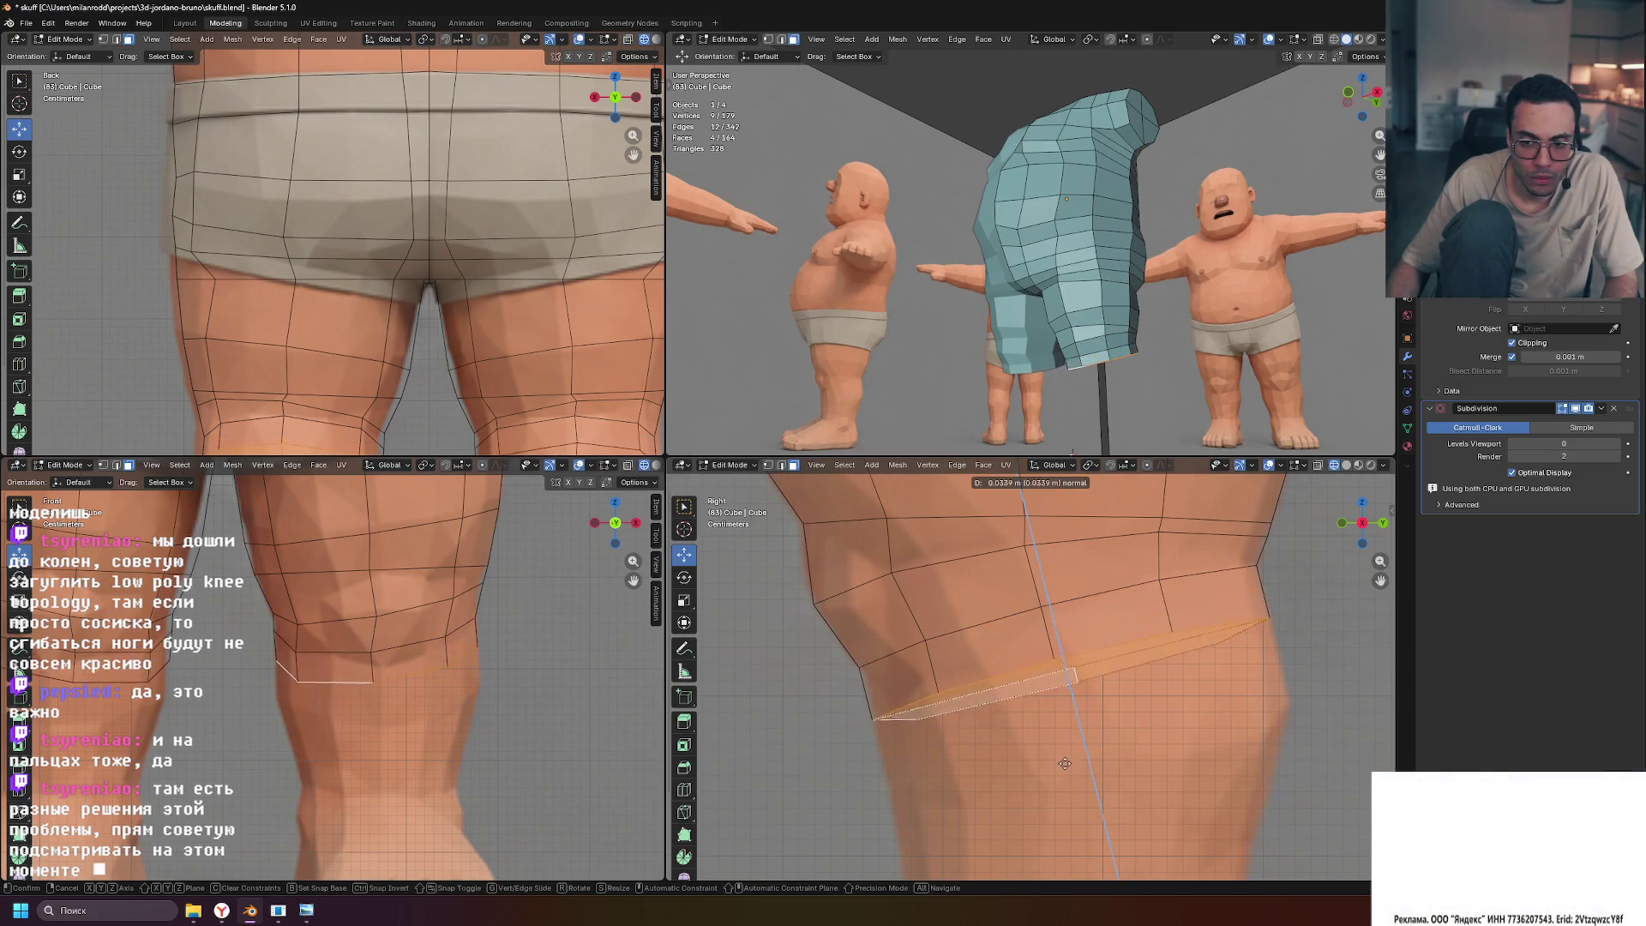
{"action": "left_click", "coordinate": [1072, 850]}
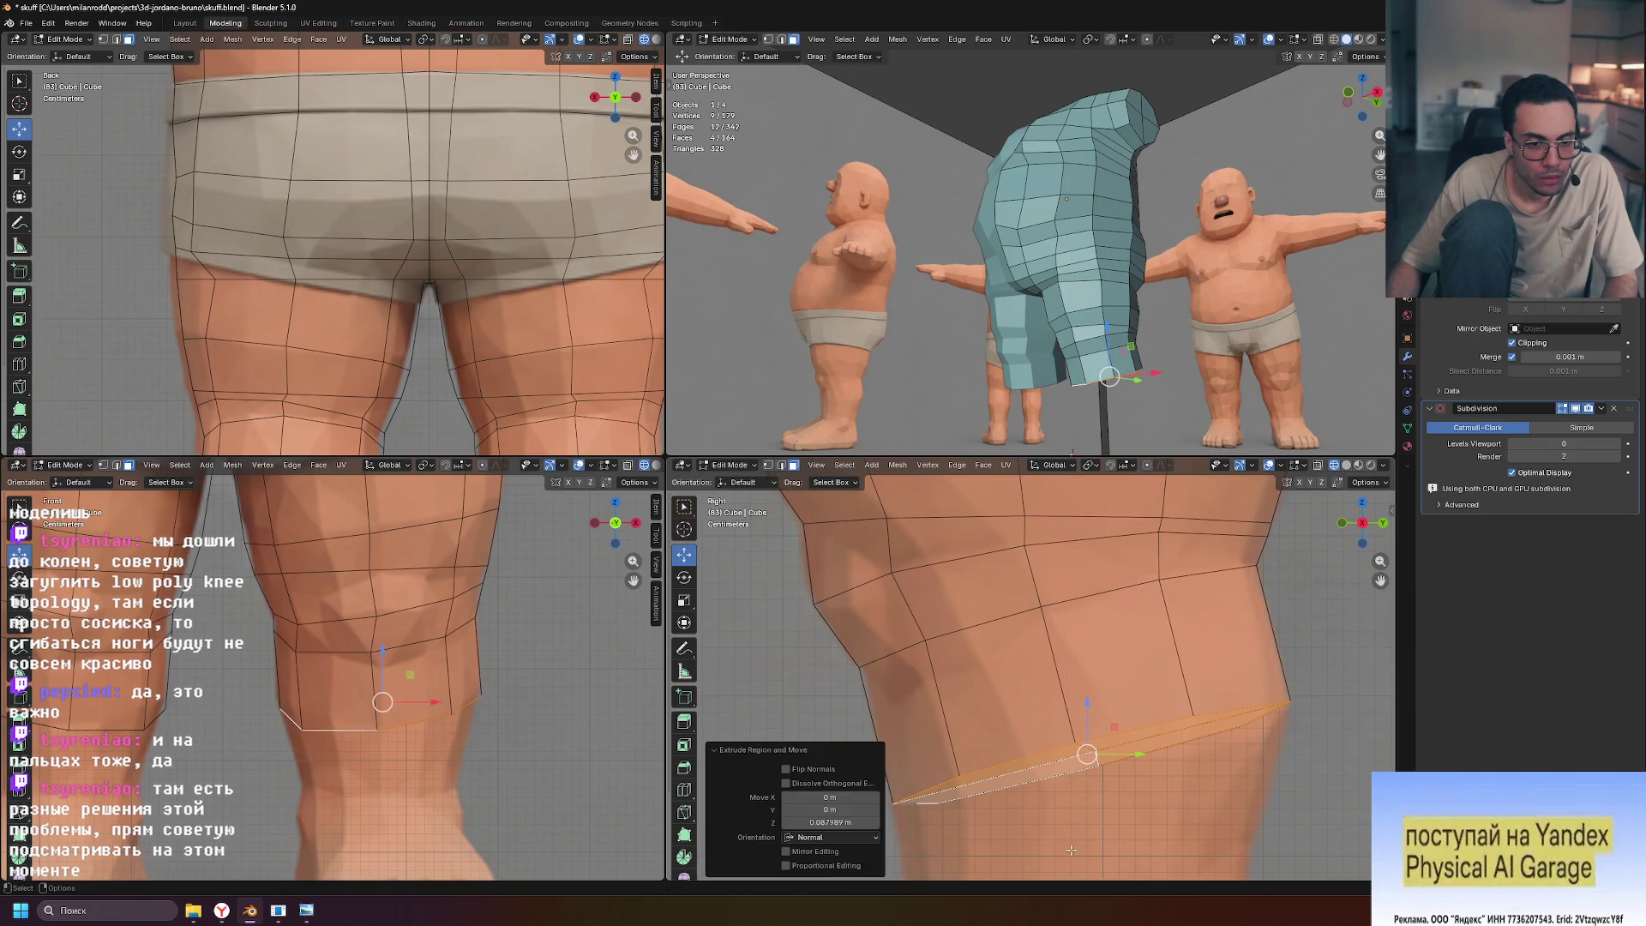
{"action": "scroll", "coordinate": [1046, 786], "scroll_direction": "down", "scroll_amount": 3}
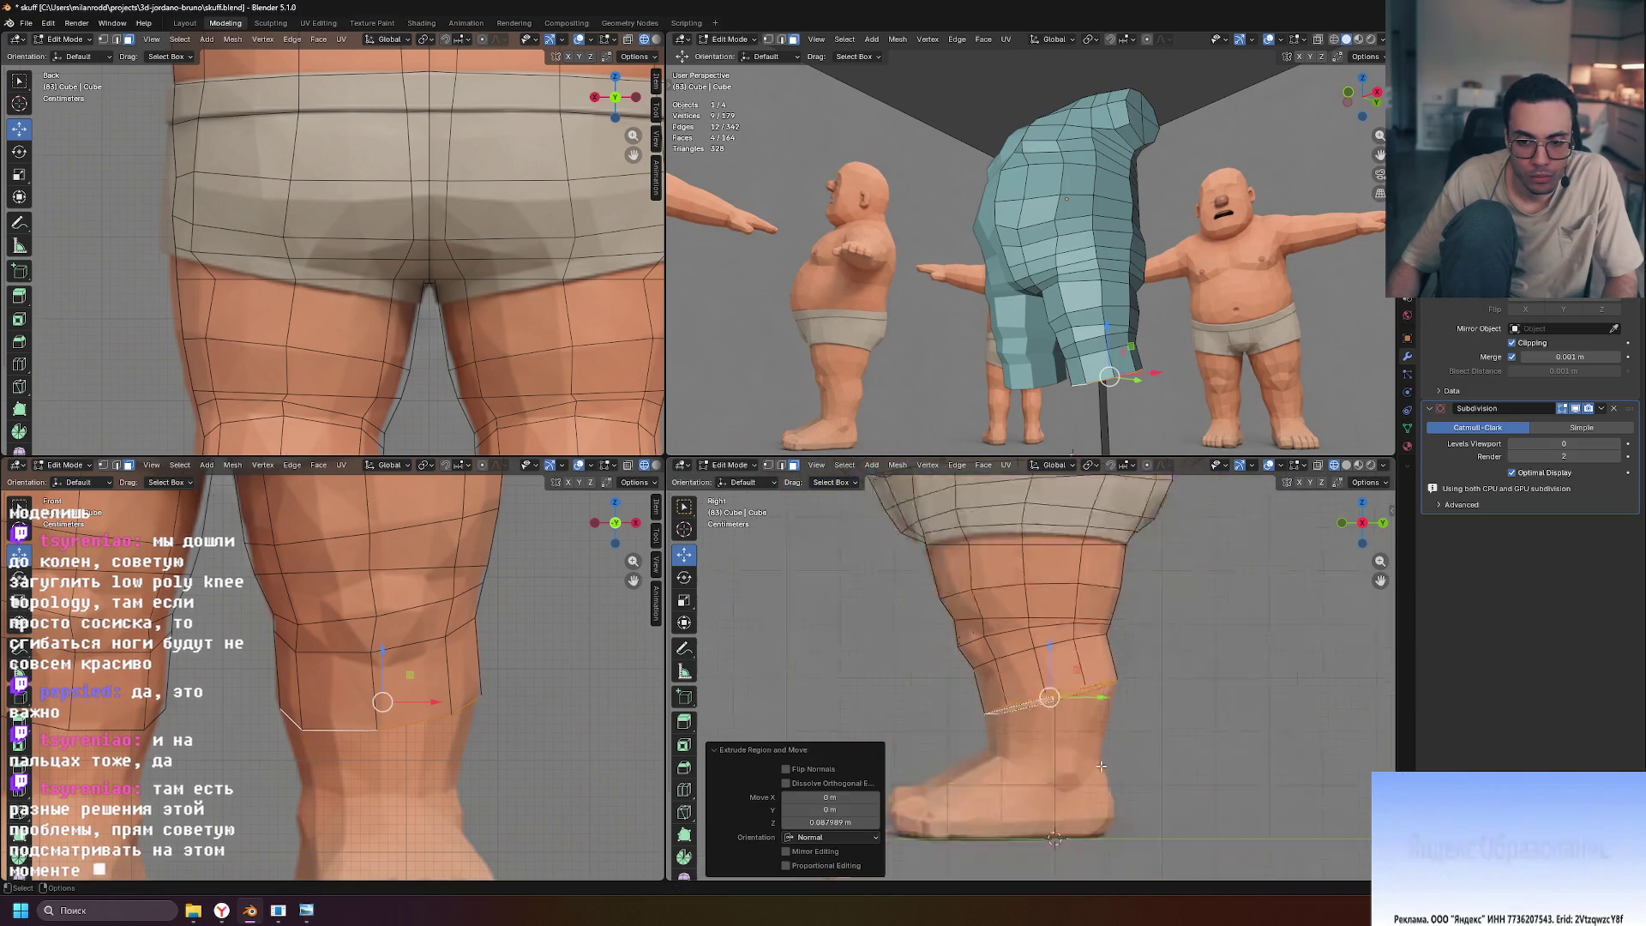
{"action": "scroll", "coordinate": [1107, 771], "scroll_direction": "up", "scroll_amount": 2}
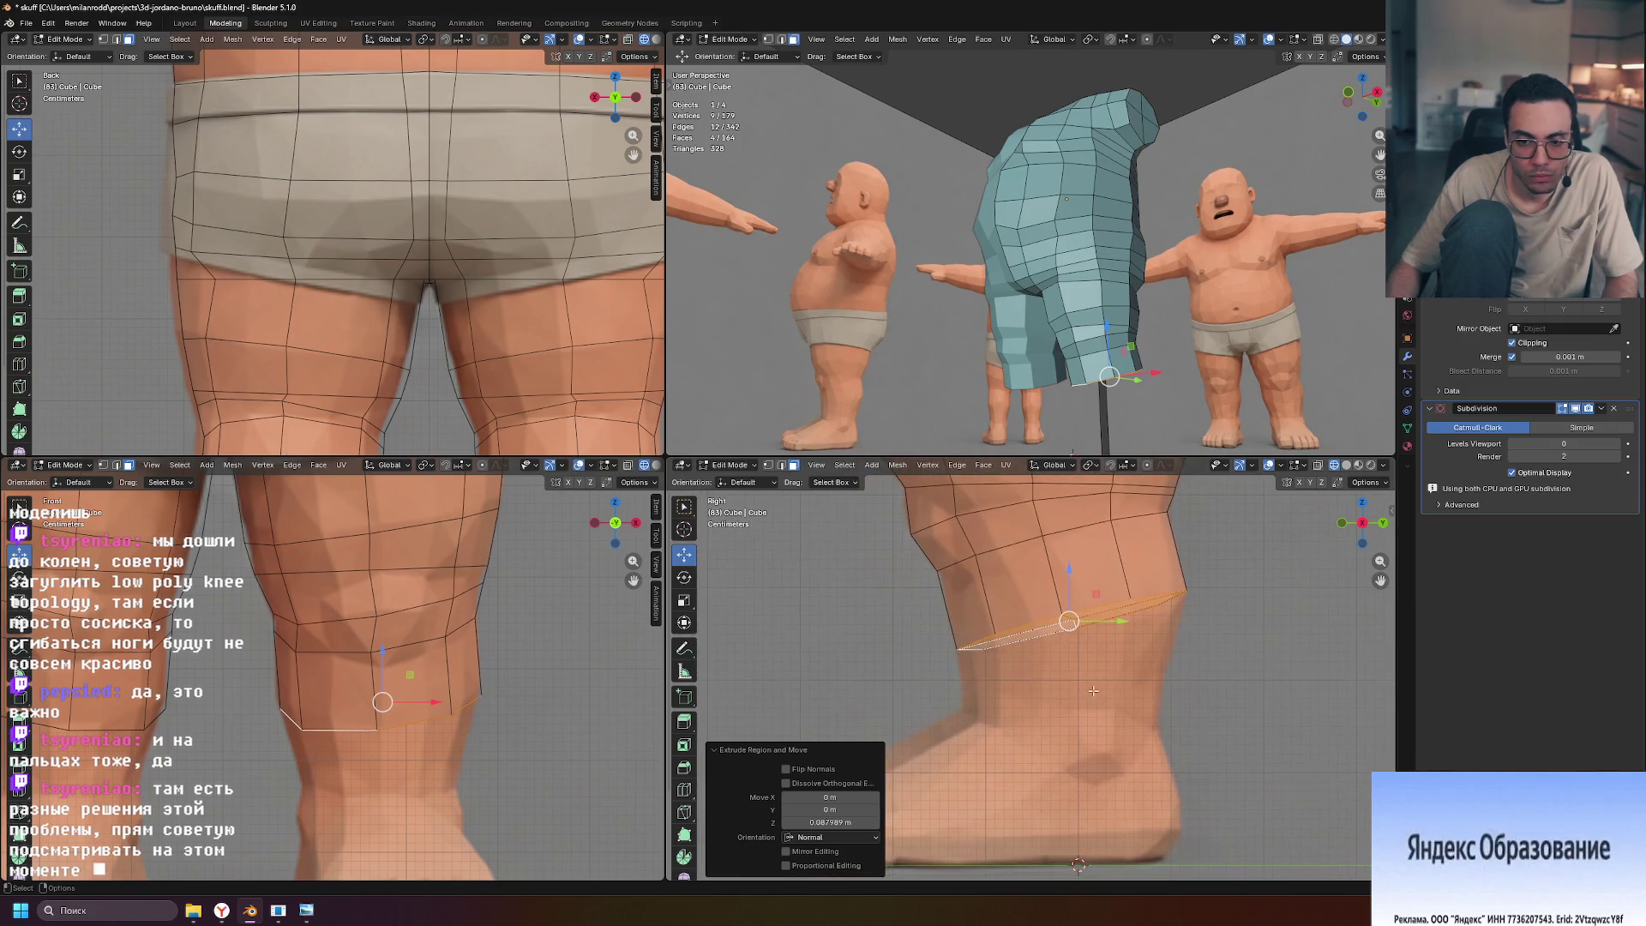
{"action": "middle_click_drag", "start_coordinate": [1108, 771], "coordinate": [1085, 678], "text": "shift"}
Extrude a second loop below it, tilt it about 15° and move it lower
{"action": "key", "text": "e"}
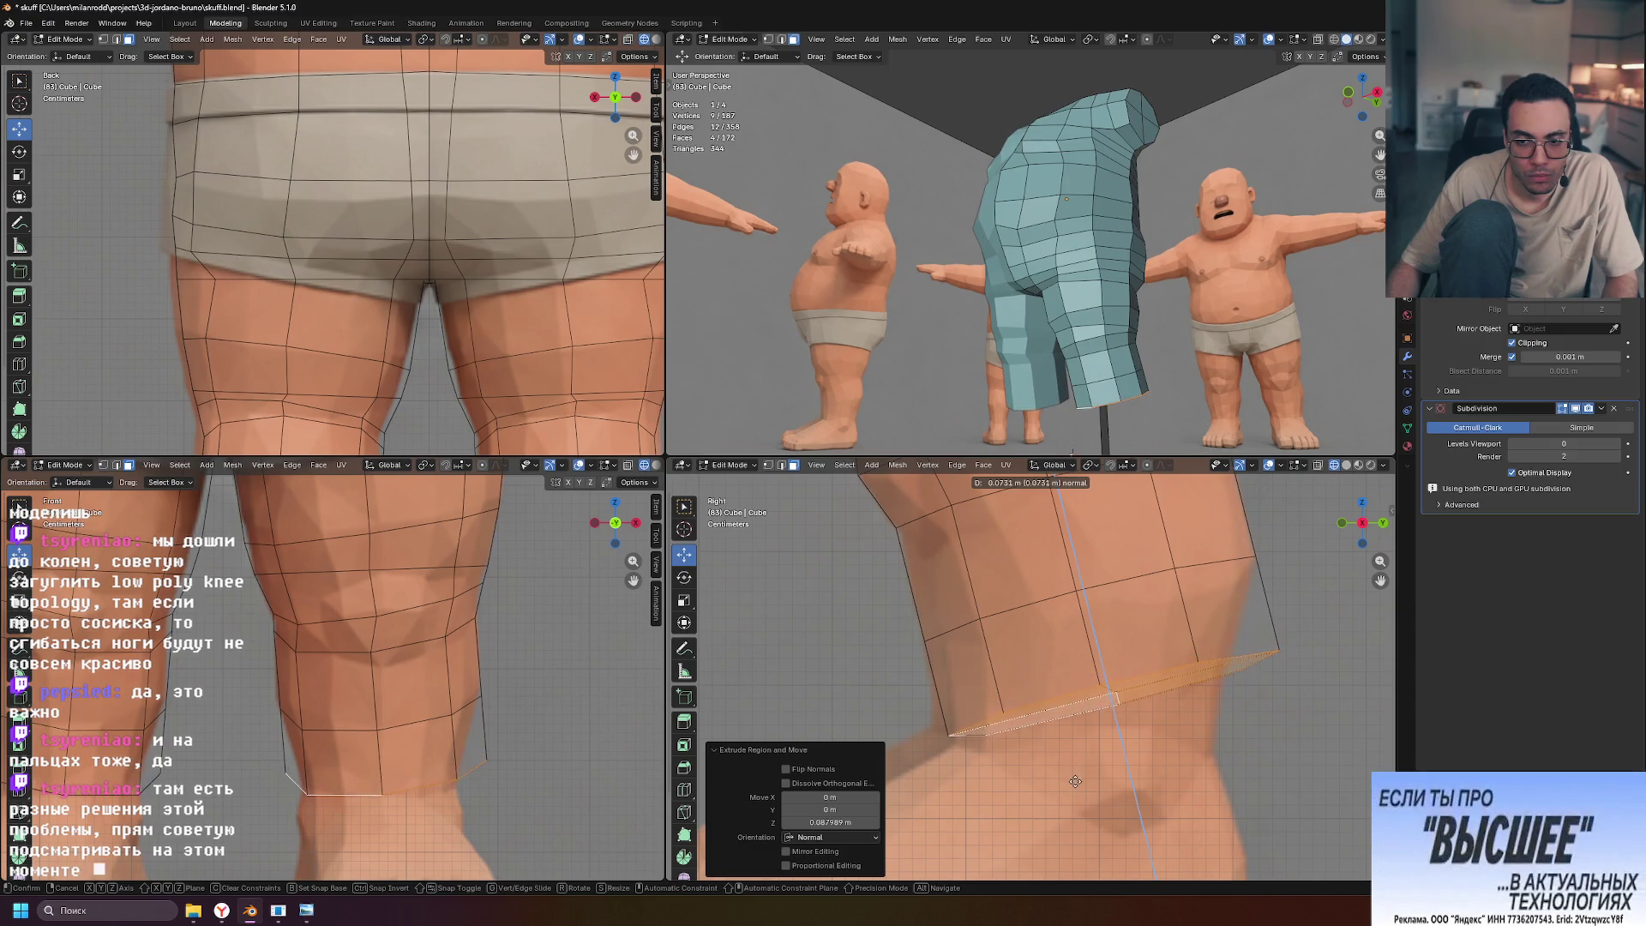
{"action": "left_click", "coordinate": [1069, 780]}
{"action": "key", "text": "r"}
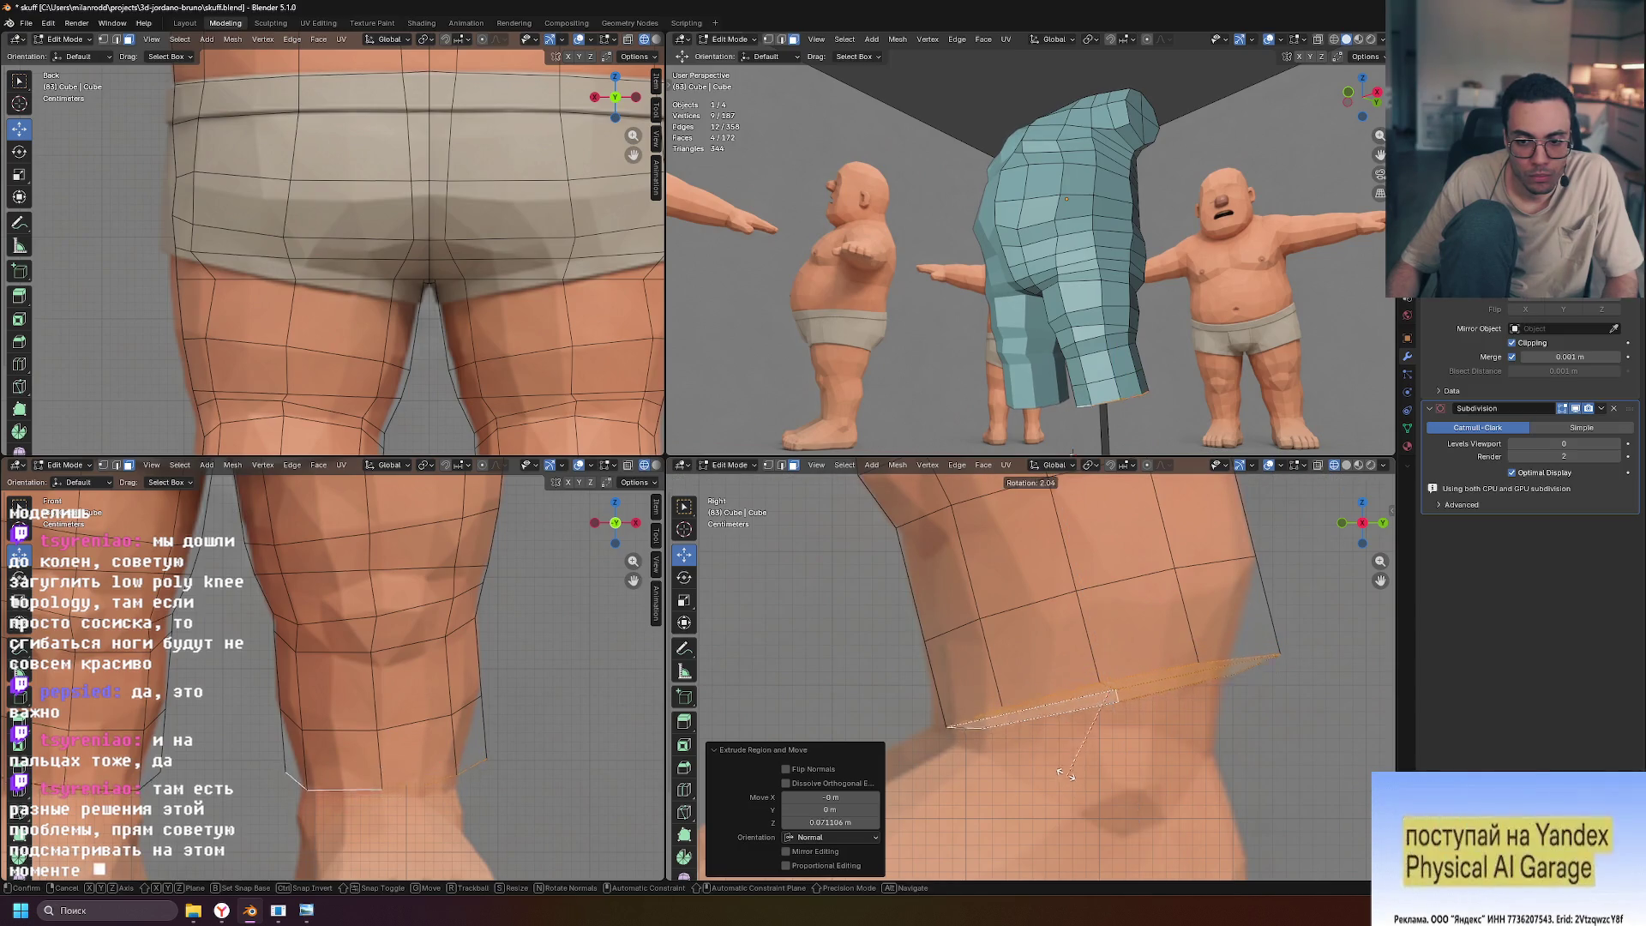
{"action": "left_click", "coordinate": [1046, 767]}
{"action": "key", "text": "g"}
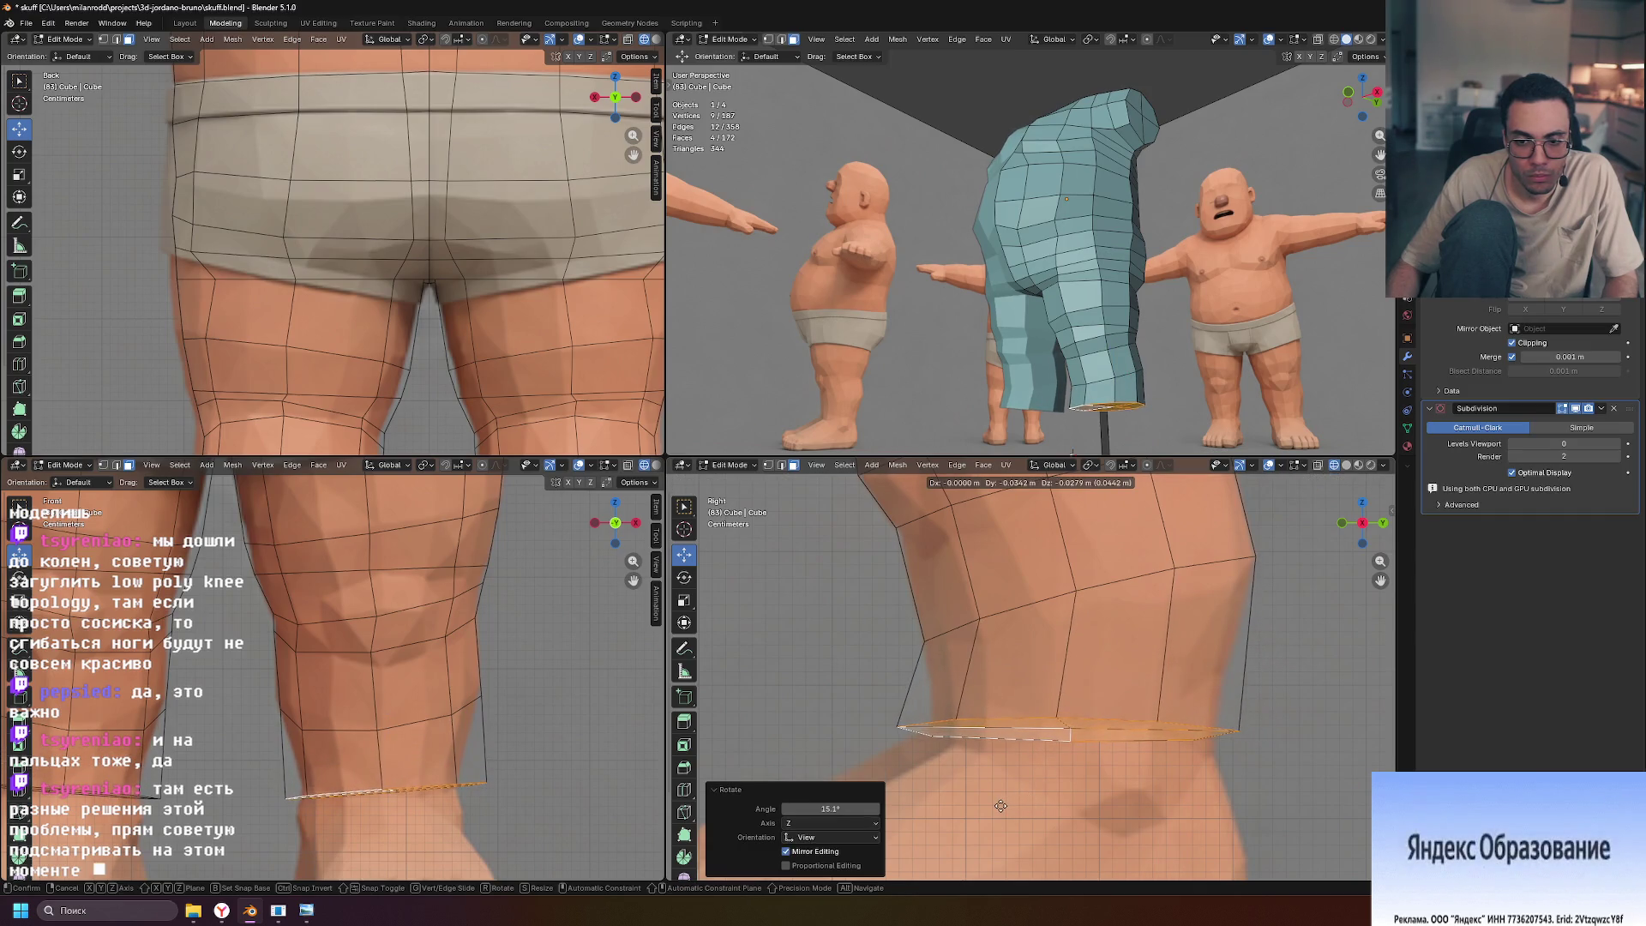
{"action": "left_click", "coordinate": [1033, 806]}
{"action": "key", "text": "s"}
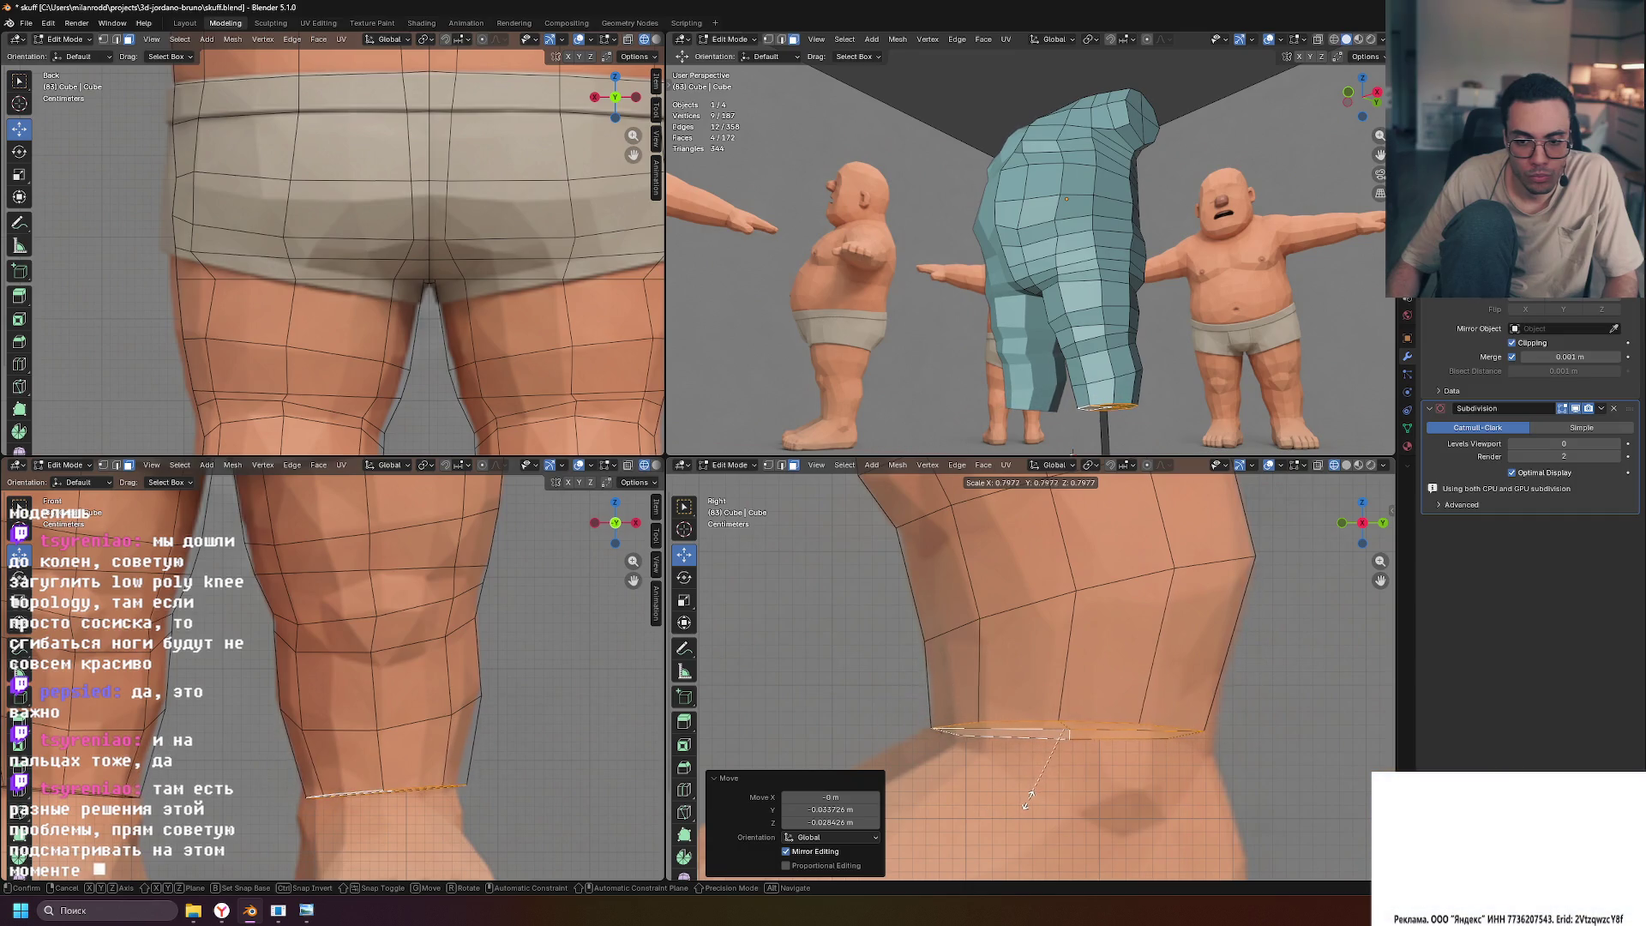
Shrink the lowest leg loop to 0.801, then fine-tune its size and position
{"action": "left_click", "coordinate": [1028, 801]}
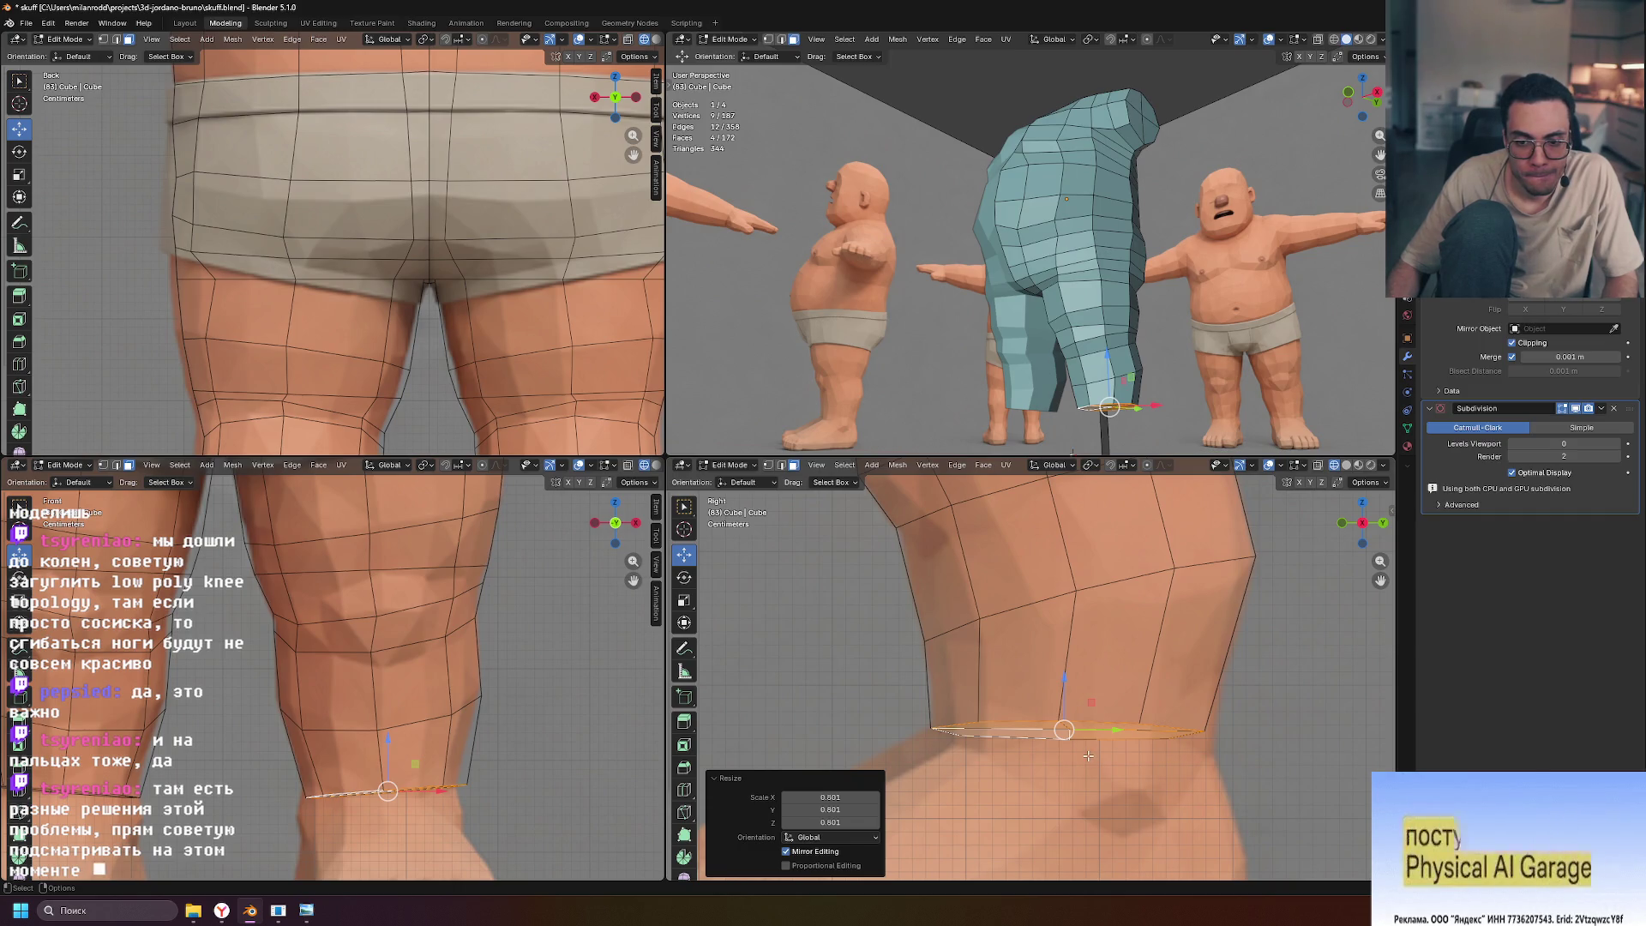
{"action": "key", "text": "s"}
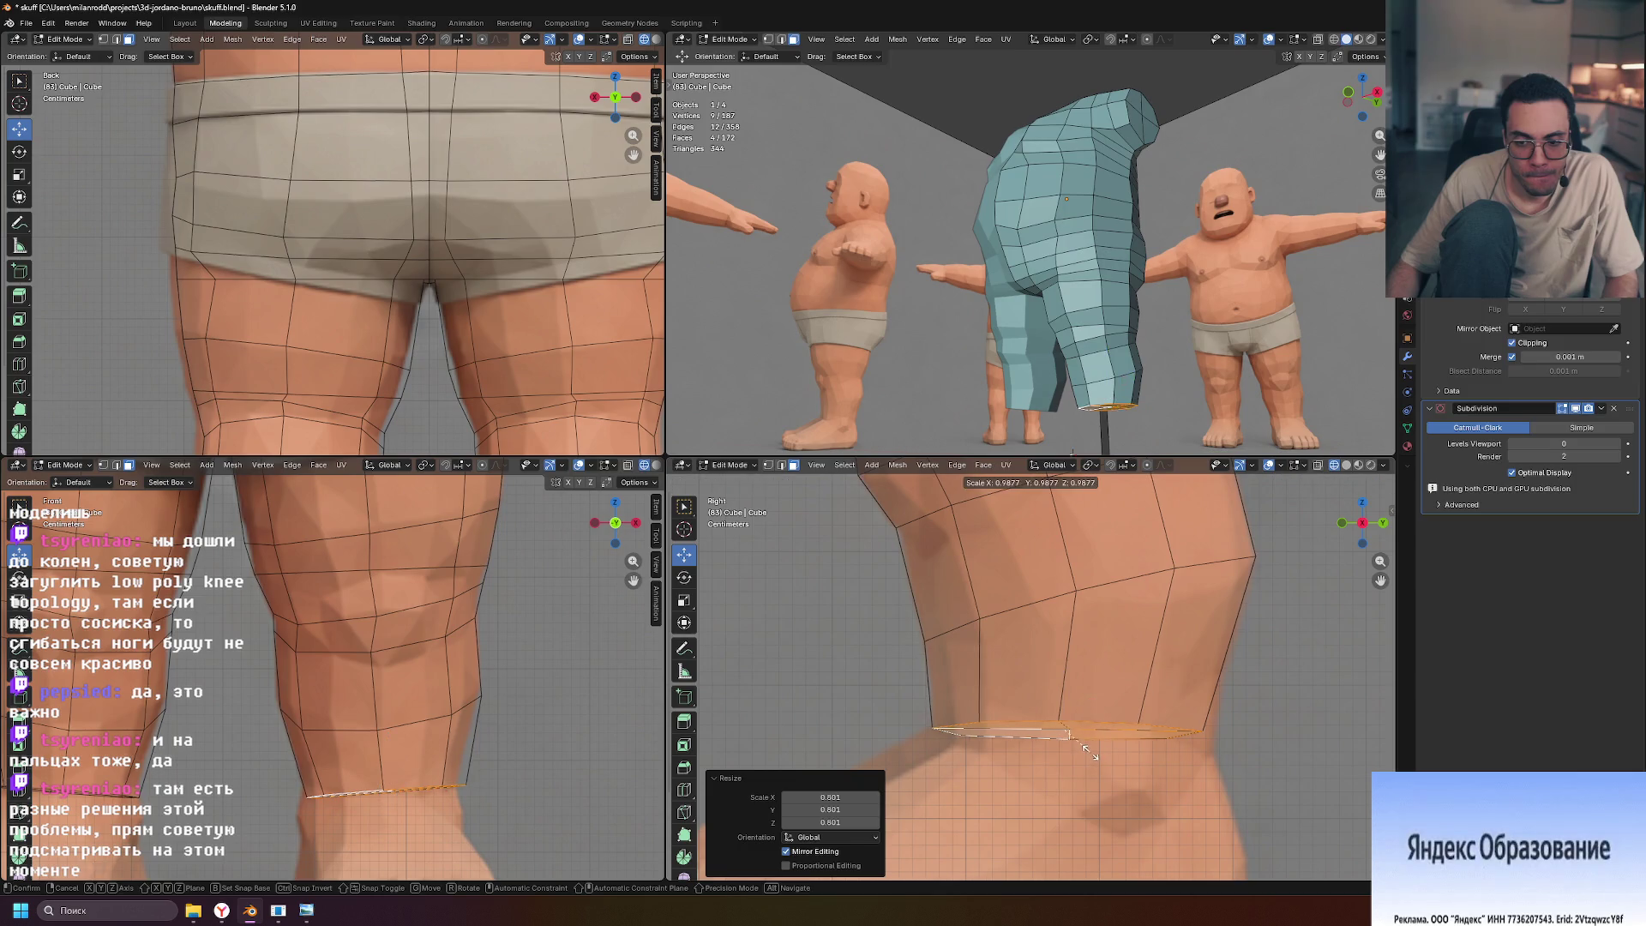
{"action": "left_click", "coordinate": [1093, 754]}
{"action": "key", "text": "g"}
{"action": "left_click", "coordinate": [1094, 753]}
{"action": "scroll", "coordinate": [1221, 654], "scroll_direction": "down", "scroll_amount": 5}
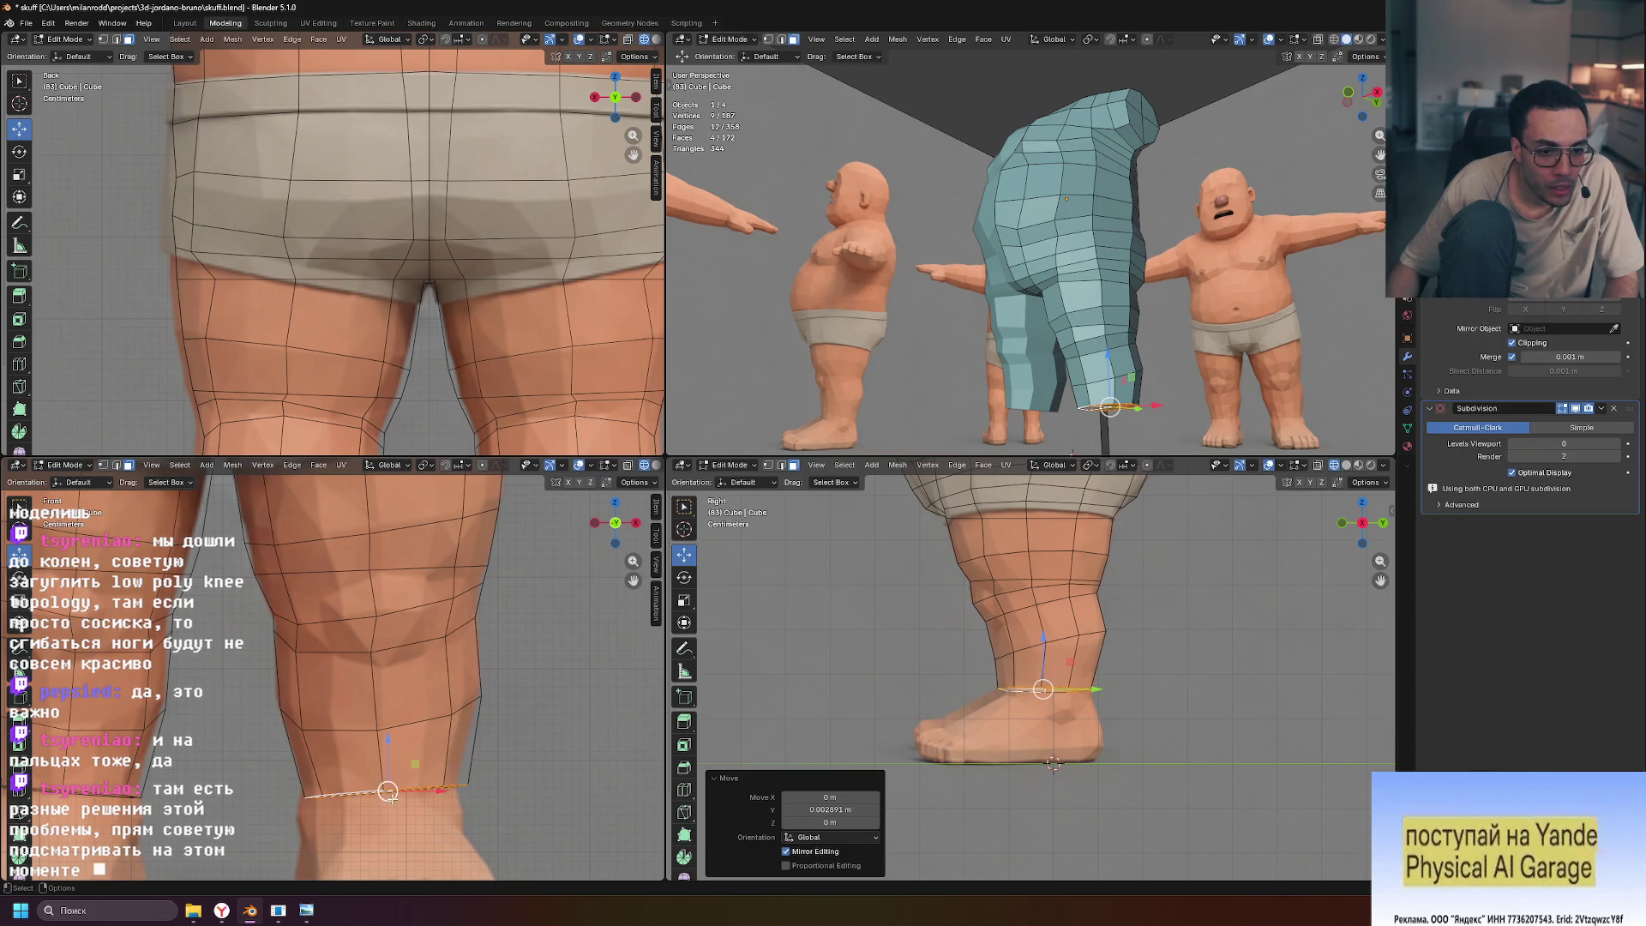
In front view, narrow the ankle loop along X, reposition it and tilt it to follow the ankle
{"action": "left_click", "coordinate": [448, 810]}
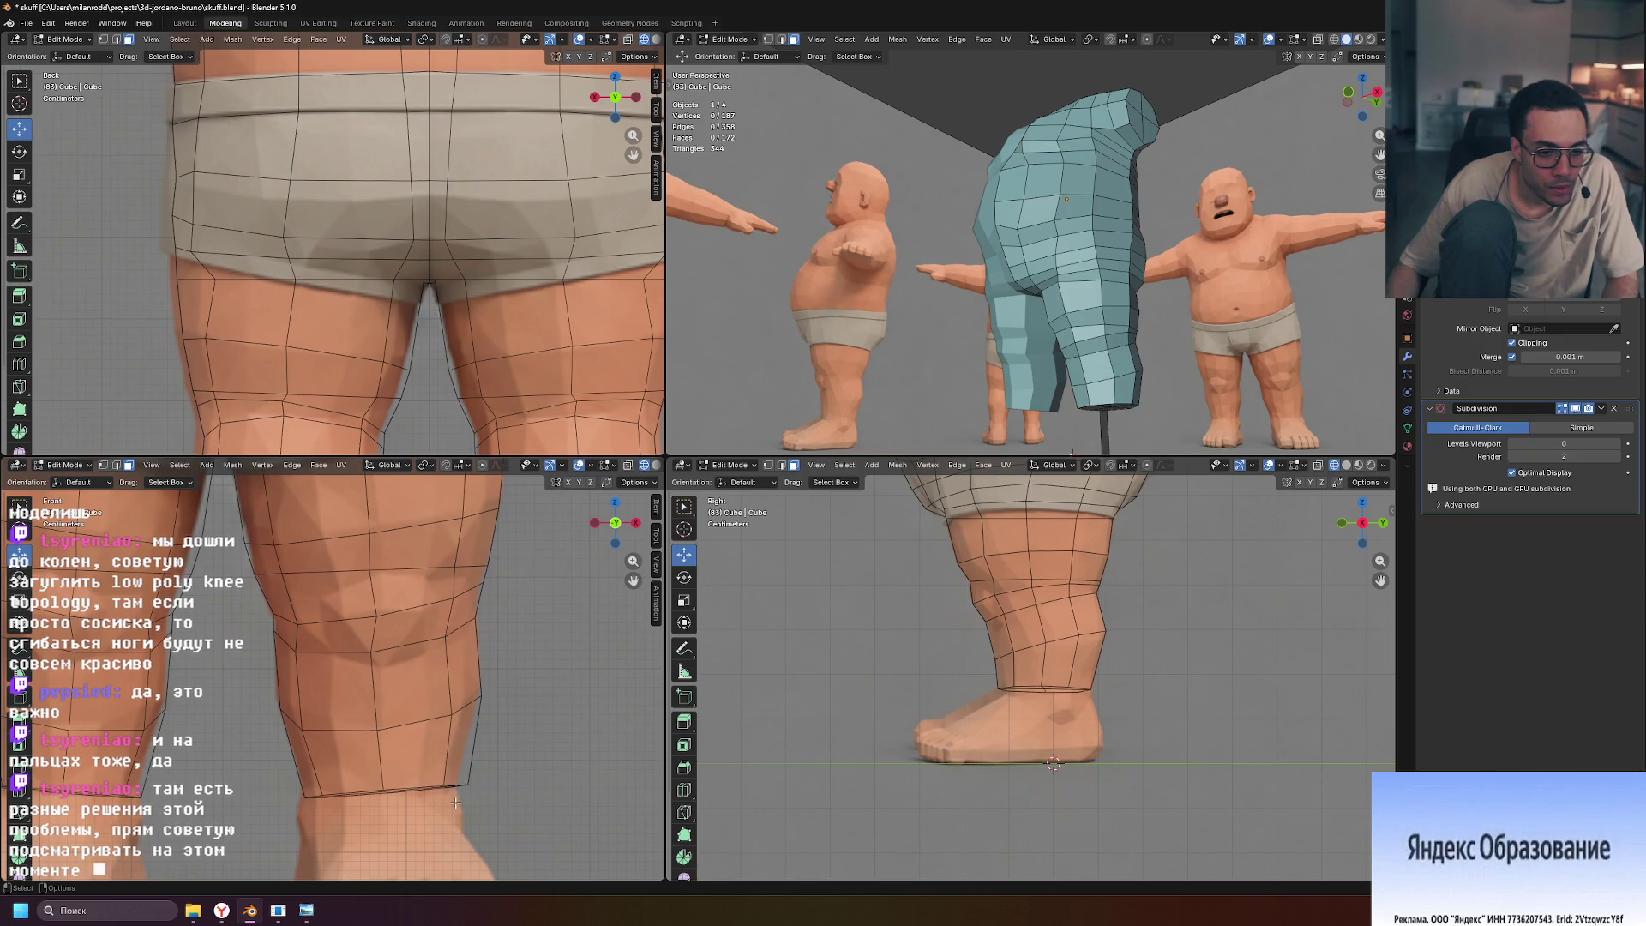
{"action": "scroll", "coordinate": [469, 799], "scroll_direction": "up", "scroll_amount": 3}
{"action": "middle_click_drag", "start_coordinate": [469, 799], "coordinate": [514, 695], "text": "shift"}
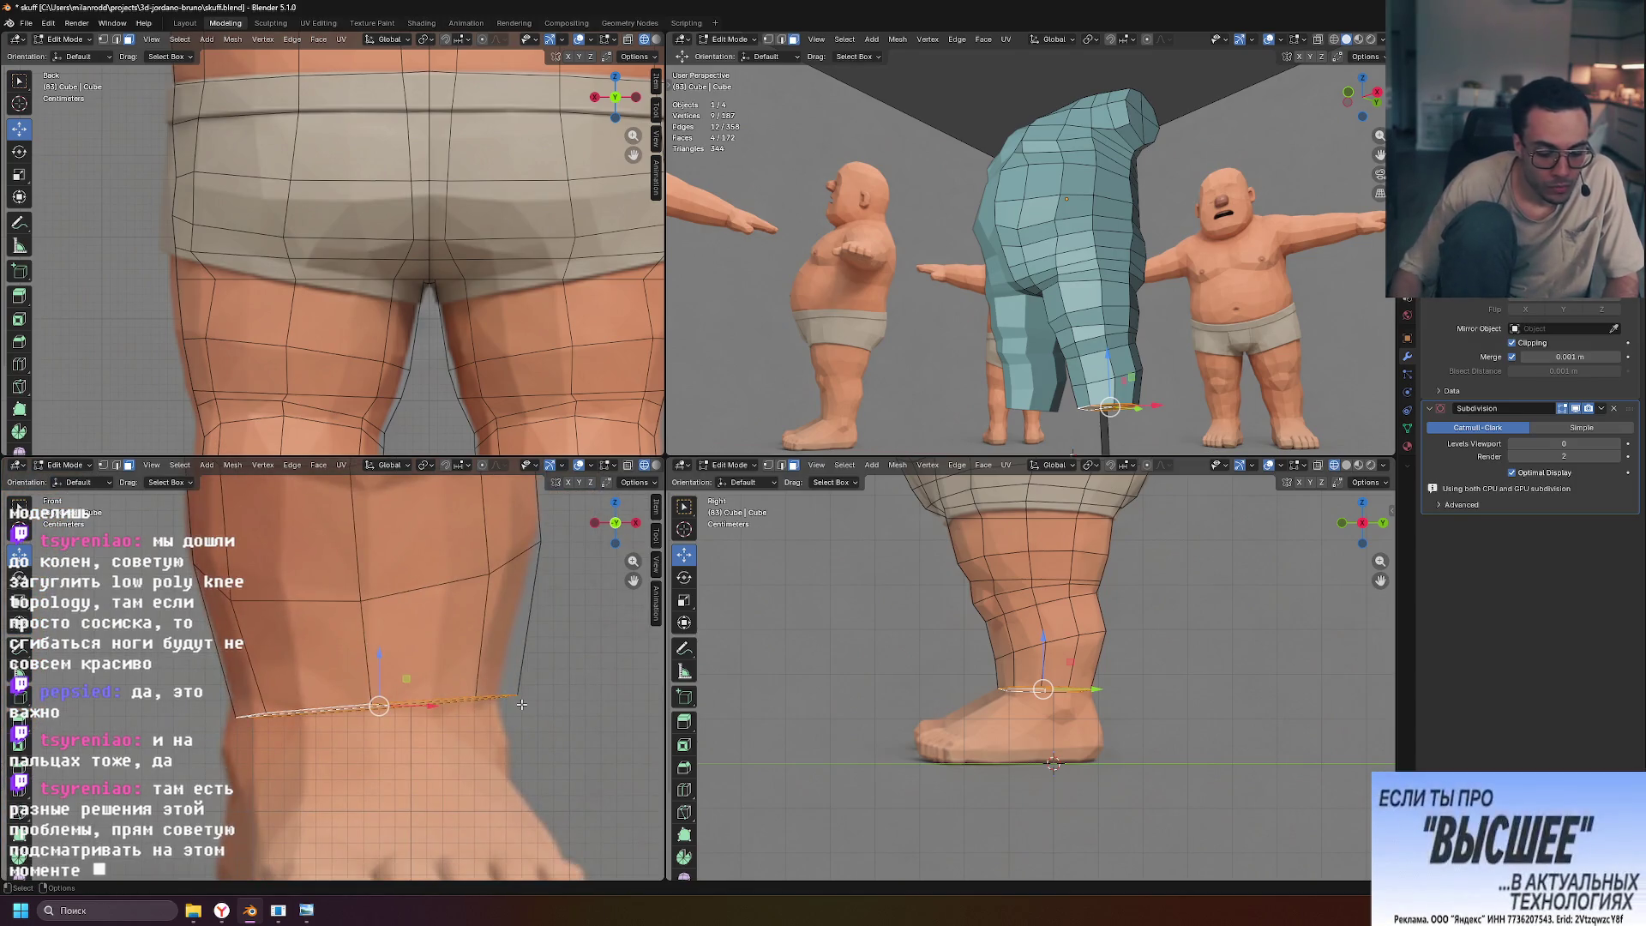
{"action": "key", "text": "s"}
{"action": "key", "text": "x"}
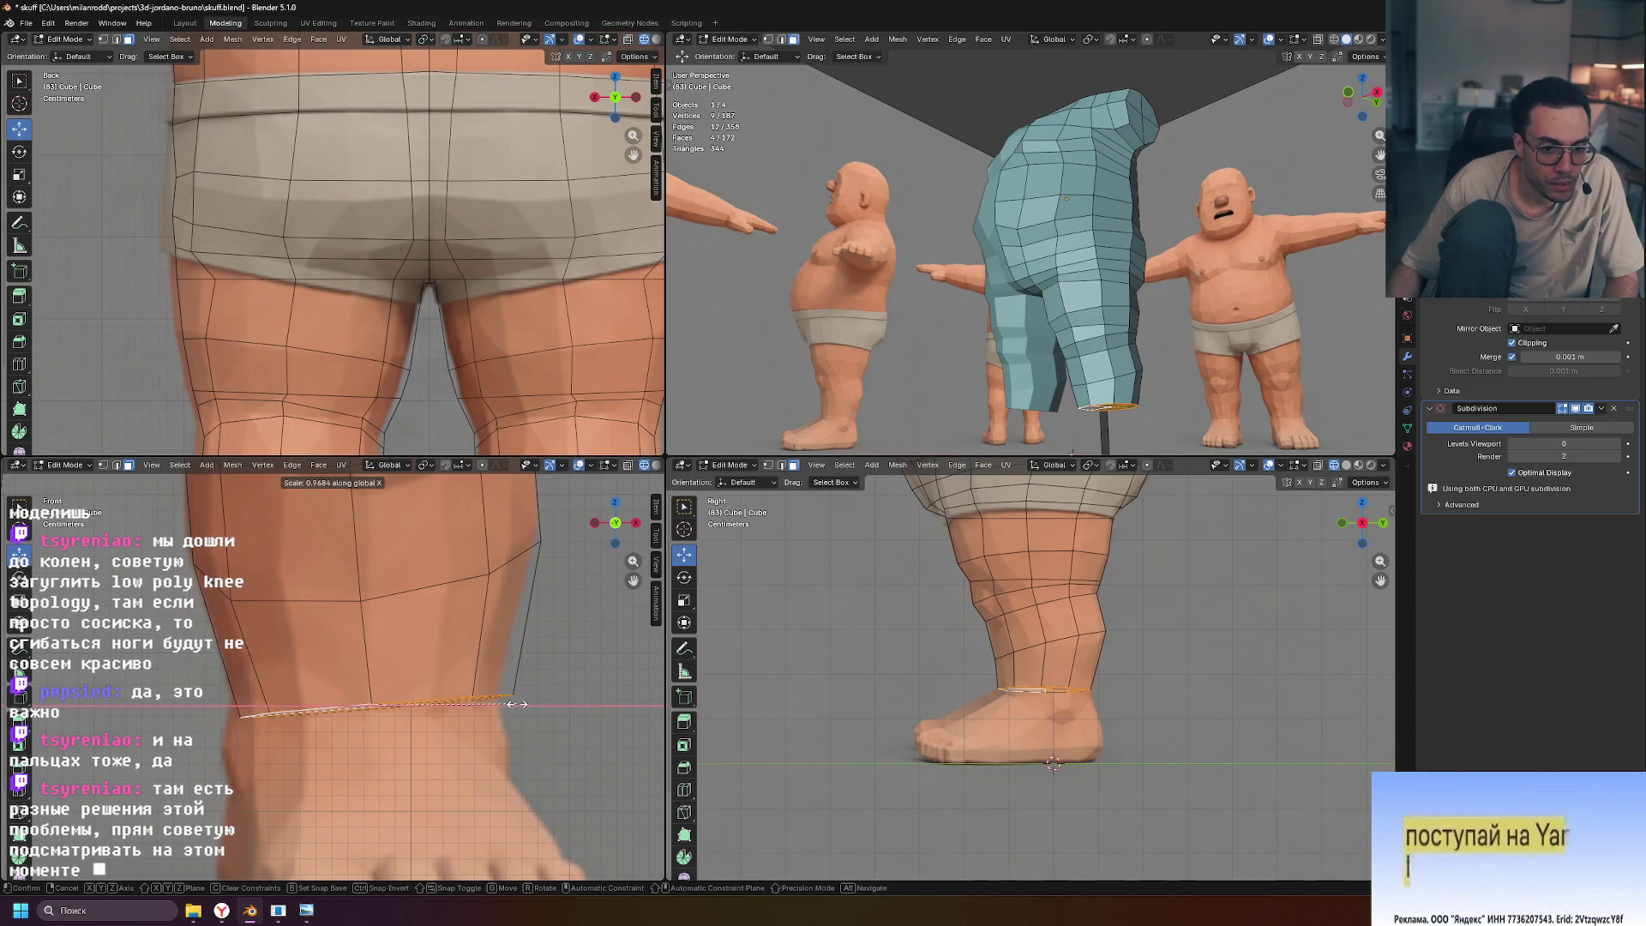
{"action": "left_click", "coordinate": [512, 704]}
{"action": "key", "text": "g"}
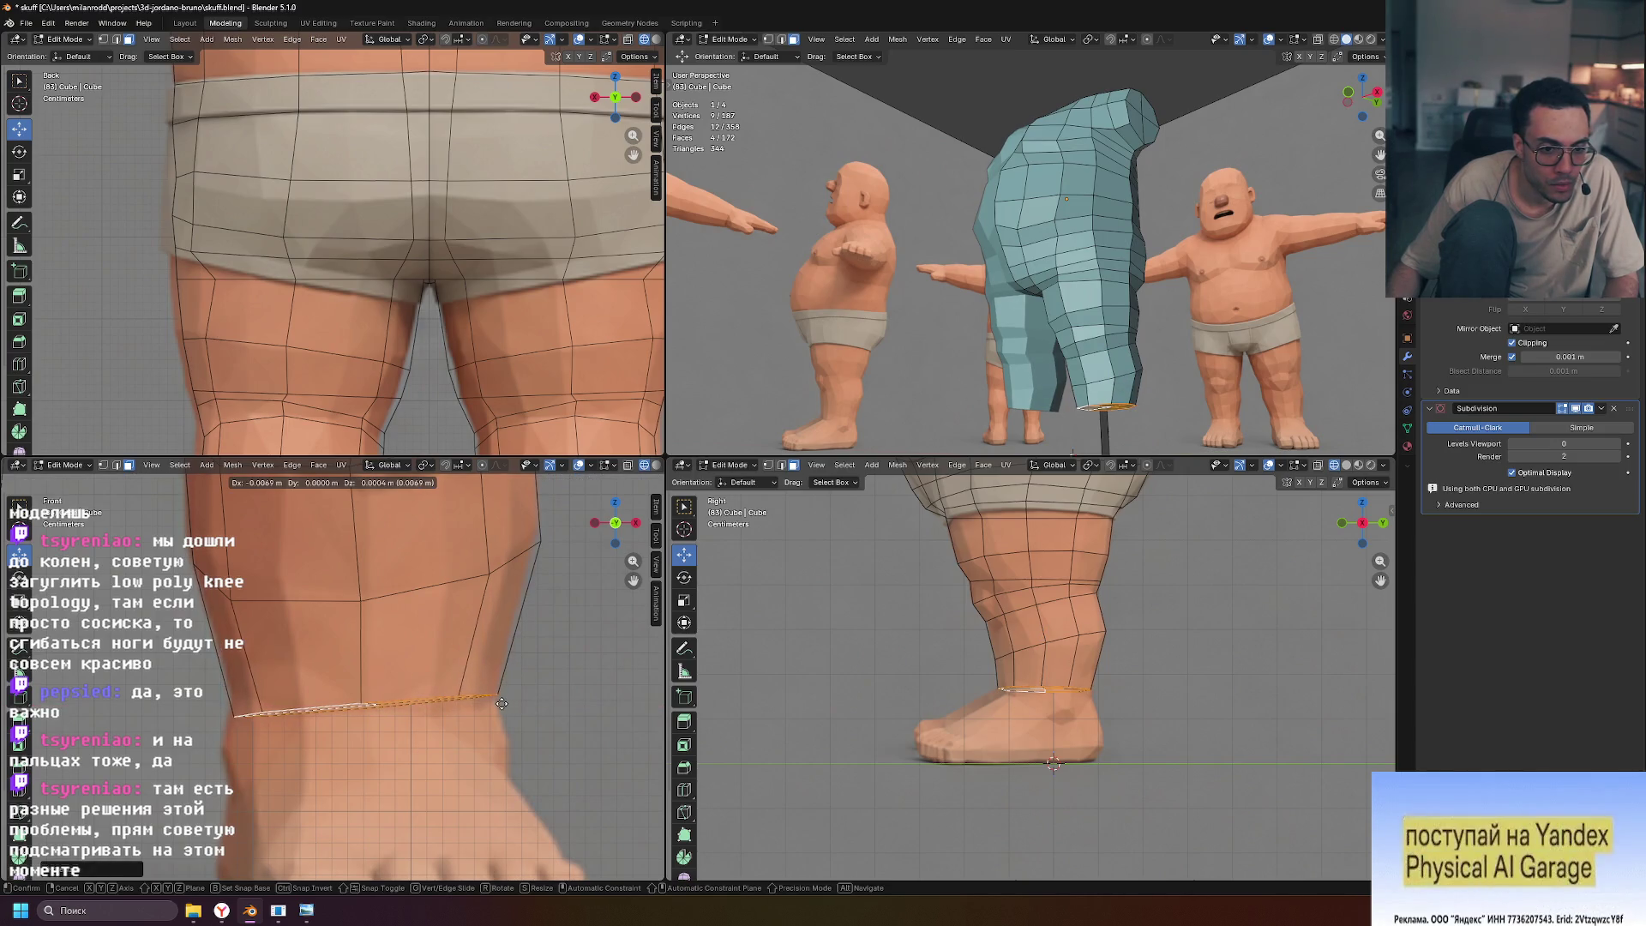
{"action": "left_click", "coordinate": [501, 703]}
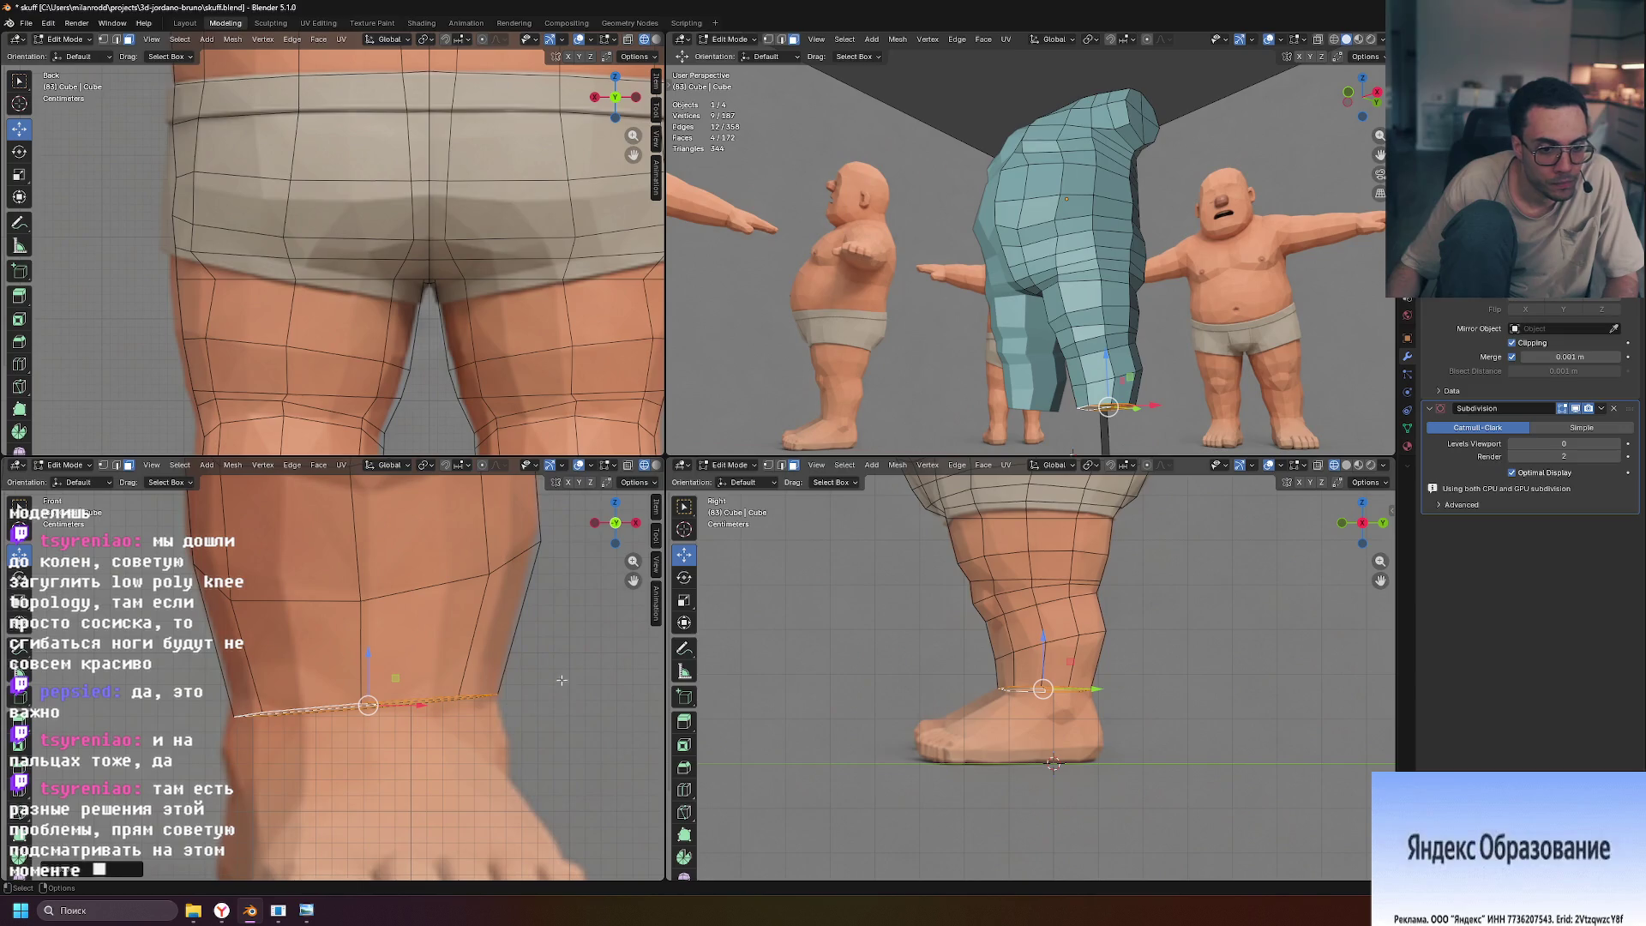
{"action": "key", "text": "r"}
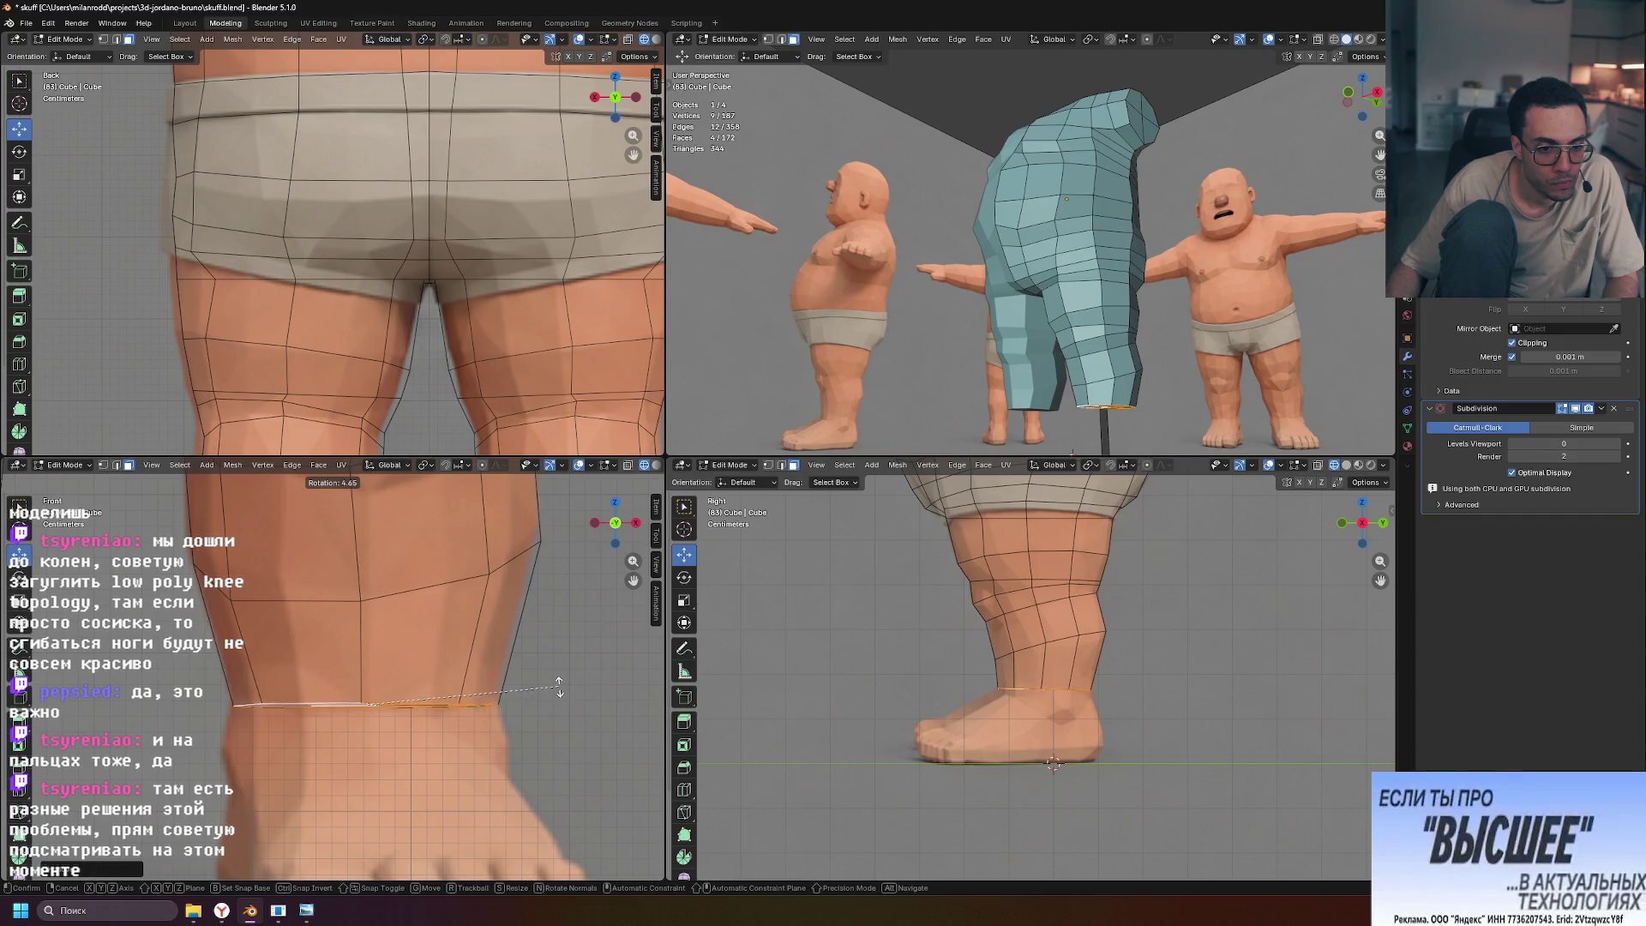
{"action": "left_click", "coordinate": [559, 685]}
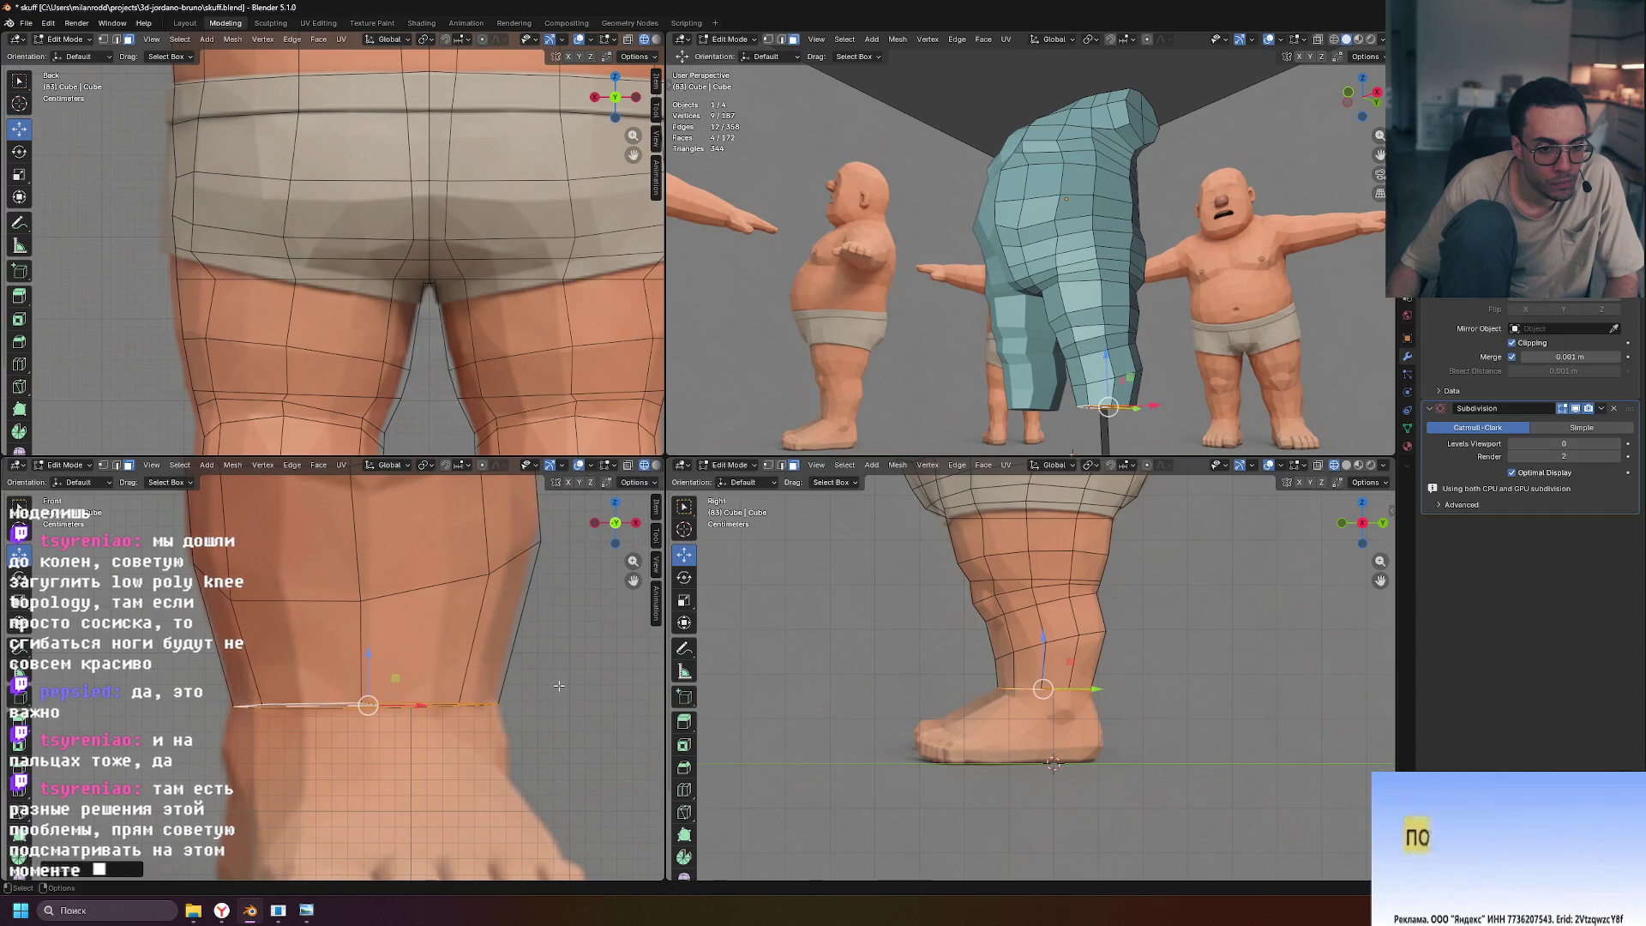
Readjust the ankle loop's X width and raise it slightly so it hugs the sculpt
{"action": "key", "text": "g"}
{"action": "key", "text": "Escape"}
{"action": "key", "text": "s"}
{"action": "key", "text": "x"}
{"action": "left_click", "coordinate": [544, 686]}
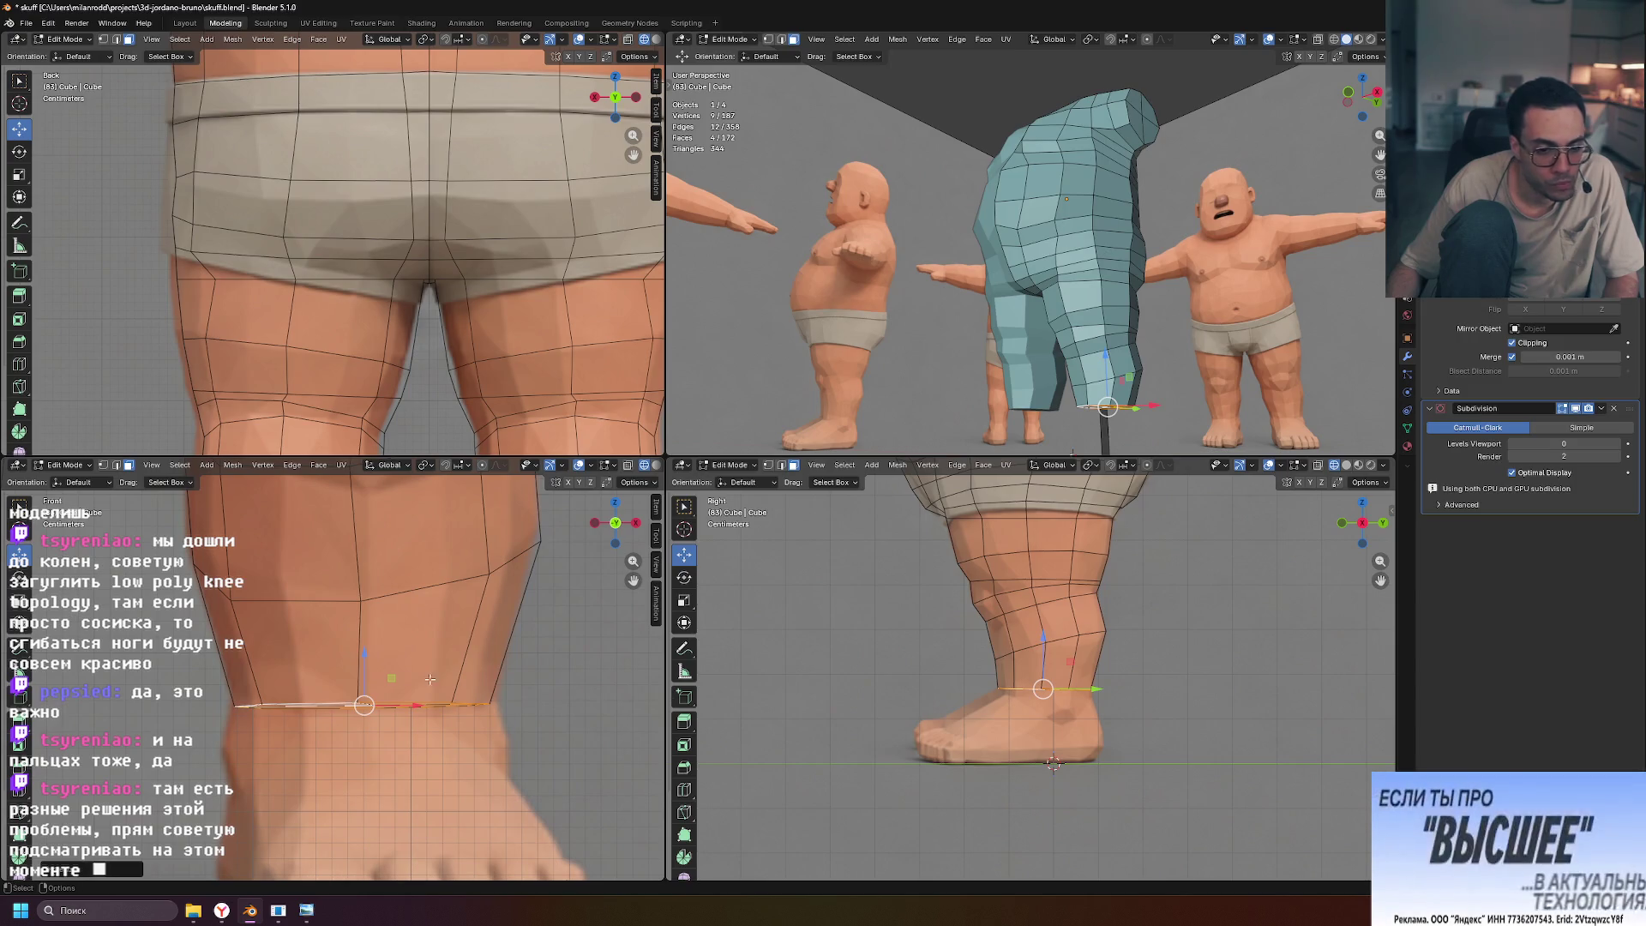
{"action": "left_click_drag", "start_coordinate": [365, 654], "coordinate": [365, 649]}
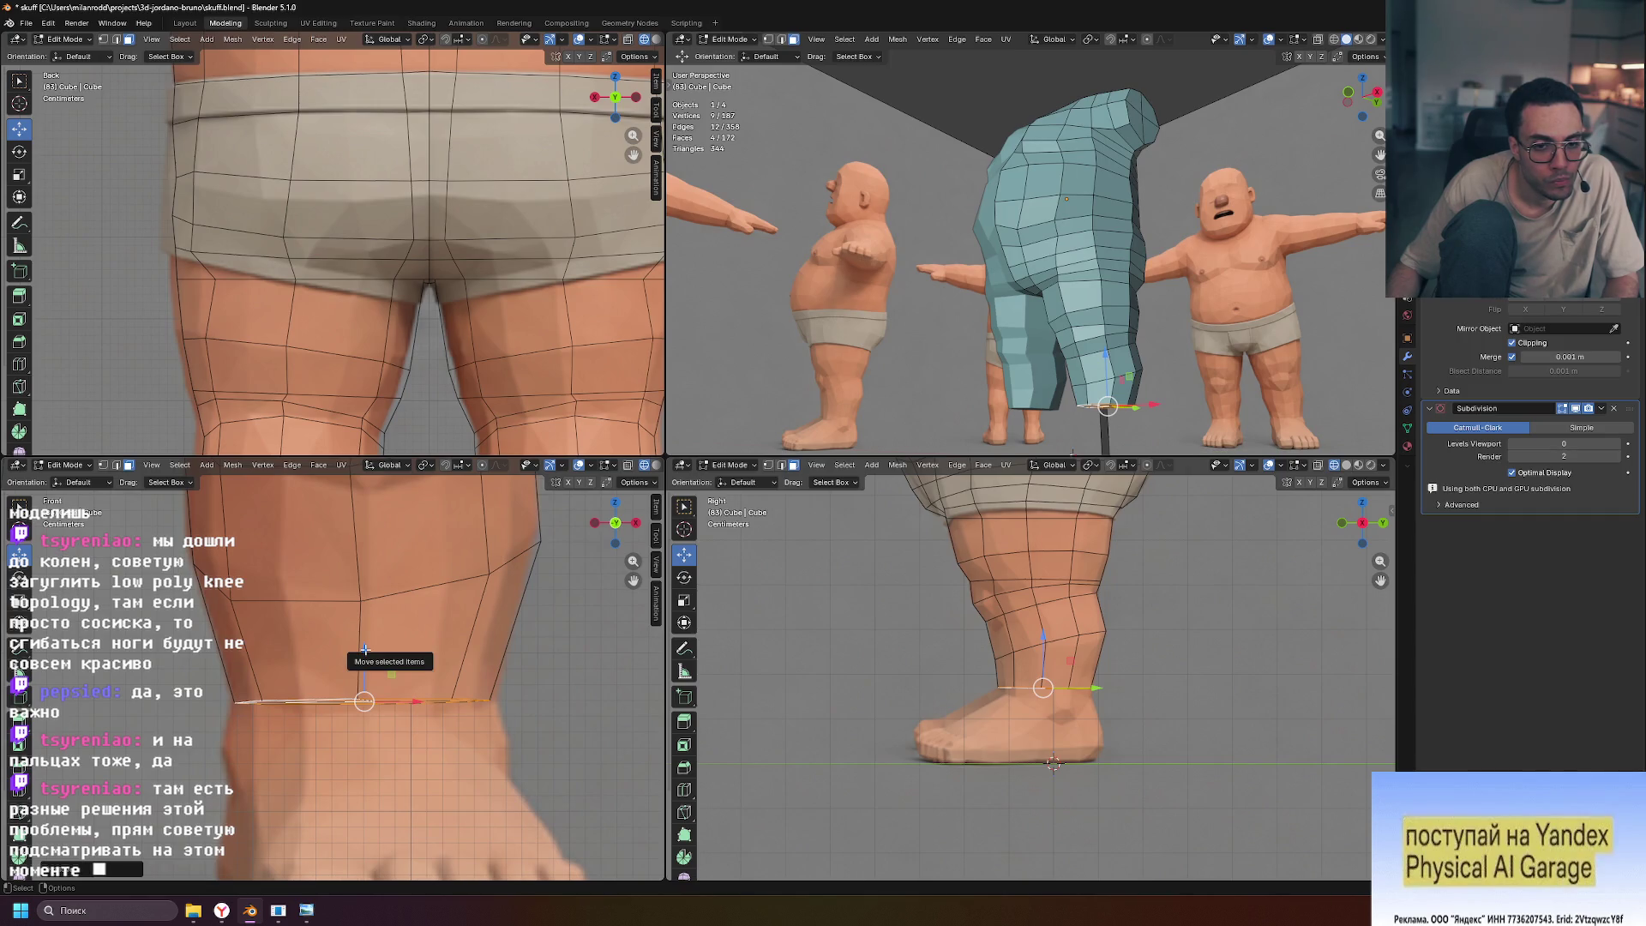
{"action": "key", "text": "s"}
{"action": "key", "text": "x"}
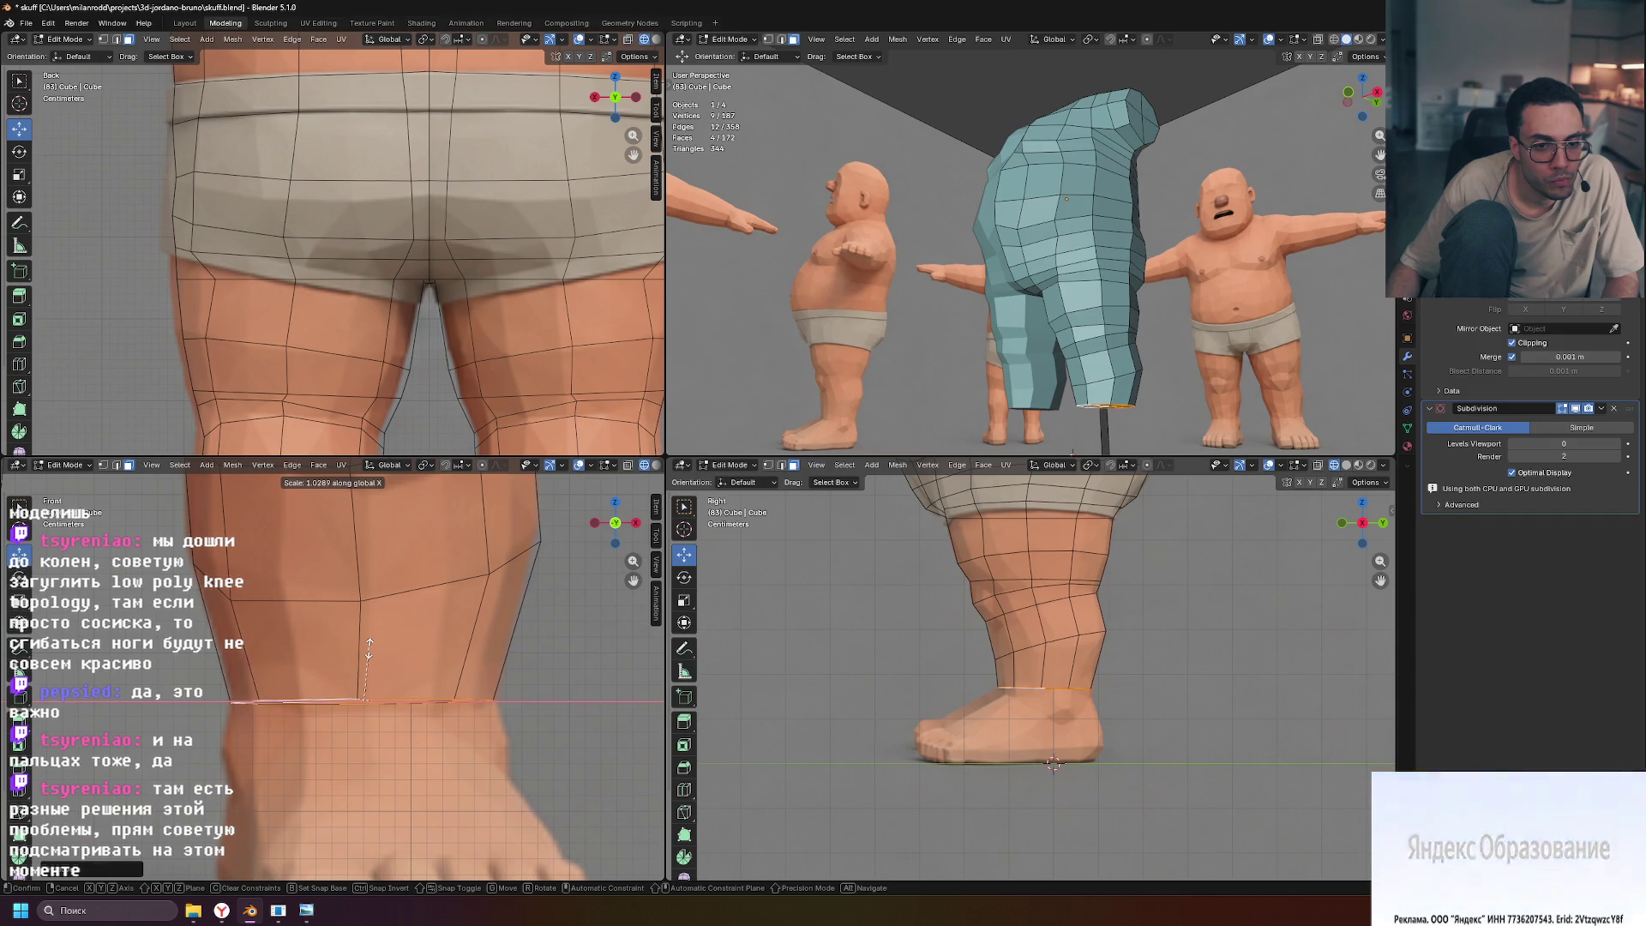
{"action": "left_click", "coordinate": [369, 649]}
{"action": "scroll", "coordinate": [574, 671], "scroll_direction": "down", "scroll_amount": 3}
{"action": "scroll", "coordinate": [485, 668], "scroll_direction": "down", "scroll_amount": 2}
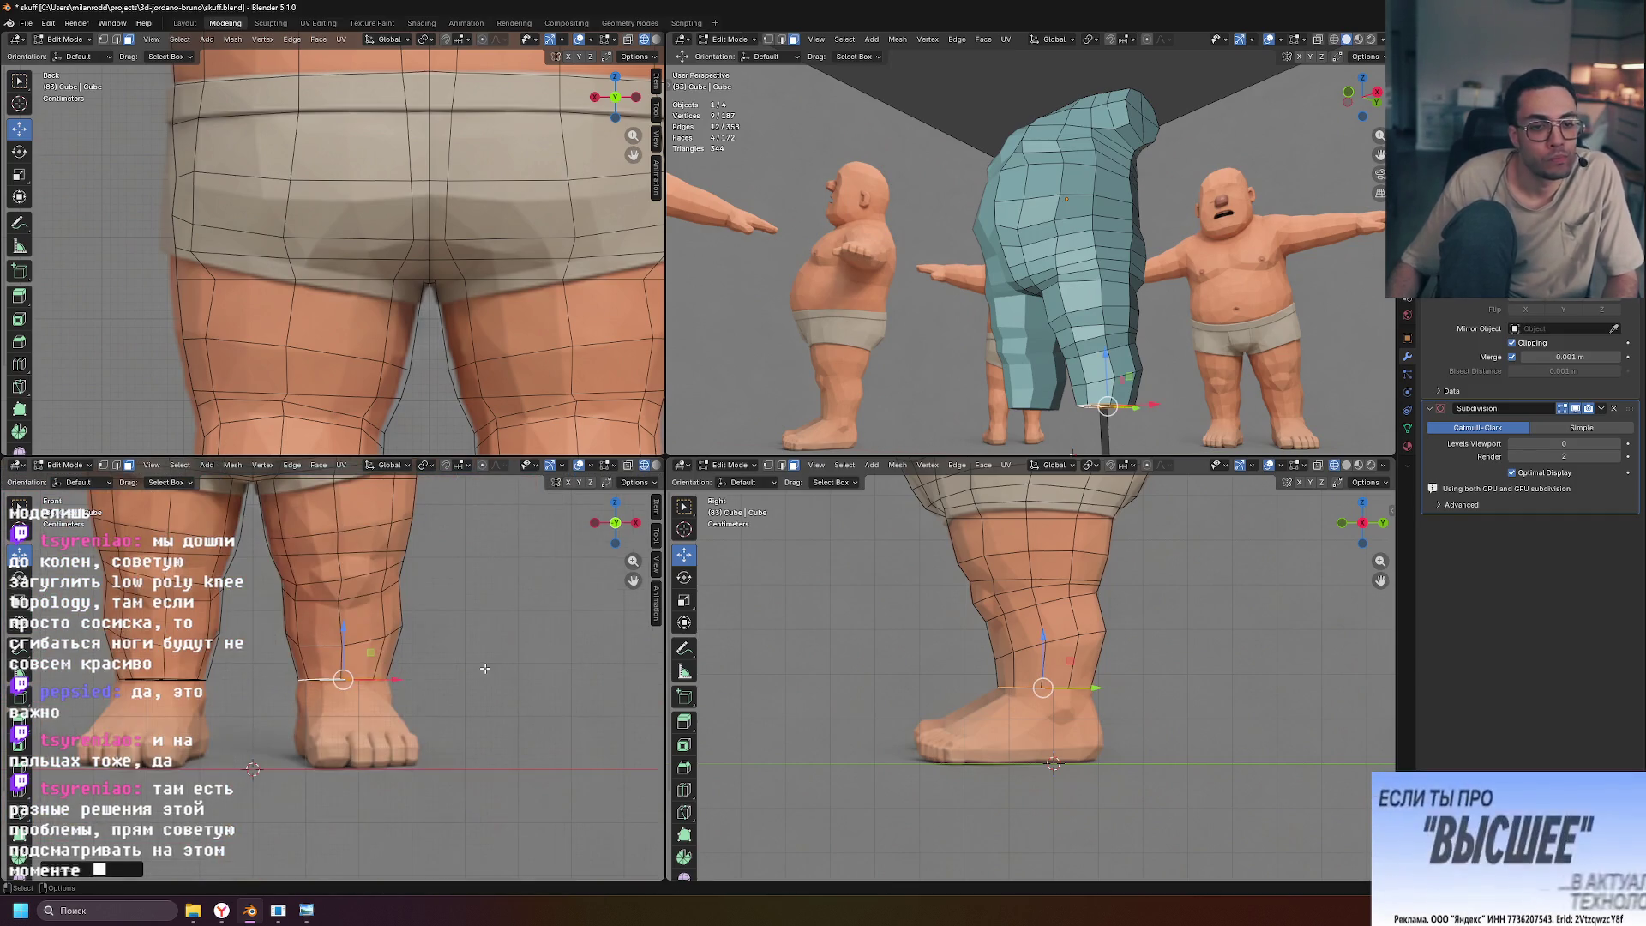
{"action": "scroll", "coordinate": [485, 667], "scroll_direction": "down", "scroll_amount": 2}
{"action": "scroll", "coordinate": [1020, 661], "scroll_direction": "down", "scroll_amount": 5}
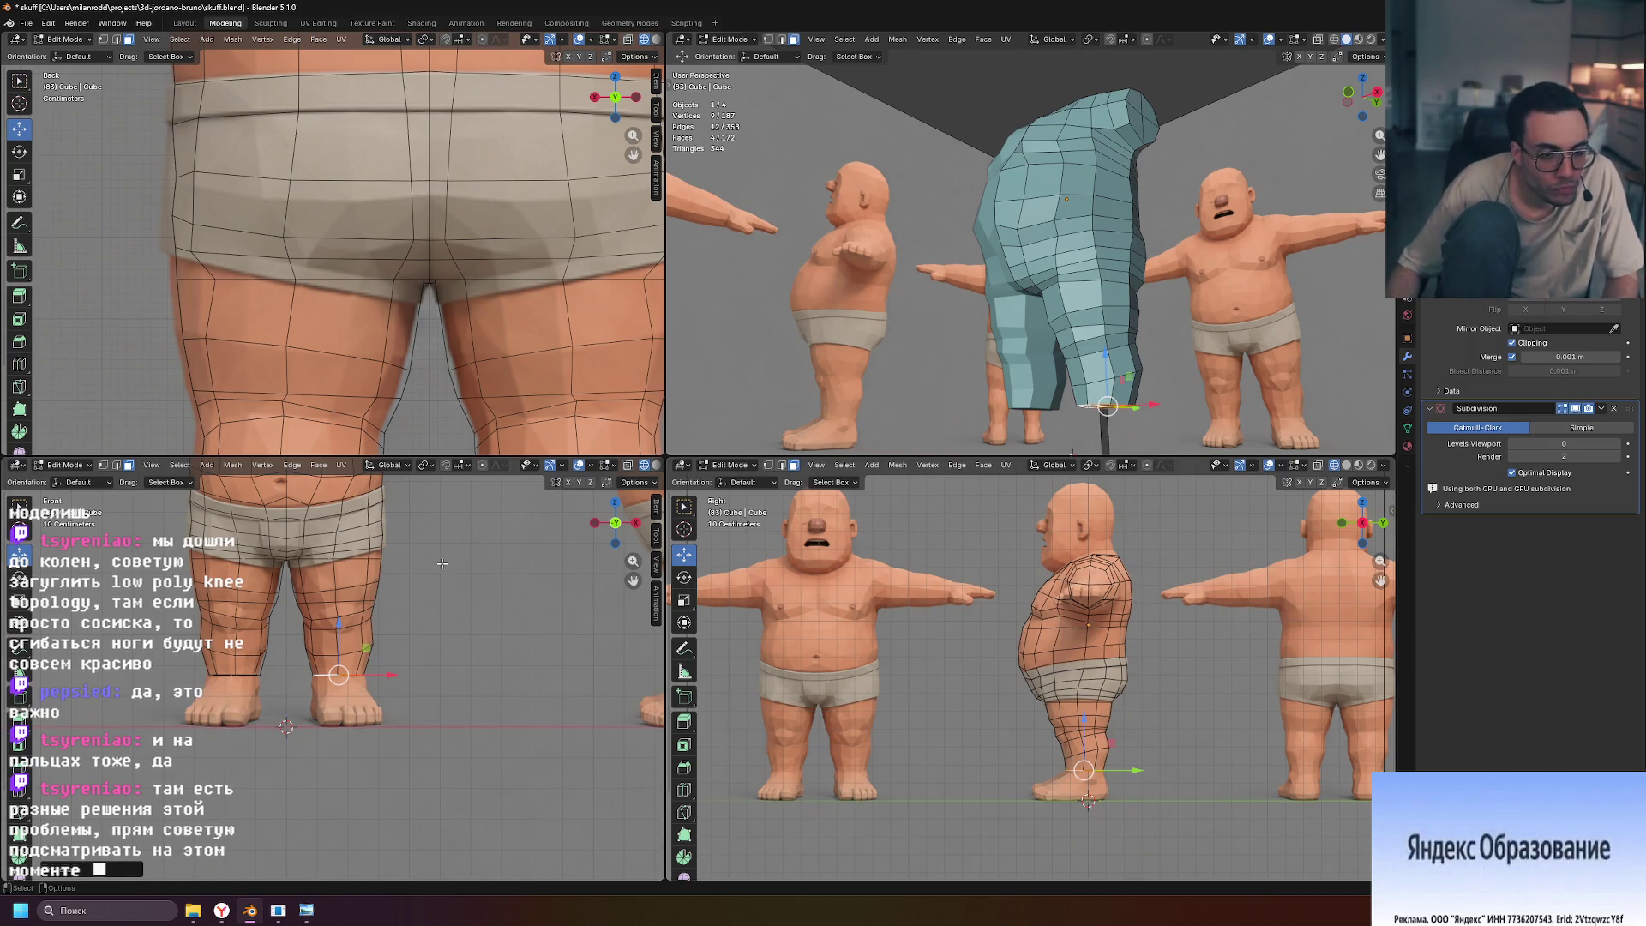
{"action": "scroll", "coordinate": [442, 563], "scroll_direction": "down", "scroll_amount": 3}
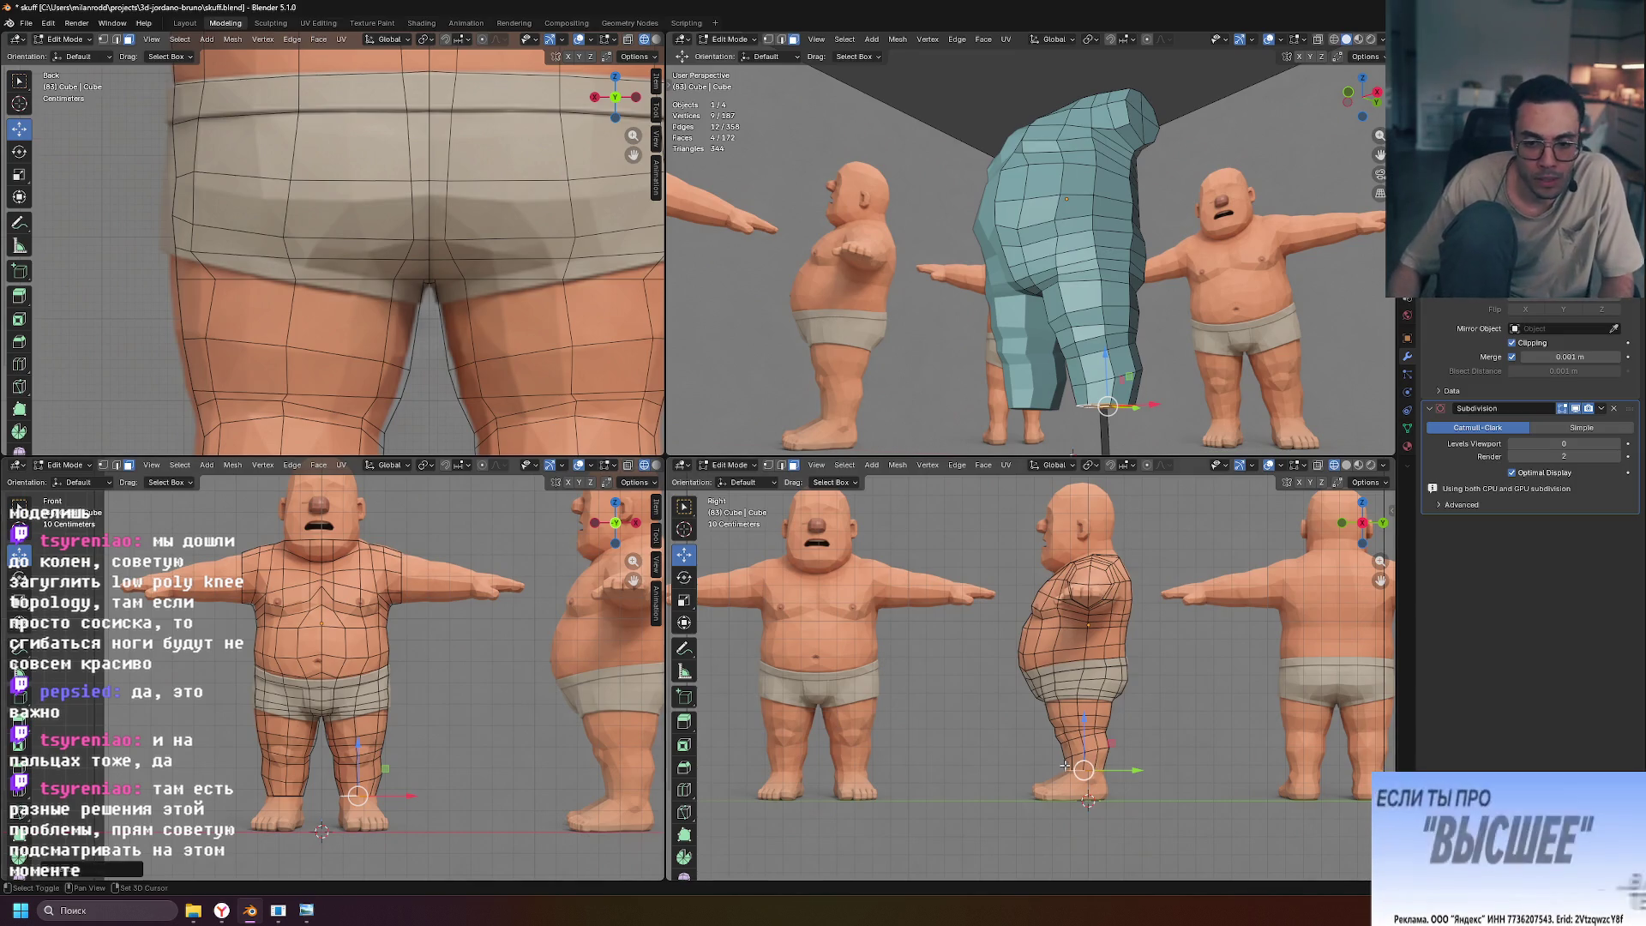
{"action": "scroll", "coordinate": [946, 603], "scroll_direction": "up", "scroll_amount": 4}
{"action": "scroll", "coordinate": [540, 672], "scroll_direction": "up", "scroll_amount": 8}
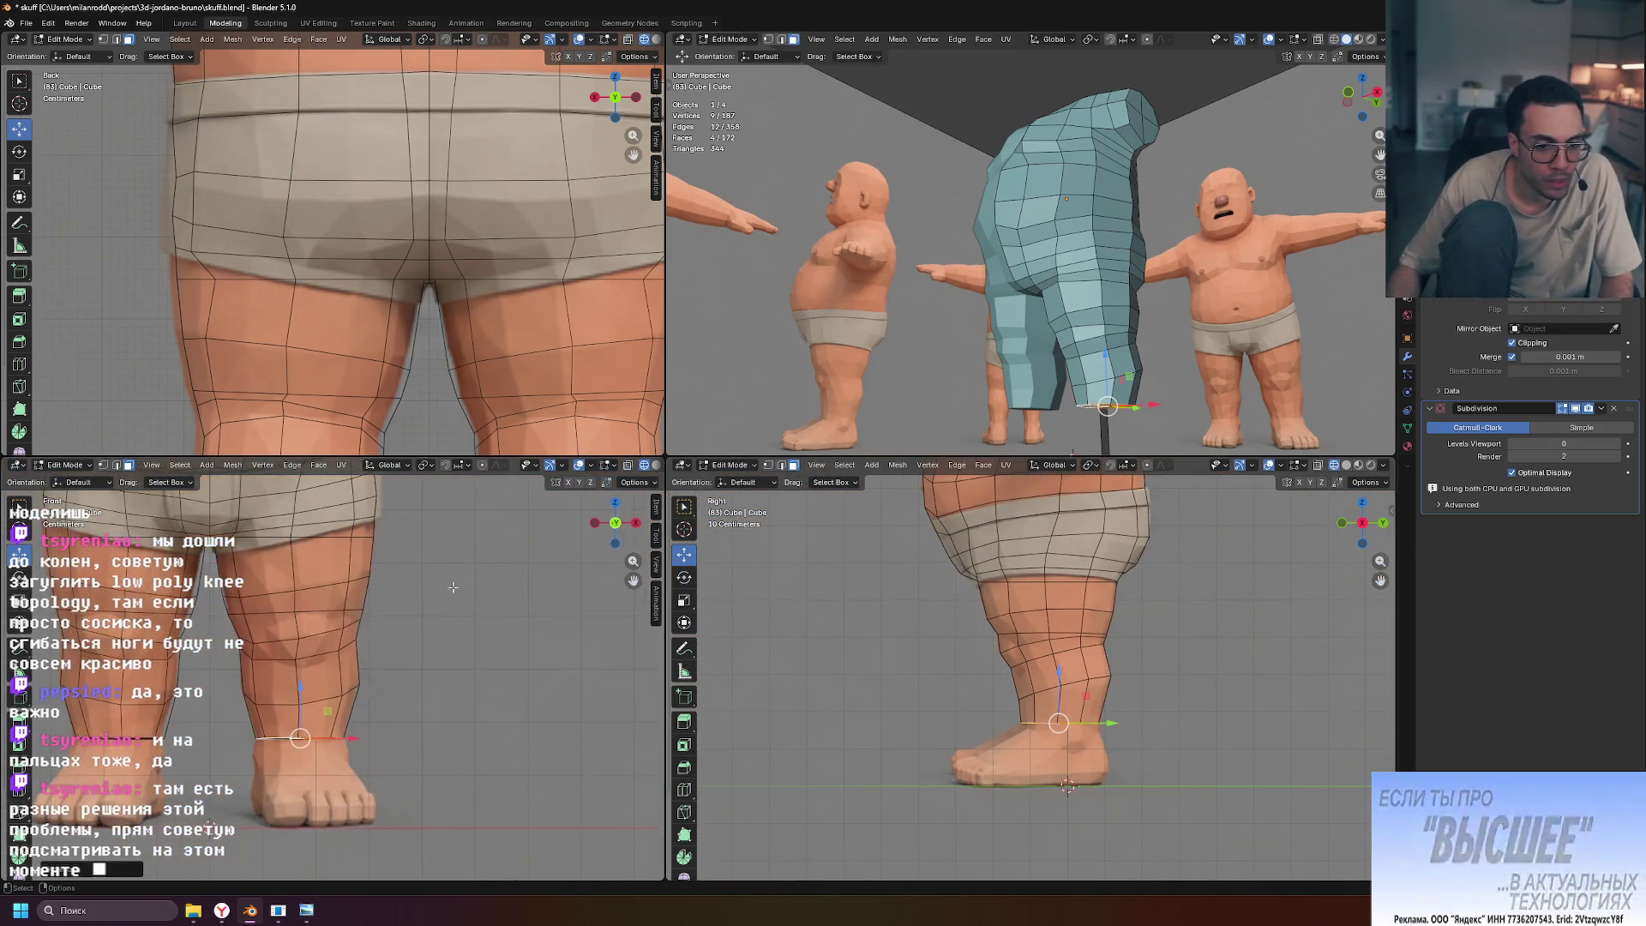
{"action": "scroll", "coordinate": [540, 672], "scroll_direction": "up", "scroll_amount": 2}
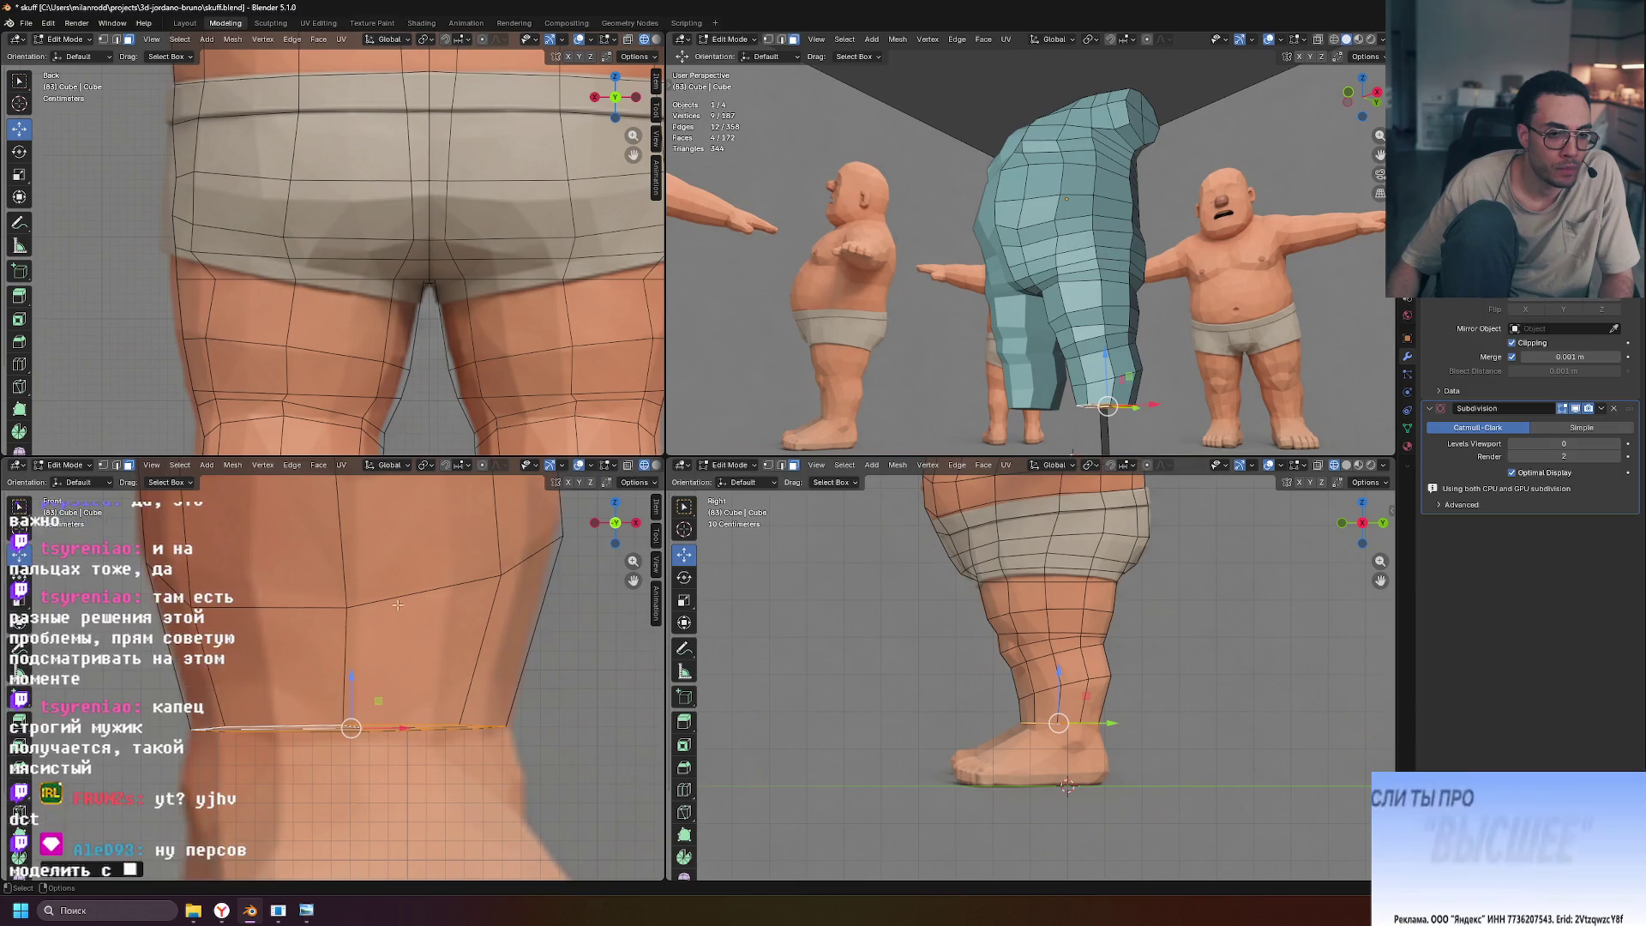
{"action": "scroll", "coordinate": [446, 669], "scroll_direction": "down", "scroll_amount": 3}
{"action": "scroll", "coordinate": [491, 699], "scroll_direction": "up", "scroll_amount": 2}
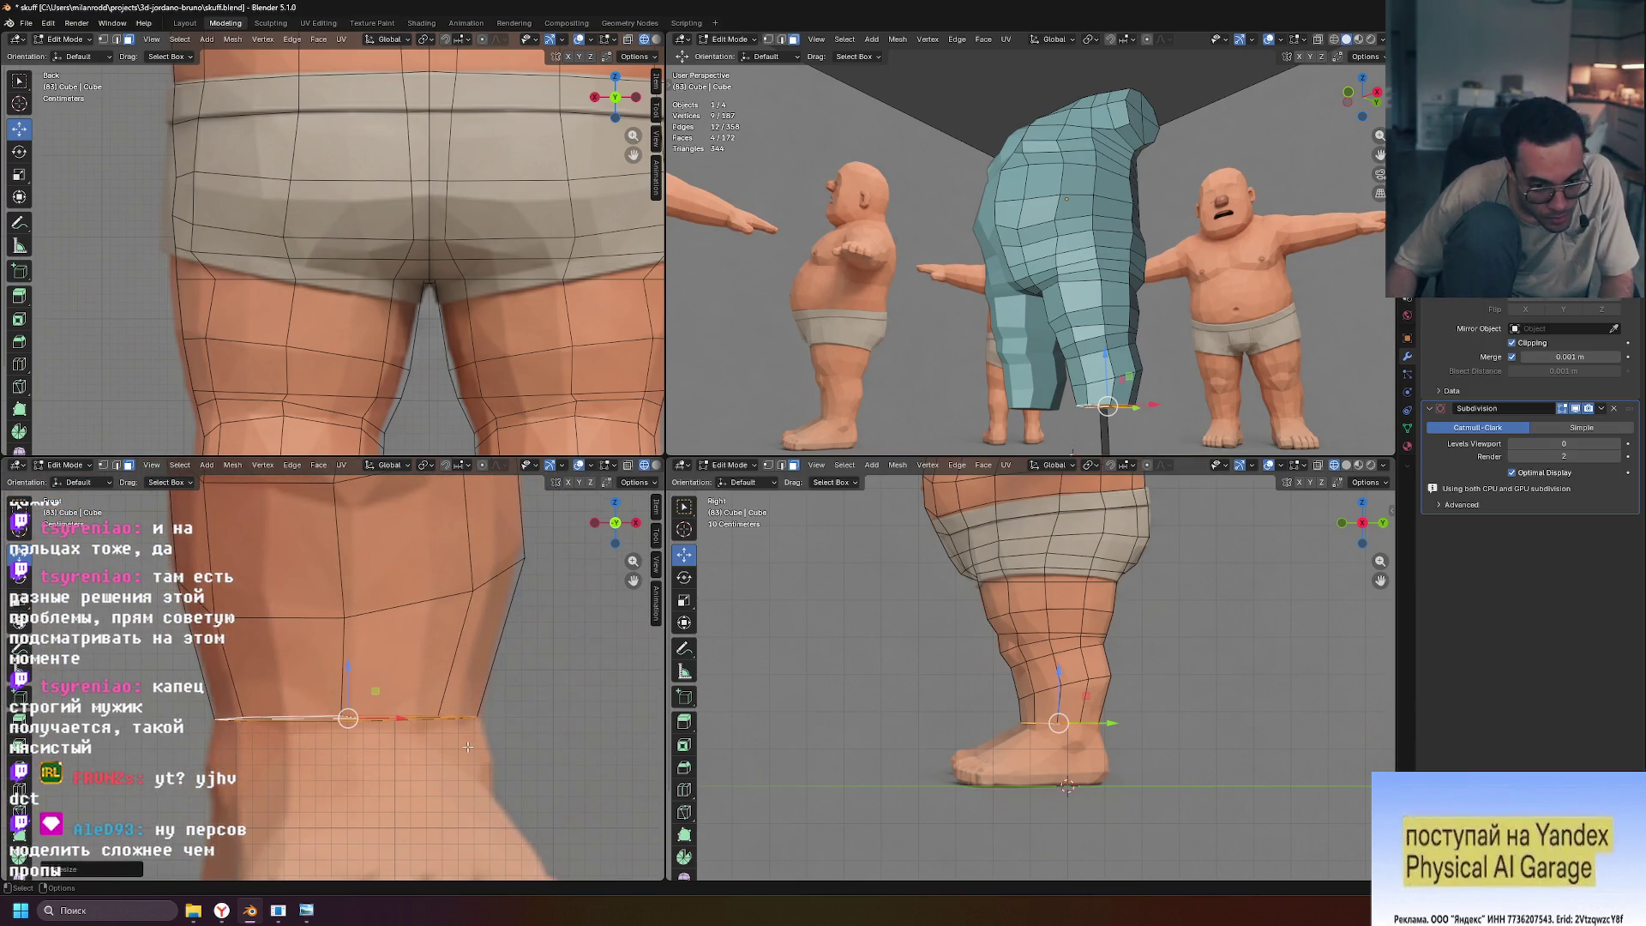
{"action": "key", "text": "e"}
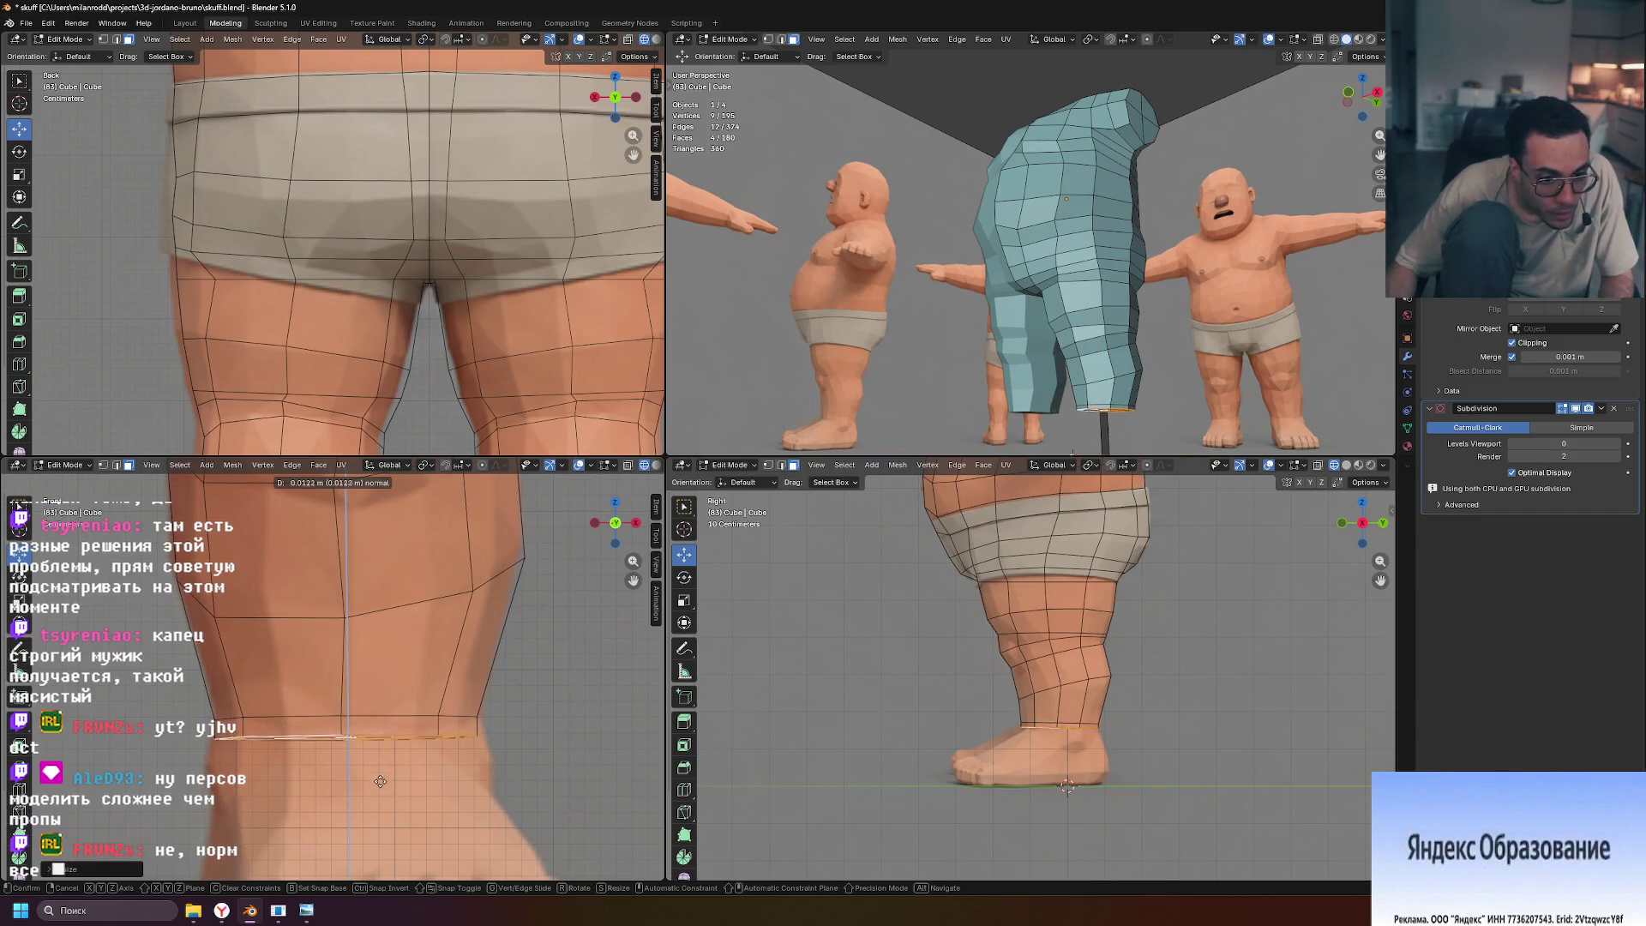
{"action": "left_click", "coordinate": [379, 803]}
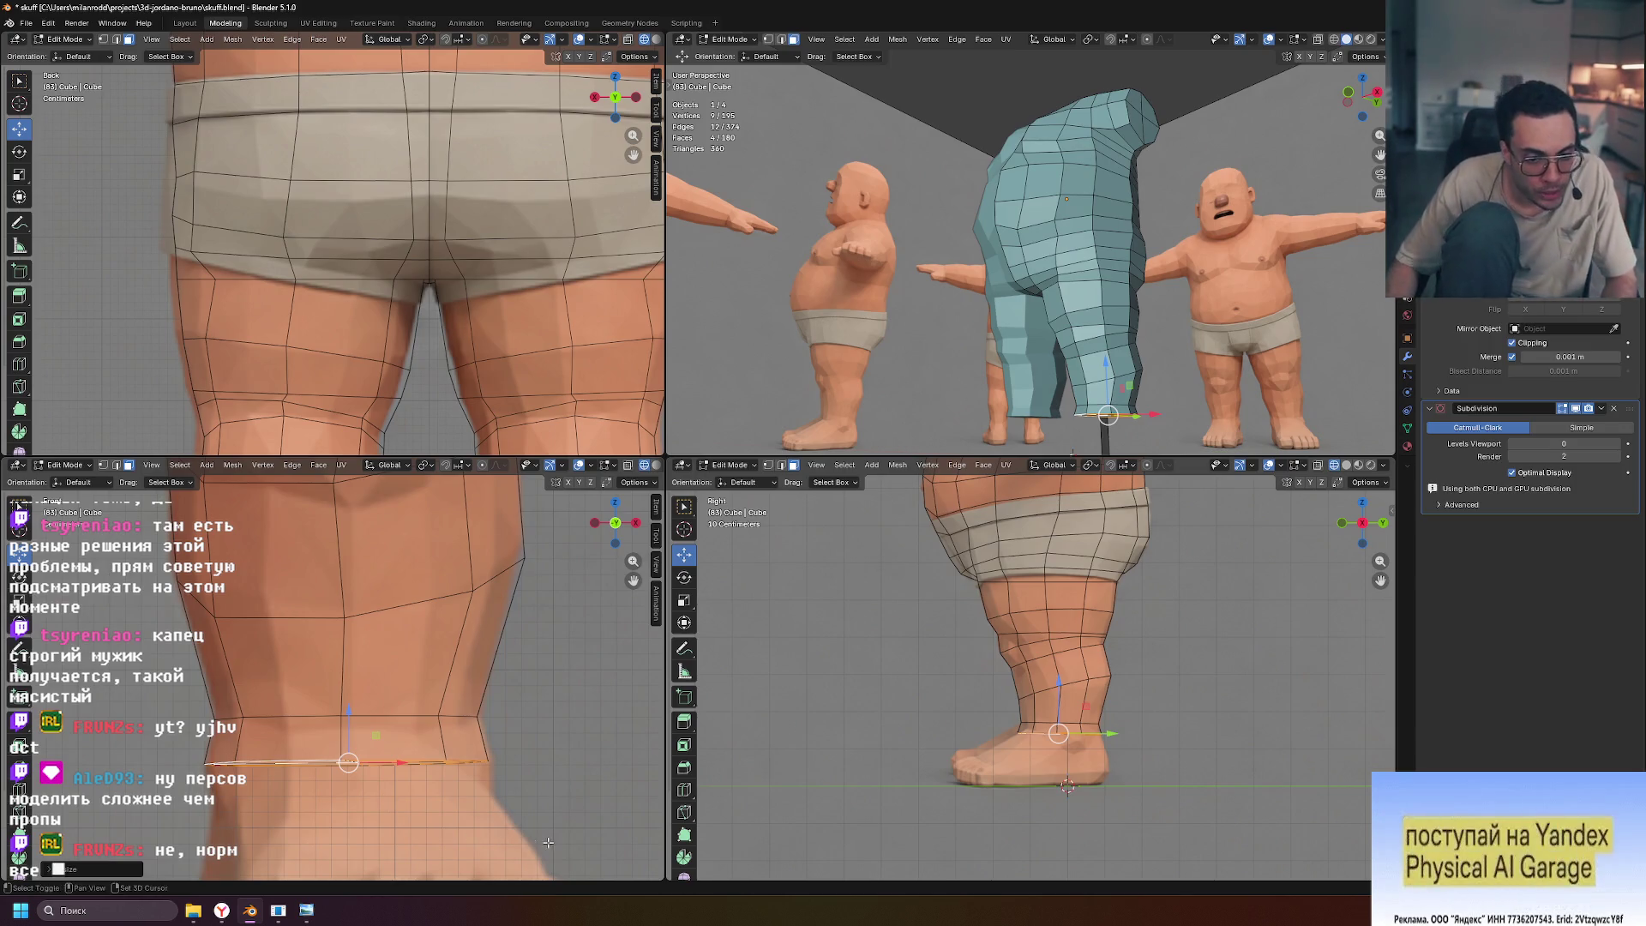
{"action": "middle_click_drag", "start_coordinate": [547, 843], "coordinate": [548, 673], "text": "shift"}
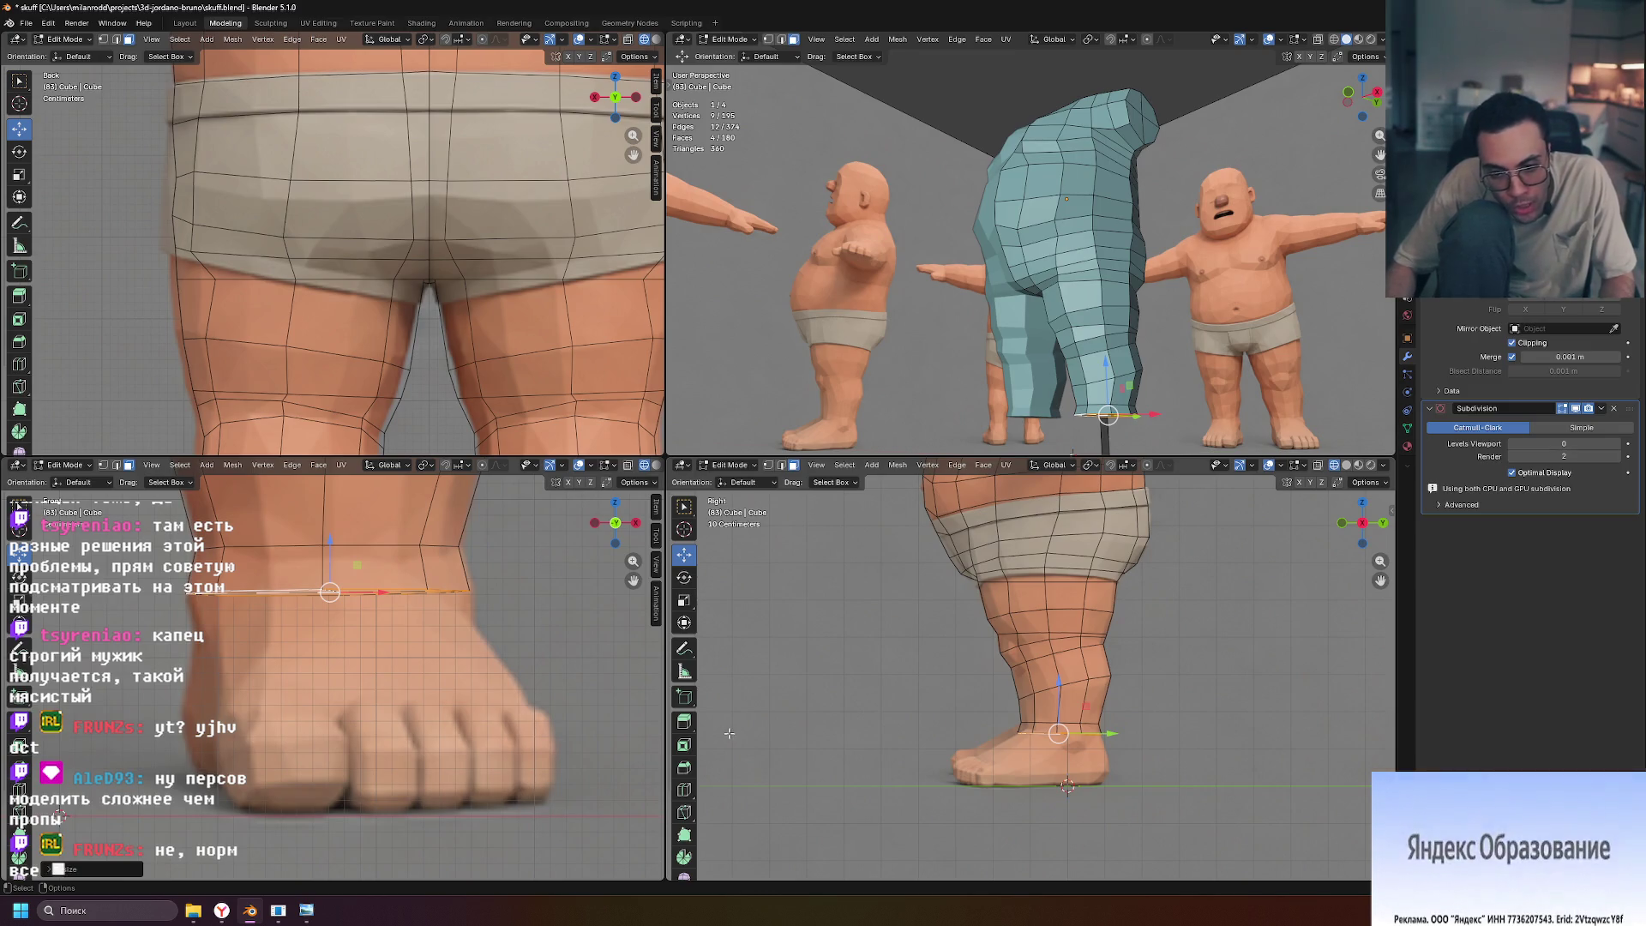
{"action": "scroll", "coordinate": [1059, 686], "scroll_direction": "up", "scroll_amount": 7}
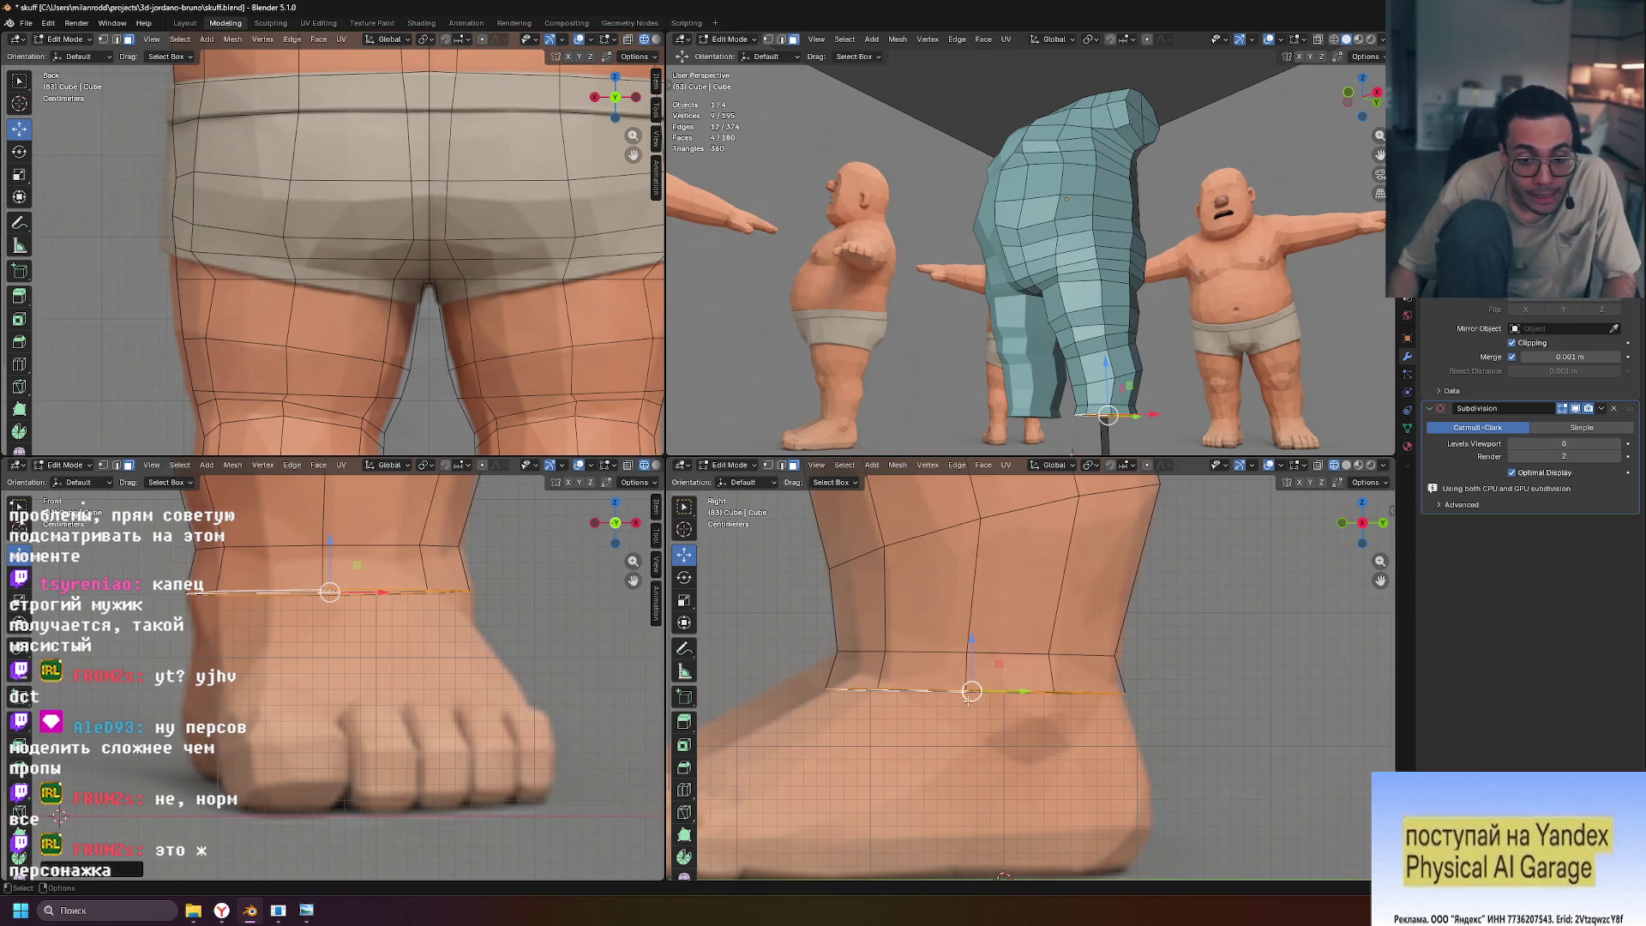
{"action": "key", "text": "s"}
{"action": "key", "text": "y"}
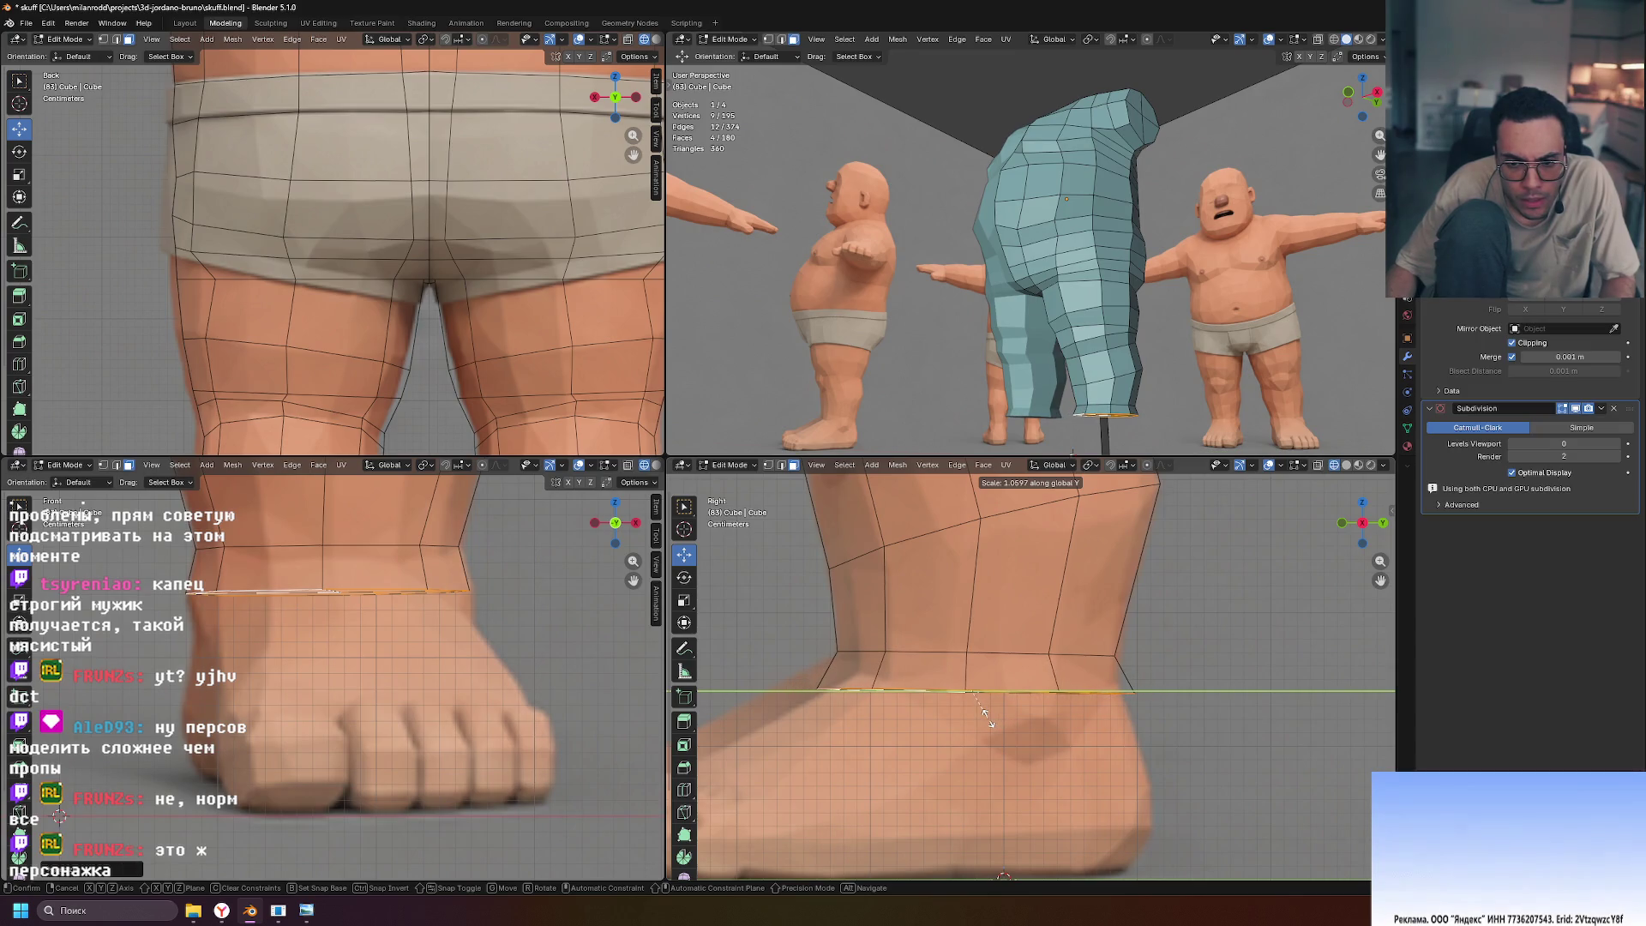
Stretch the ankle loop along Y to 1.060, reposition it, then stretch it to 1.076
{"action": "left_click", "coordinate": [990, 723]}
{"action": "key", "text": "g"}
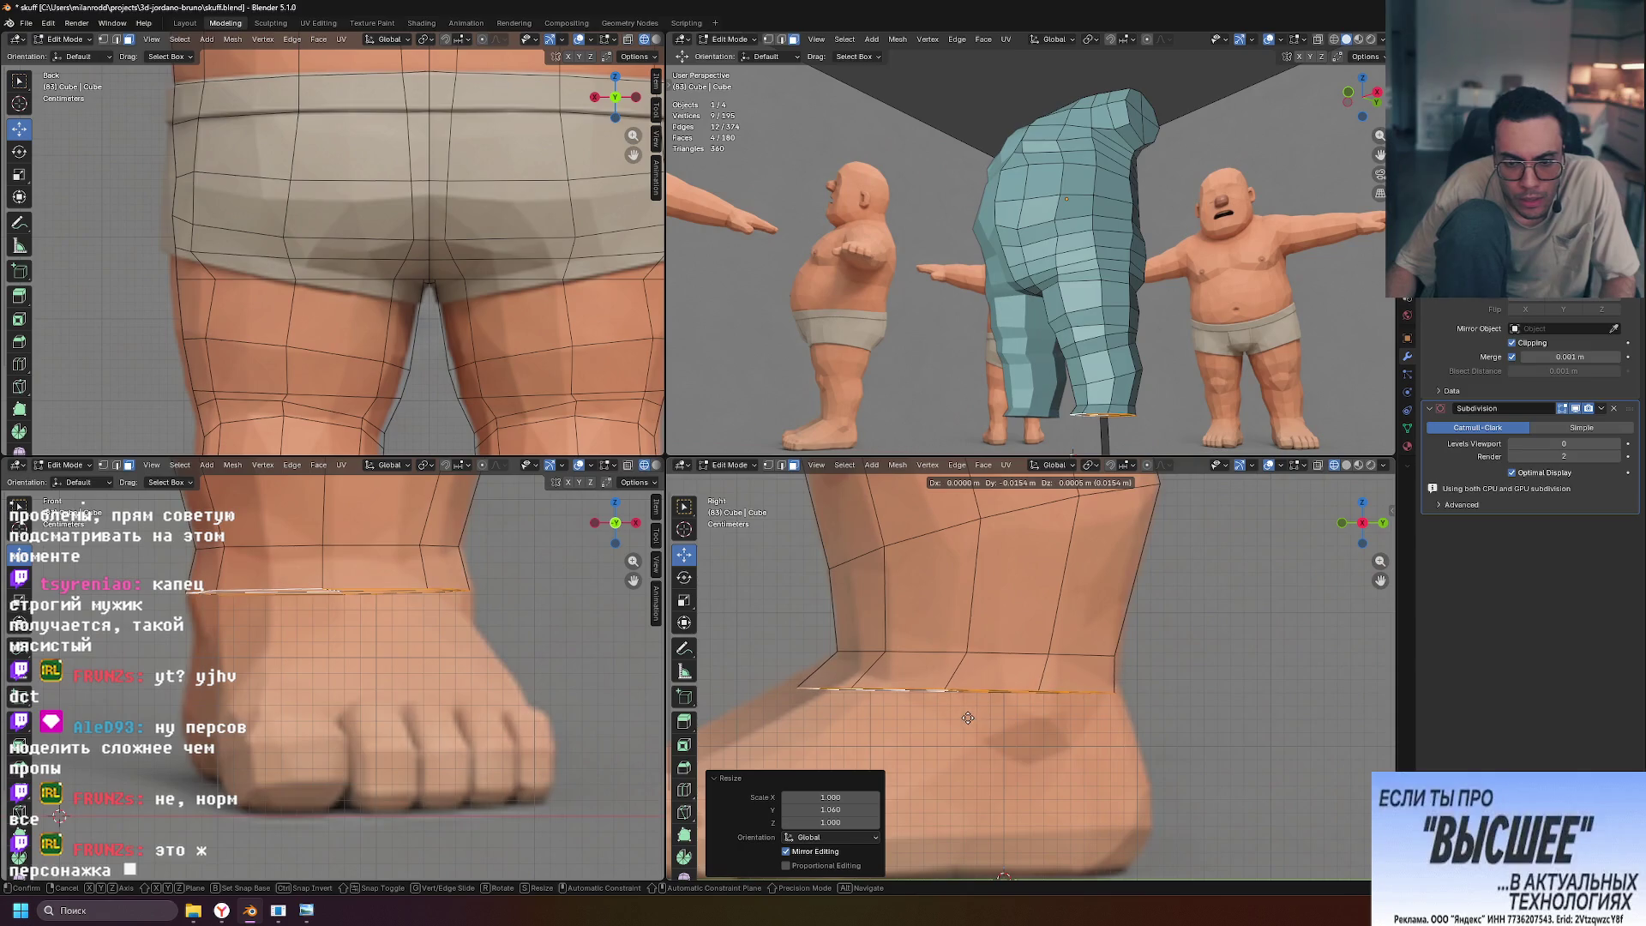
{"action": "left_click", "coordinate": [967, 717]}
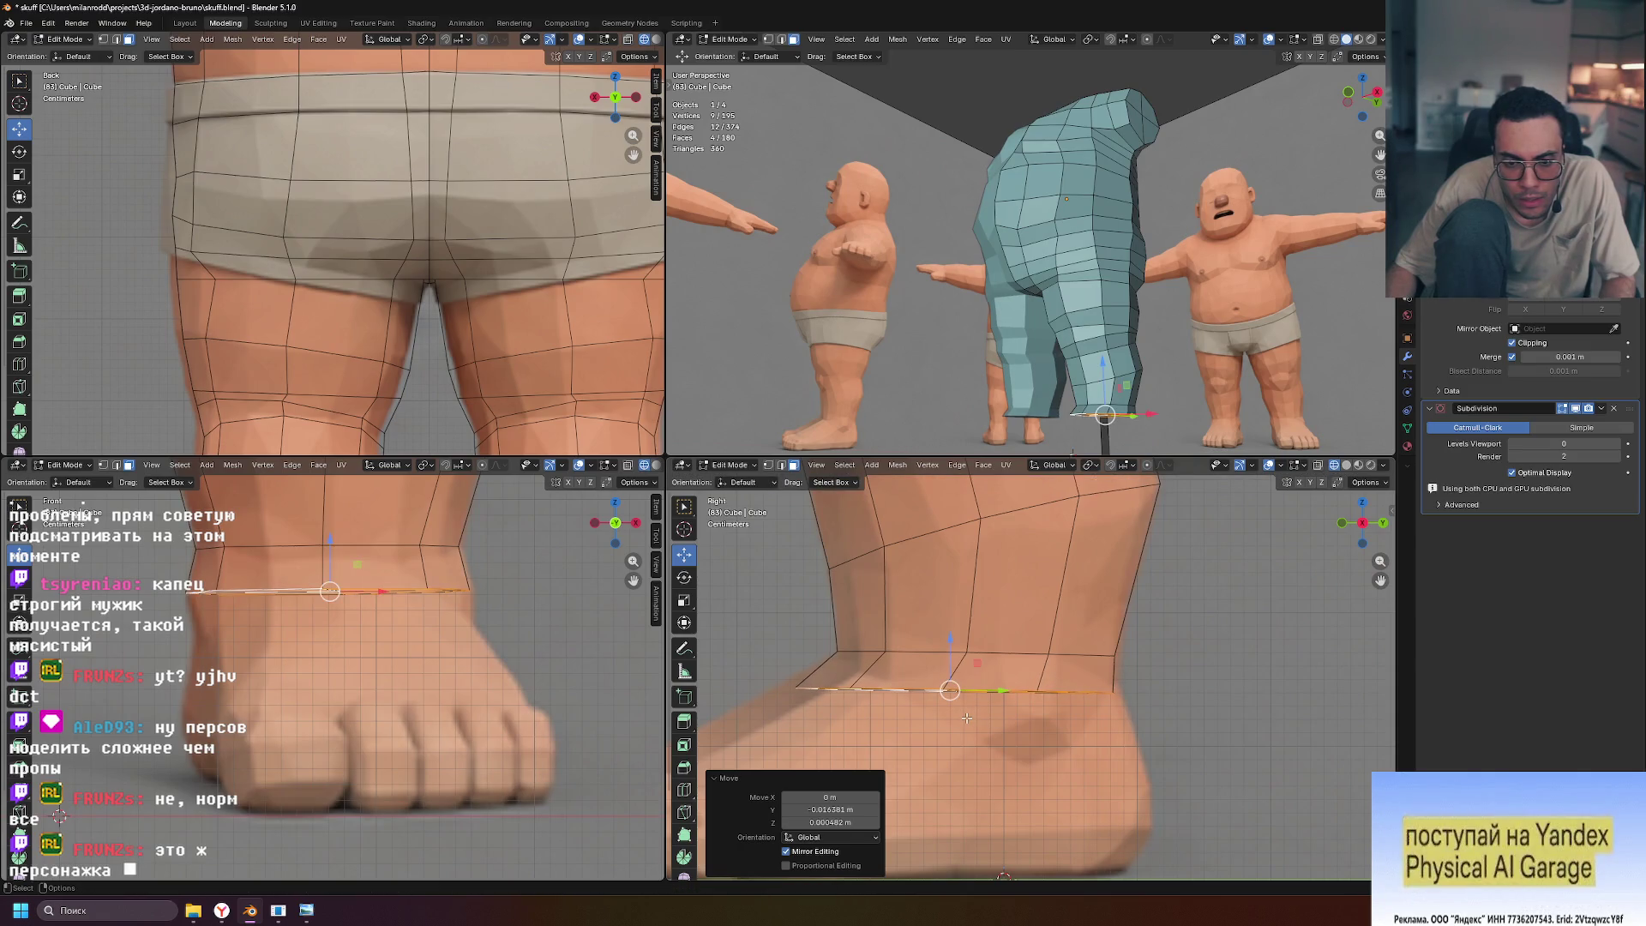
{"action": "key", "text": "s"}
{"action": "key", "text": "y"}
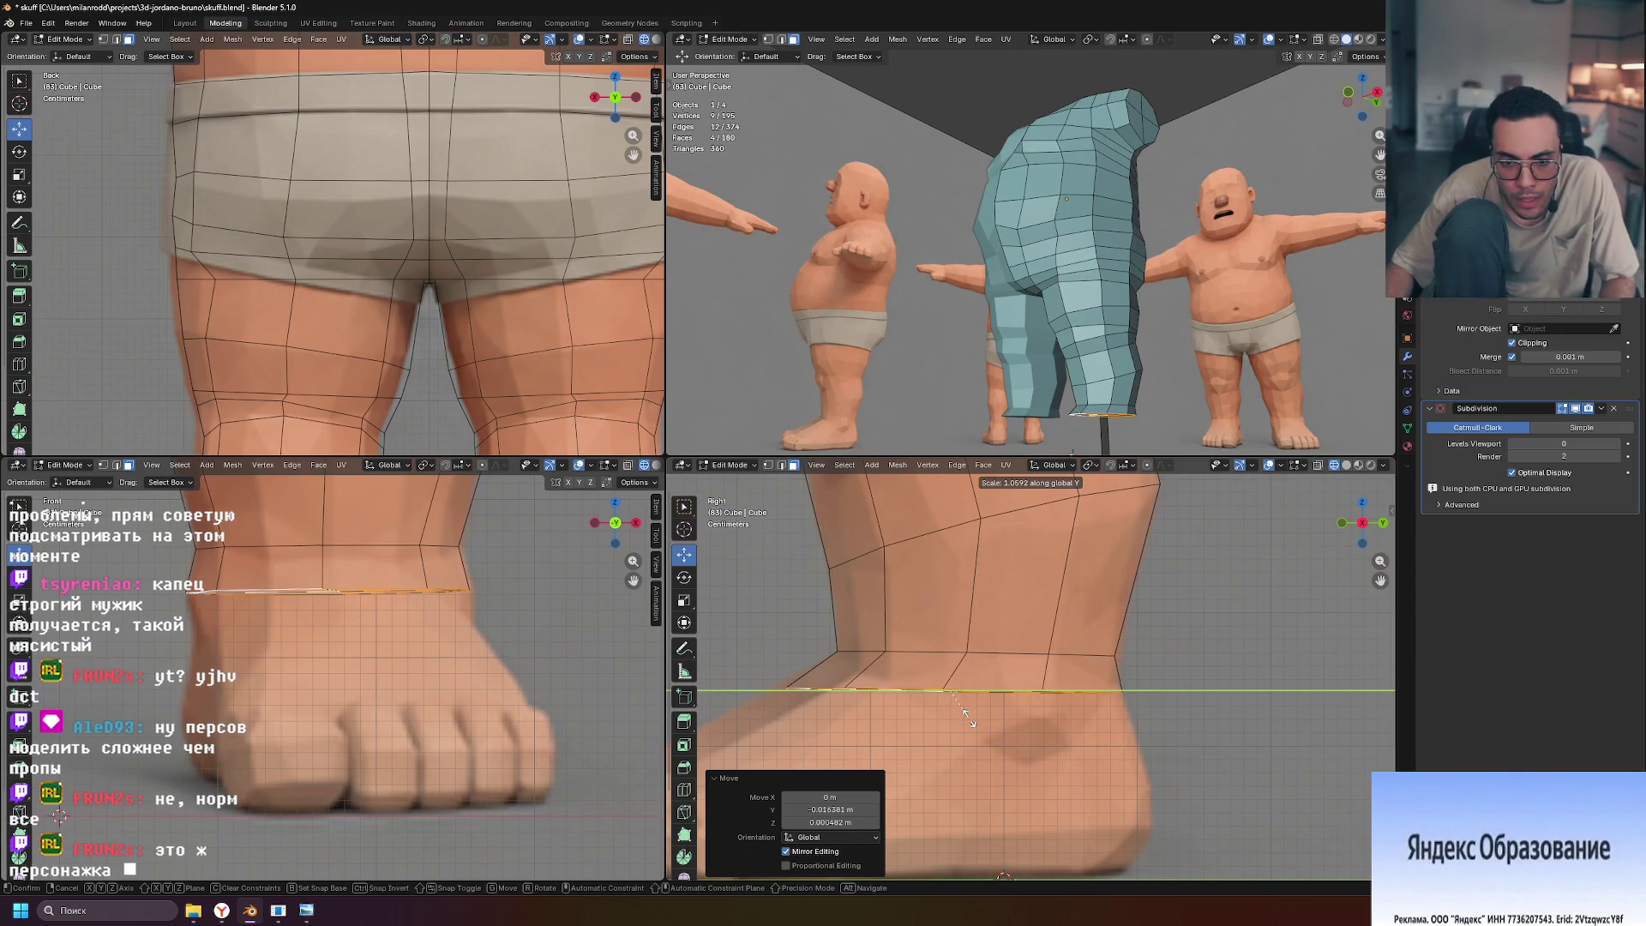
{"action": "left_click", "coordinate": [968, 720]}
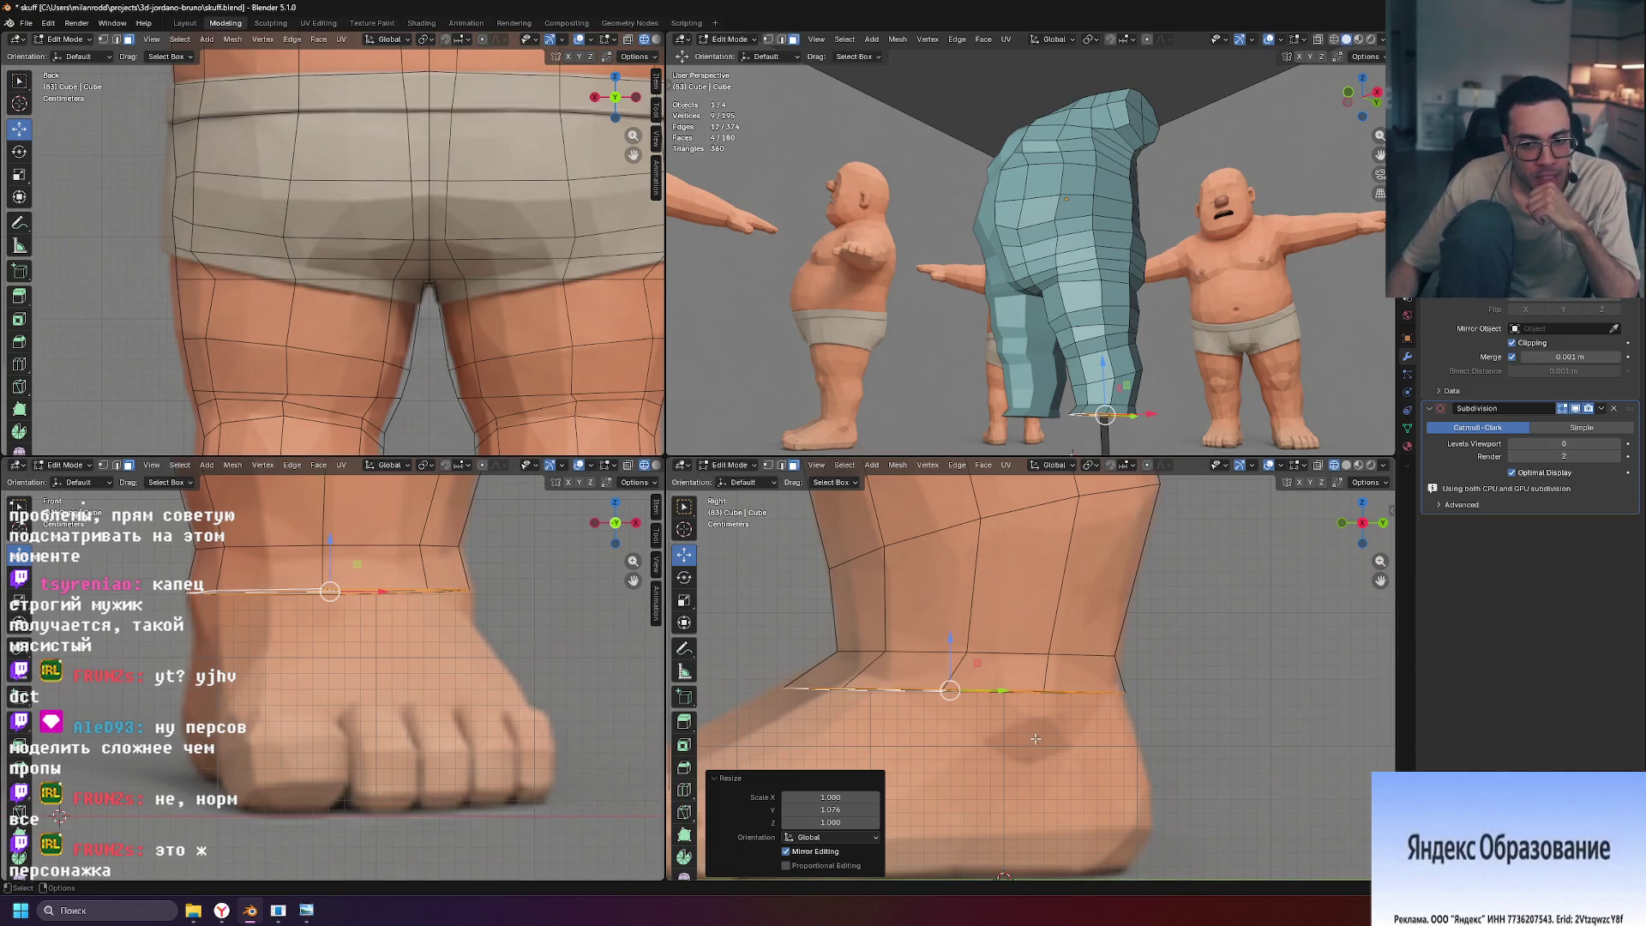
{"action": "scroll", "coordinate": [1035, 738], "scroll_direction": "down", "scroll_amount": 10}
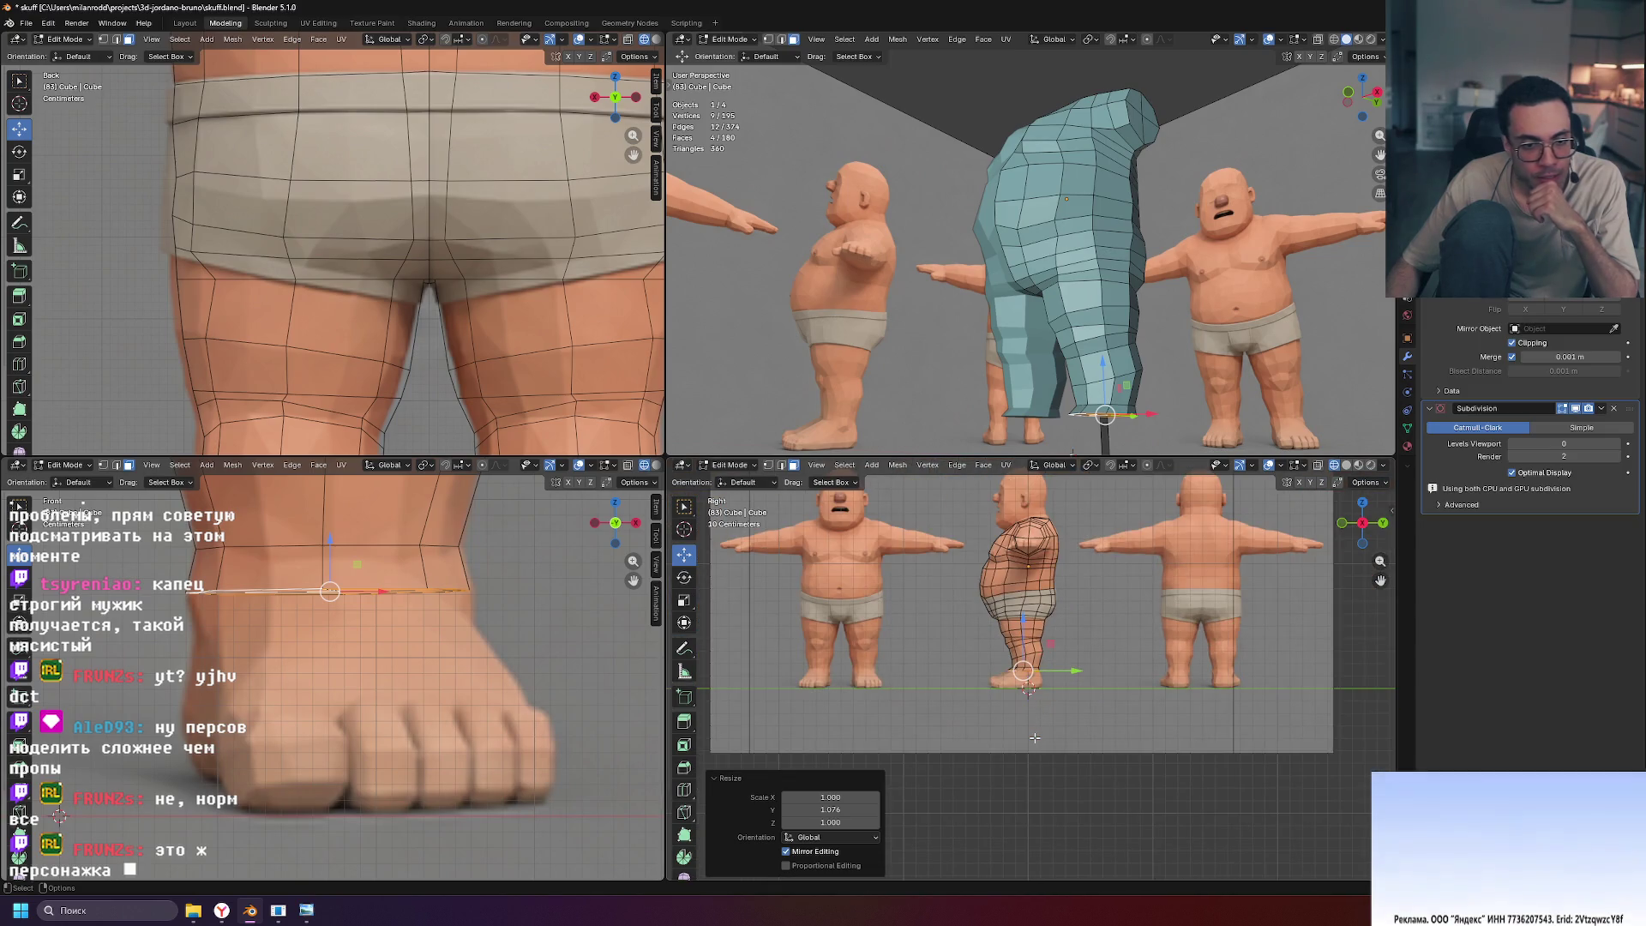
{"action": "scroll", "coordinate": [490, 348], "scroll_direction": "down", "scroll_amount": 5}
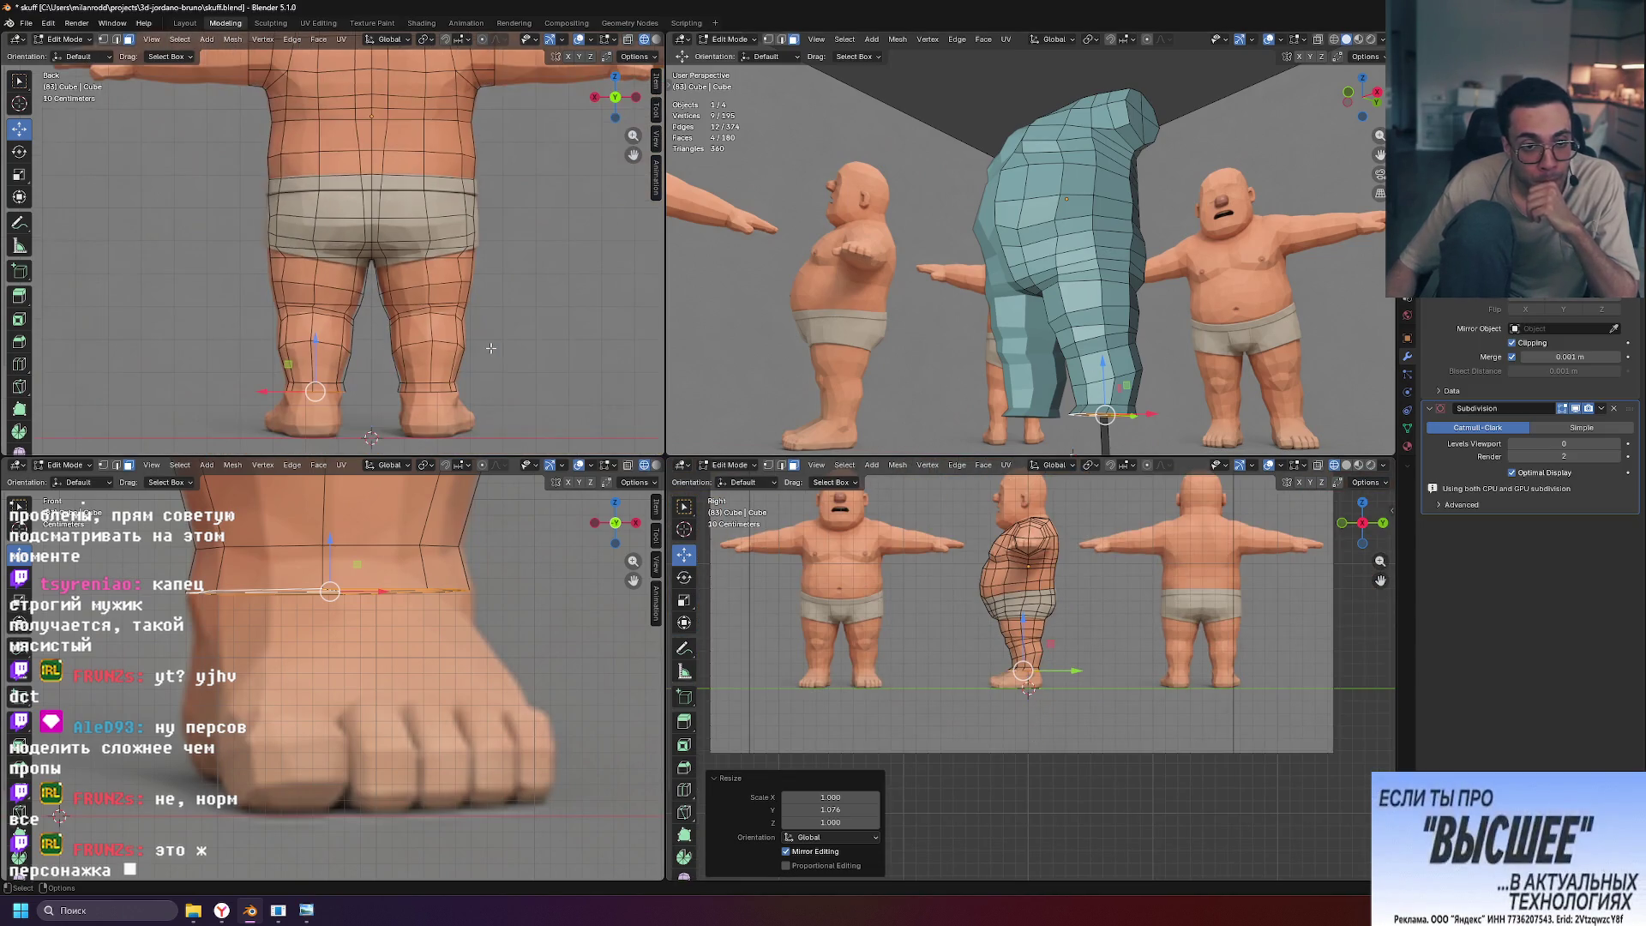
{"action": "scroll", "coordinate": [501, 341], "scroll_direction": "down", "scroll_amount": 2, "text": "shift"}
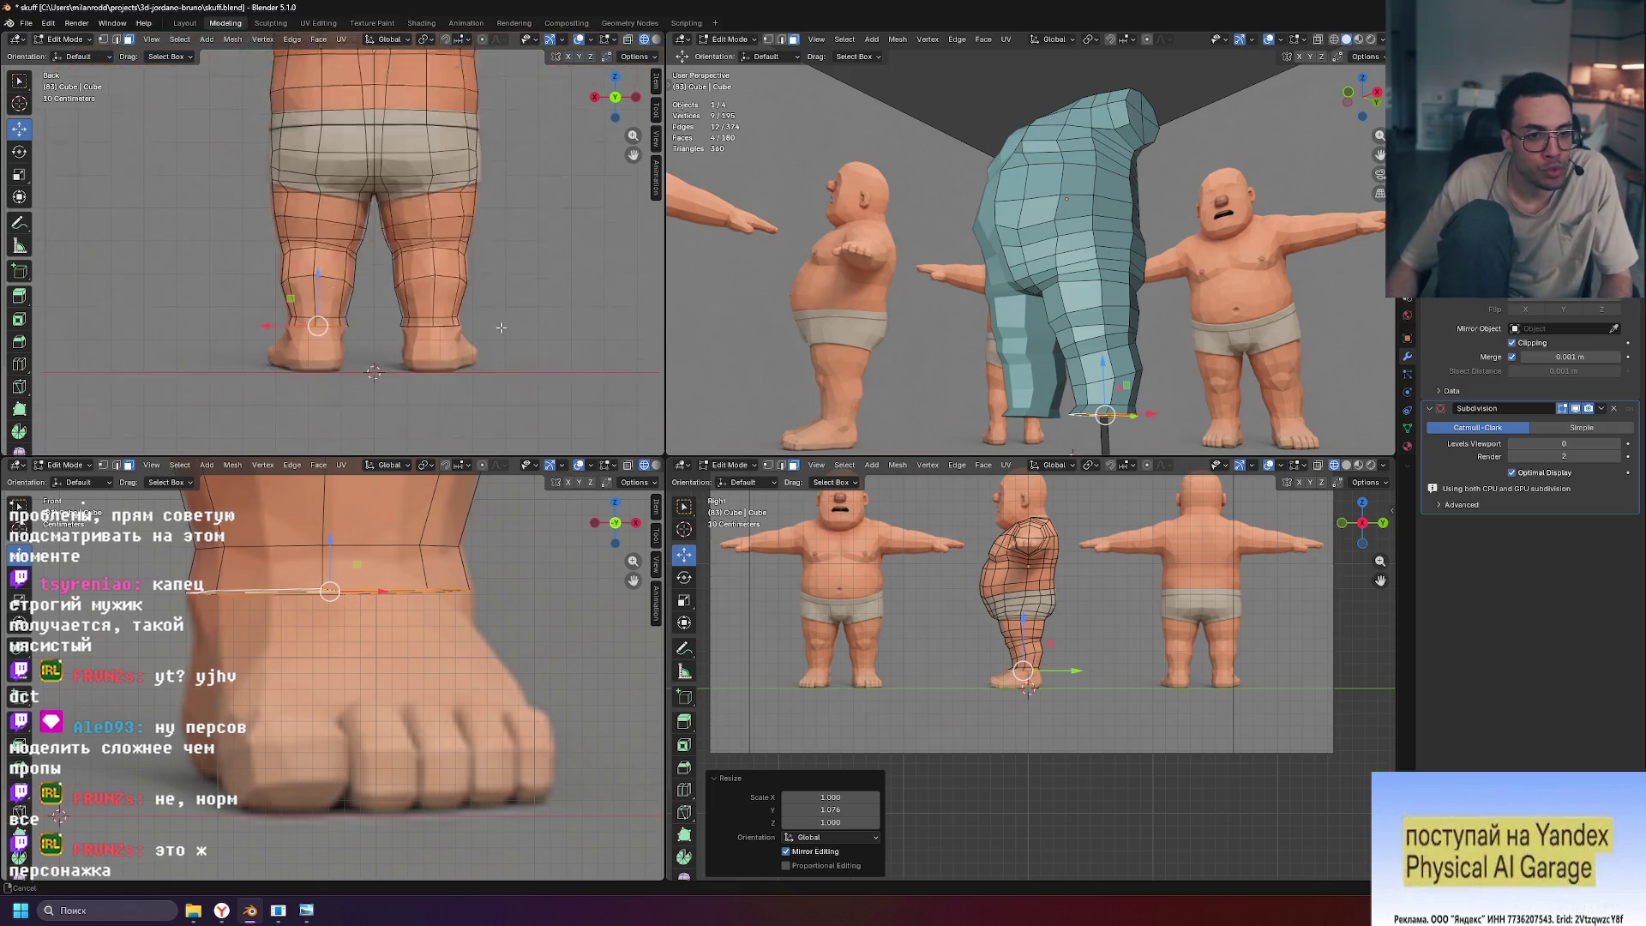
{"action": "scroll", "coordinate": [500, 341], "scroll_direction": "up", "scroll_amount": 8}
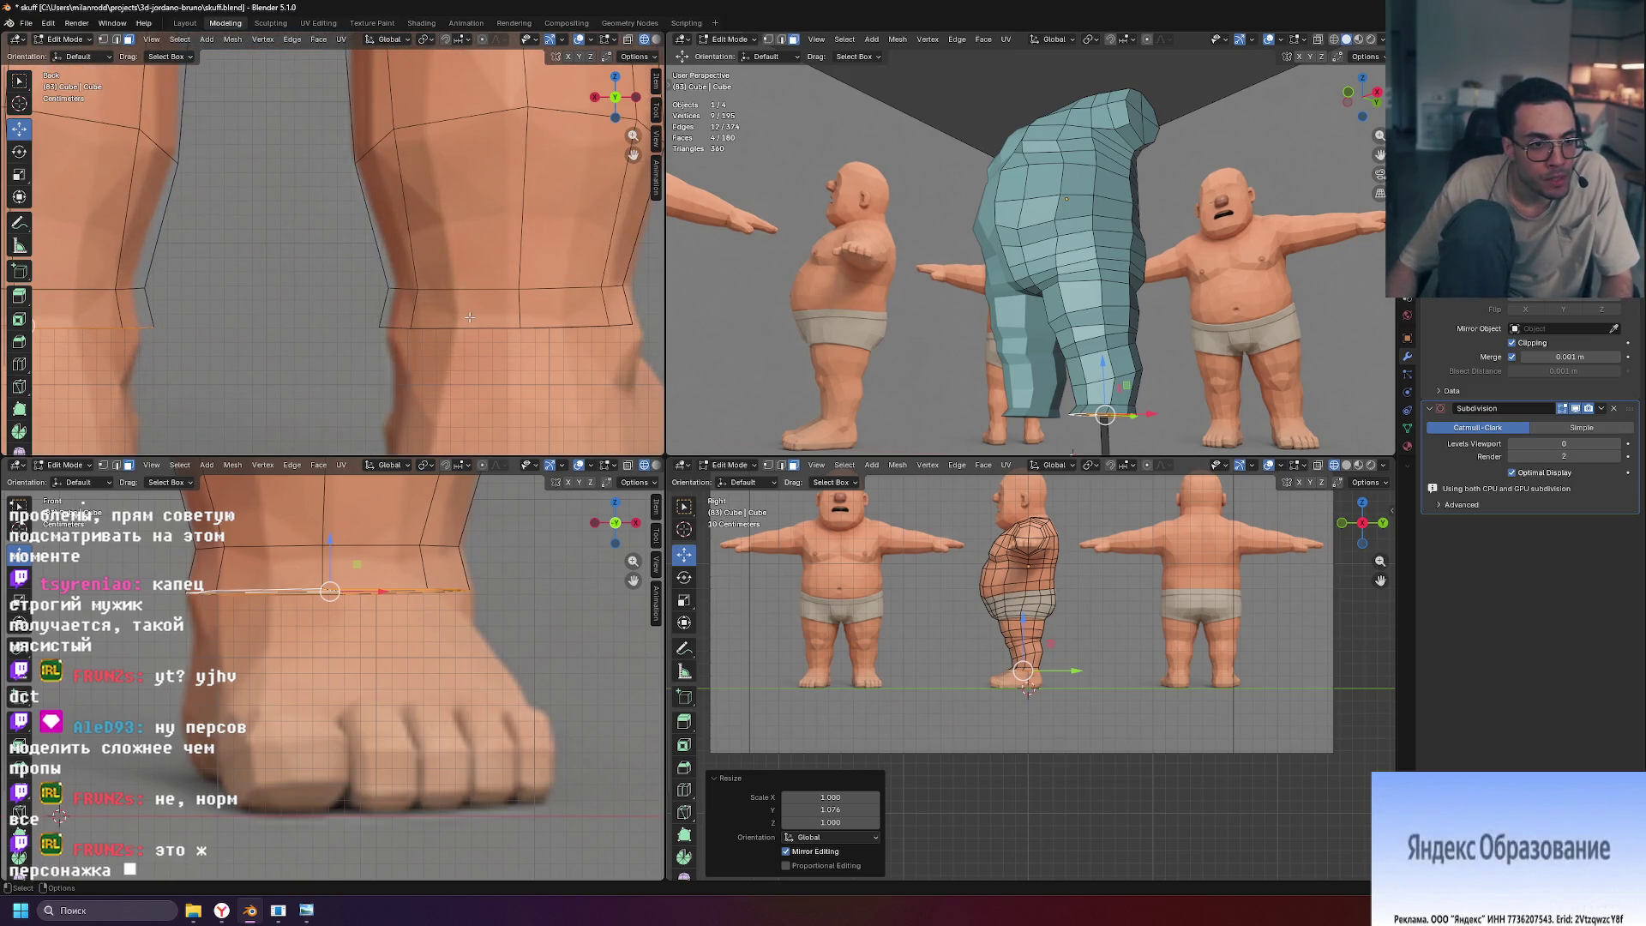
{"action": "scroll", "coordinate": [470, 318], "scroll_direction": "down", "scroll_amount": 3}
{"action": "scroll", "coordinate": [369, 281], "scroll_direction": "up", "scroll_amount": 5, "text": "shift"}
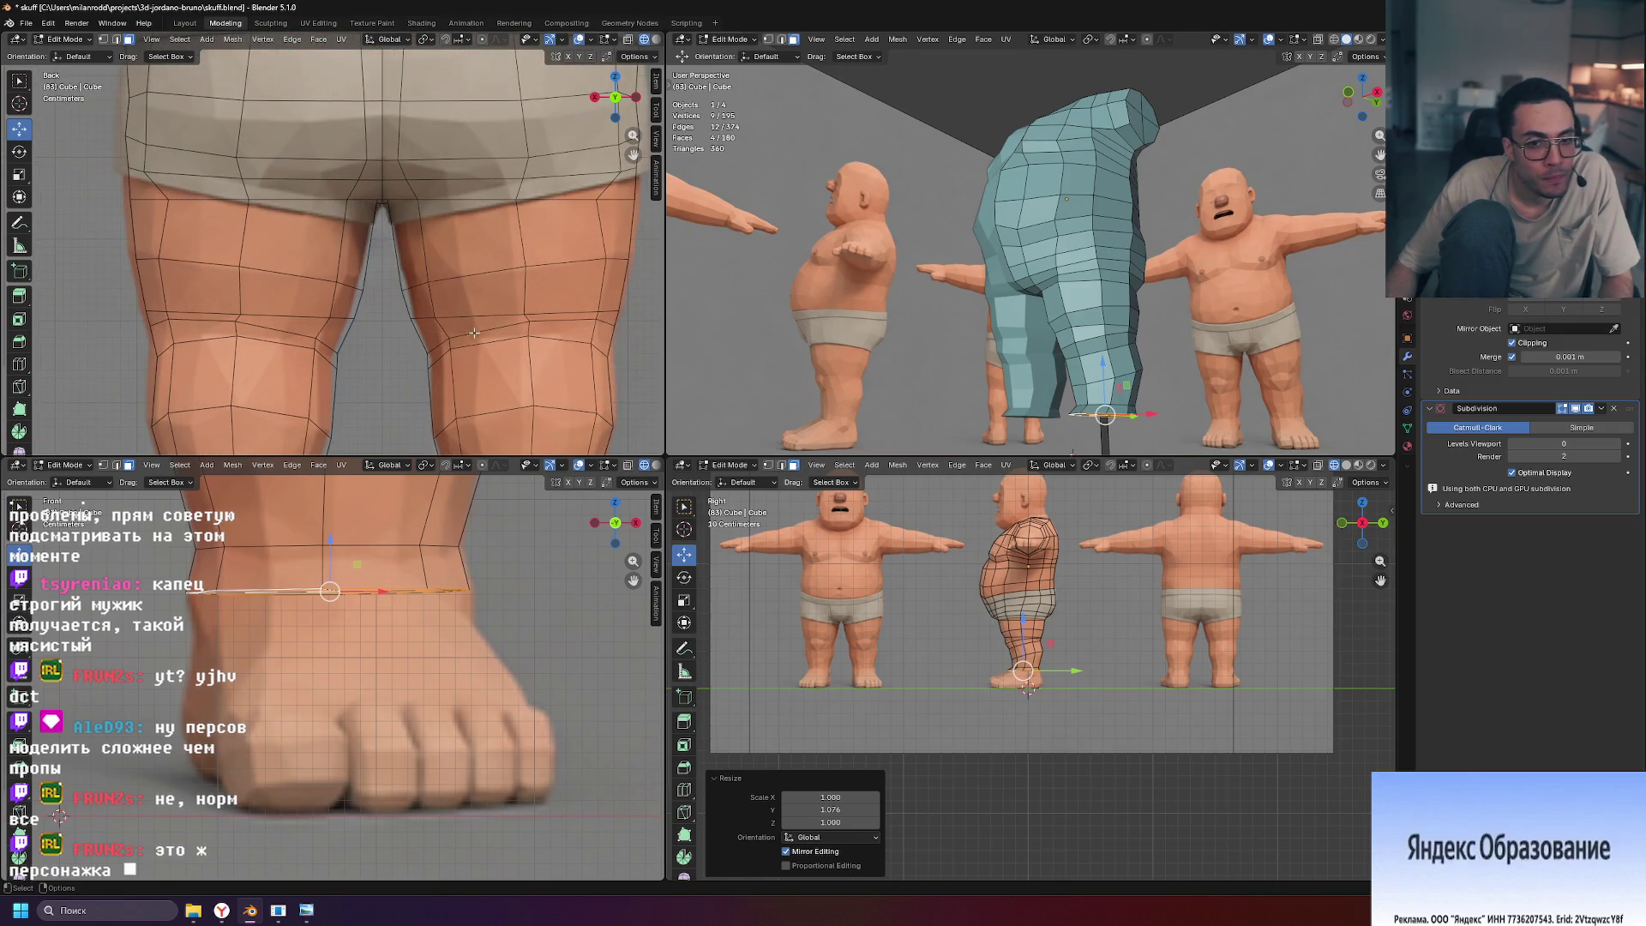
{"action": "scroll", "coordinate": [472, 331], "scroll_direction": "down", "scroll_amount": 5, "text": "shift"}
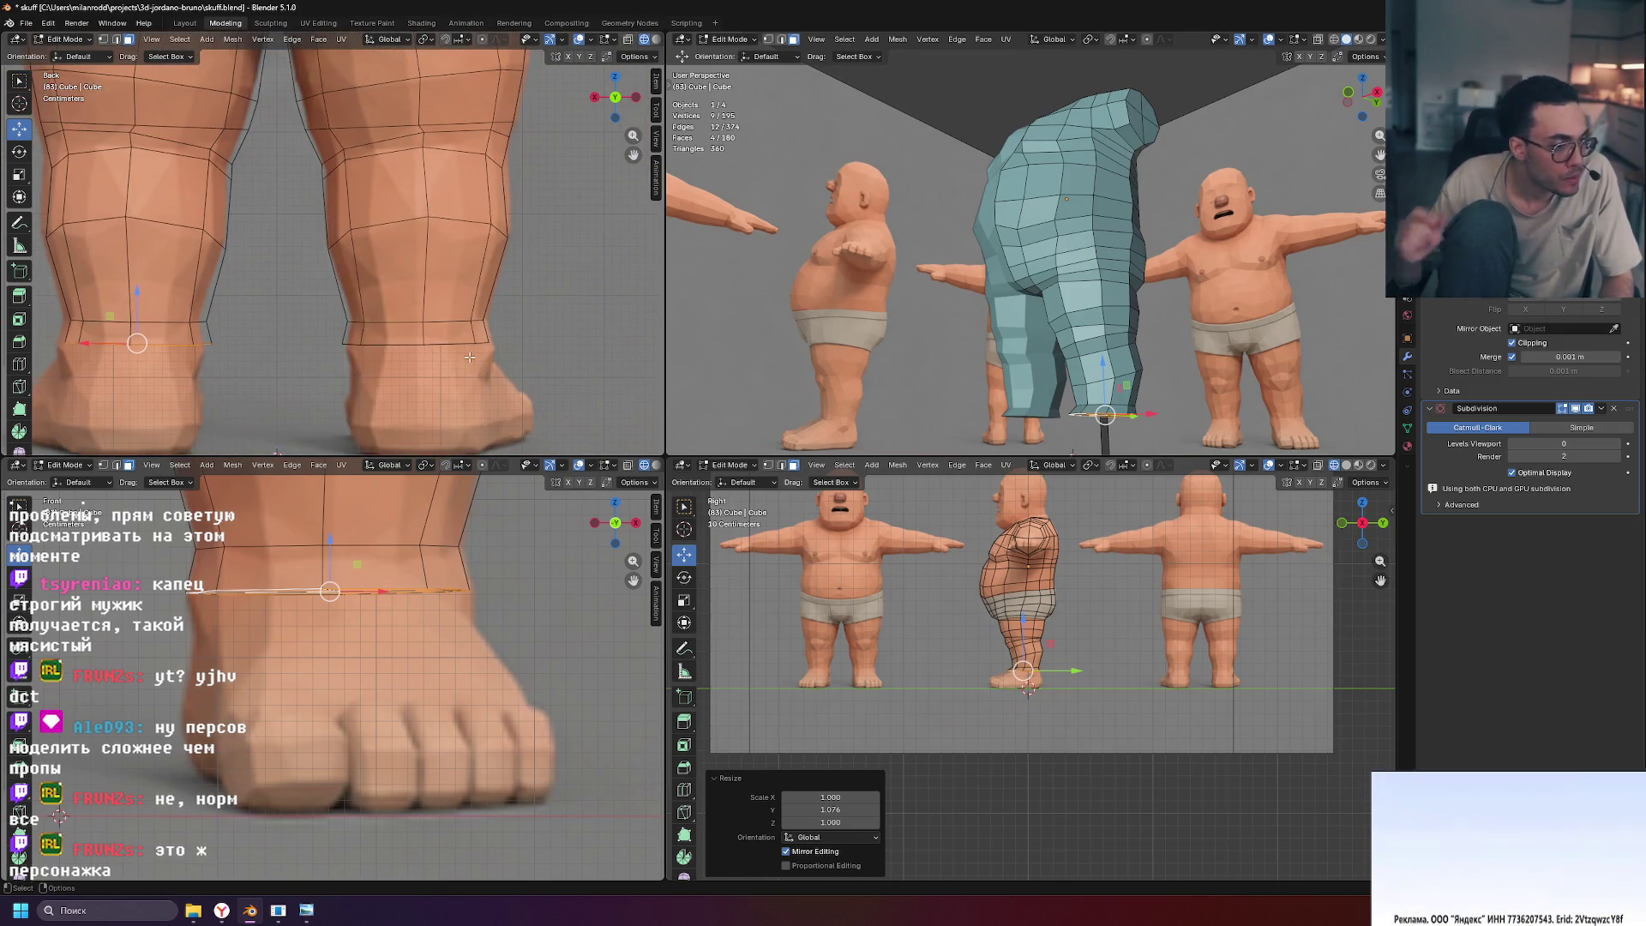
{"action": "scroll", "coordinate": [522, 353], "scroll_direction": "down", "scroll_amount": 2, "text": "shift"}
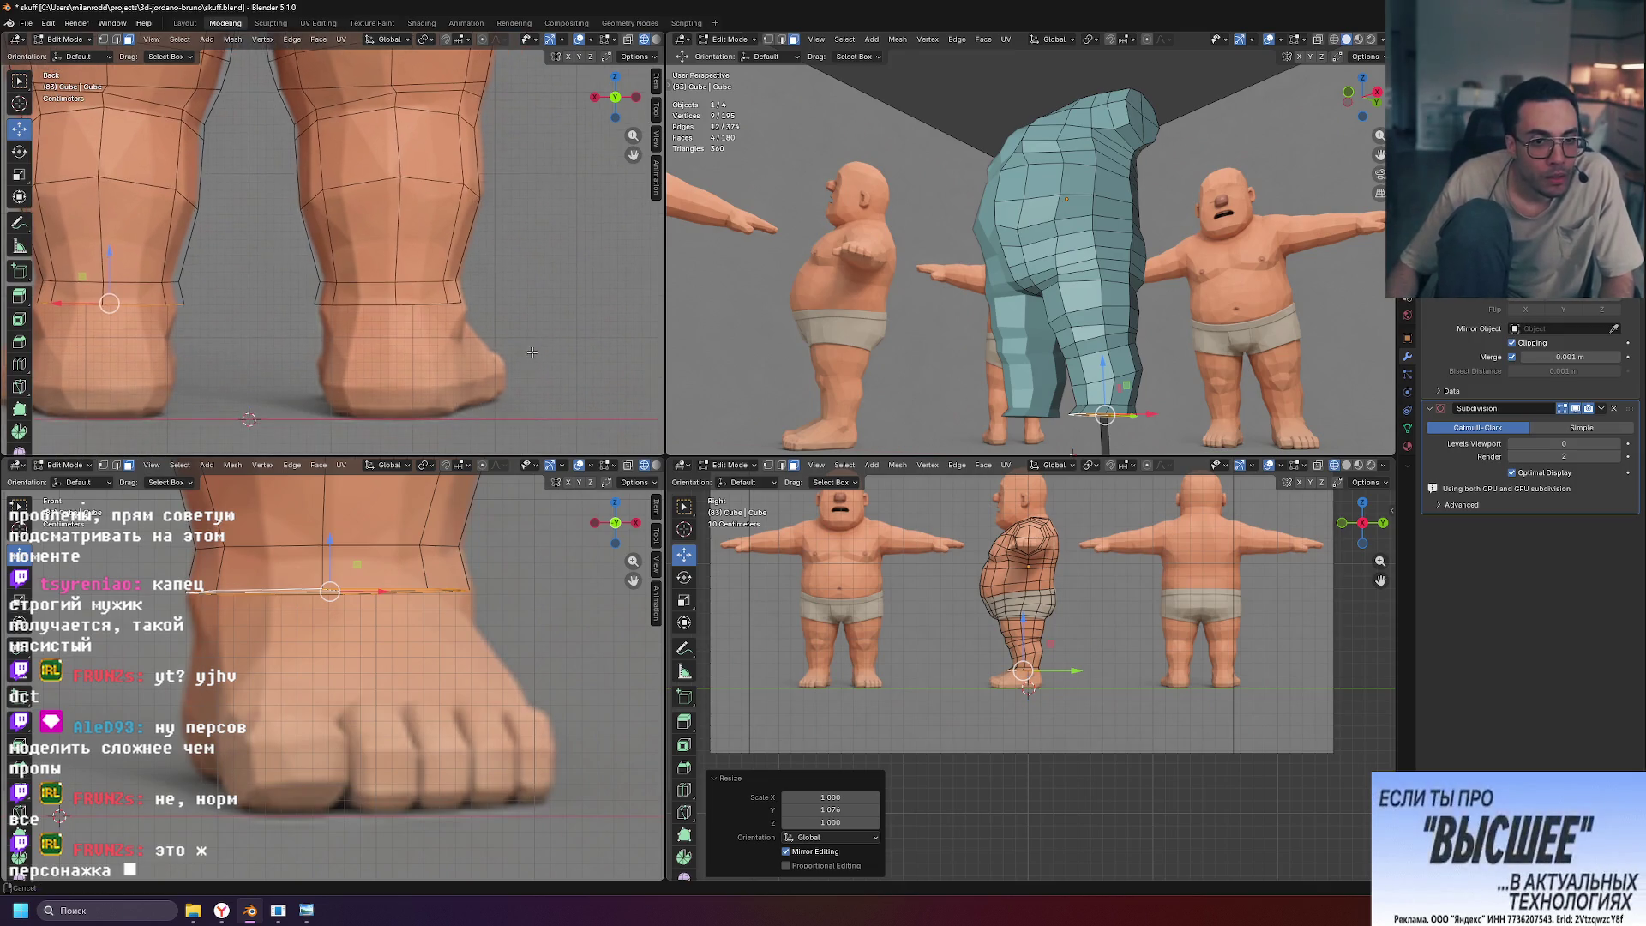
{"action": "scroll", "coordinate": [532, 352], "scroll_direction": "up", "scroll_amount": 2}
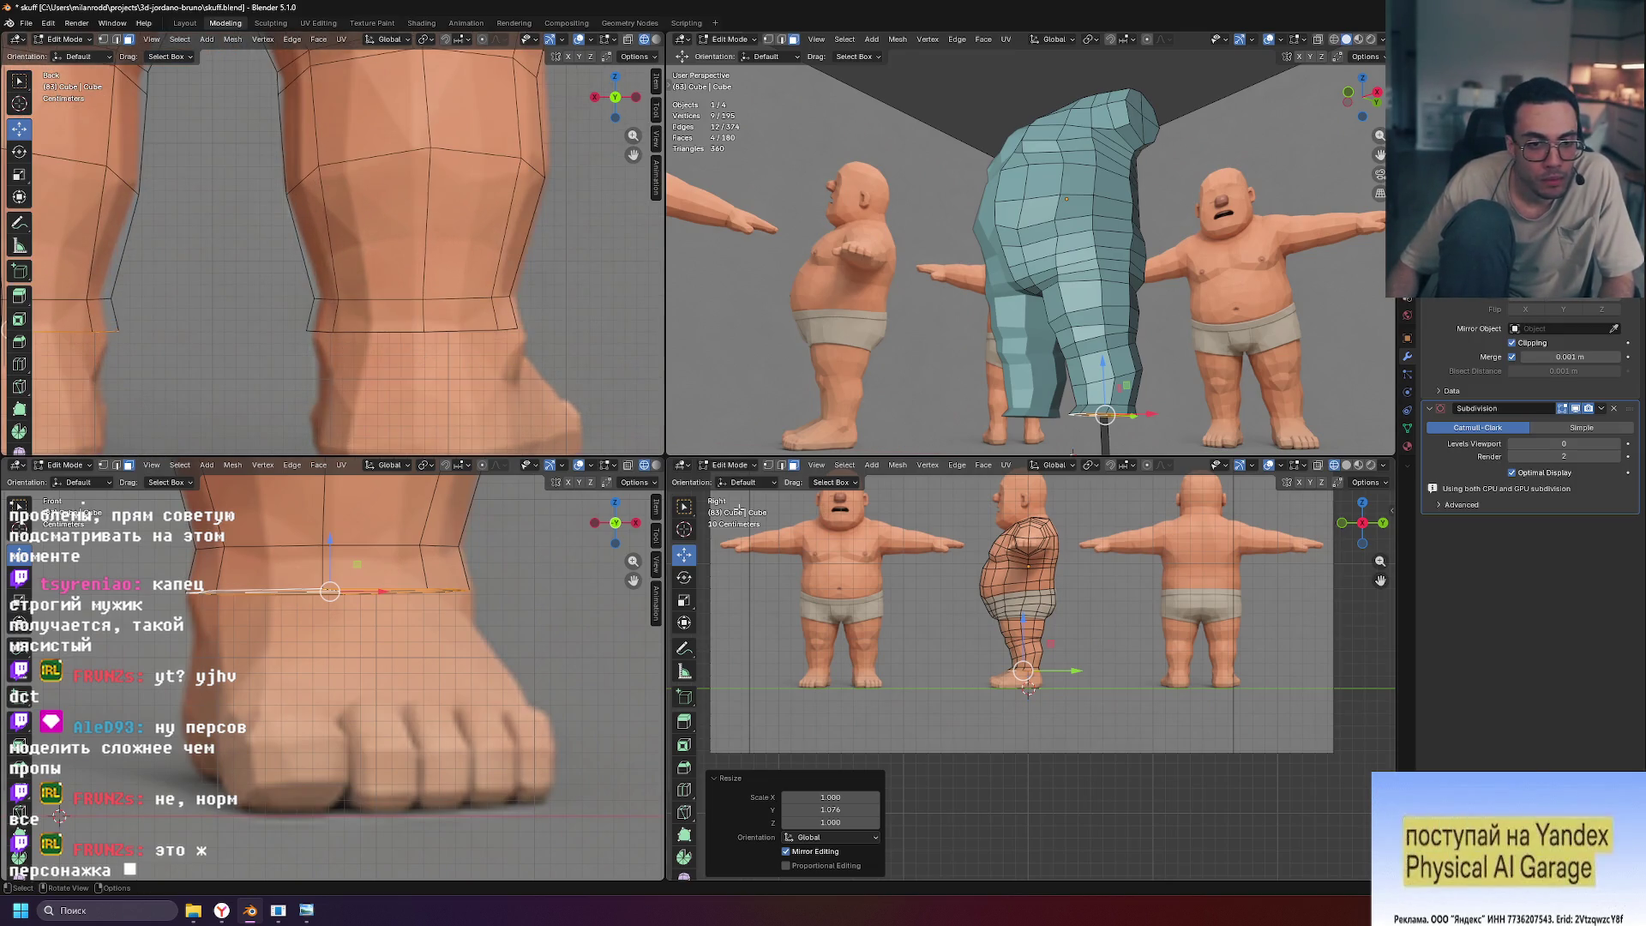
{"action": "scroll", "coordinate": [1106, 726], "scroll_direction": "up", "scroll_amount": 8}
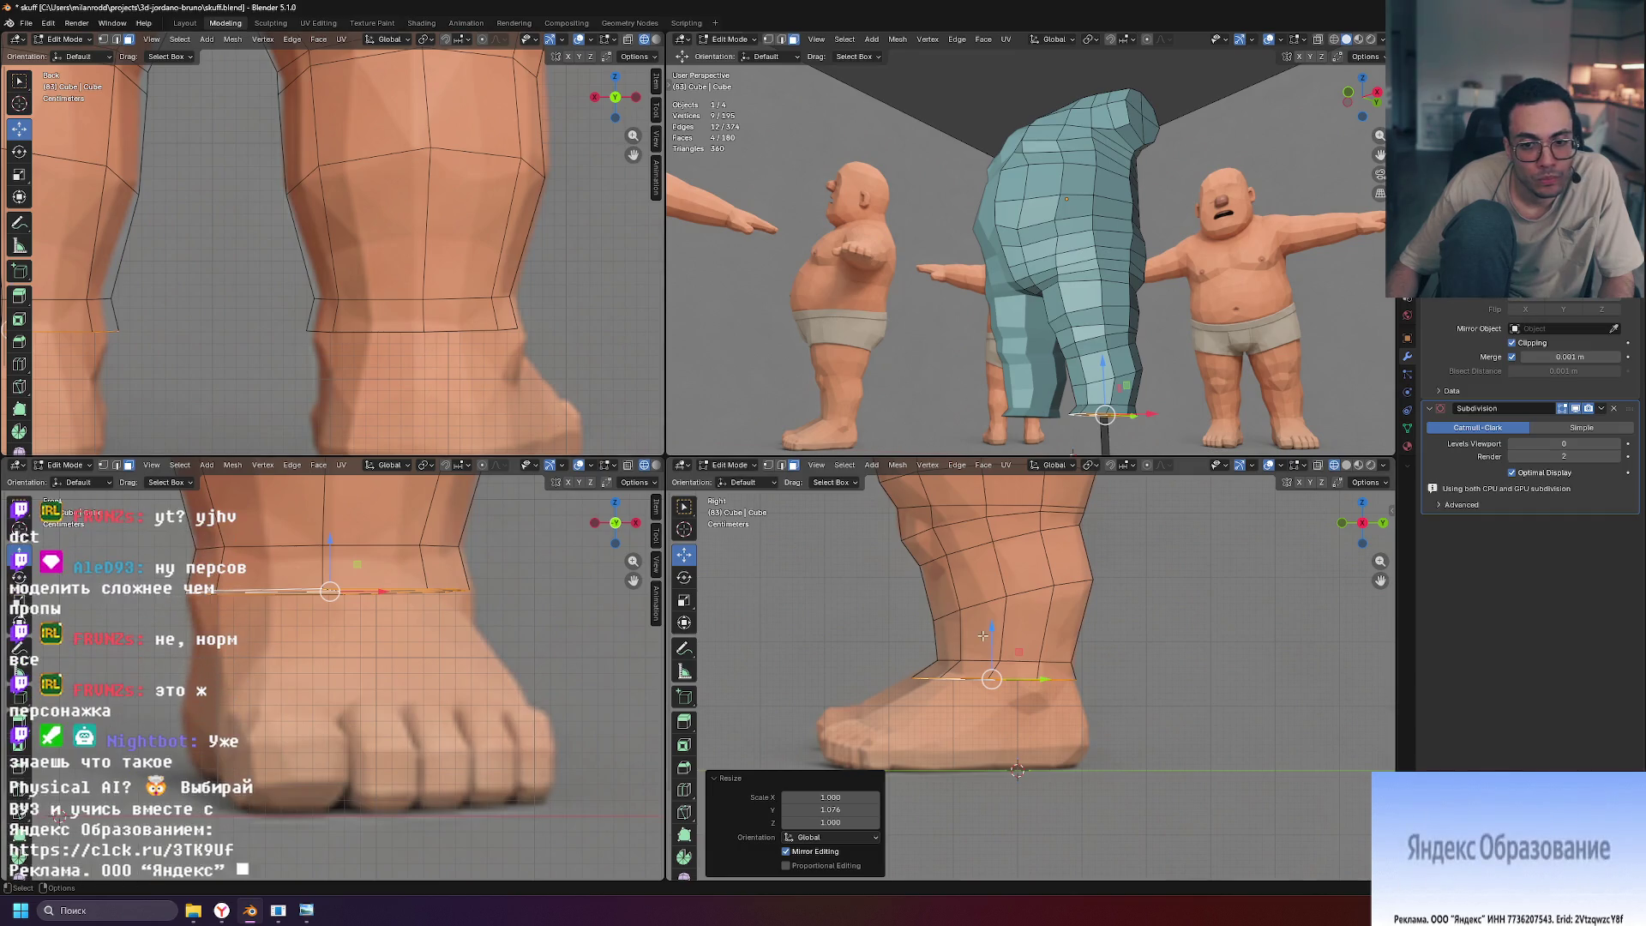
Lower the ankle loop slightly, extrude a foot ring, and taper it to about 0.915 then 0.932
{"action": "left_click_drag", "start_coordinate": [992, 628], "coordinate": [991, 638]}
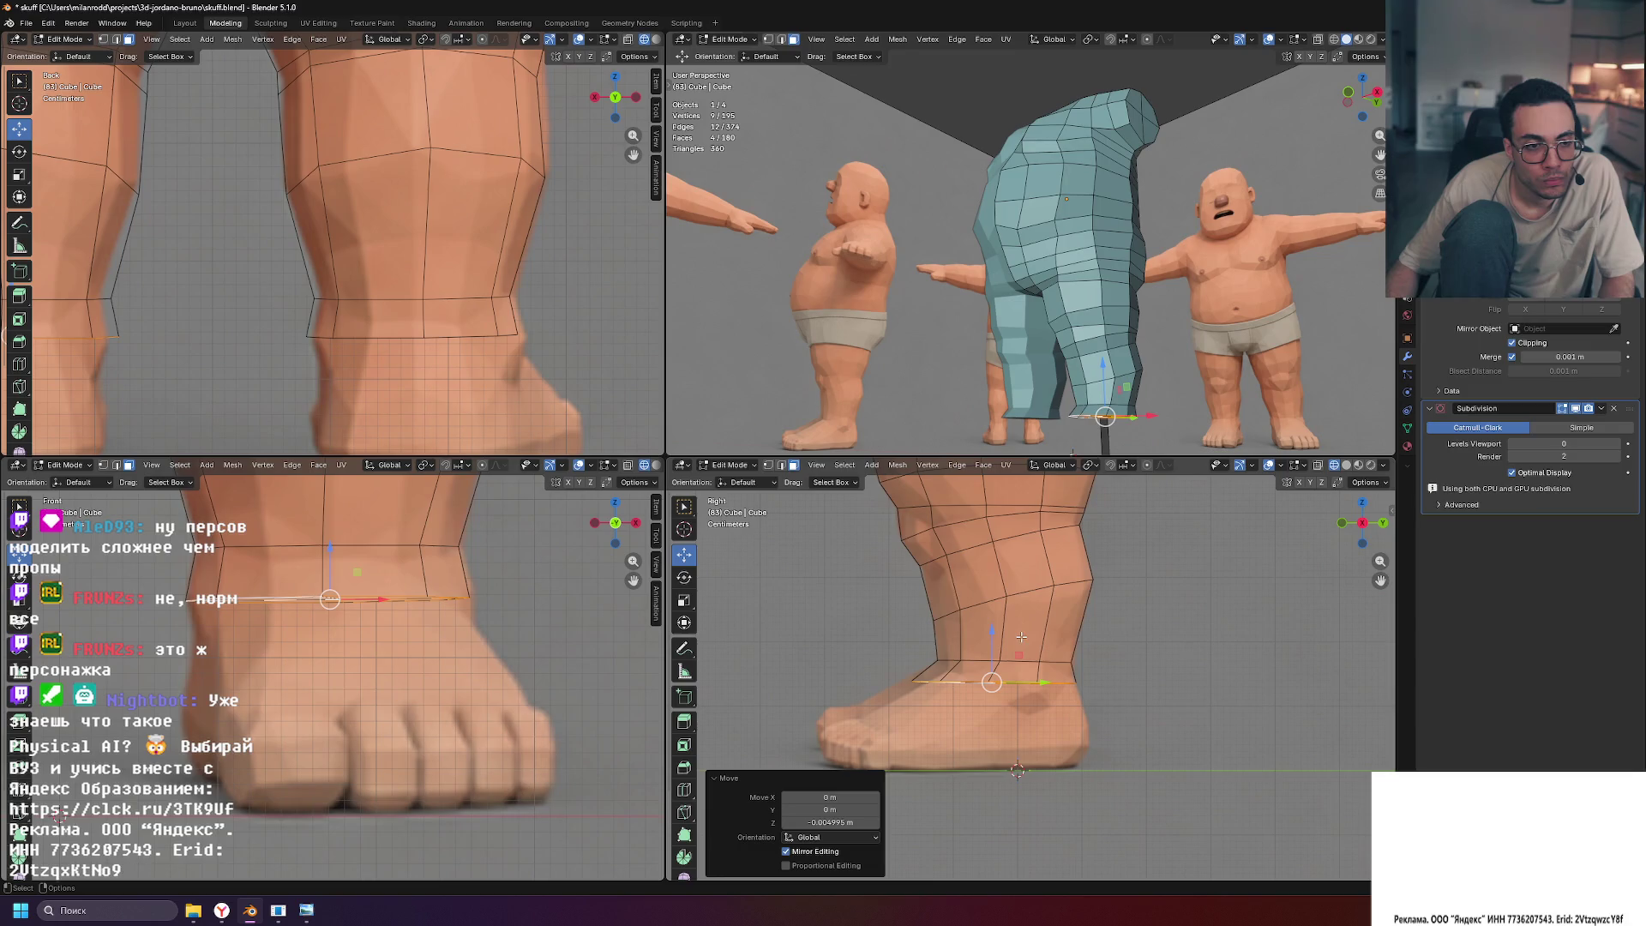
{"action": "key", "text": "e"}
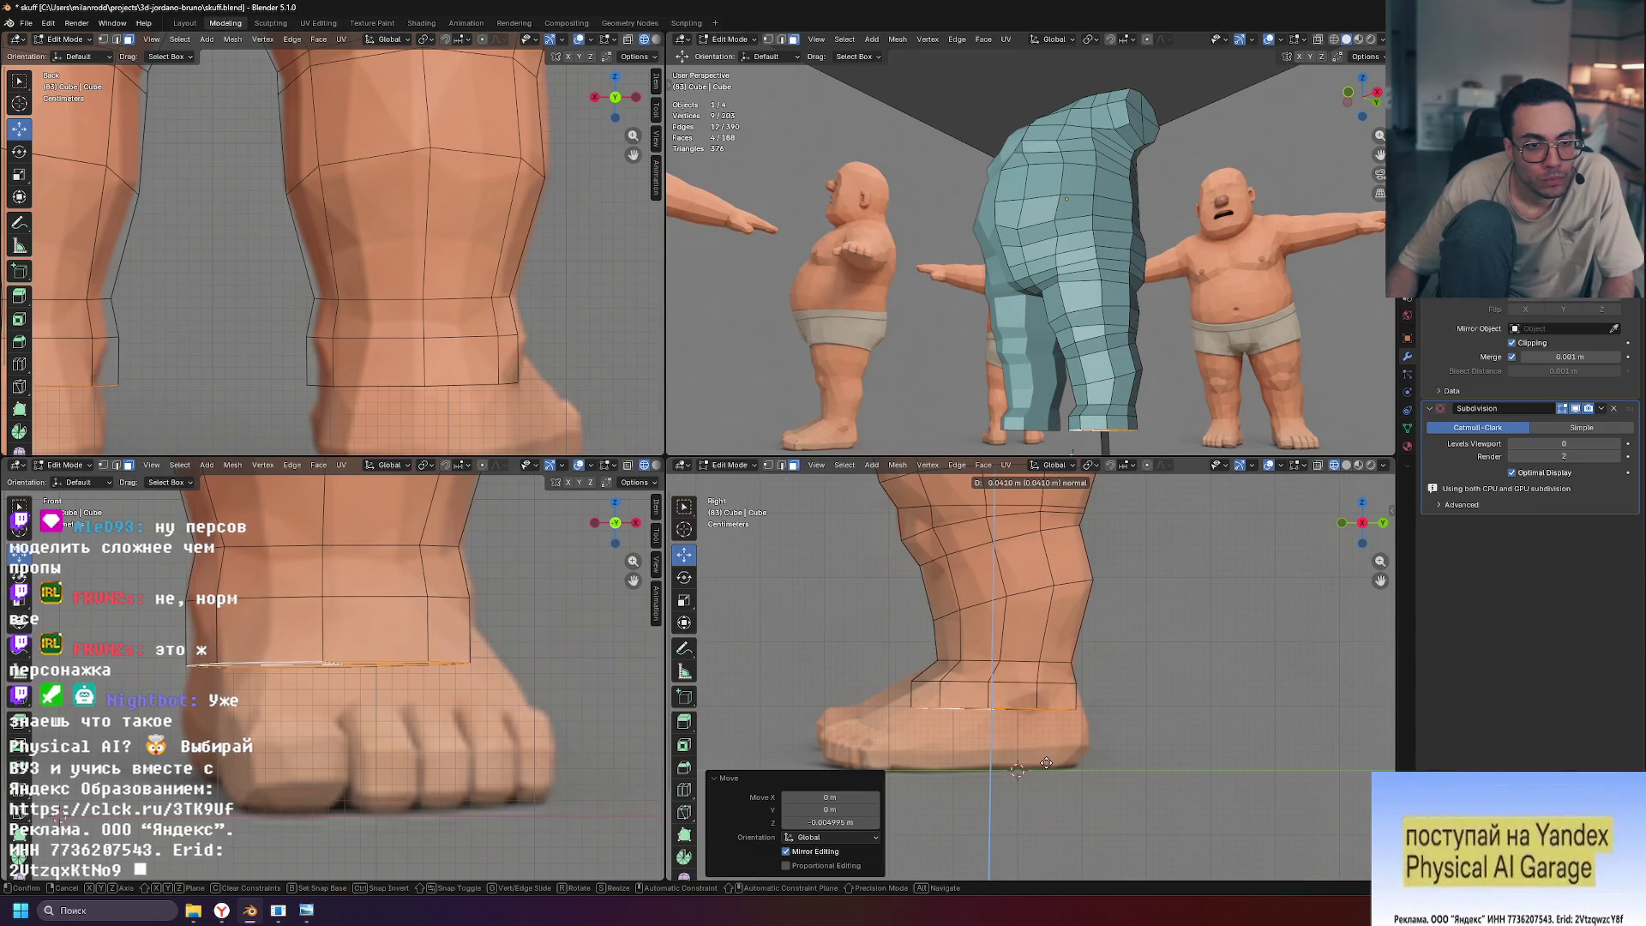
{"action": "left_click", "coordinate": [1046, 762]}
{"action": "key", "text": "s"}
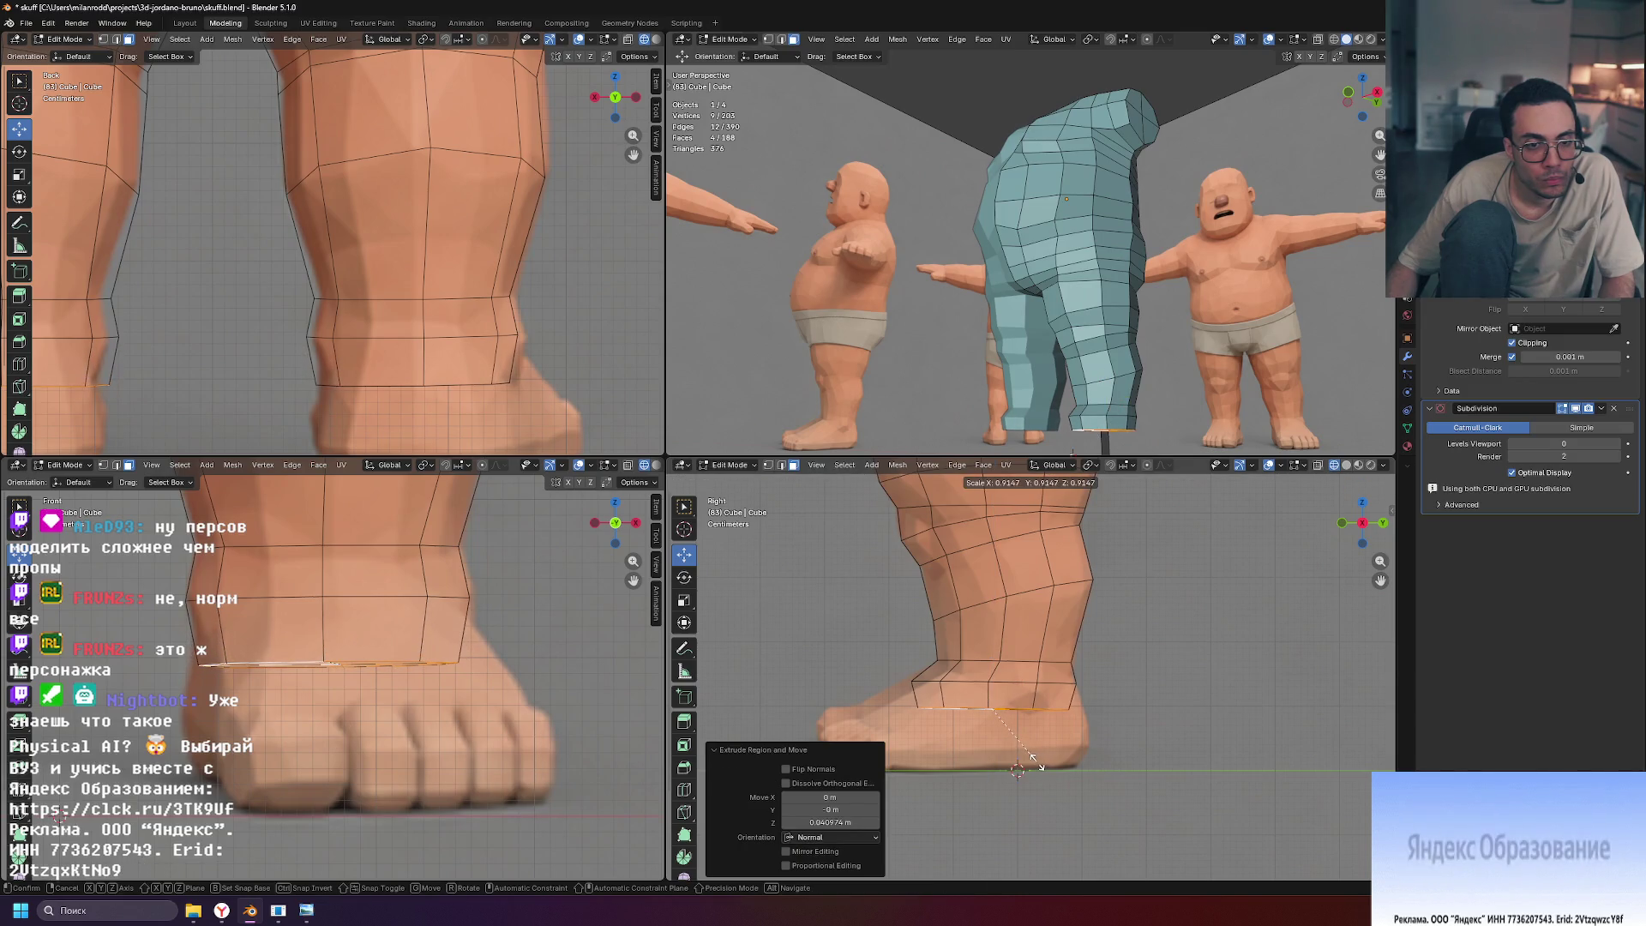
{"action": "left_click", "coordinate": [1037, 764]}
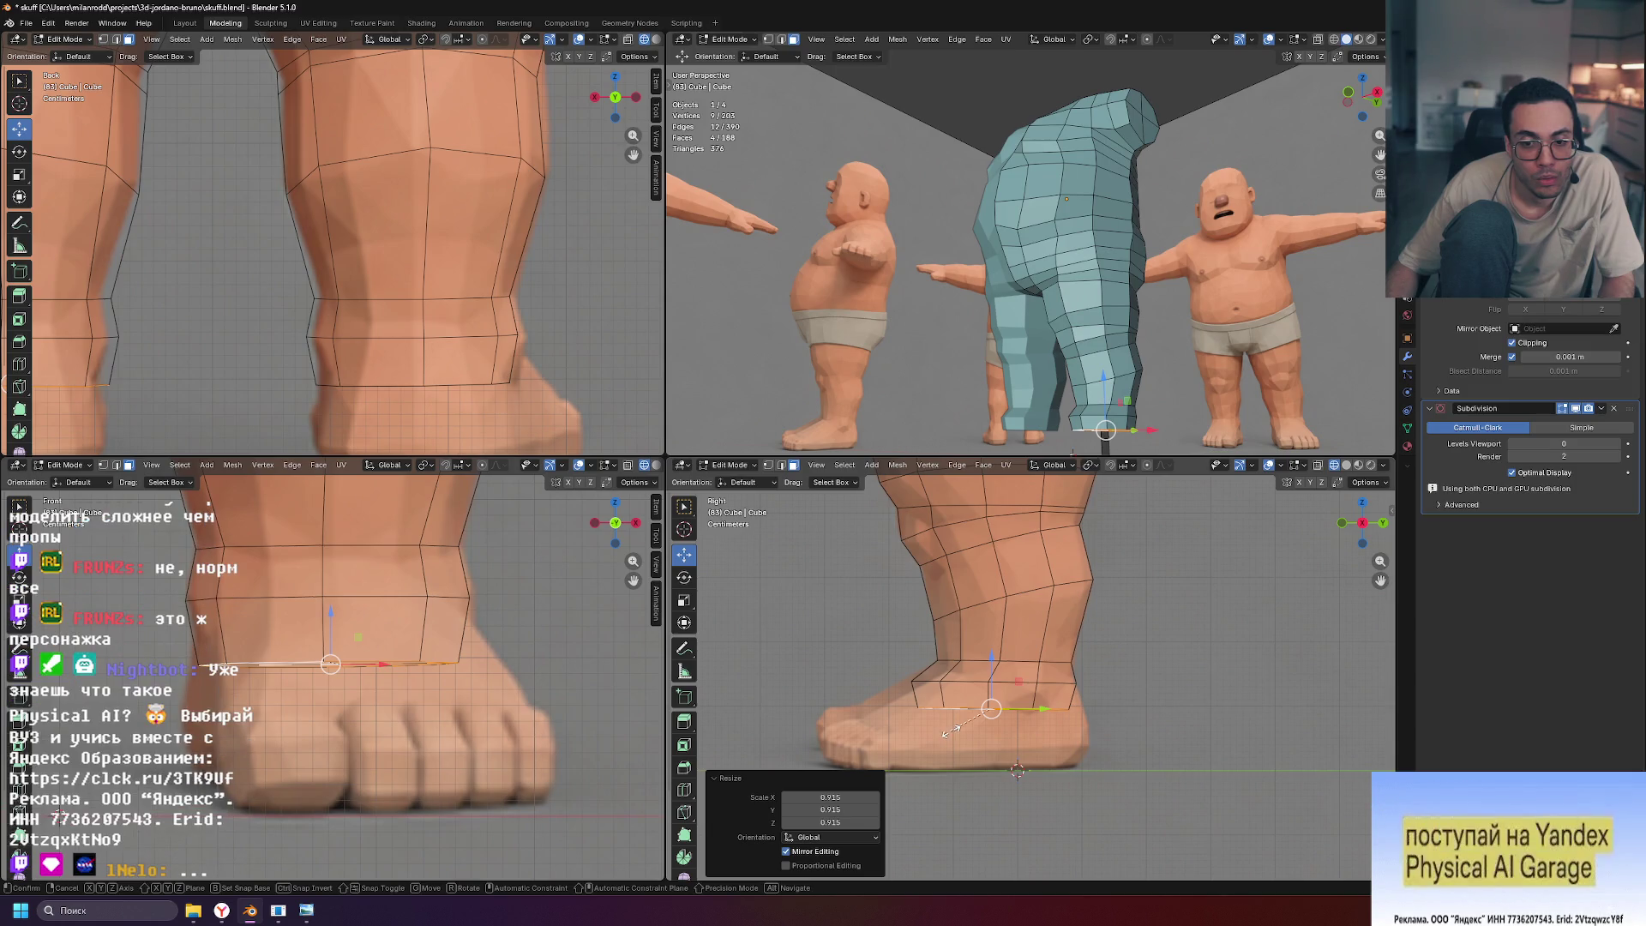
{"action": "key", "text": "s"}
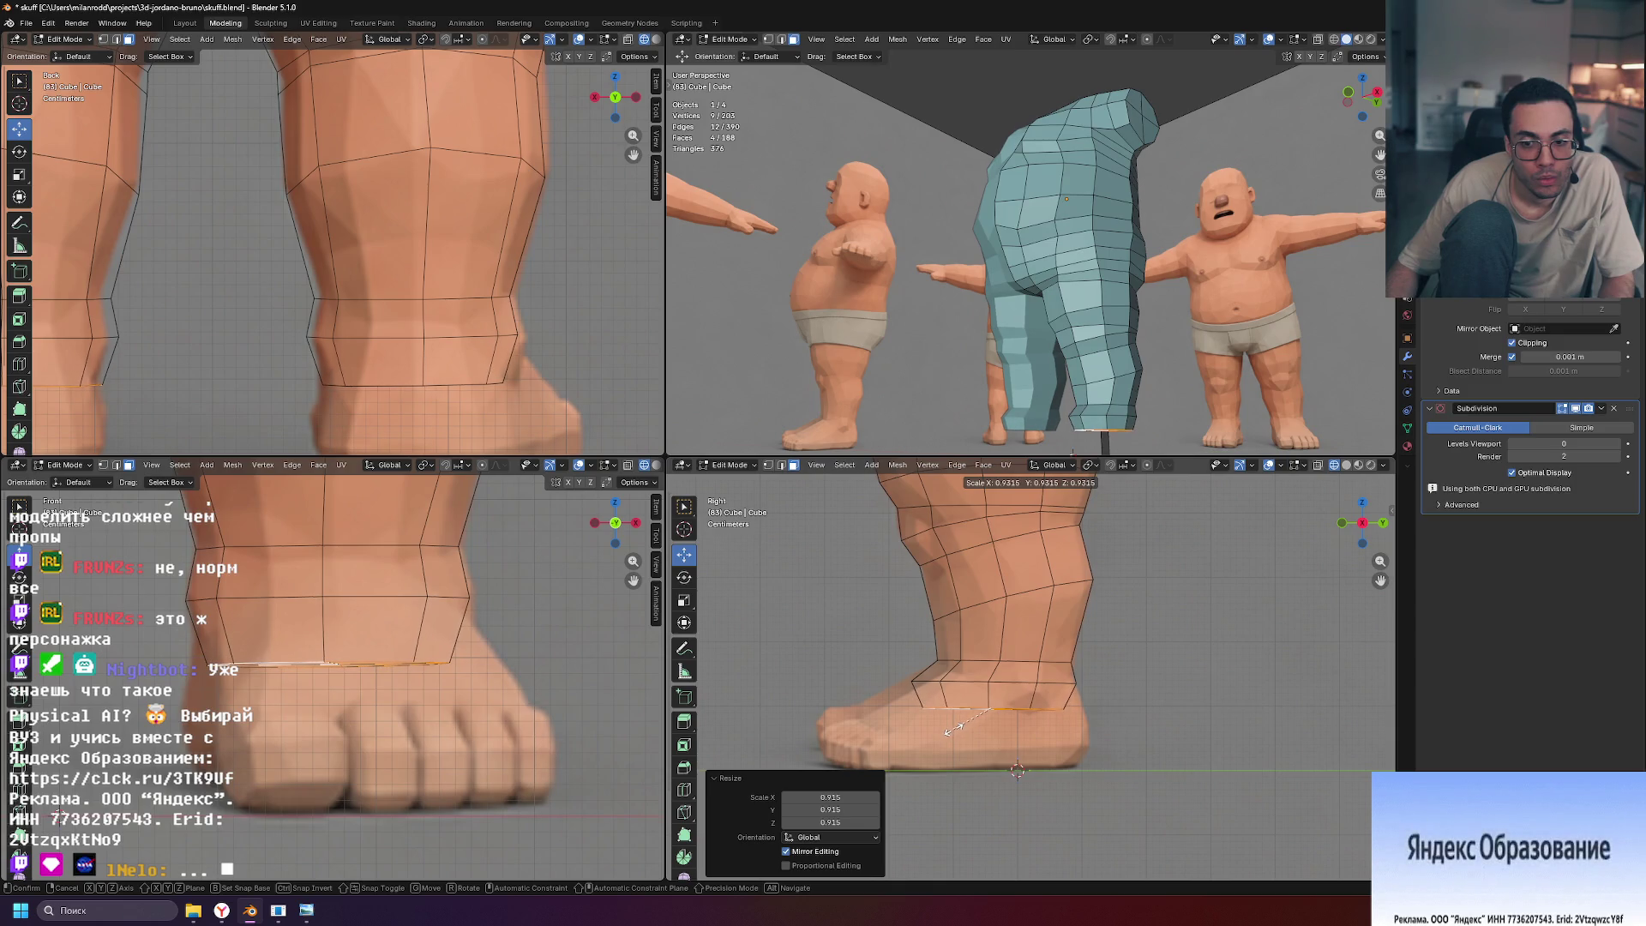
{"action": "left_click", "coordinate": [953, 729]}
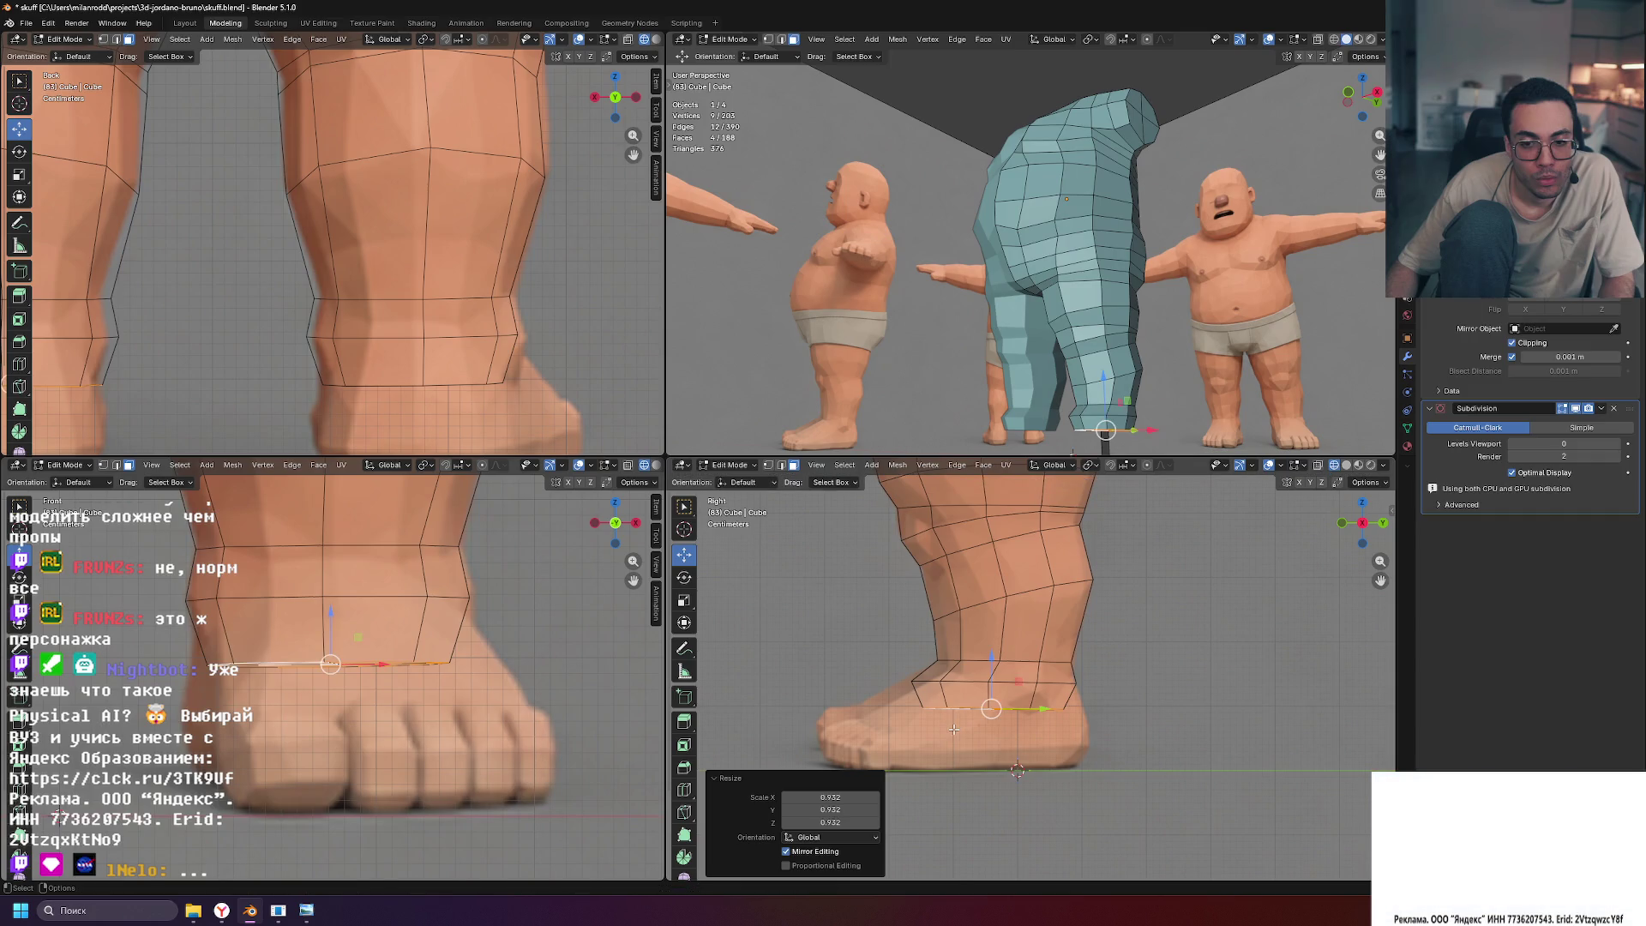
Extrude a new sole ring, move it down to the floor and slide it forward about 0.035 m
{"action": "key", "text": "e"}
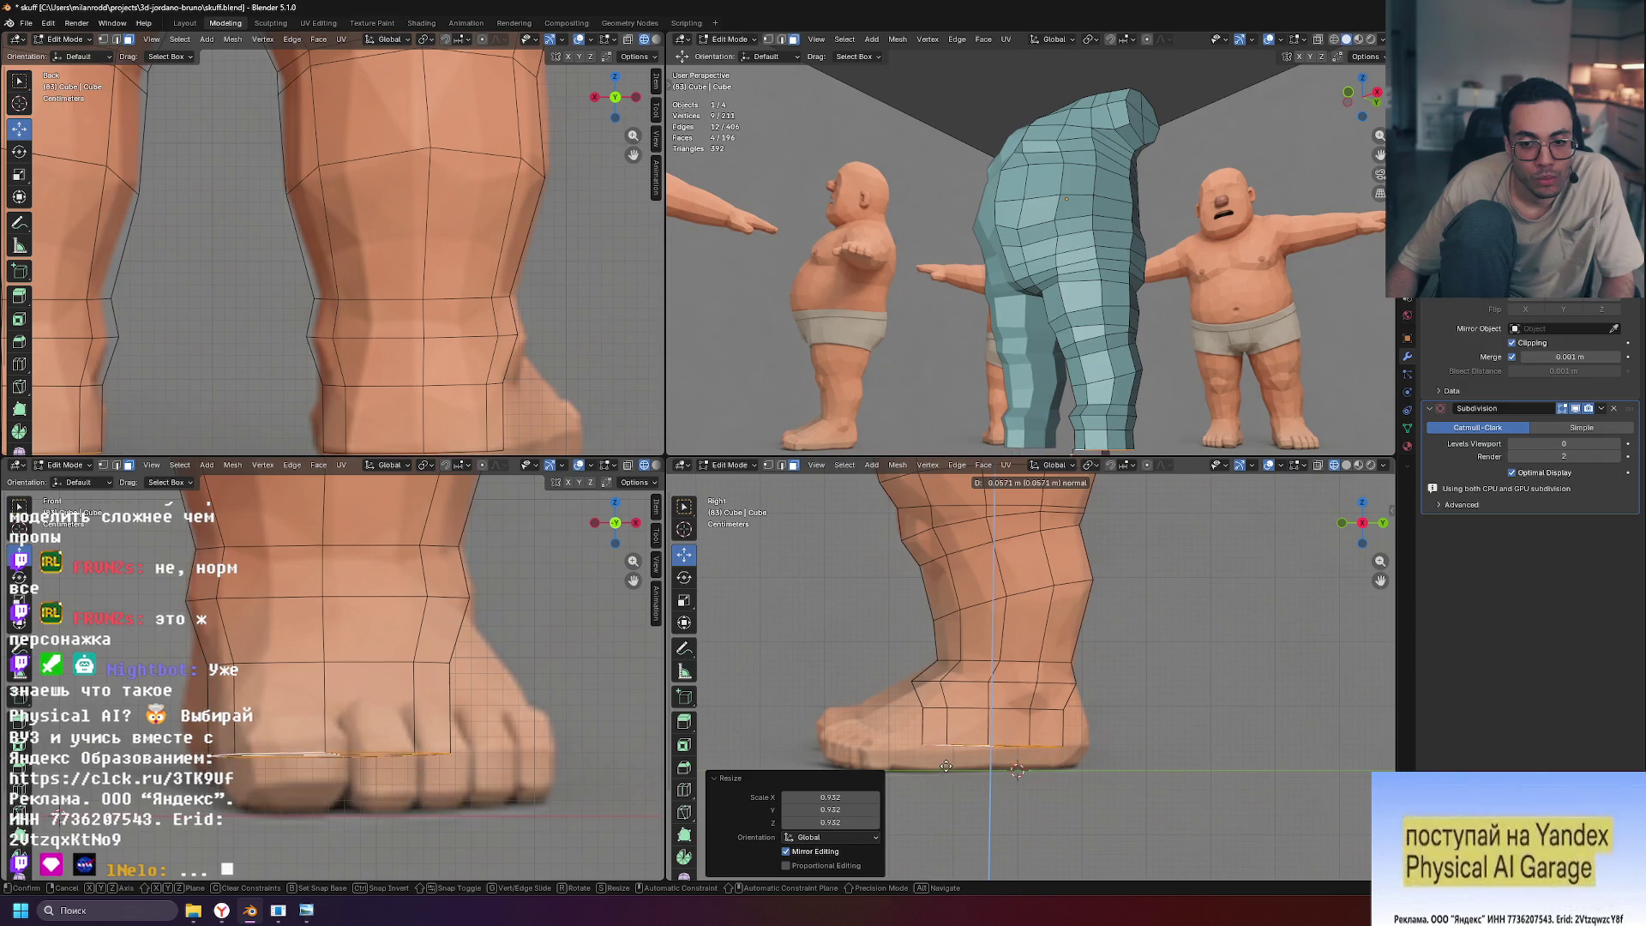
{"action": "left_click", "coordinate": [945, 765]}
{"action": "key", "text": "e"}
{"action": "right_click", "coordinate": [929, 746]}
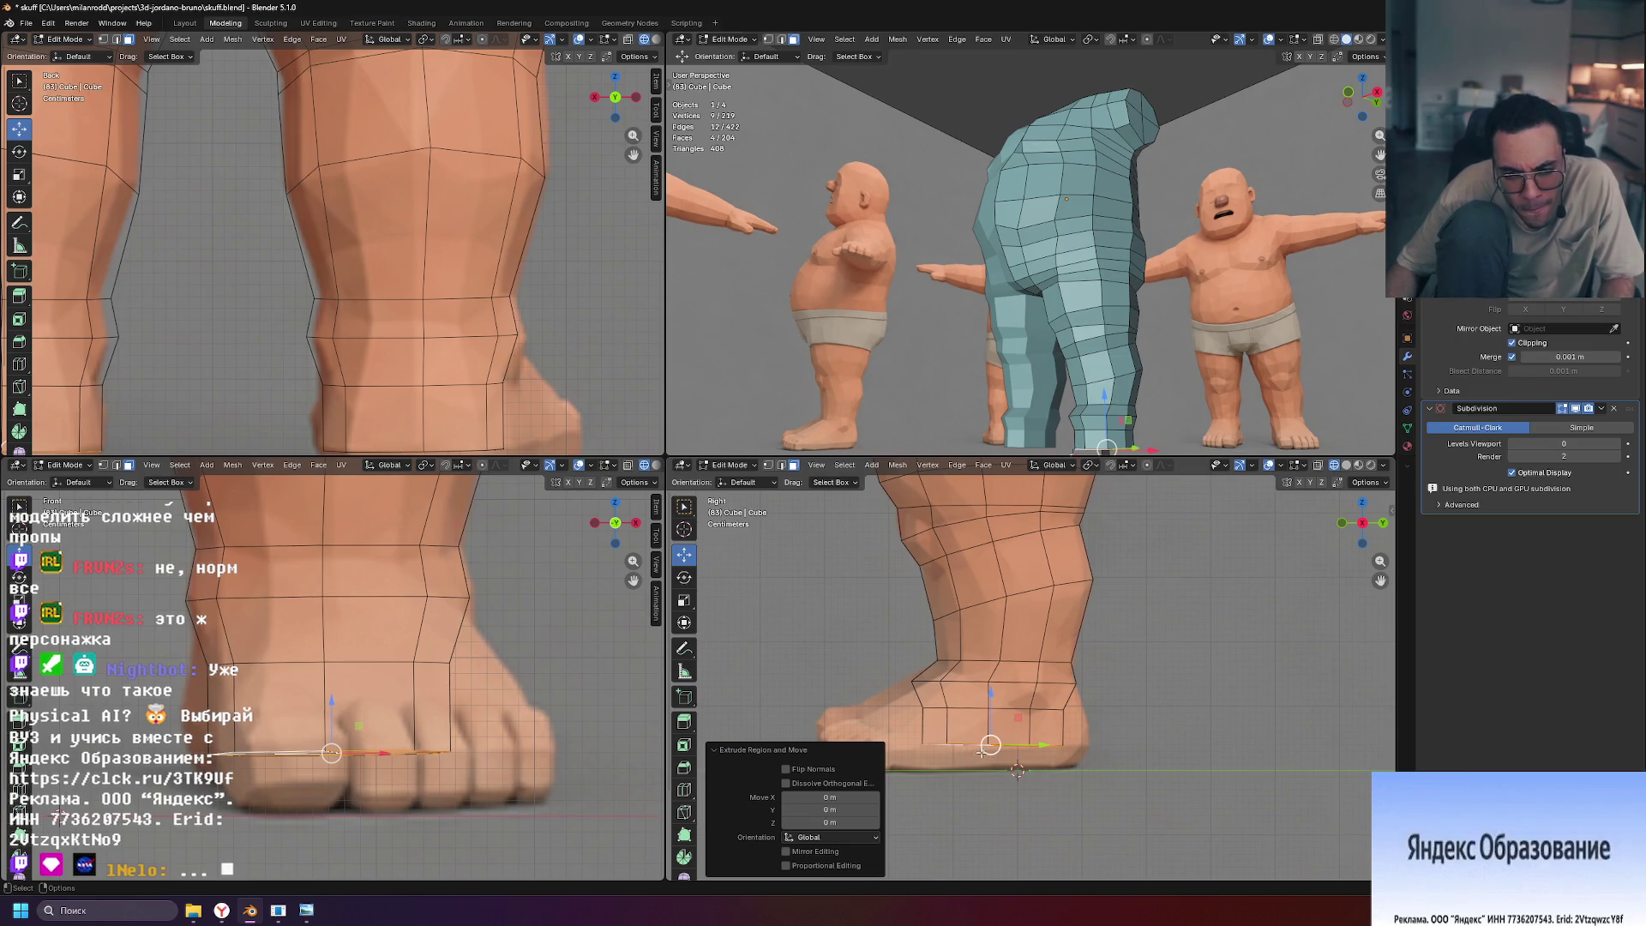
{"action": "left_click_drag", "start_coordinate": [990, 695], "coordinate": [990, 717]}
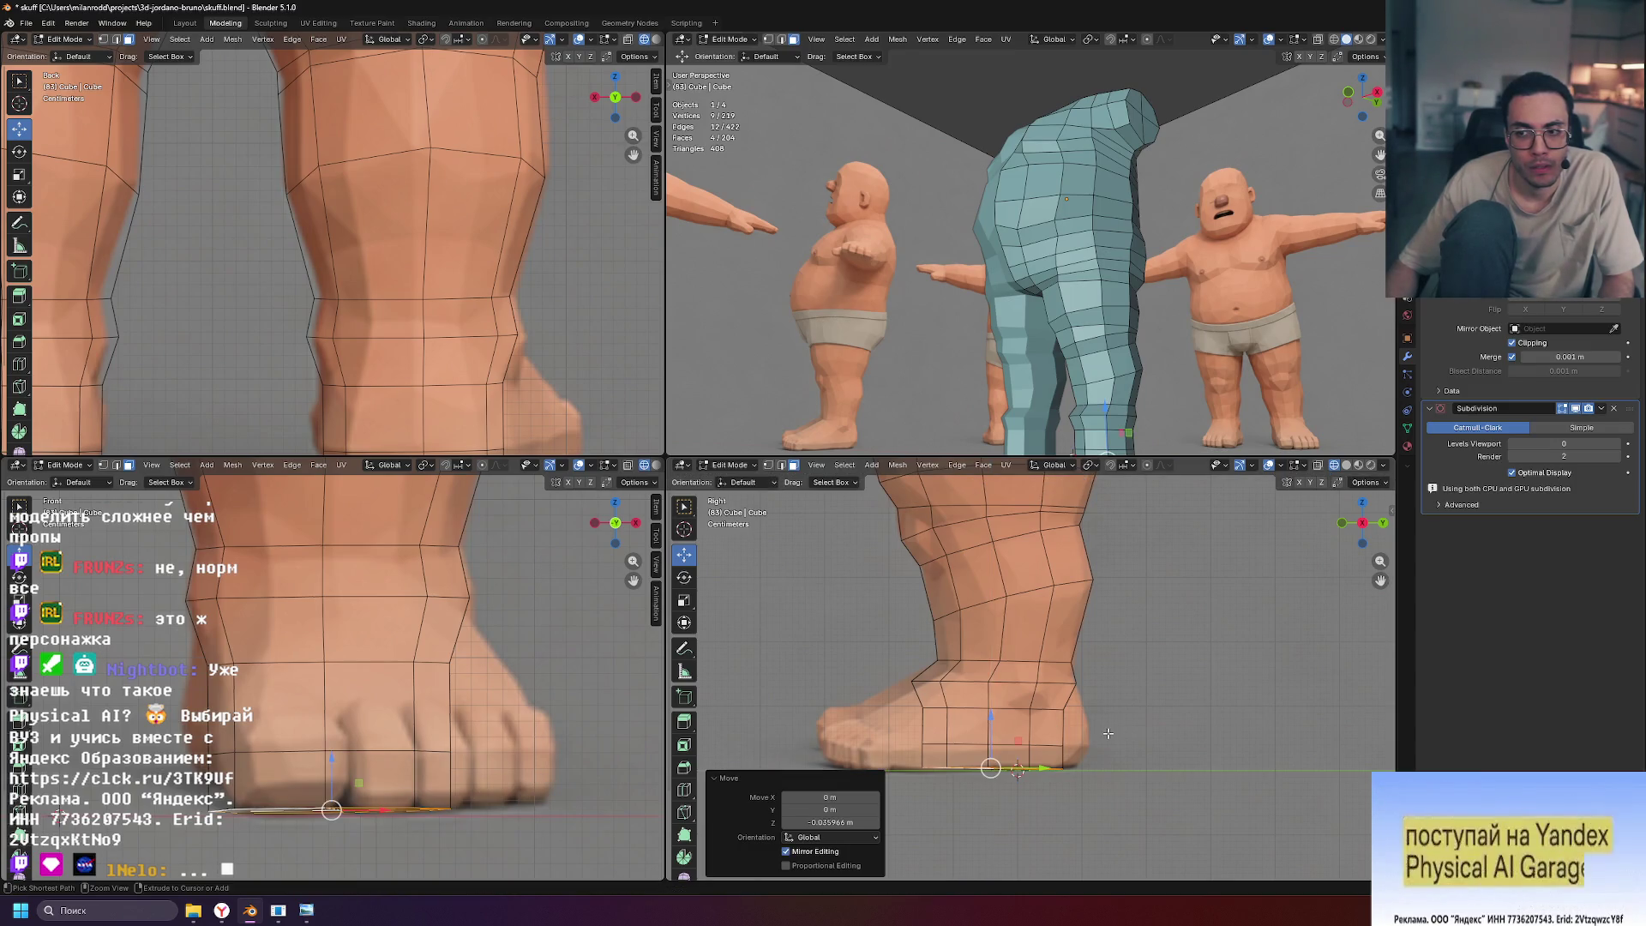
{"action": "key", "text": "ctrl+z"}
{"action": "key", "text": "ctrl+z"}
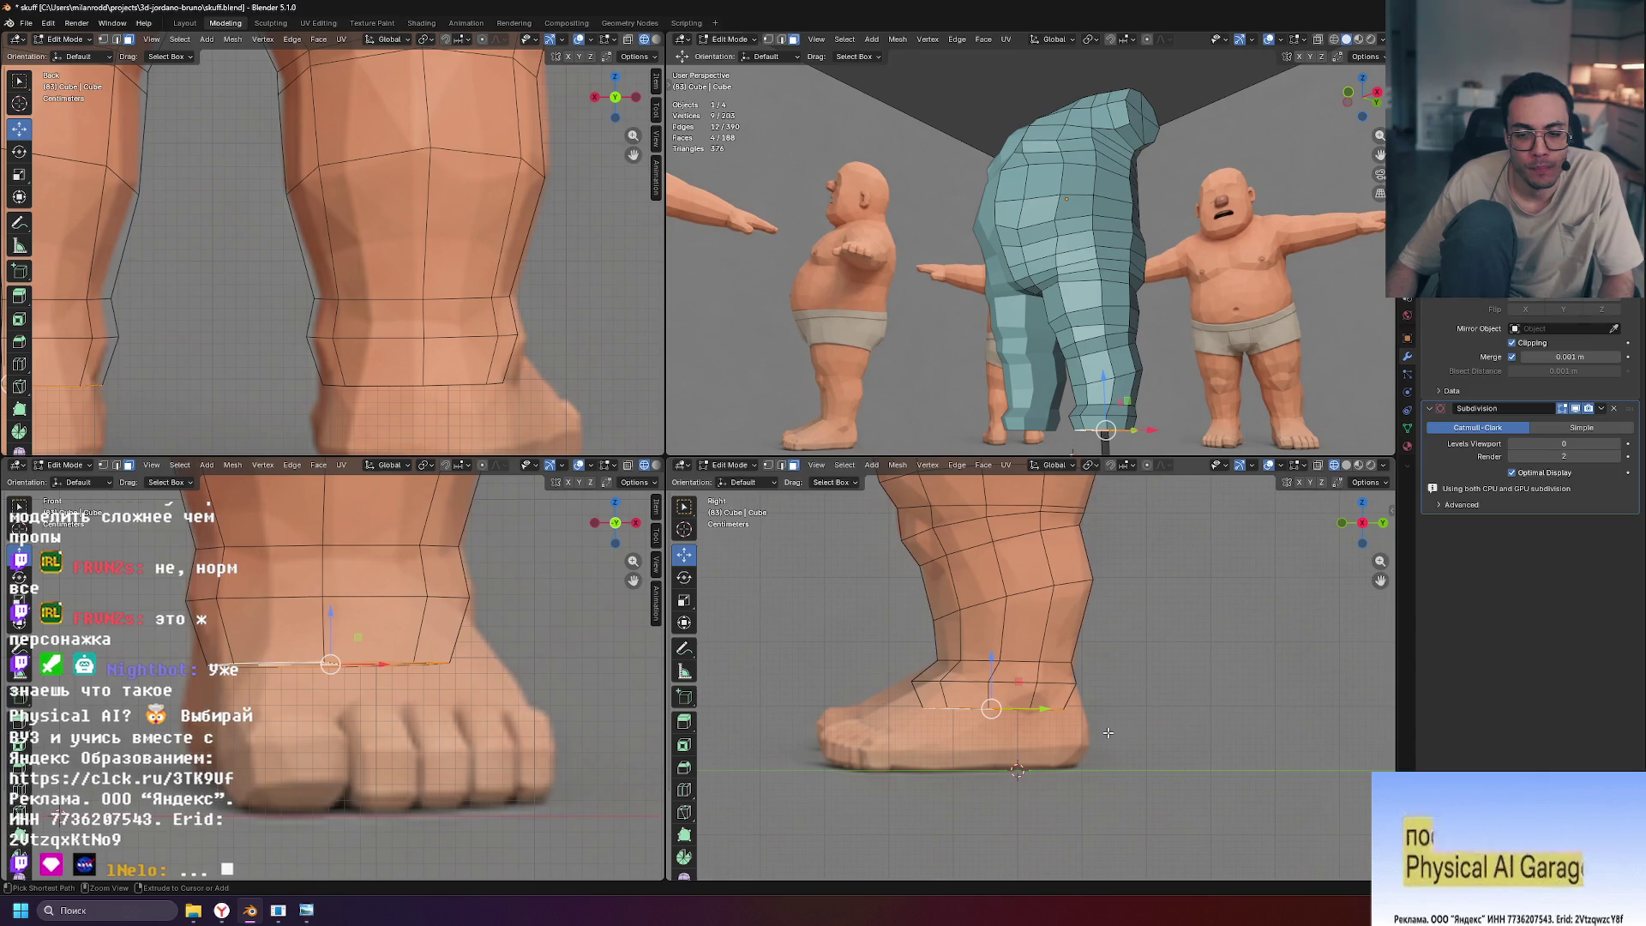
{"action": "left_click_drag", "start_coordinate": [987, 658], "coordinate": [992, 719]}
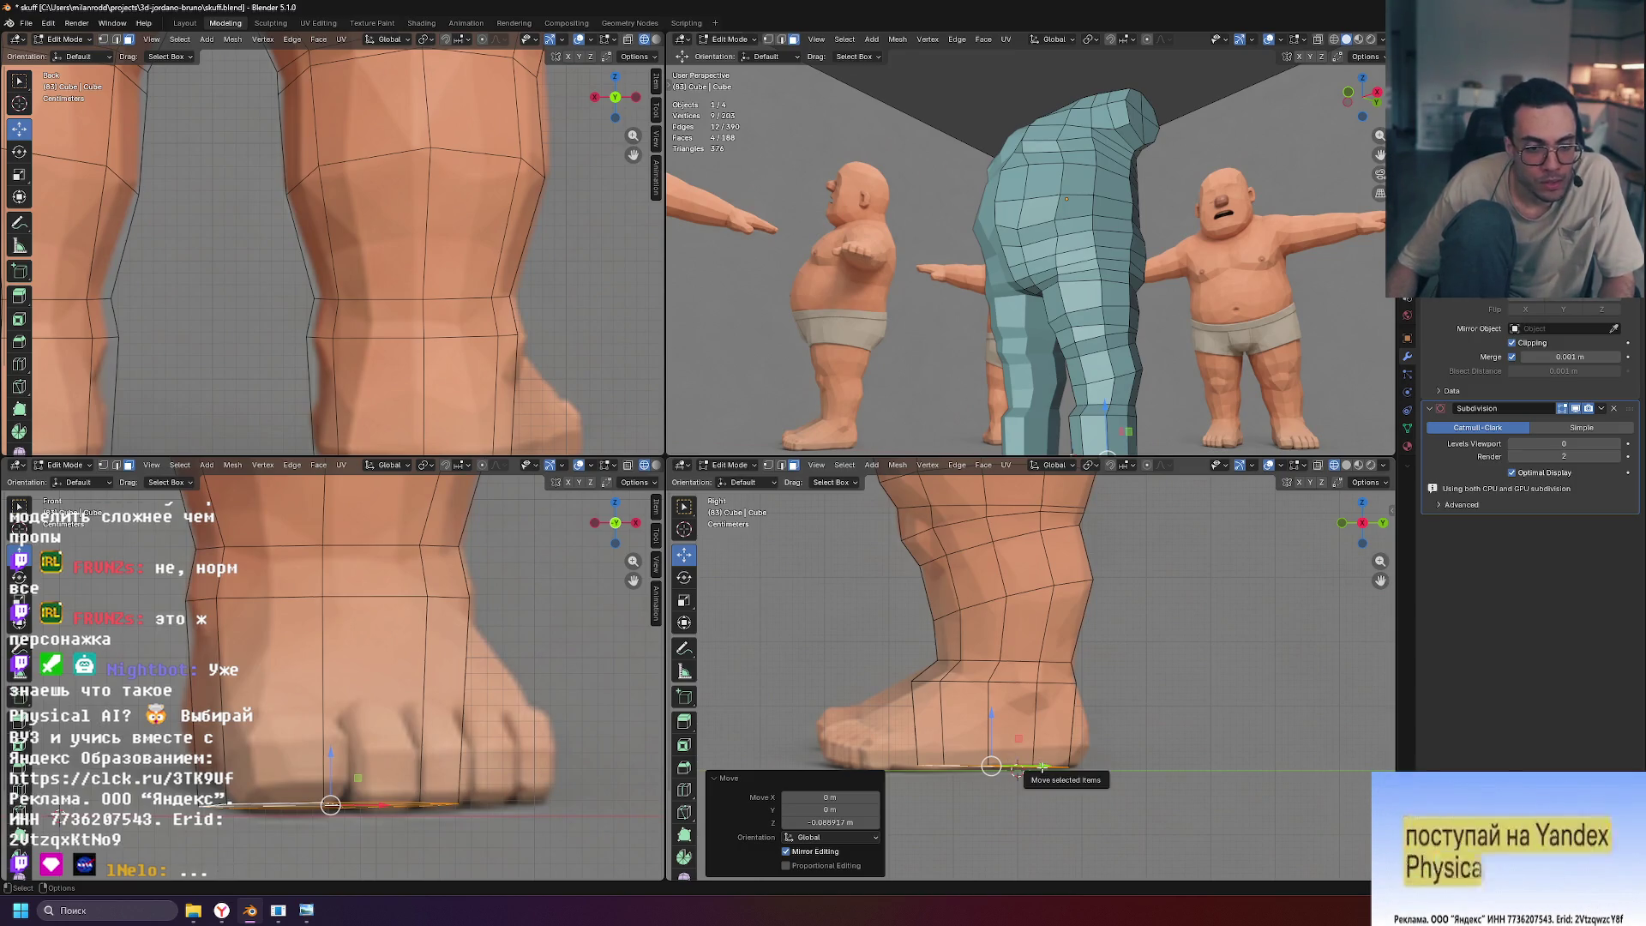
{"action": "left_click_drag", "start_coordinate": [1039, 765], "coordinate": [1015, 768]}
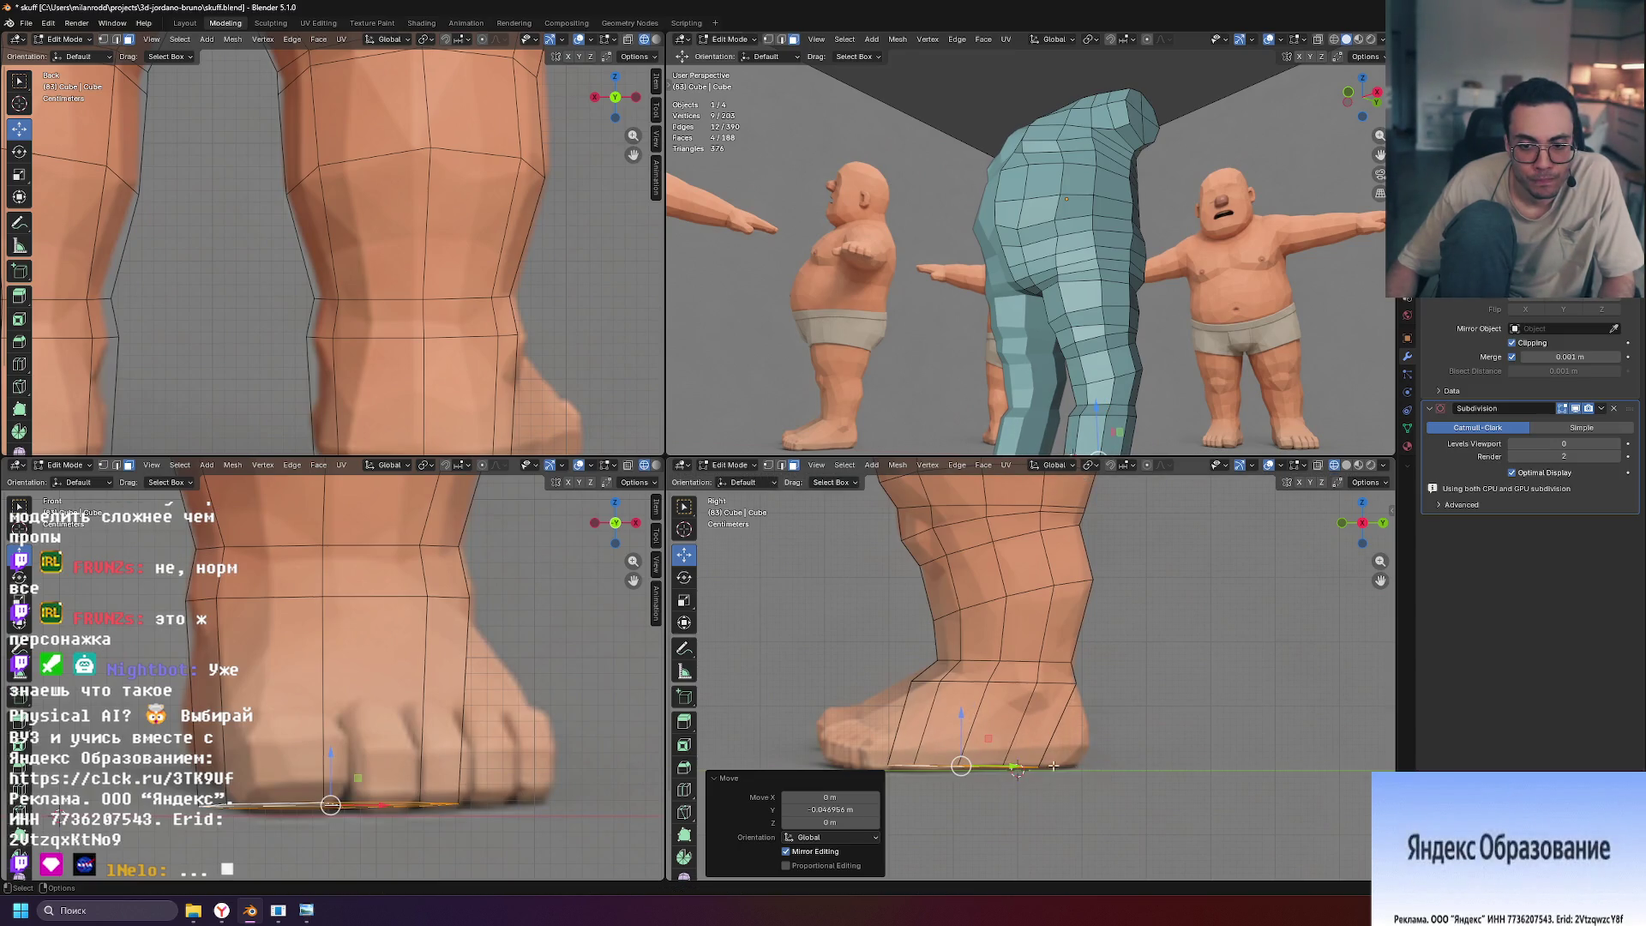
Stretch the sole ring along Y to 1.701 and orbit to a front view of the leg
{"action": "key", "text": "s"}
{"action": "key", "text": "x"}
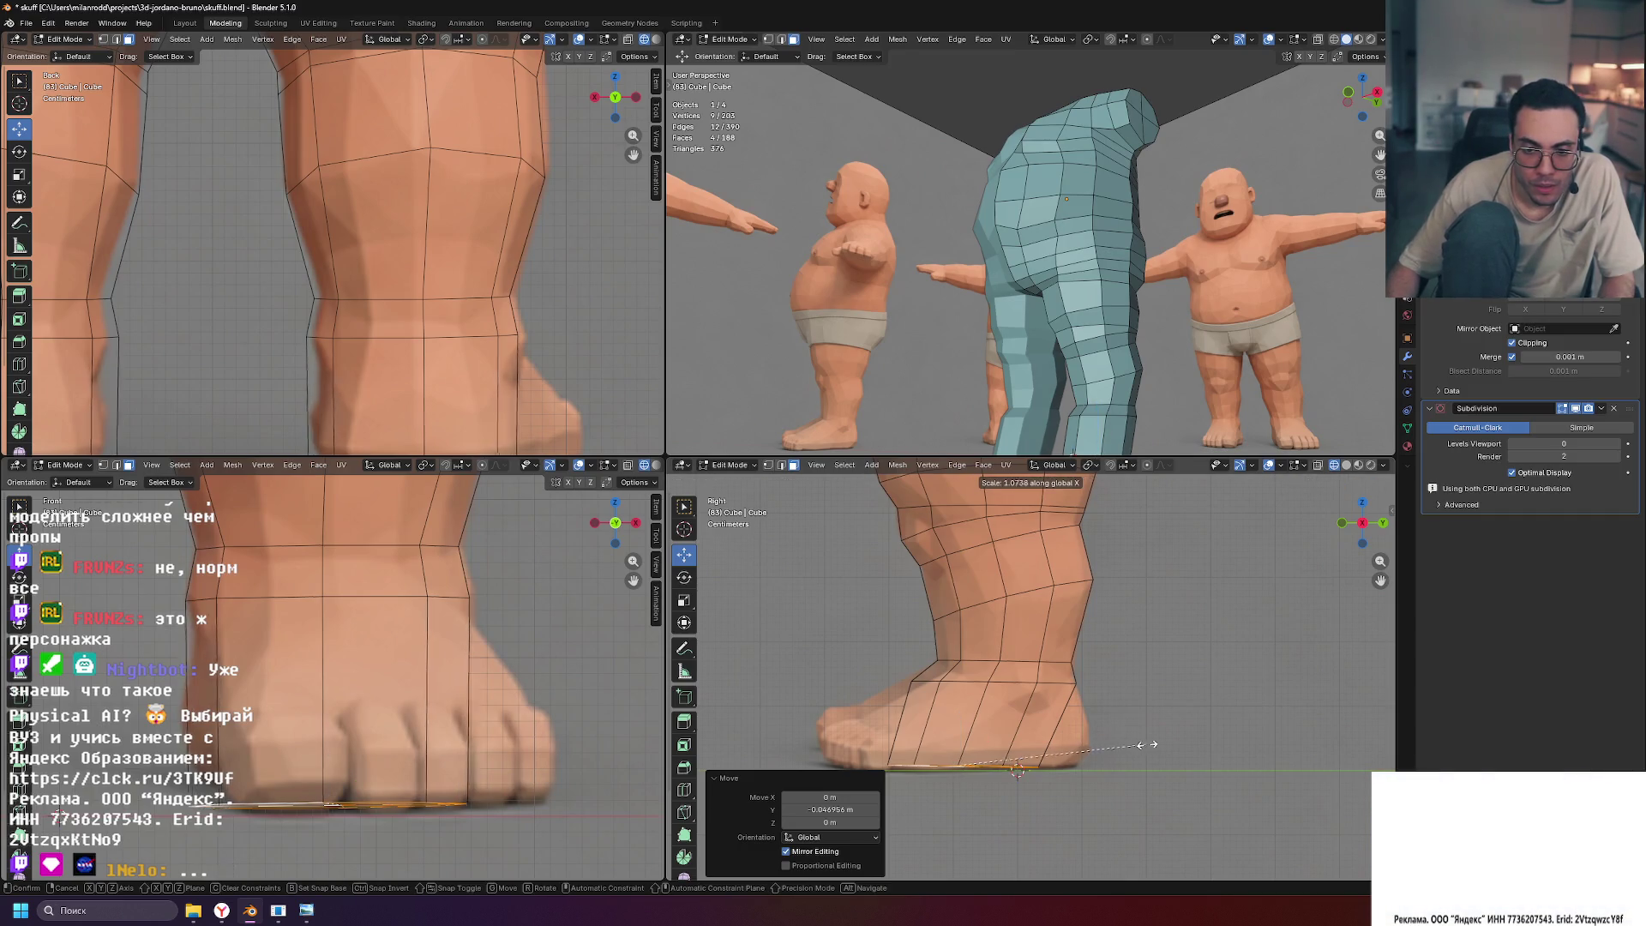
{"action": "key", "text": "Escape"}
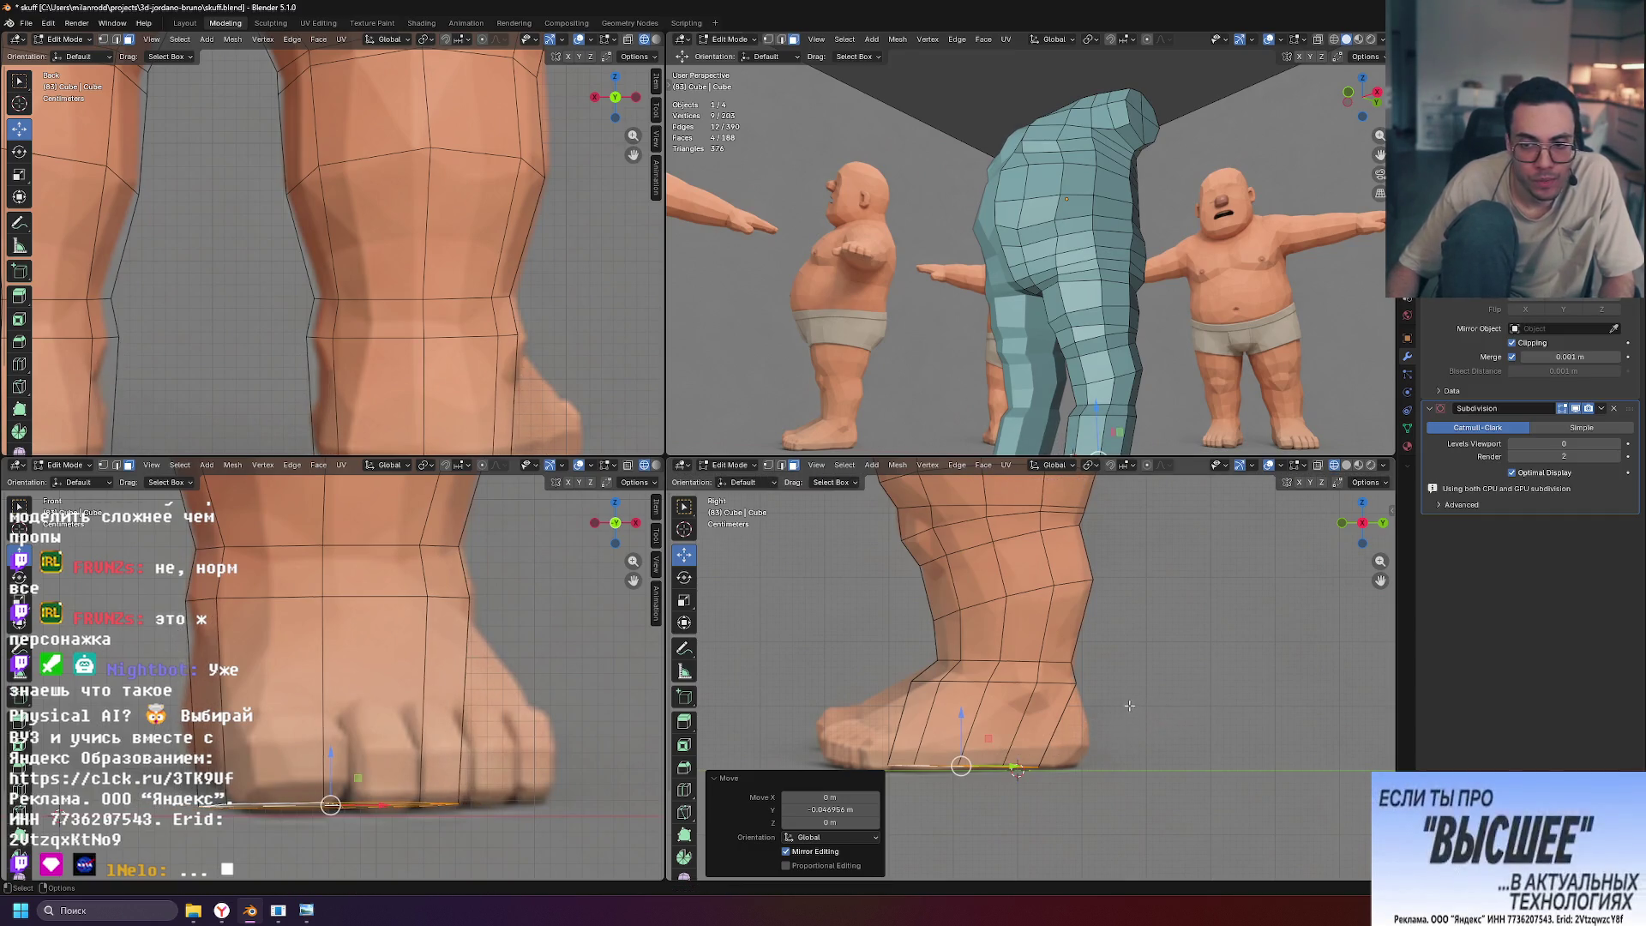
{"action": "key", "text": "s"}
{"action": "key", "text": "y"}
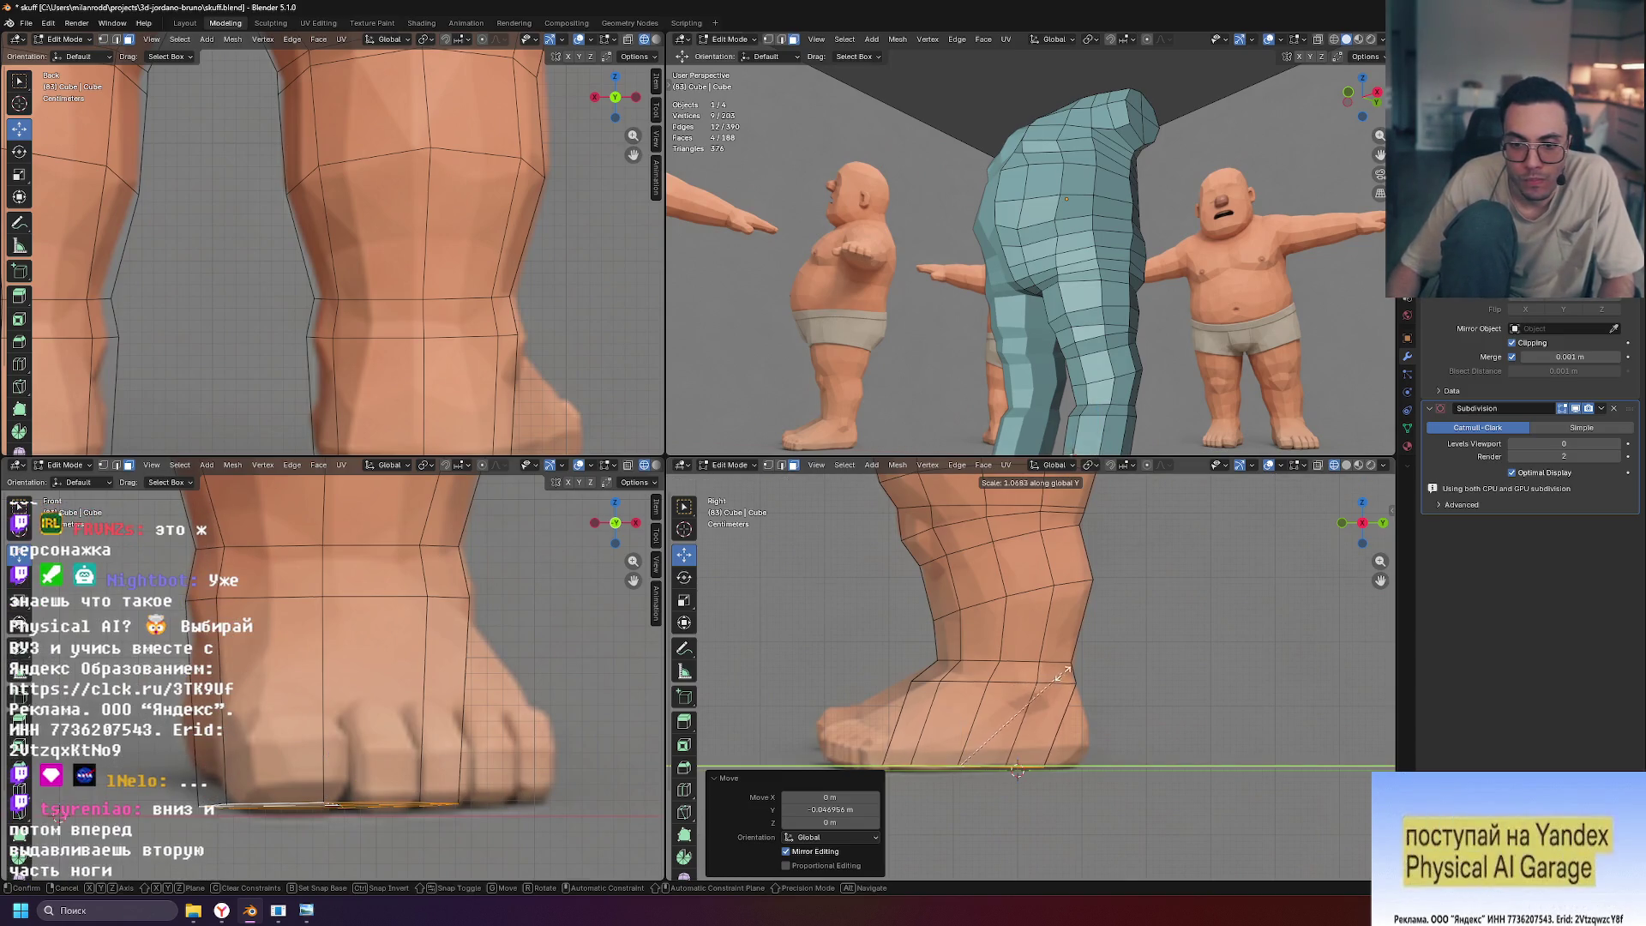
{"action": "left_click", "coordinate": [1145, 652]}
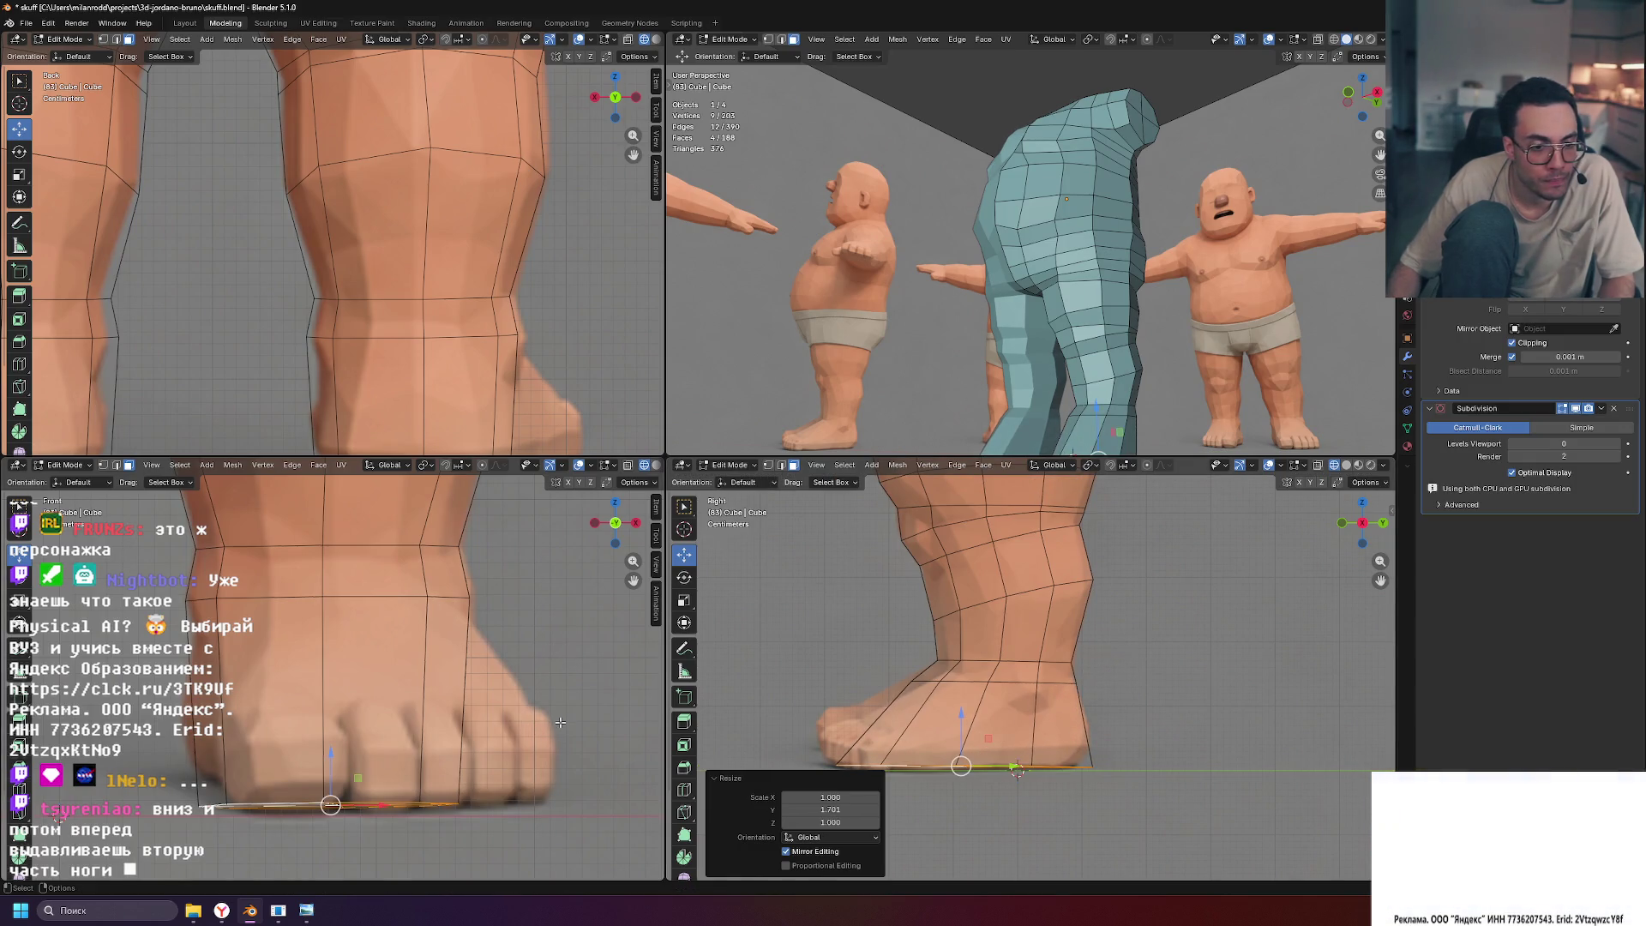
{"action": "scroll", "coordinate": [560, 722], "scroll_direction": "down", "scroll_amount": 3}
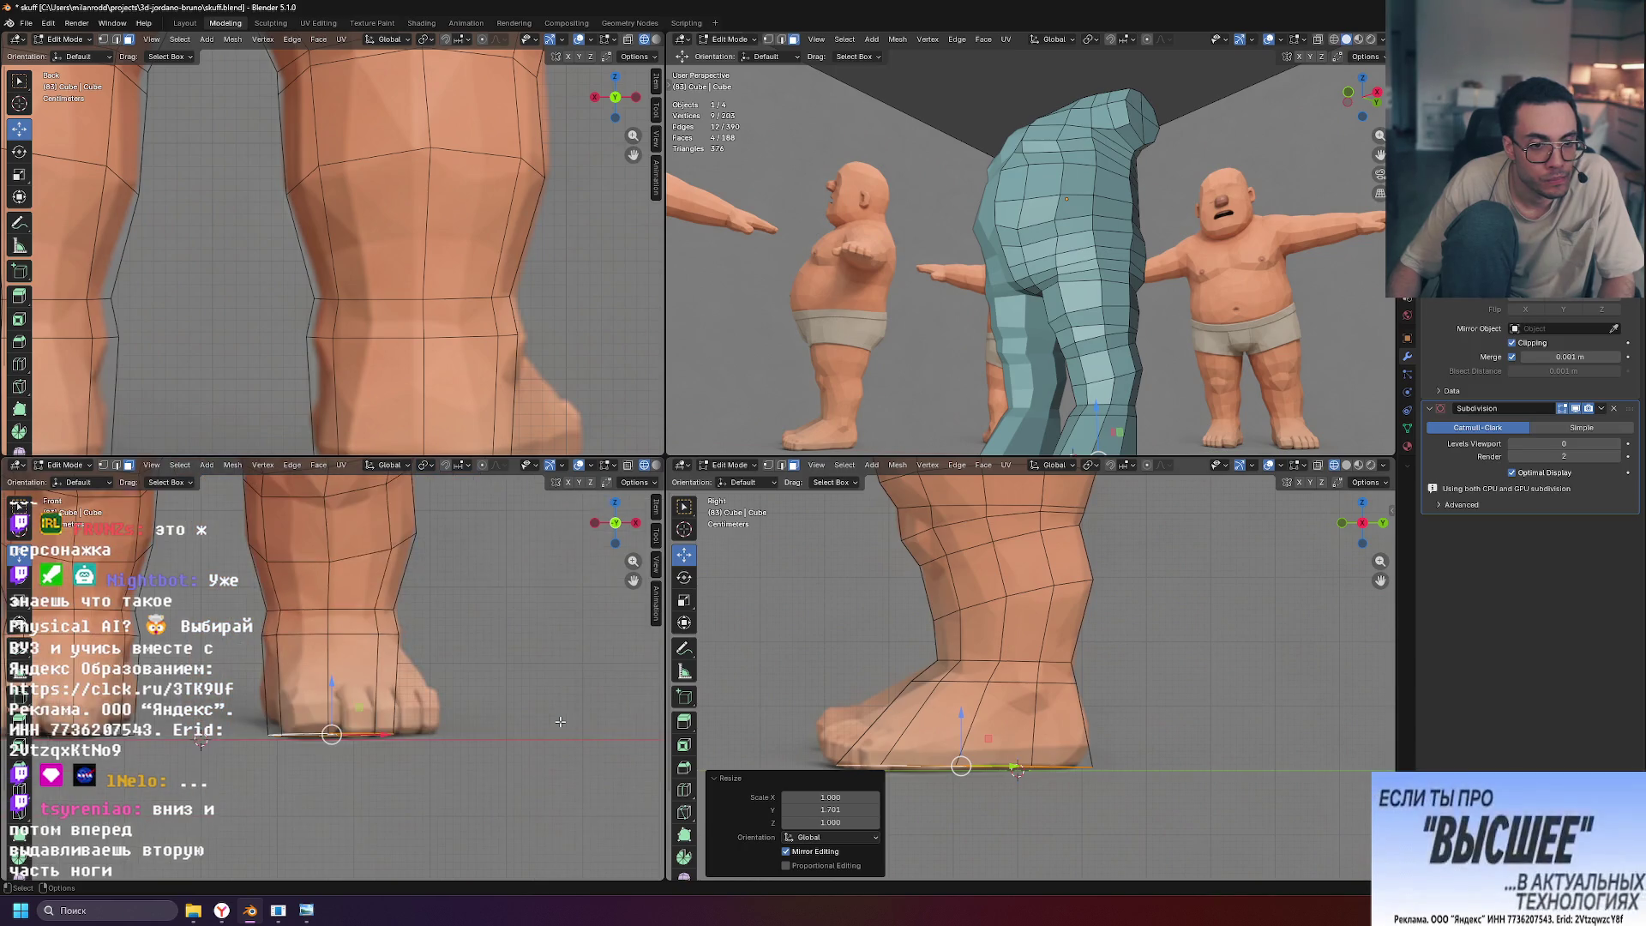
{"action": "mouse_move", "coordinate": [857, 352]}
{"action": "middle_mouse_down"}
{"action": "mouse_move", "coordinate": [986, 350]}
{"action": "mouse_move", "coordinate": [942, 361]}
{"action": "middle_mouse_up"}
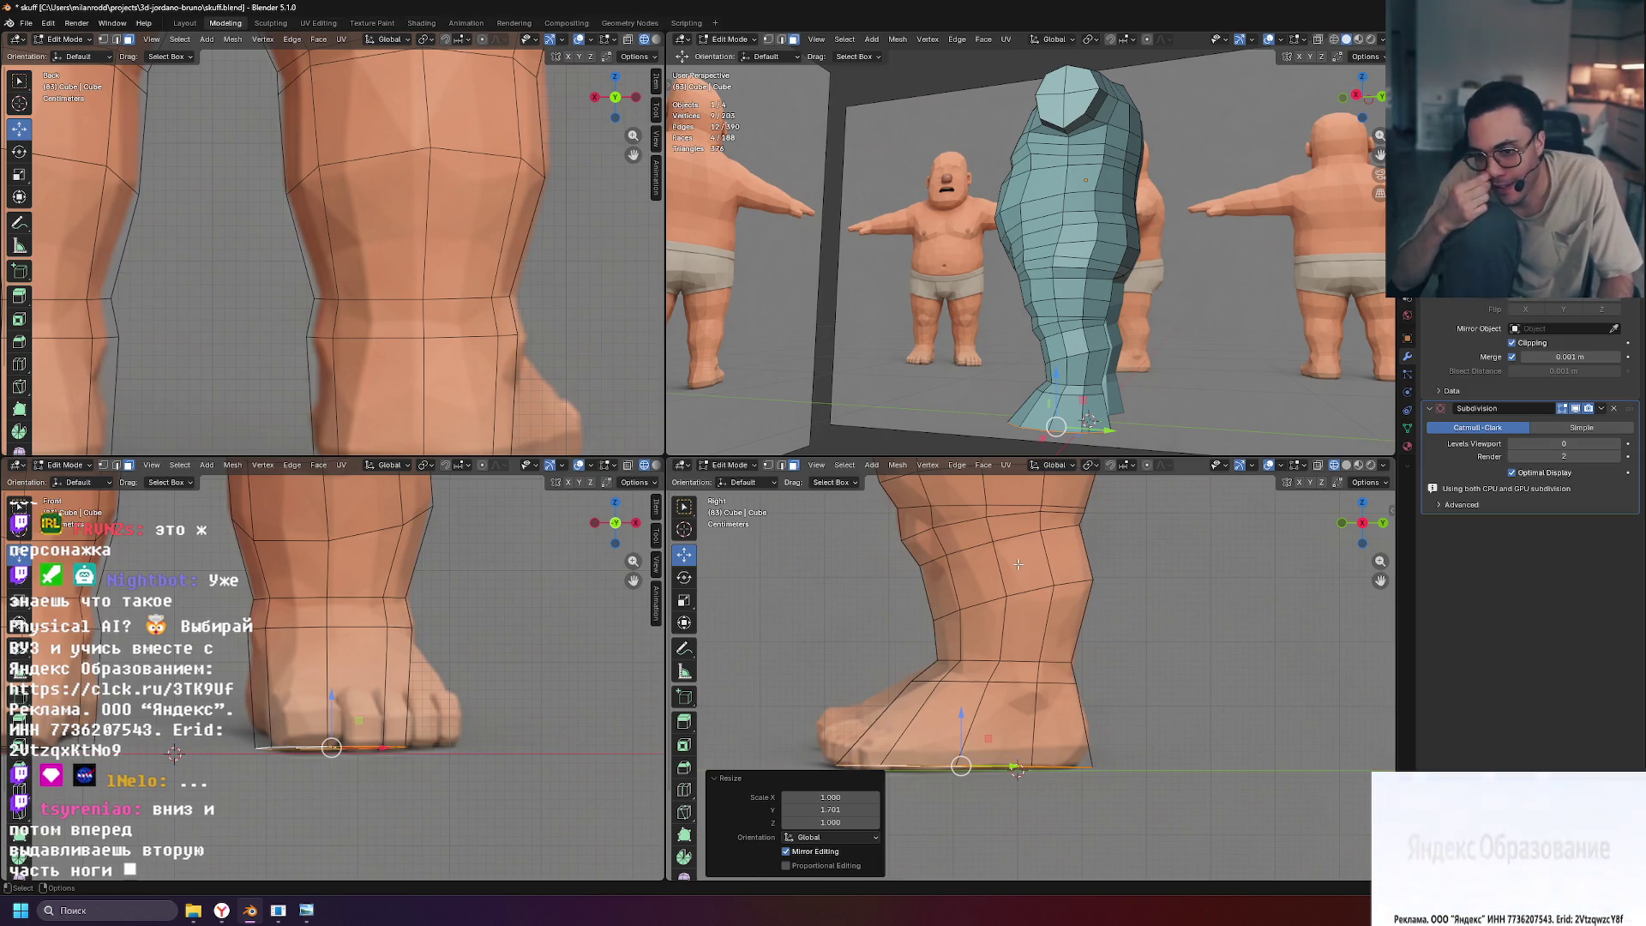
Lower the foot's bottom cap along Z by about 0.13321 m
{"action": "scroll", "coordinate": [1046, 783], "scroll_direction": "up", "scroll_amount": 4}
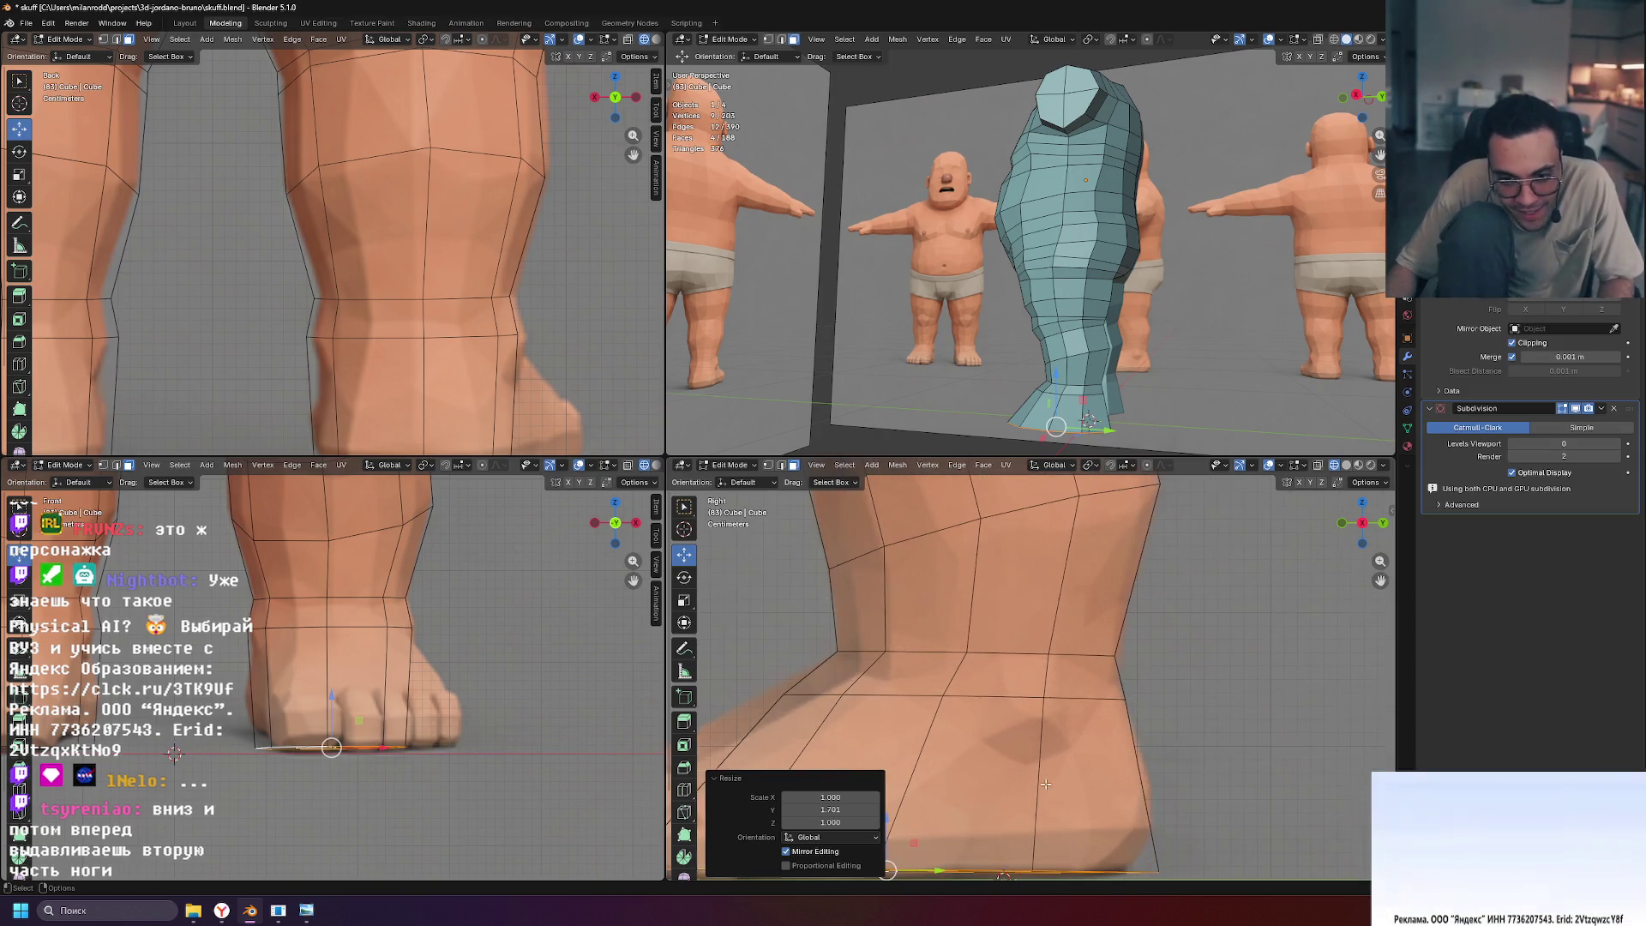
{"action": "left_click", "coordinate": [869, 694], "text": "alt"}
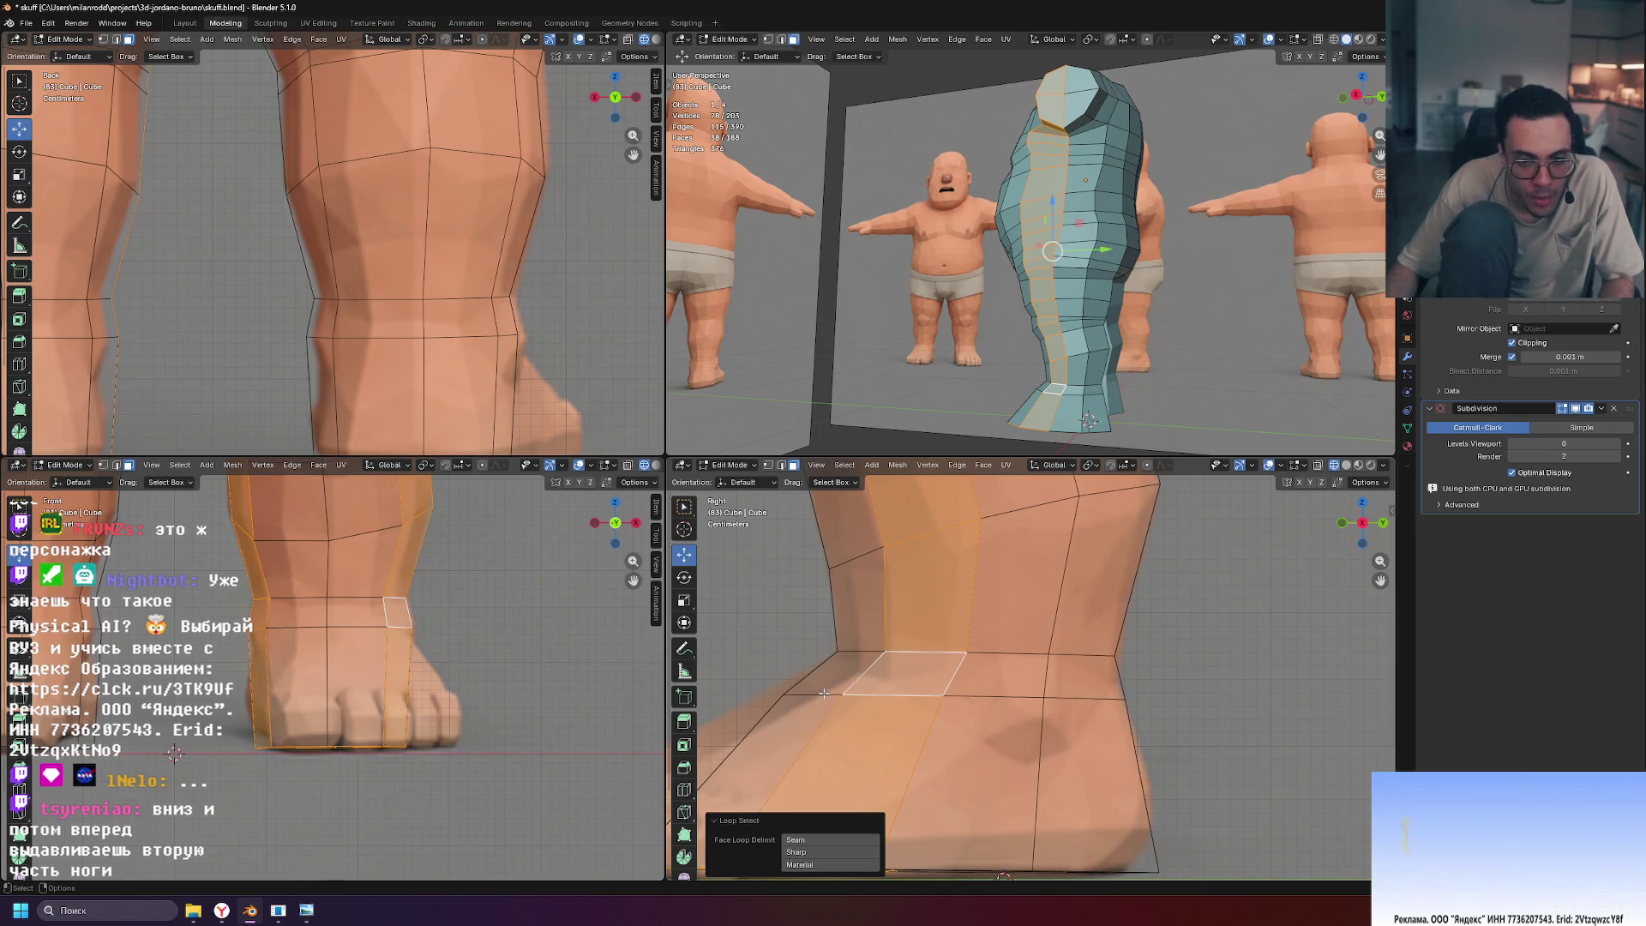
{"action": "key", "text": "2"}
{"action": "left_click", "coordinate": [837, 694], "text": "alt"}
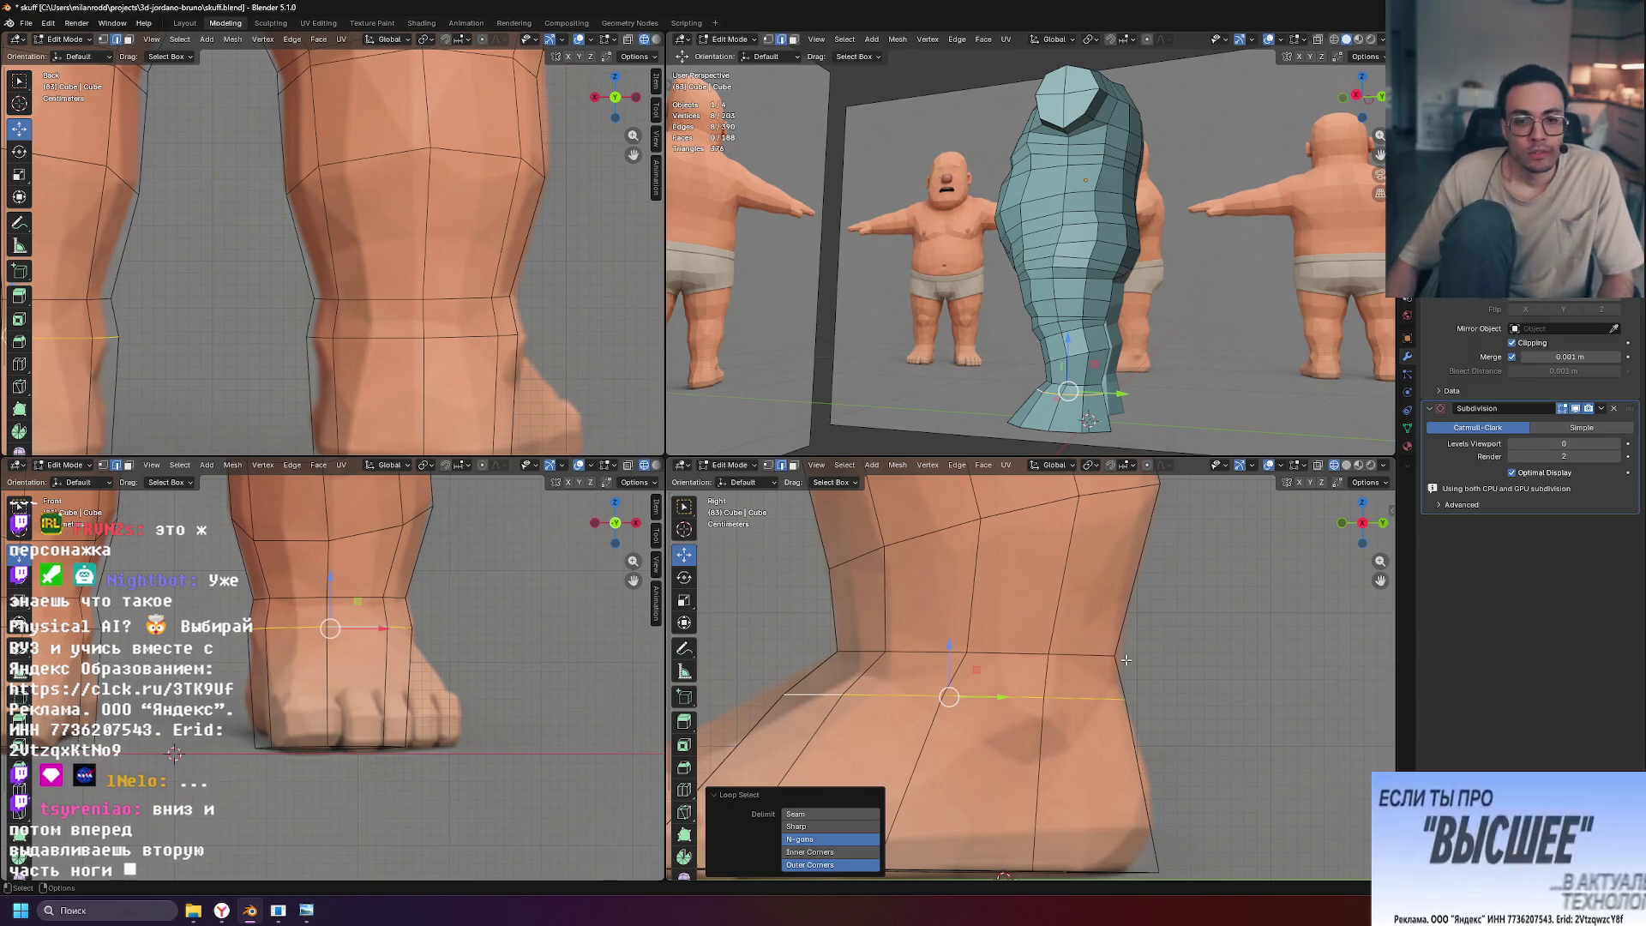
{"action": "scroll", "coordinate": [1125, 659], "scroll_direction": "down", "scroll_amount": 3}
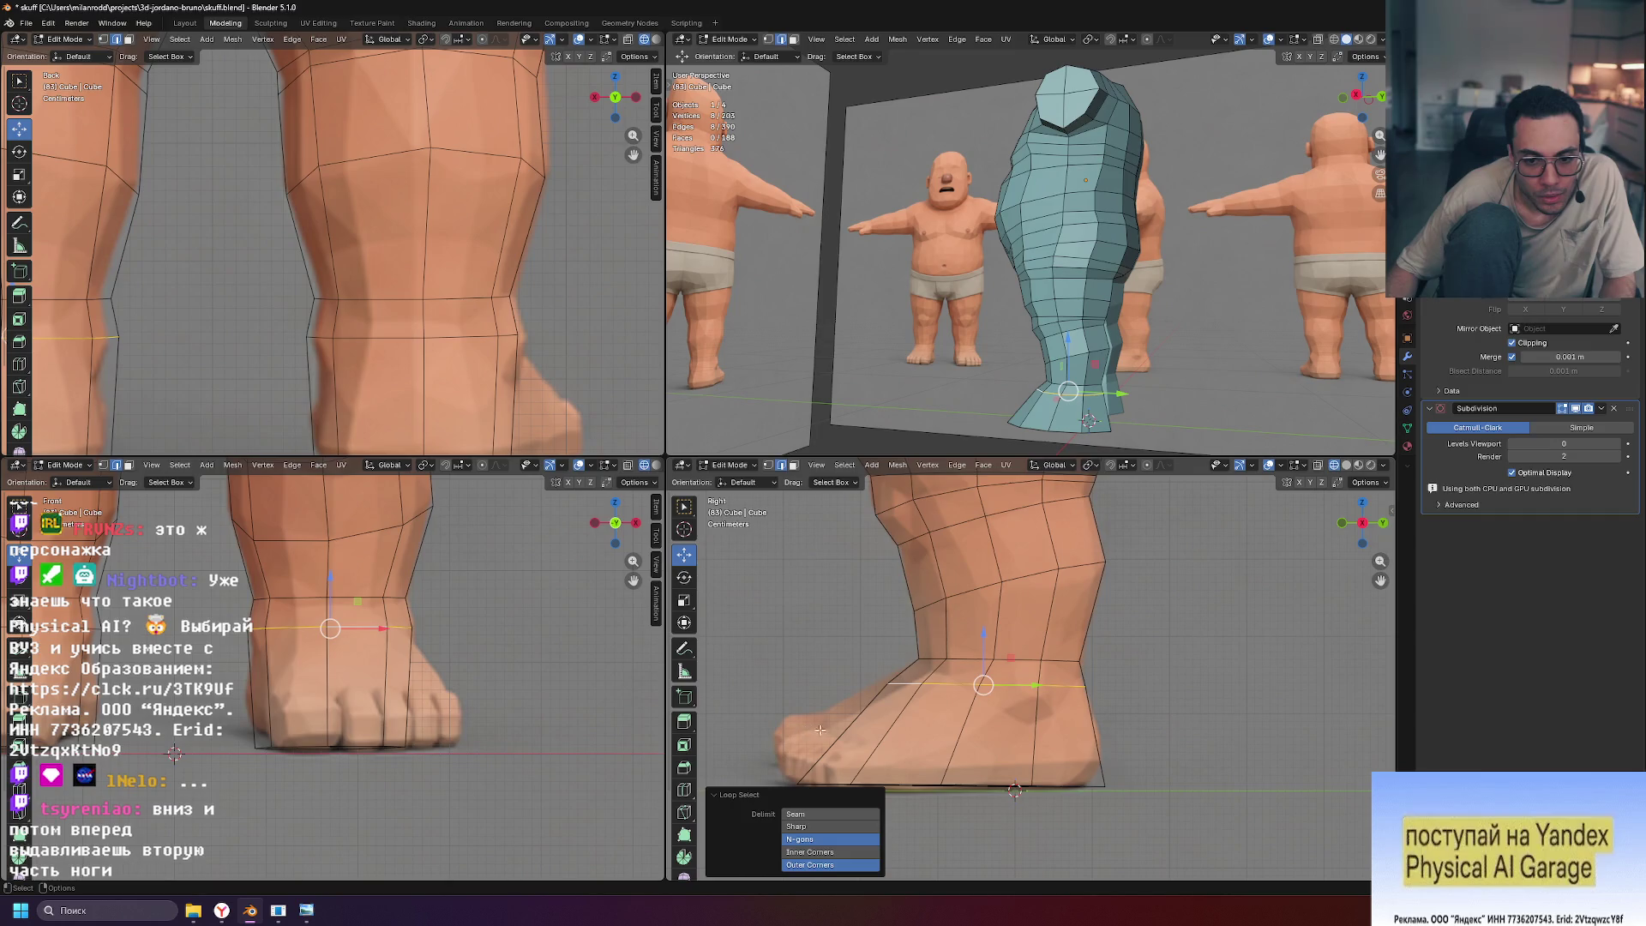
{"action": "key", "text": "ctrl+z"}
{"action": "key", "text": "ctrl+z"}
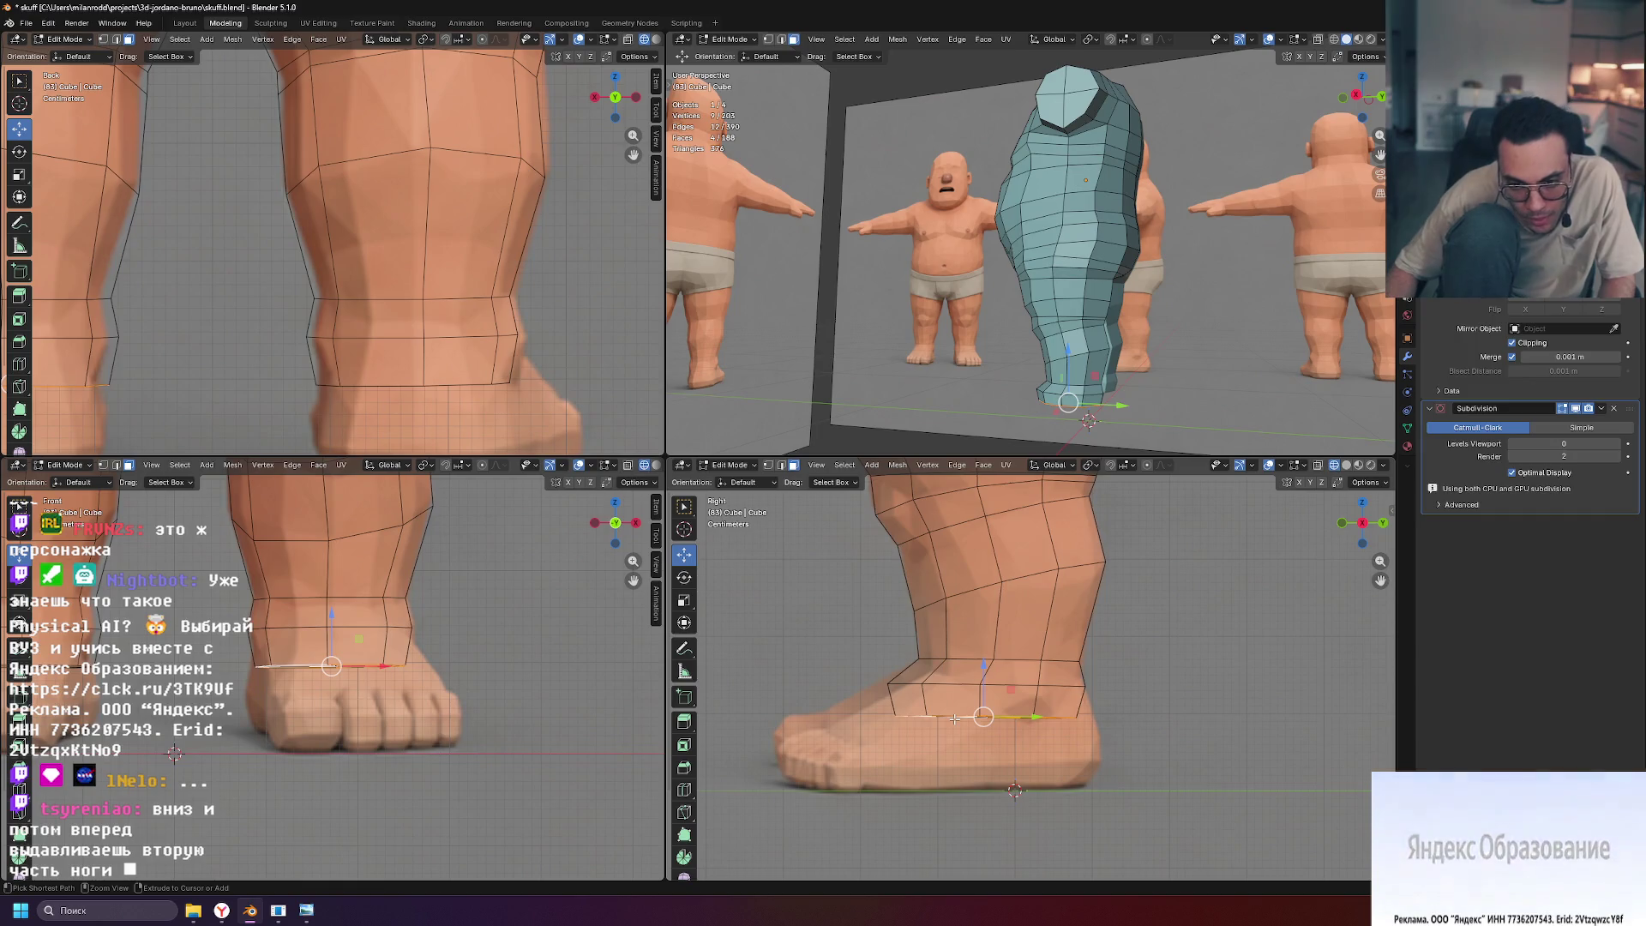
{"action": "key", "text": "ctrl+z"}
{"action": "key", "text": "g"}
{"action": "key", "text": "z"}
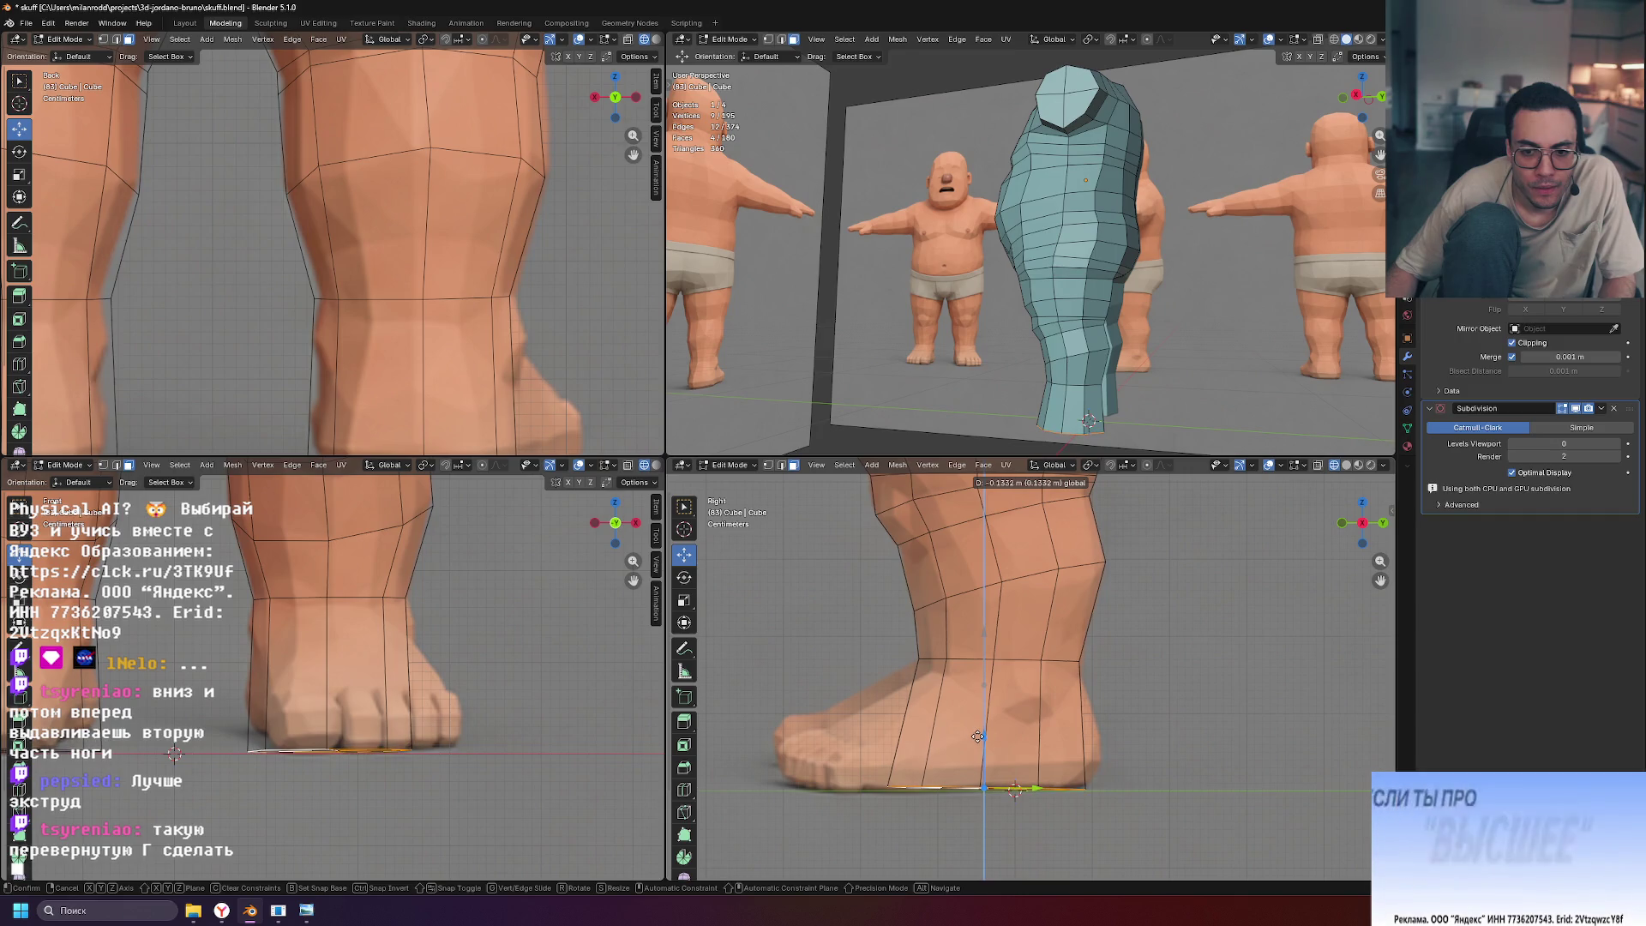
{"action": "left_click", "coordinate": [977, 736]}
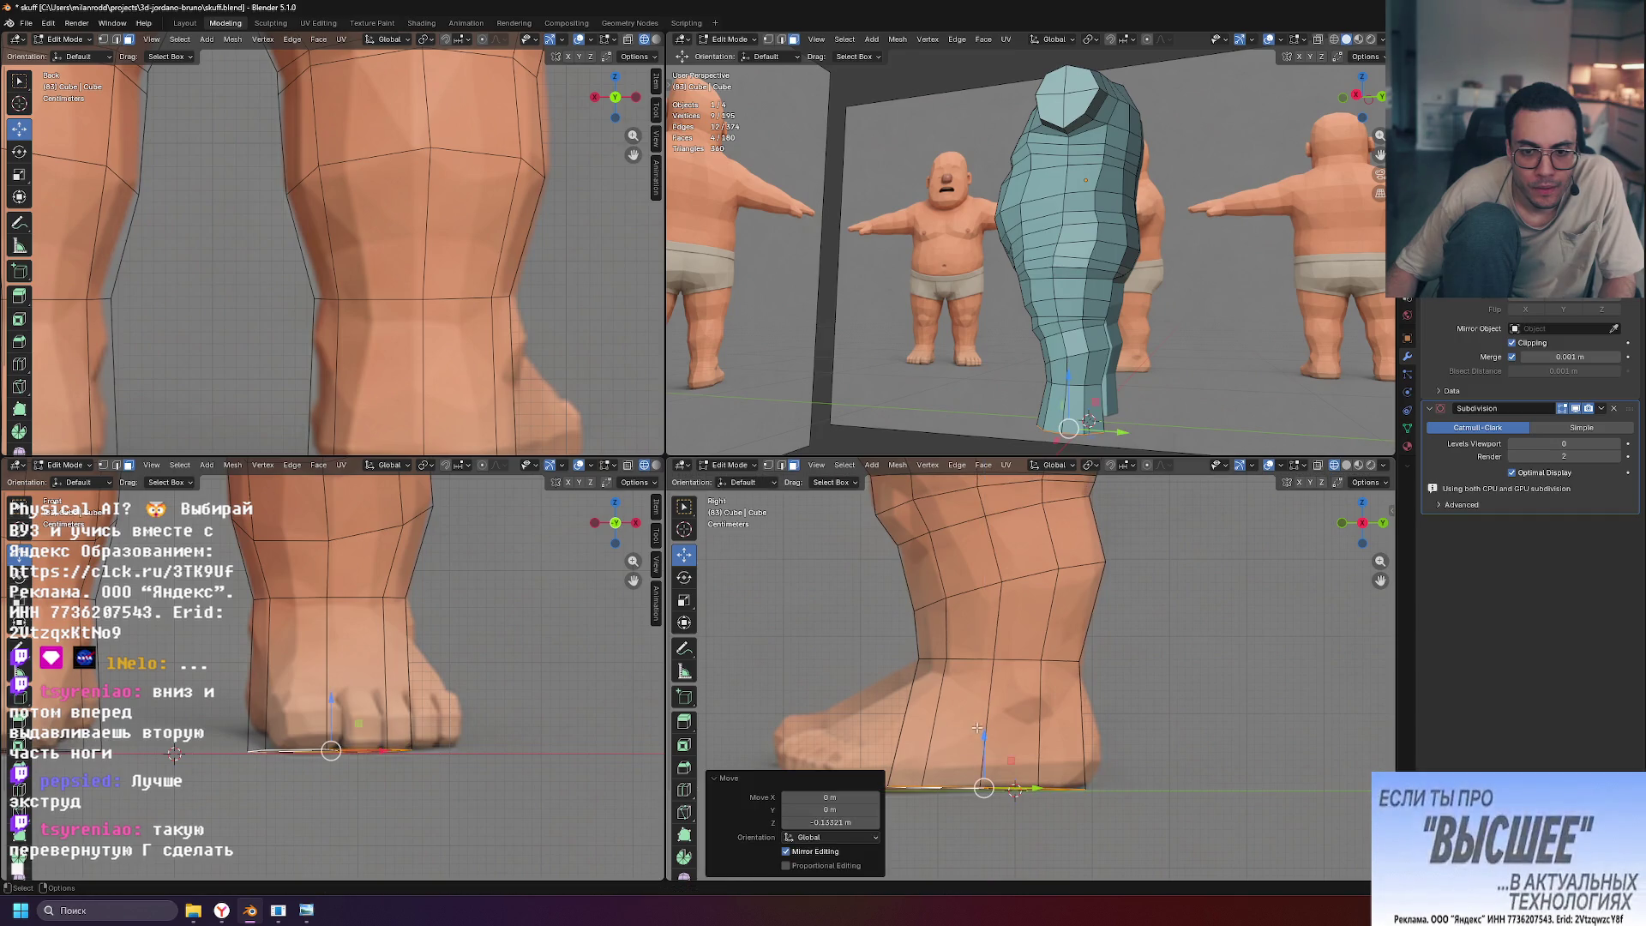
Select the ankle edge loop and move it slightly downward
{"action": "middle_click_drag", "start_coordinate": [1081, 343], "coordinate": [1108, 354]}
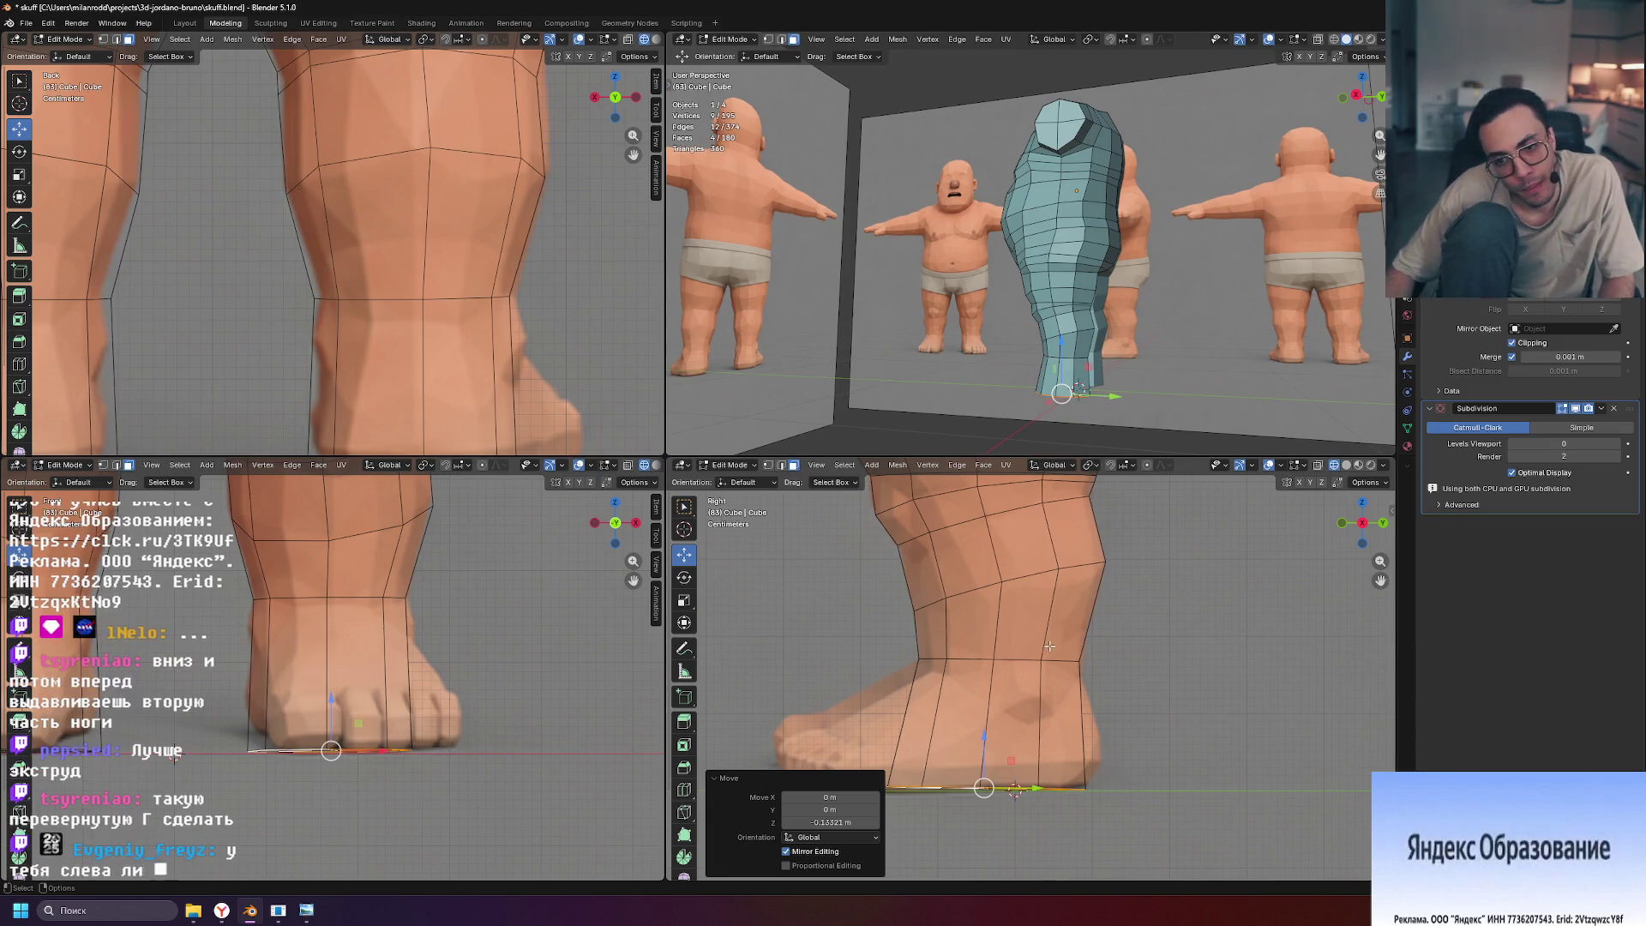
{"action": "key", "text": "2"}
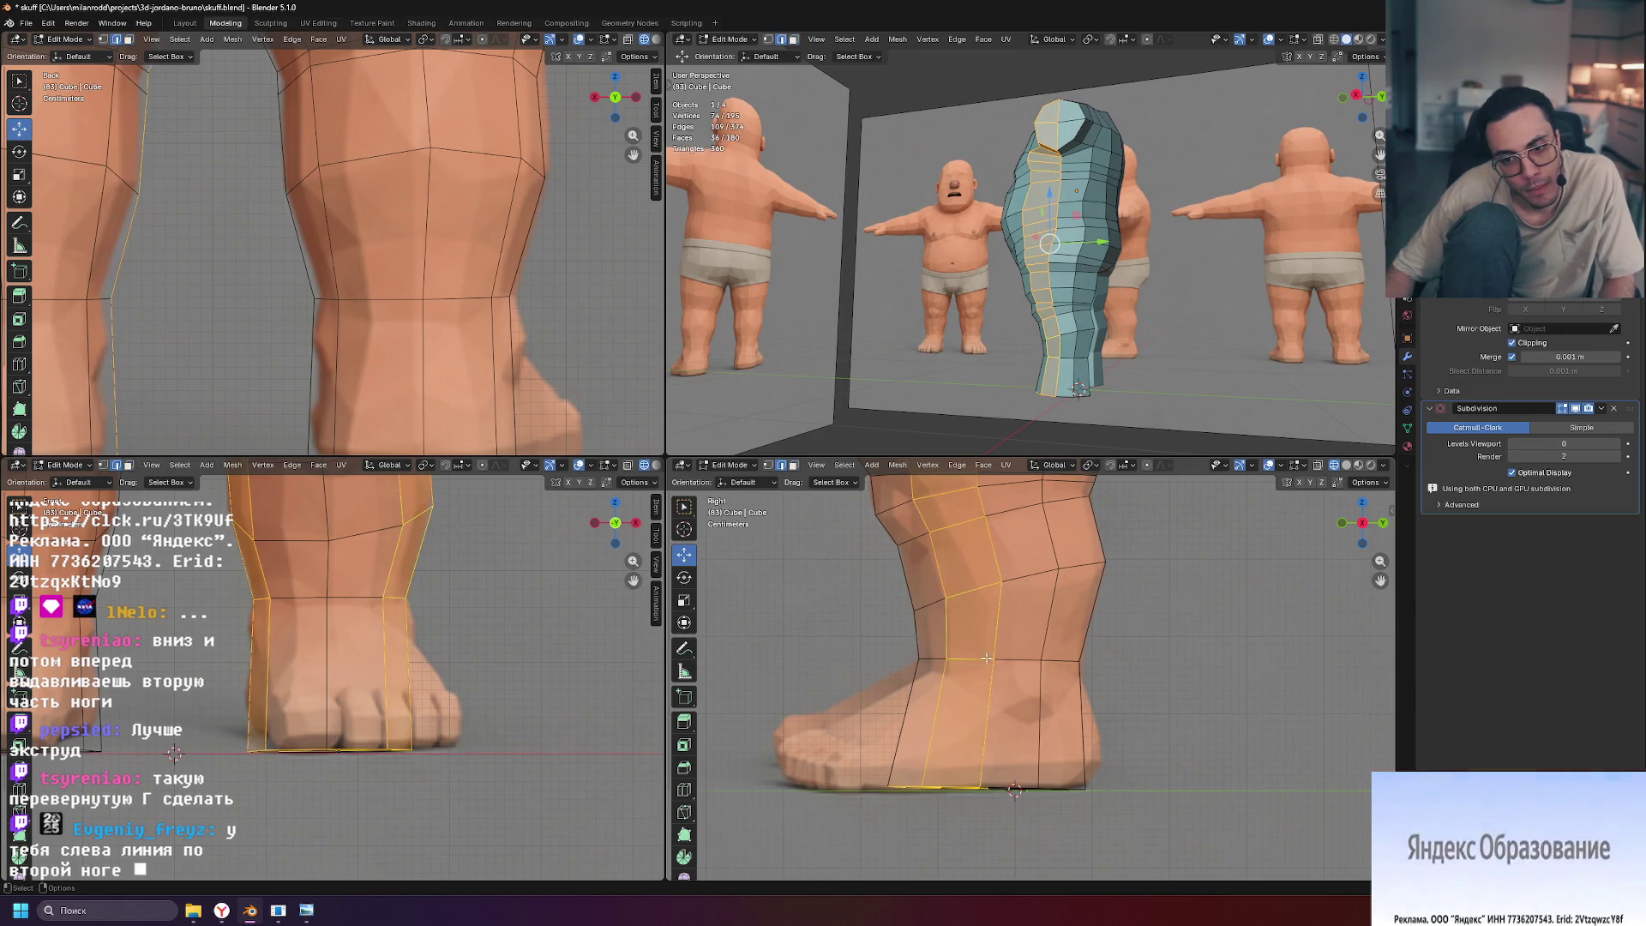
{"action": "left_click", "coordinate": [983, 659], "text": "alt"}
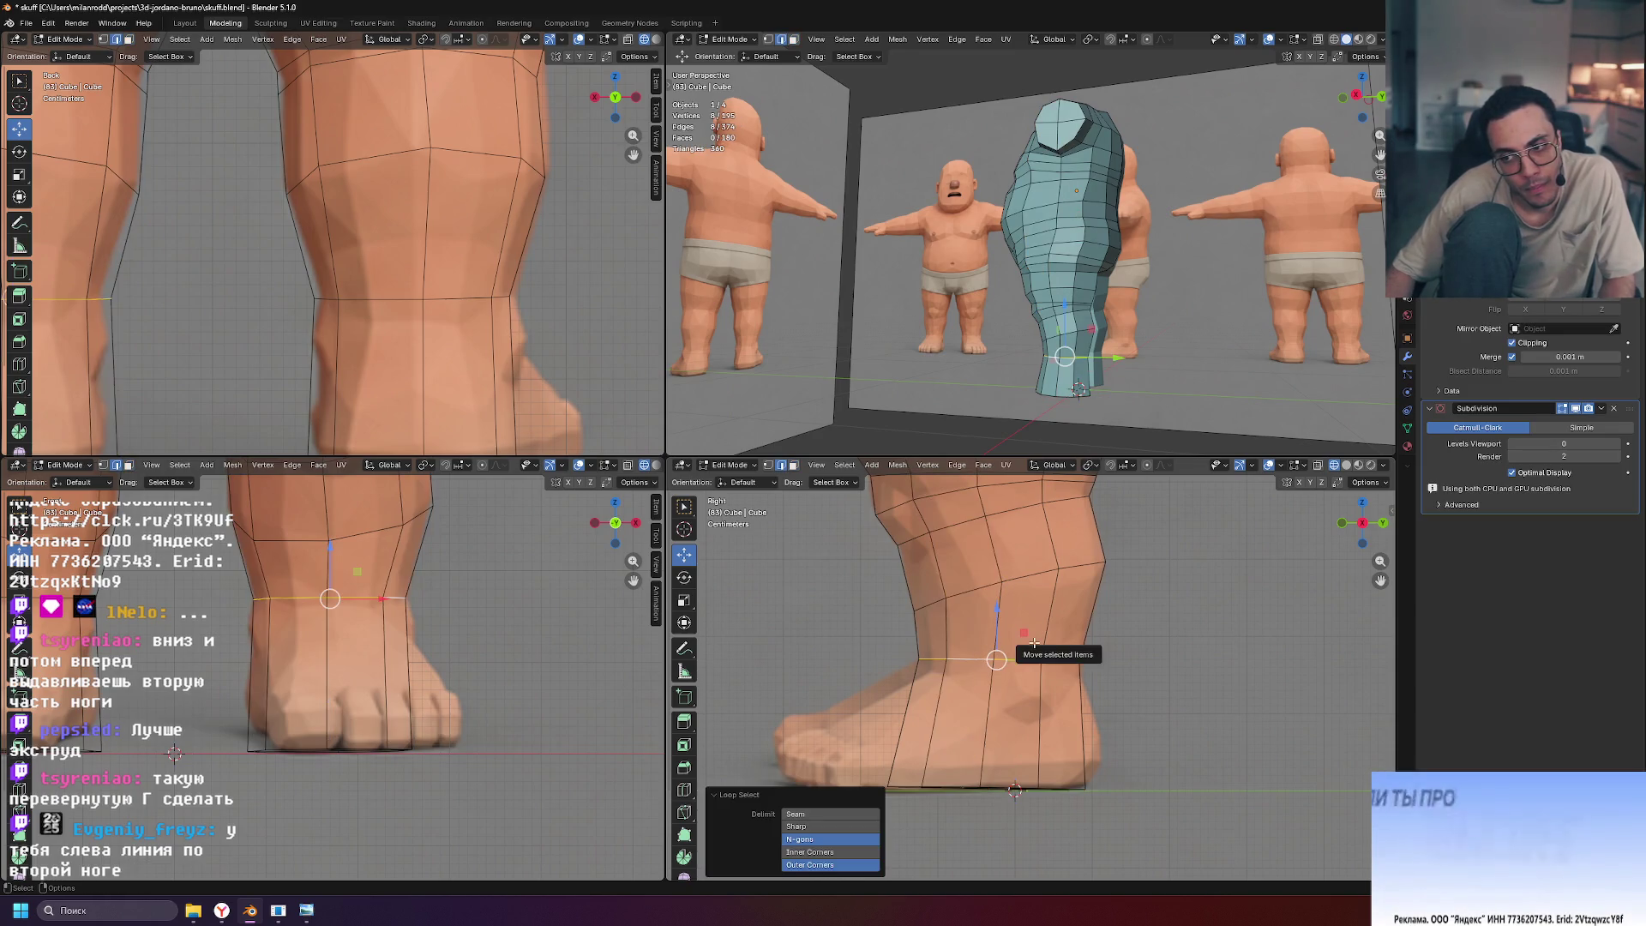
{"action": "scroll", "coordinate": [1052, 692], "scroll_direction": "up", "scroll_amount": 3}
{"action": "scroll", "coordinate": [1050, 687], "scroll_direction": "down", "scroll_amount": 1}
{"action": "left_click_drag", "start_coordinate": [984, 605], "coordinate": [982, 618]}
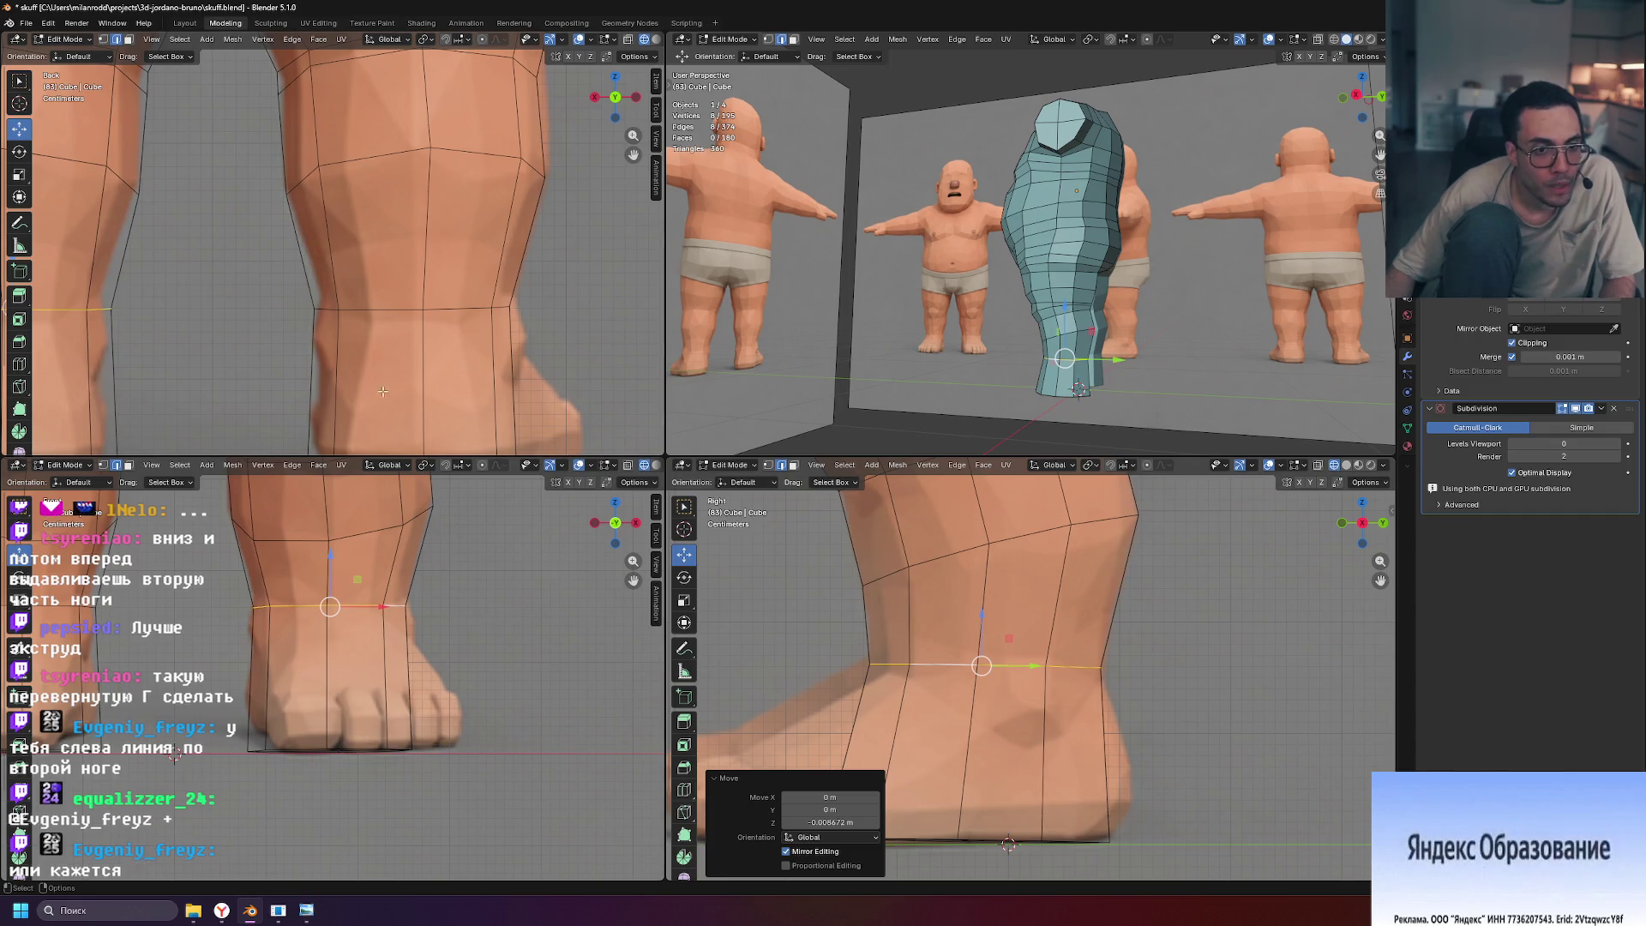
{"action": "scroll", "coordinate": [374, 663], "scroll_direction": "up", "scroll_amount": 3}
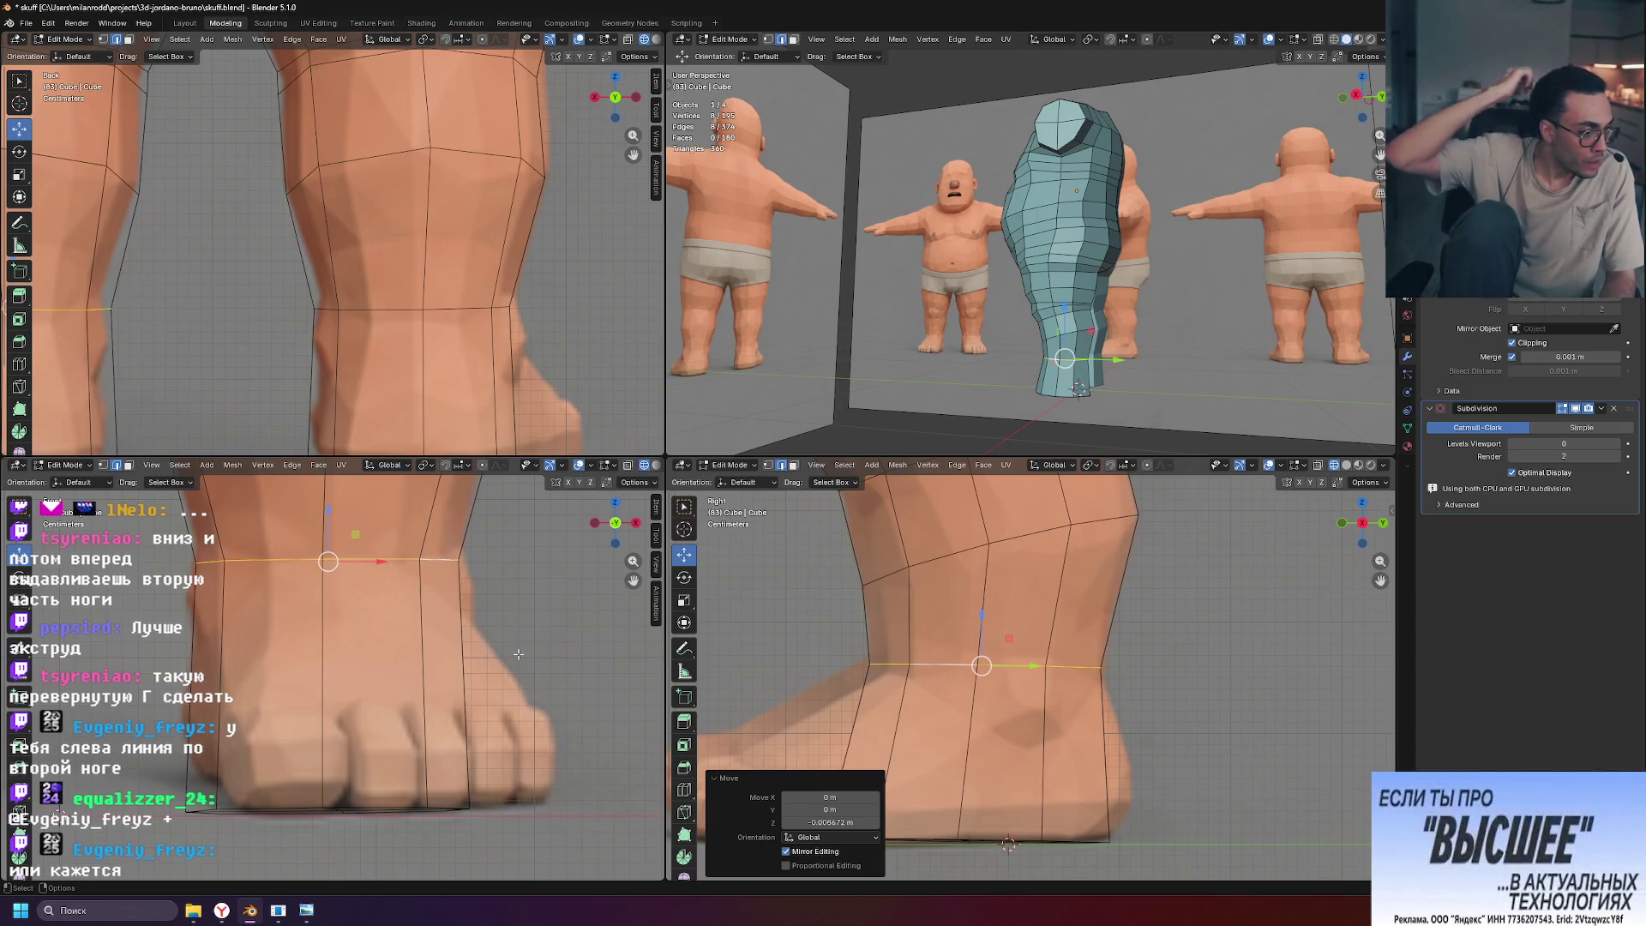
{"action": "scroll", "coordinate": [446, 703], "scroll_direction": "down", "scroll_amount": 2}
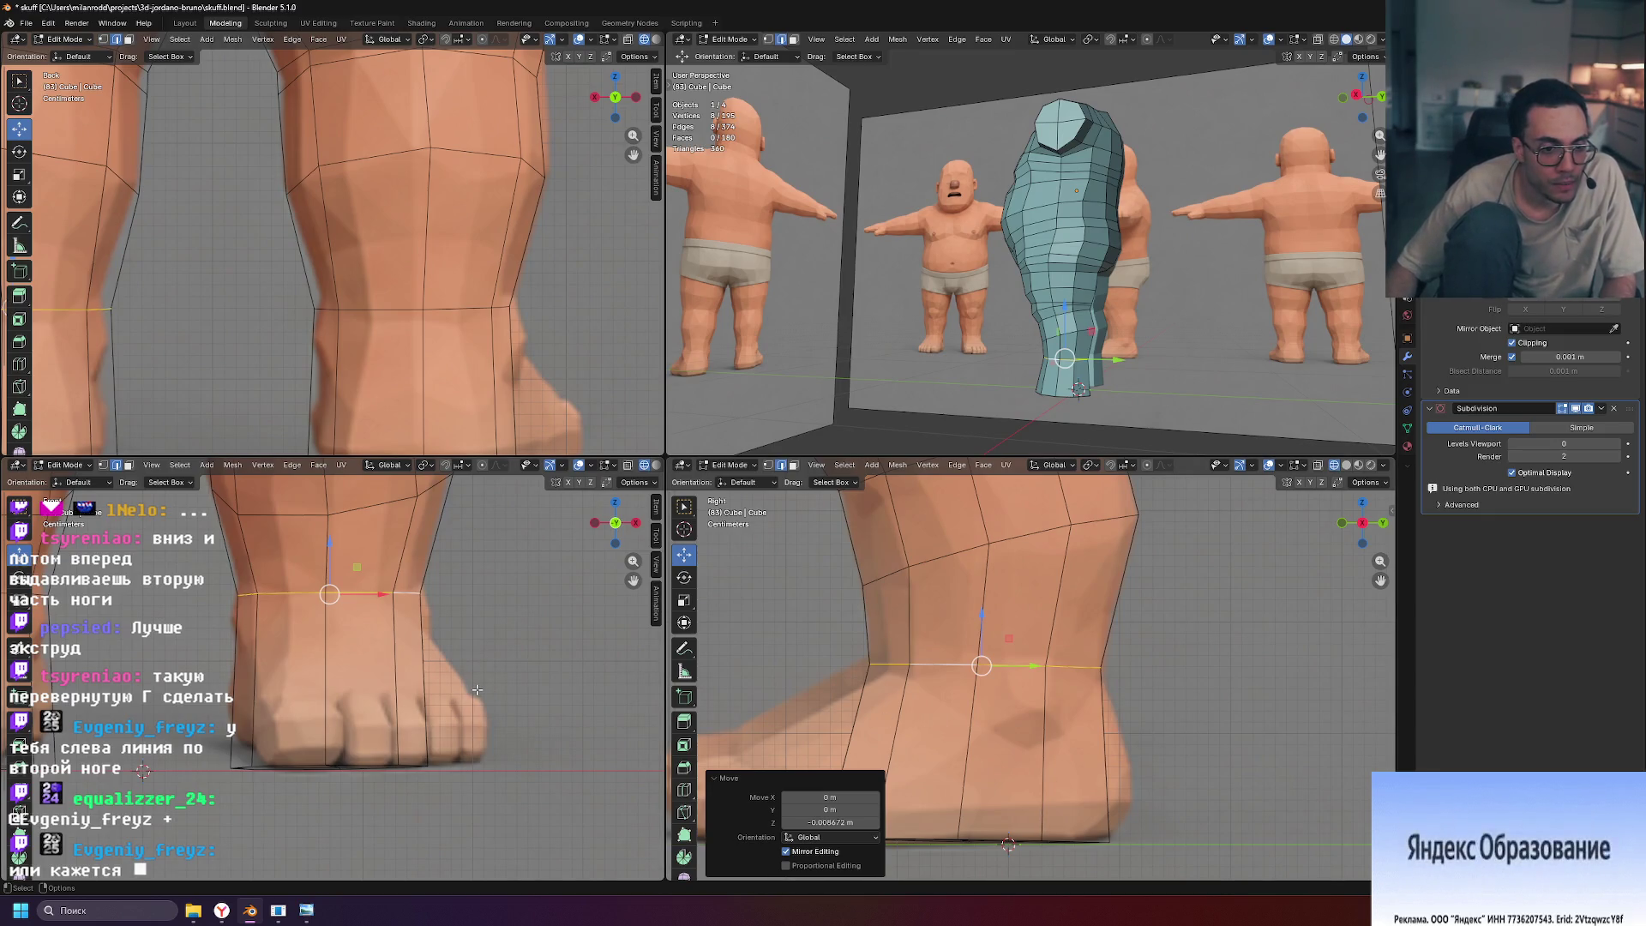
{"action": "scroll", "coordinate": [1007, 678], "scroll_direction": "down", "scroll_amount": 2}
Orbit to see the foot's underside and select the bottom cap faces
{"action": "mouse_move", "coordinate": [1045, 339]}
{"action": "middle_mouse_down"}
{"action": "mouse_move", "coordinate": [1170, 345]}
{"action": "mouse_move", "coordinate": [1142, 347]}
{"action": "middle_mouse_up"}
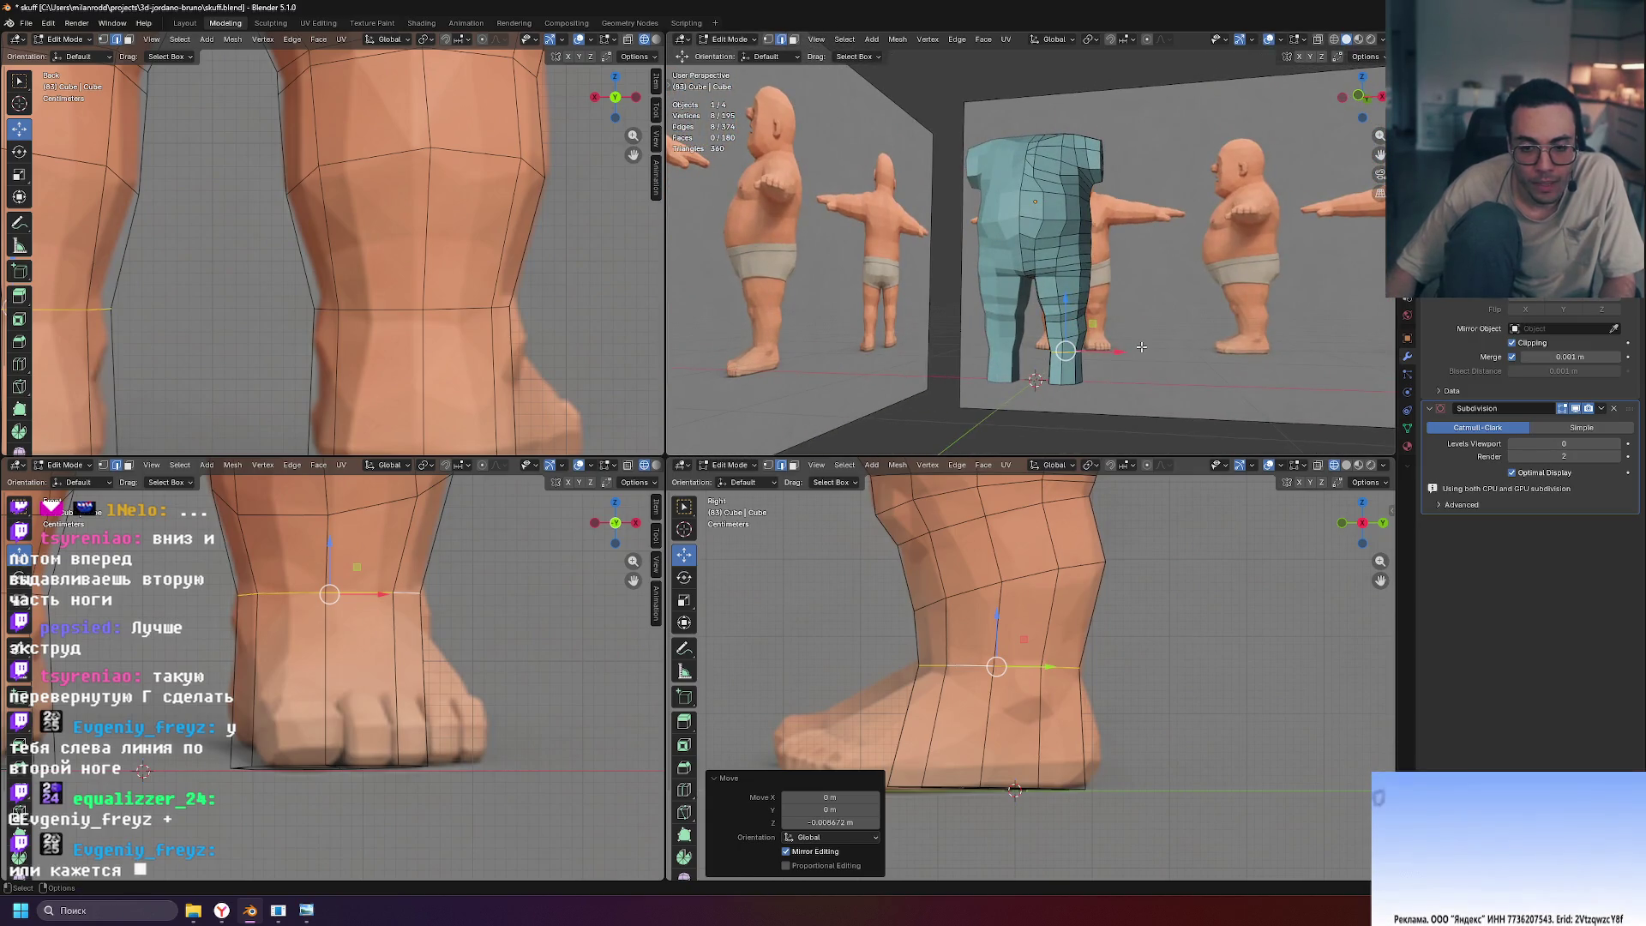
{"action": "scroll", "coordinate": [1152, 375], "scroll_direction": "up", "scroll_amount": 4}
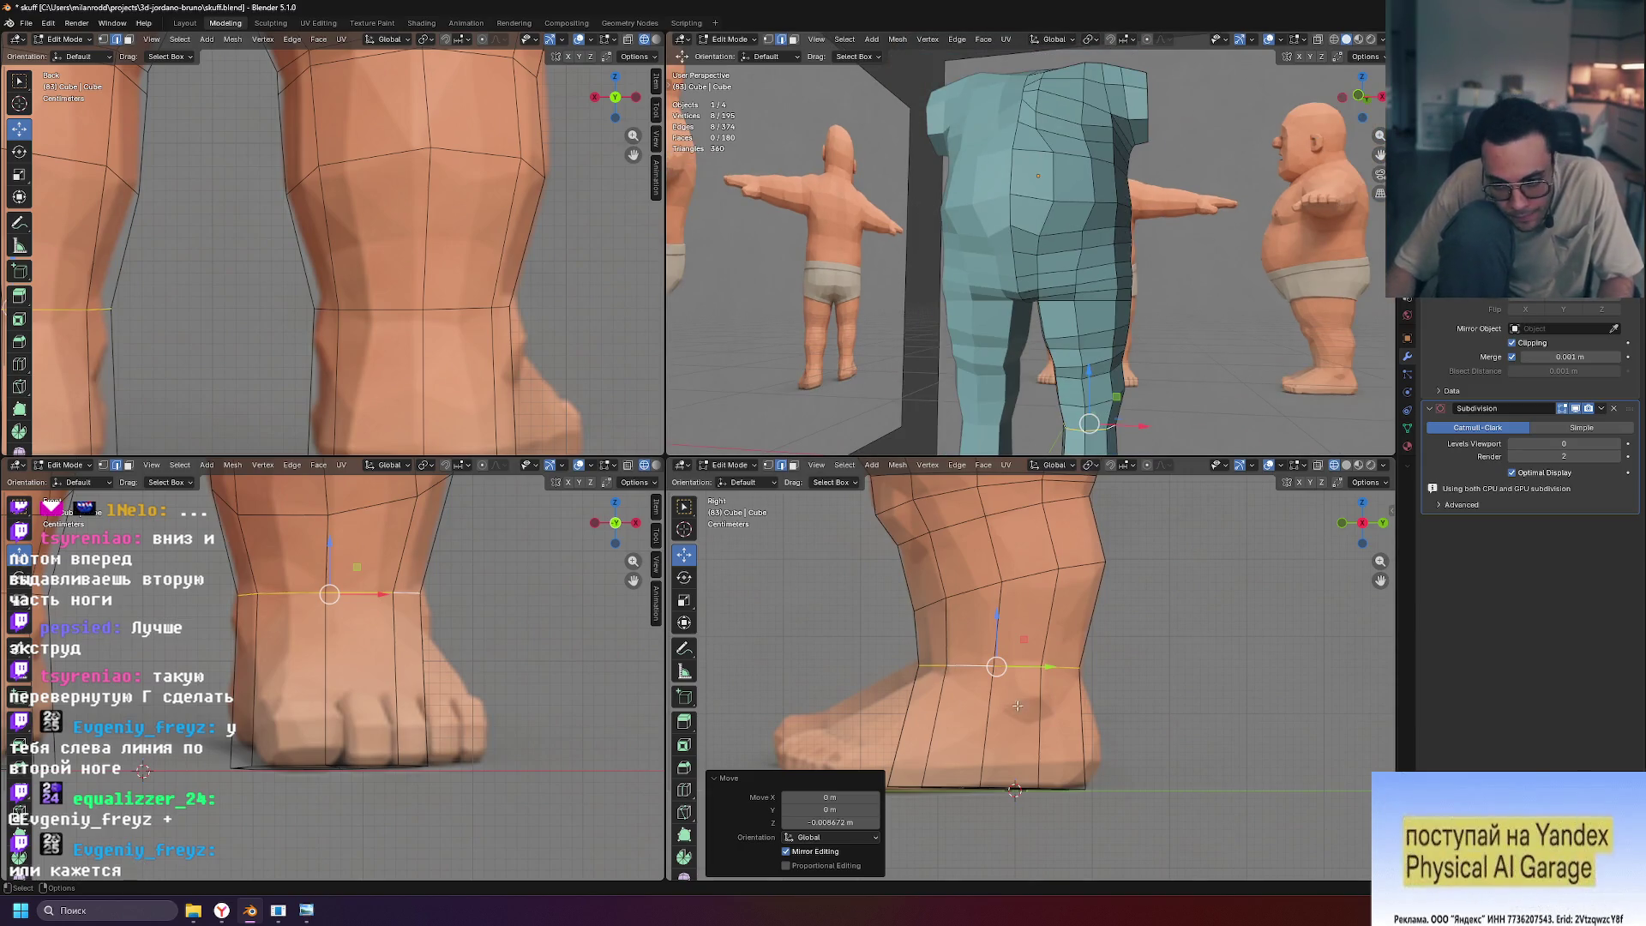
{"action": "scroll", "coordinate": [1005, 671], "scroll_direction": "down", "scroll_amount": 2}
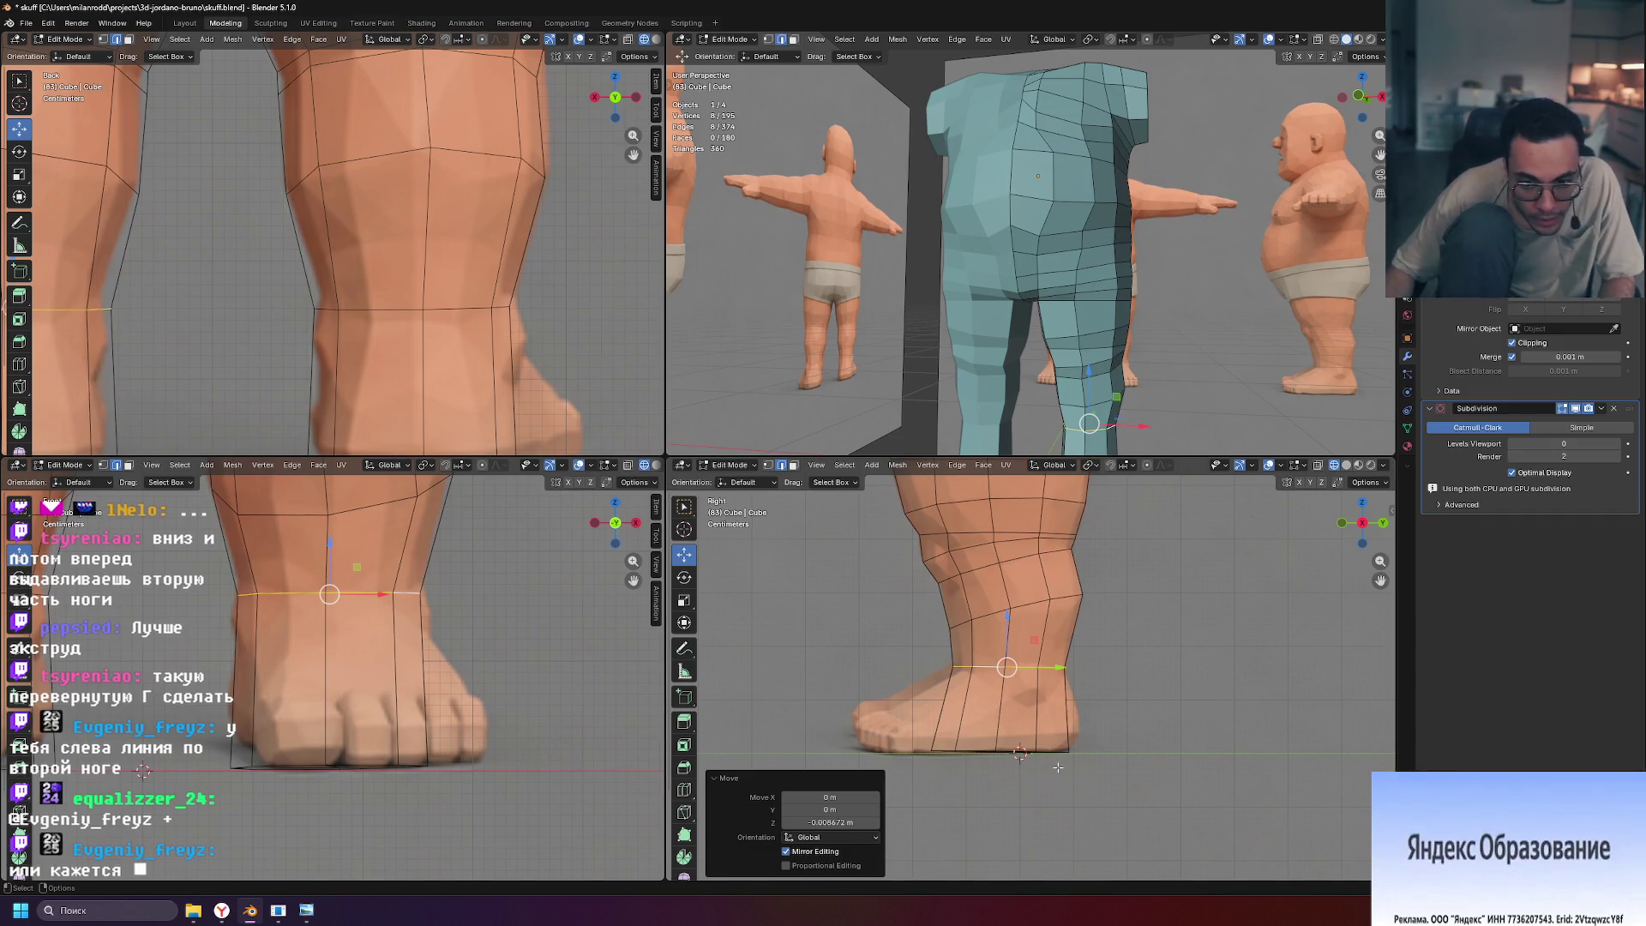
{"action": "middle_click_drag", "start_coordinate": [1115, 429], "coordinate": [1127, 342]}
{"action": "key", "text": "3"}
{"action": "left_click", "coordinate": [1127, 342]}
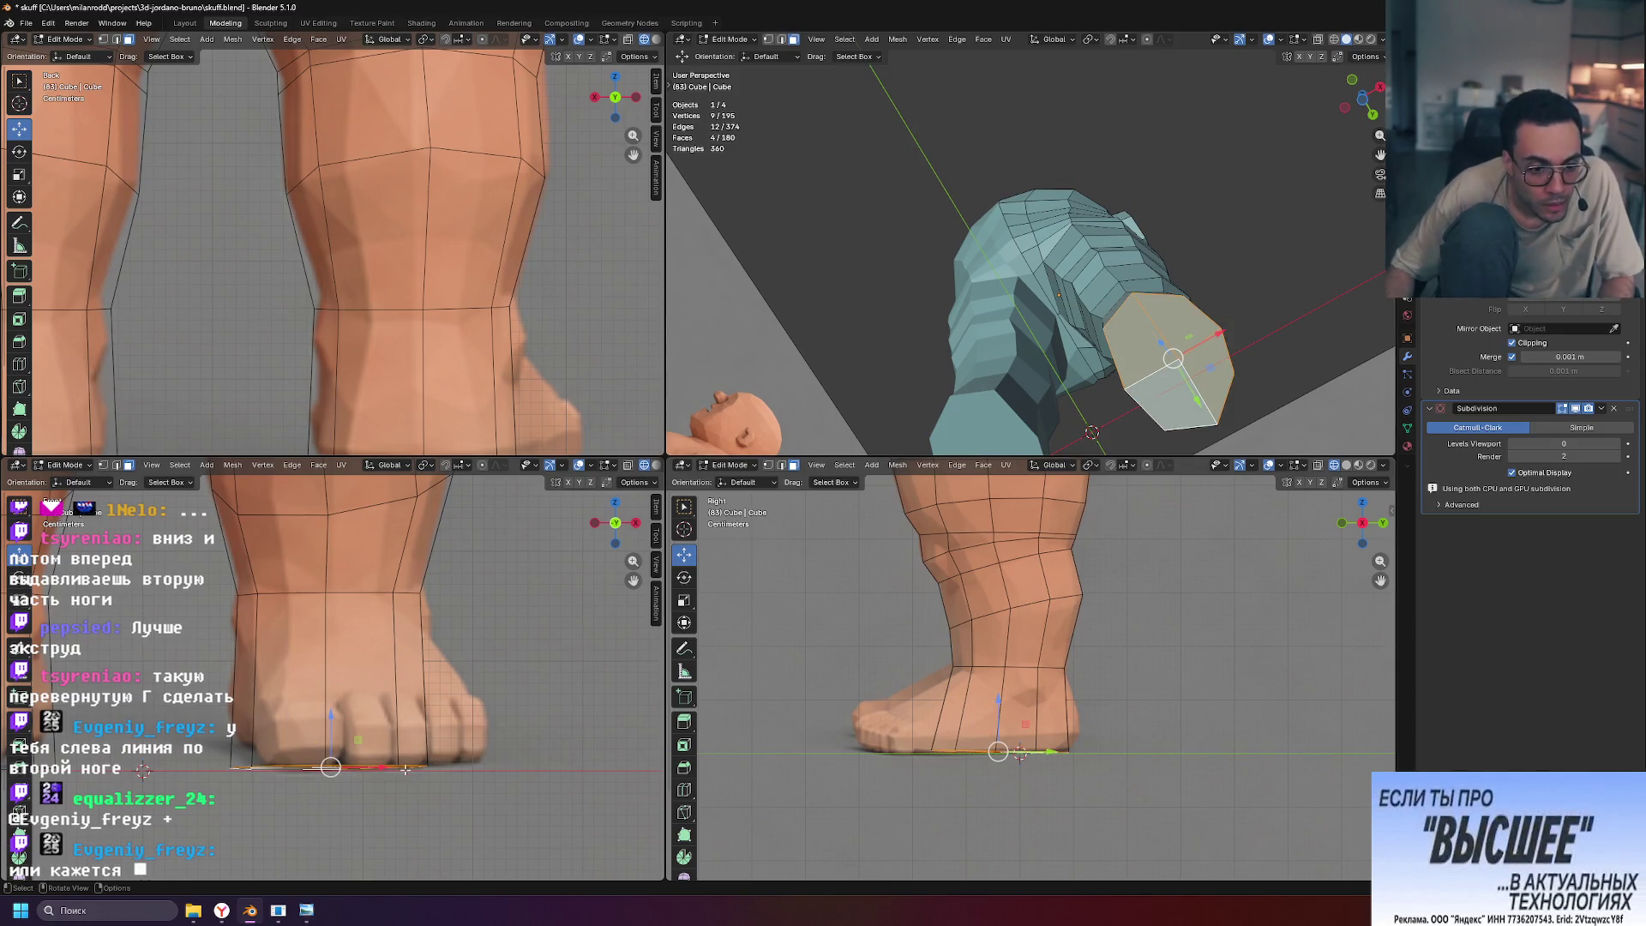
Adjust the bottom cap's position and orbit back to the front view
{"action": "key", "text": "g"}
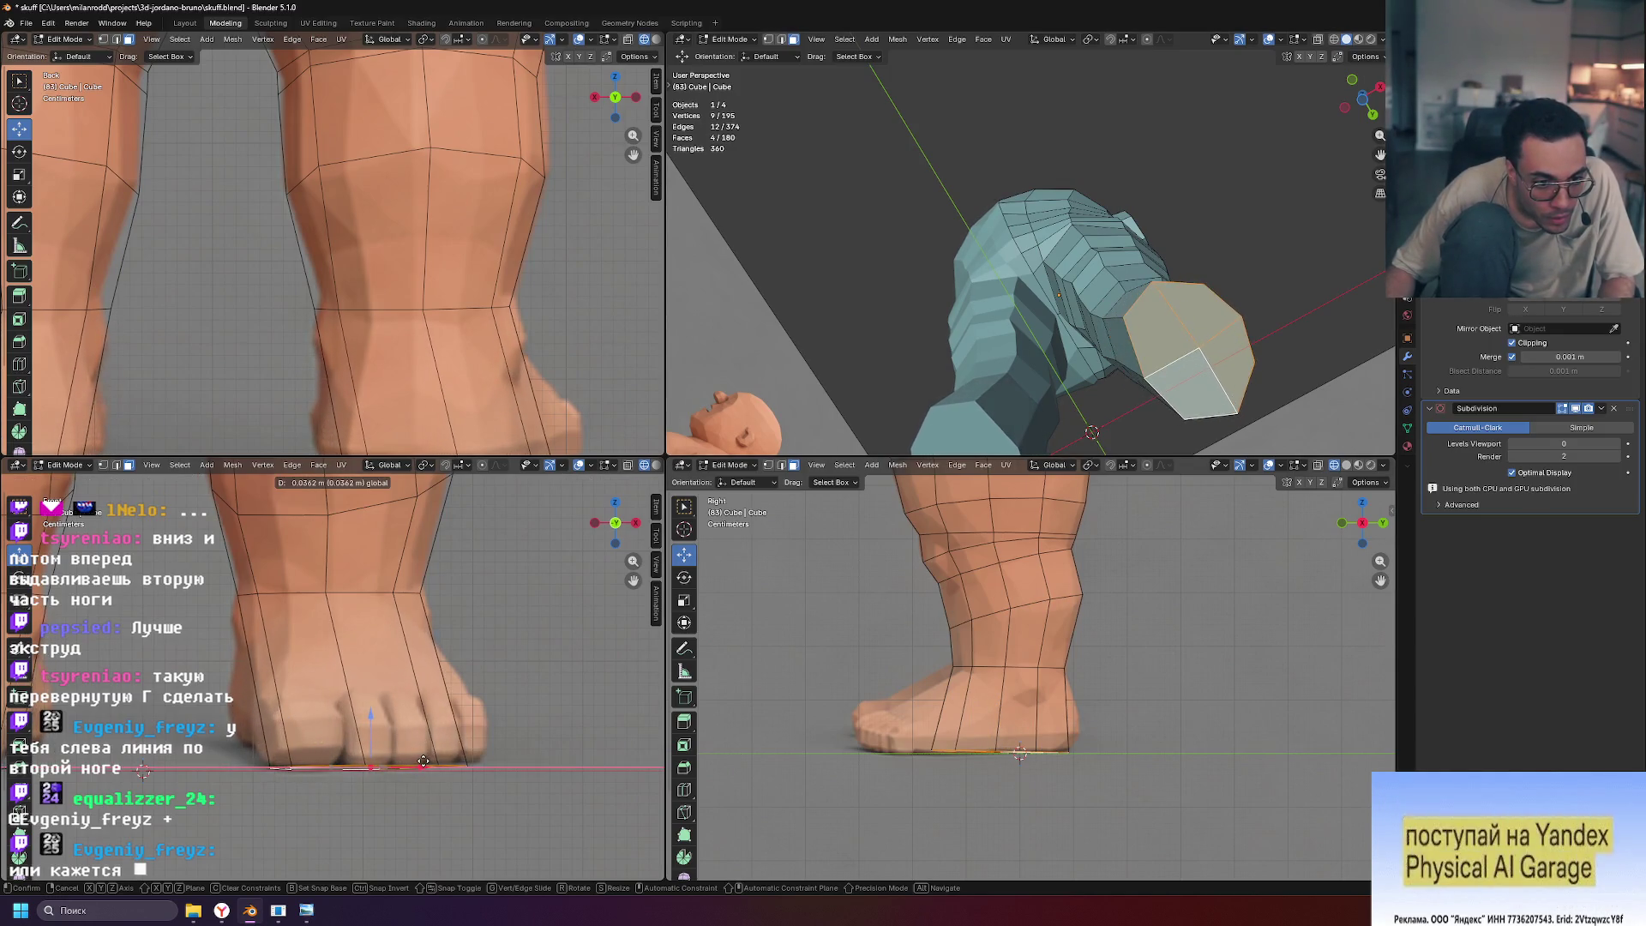
{"action": "left_click", "coordinate": [432, 758]}
{"action": "mouse_move", "coordinate": [1028, 300]}
{"action": "middle_mouse_down"}
{"action": "mouse_move", "coordinate": [1082, 411]}
{"action": "mouse_move", "coordinate": [1108, 408]}
{"action": "middle_mouse_up"}
{"action": "scroll", "coordinate": [1071, 385], "scroll_direction": "down", "scroll_amount": 4}
{"action": "scroll", "coordinate": [1082, 411], "scroll_direction": "up", "scroll_amount": 4}
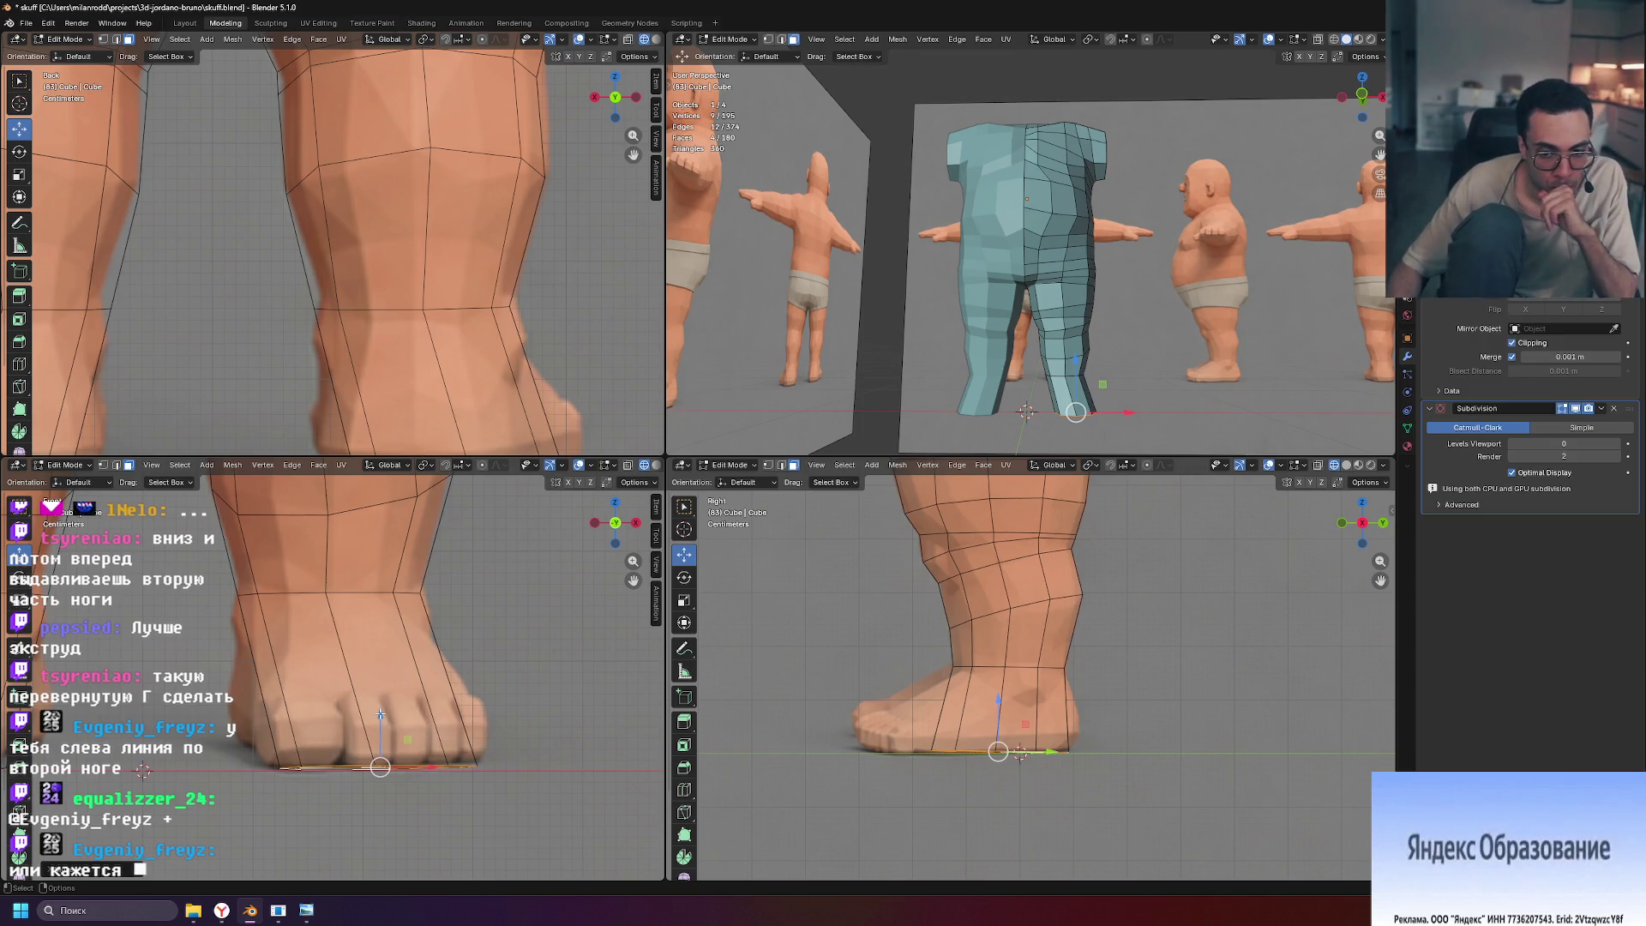
{"action": "scroll", "coordinate": [898, 771], "scroll_direction": "up", "scroll_amount": 4}
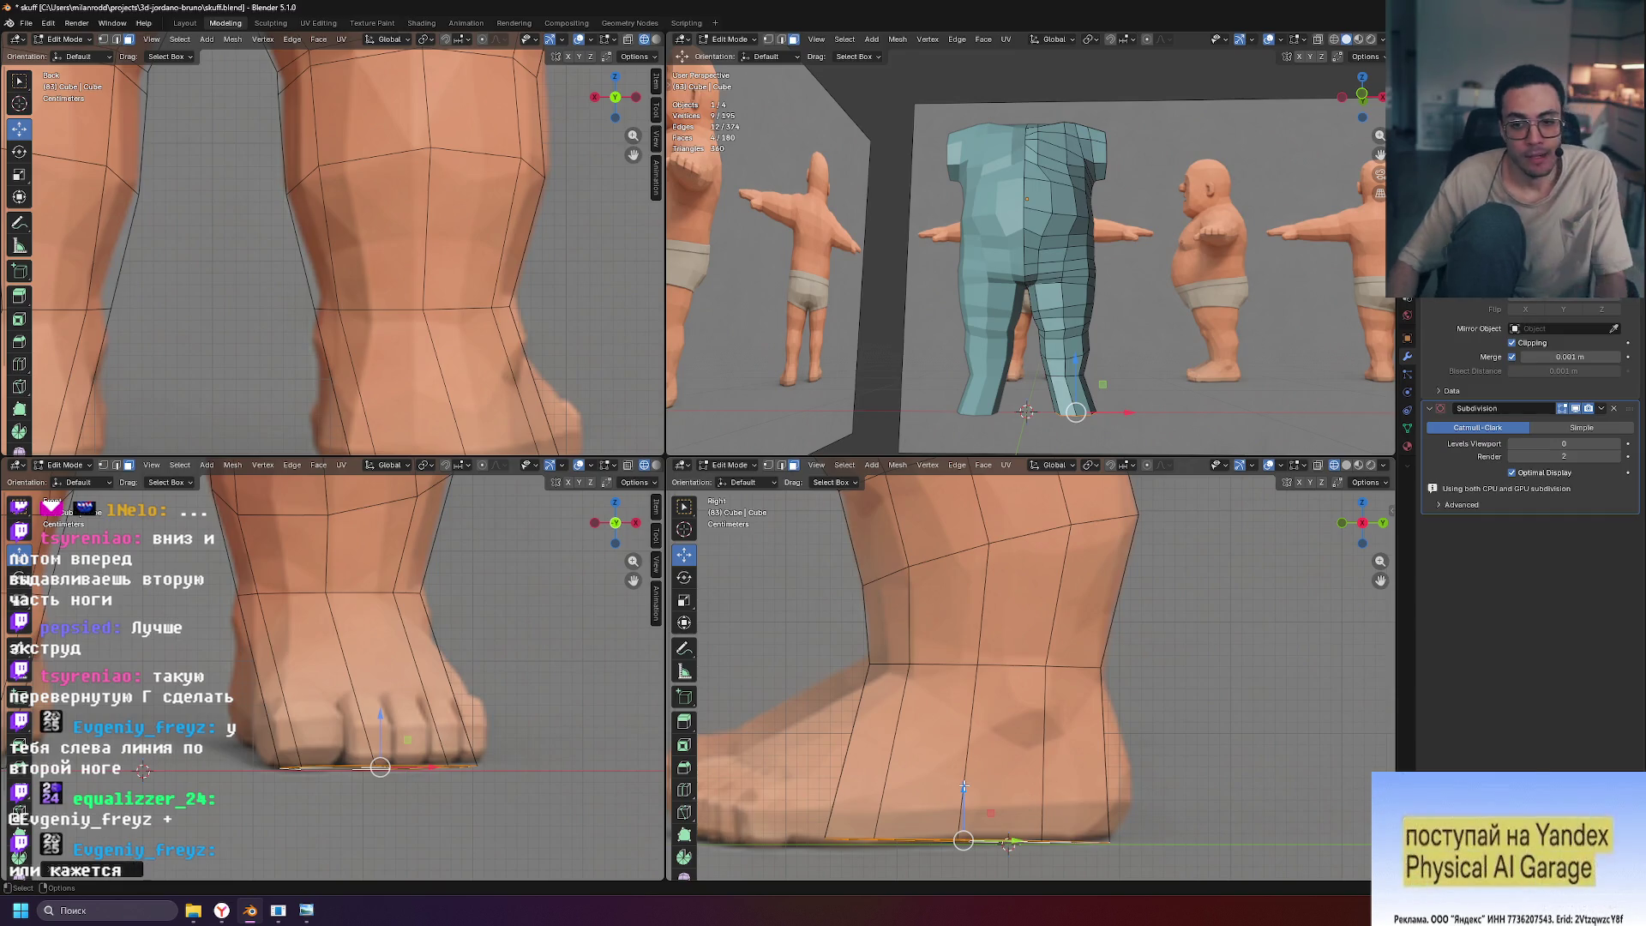
Flatten the sole by scaling it to 0 along Z, then lower it slightly
{"action": "key", "text": "s"}
{"action": "key", "text": "z"}
{"action": "key", "text": "0"}
{"action": "key", "text": "Return"}
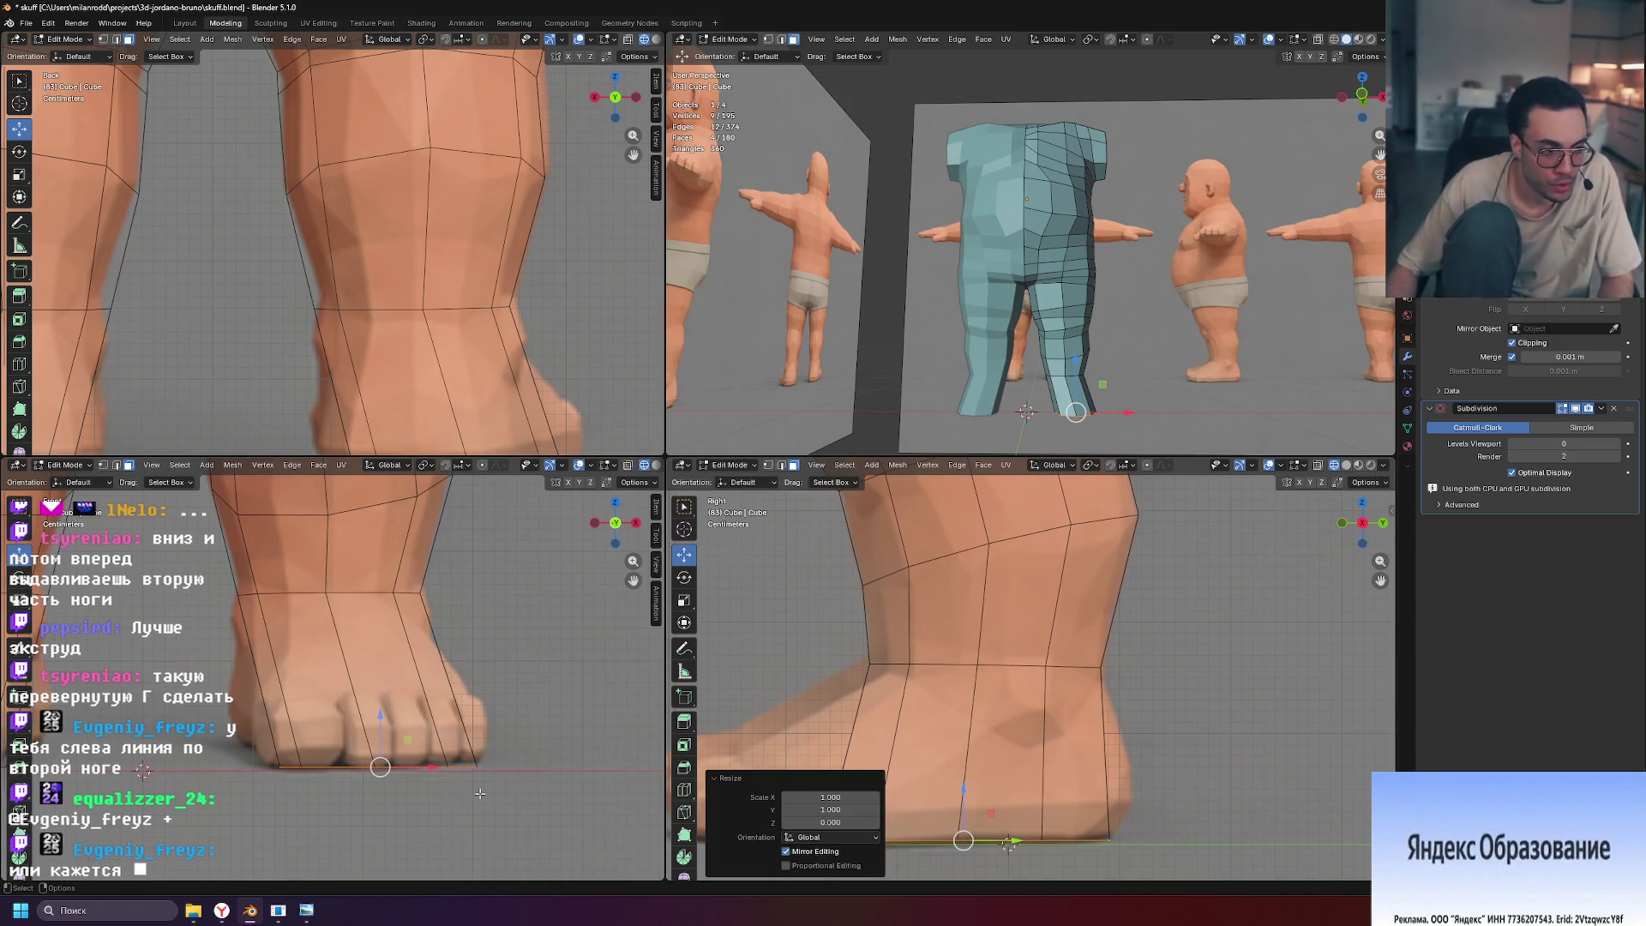
{"action": "left_click_drag", "start_coordinate": [380, 714], "coordinate": [380, 721]}
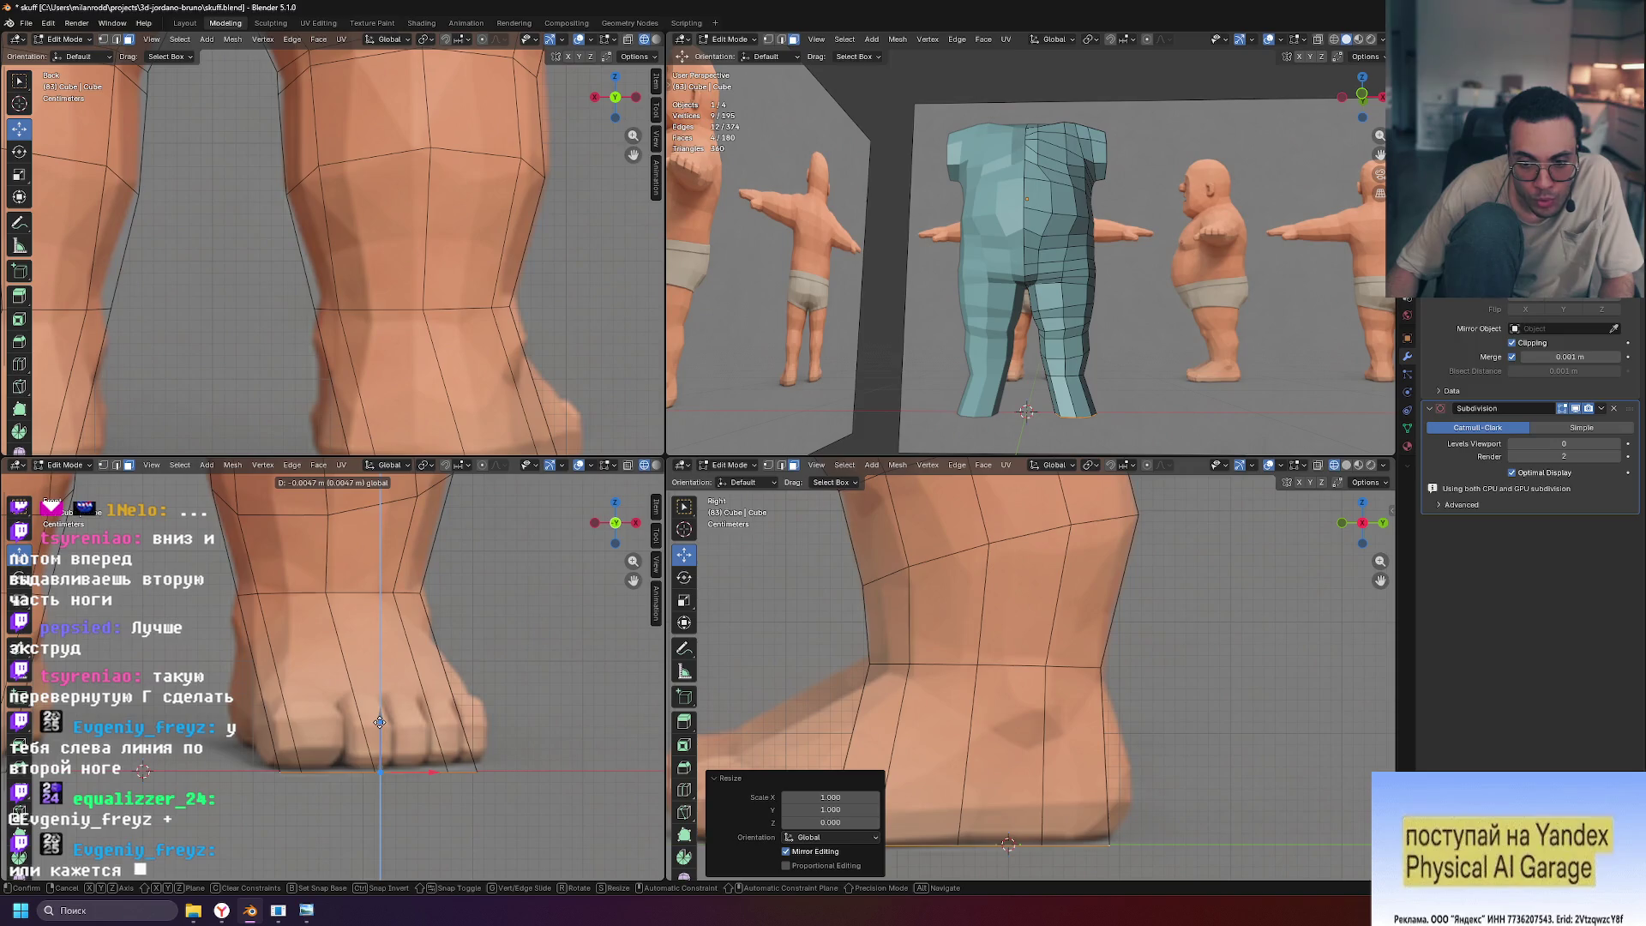
{"action": "left_click_drag", "start_coordinate": [379, 721], "coordinate": [380, 721]}
{"action": "scroll", "coordinate": [490, 721], "scroll_direction": "down", "scroll_amount": 1}
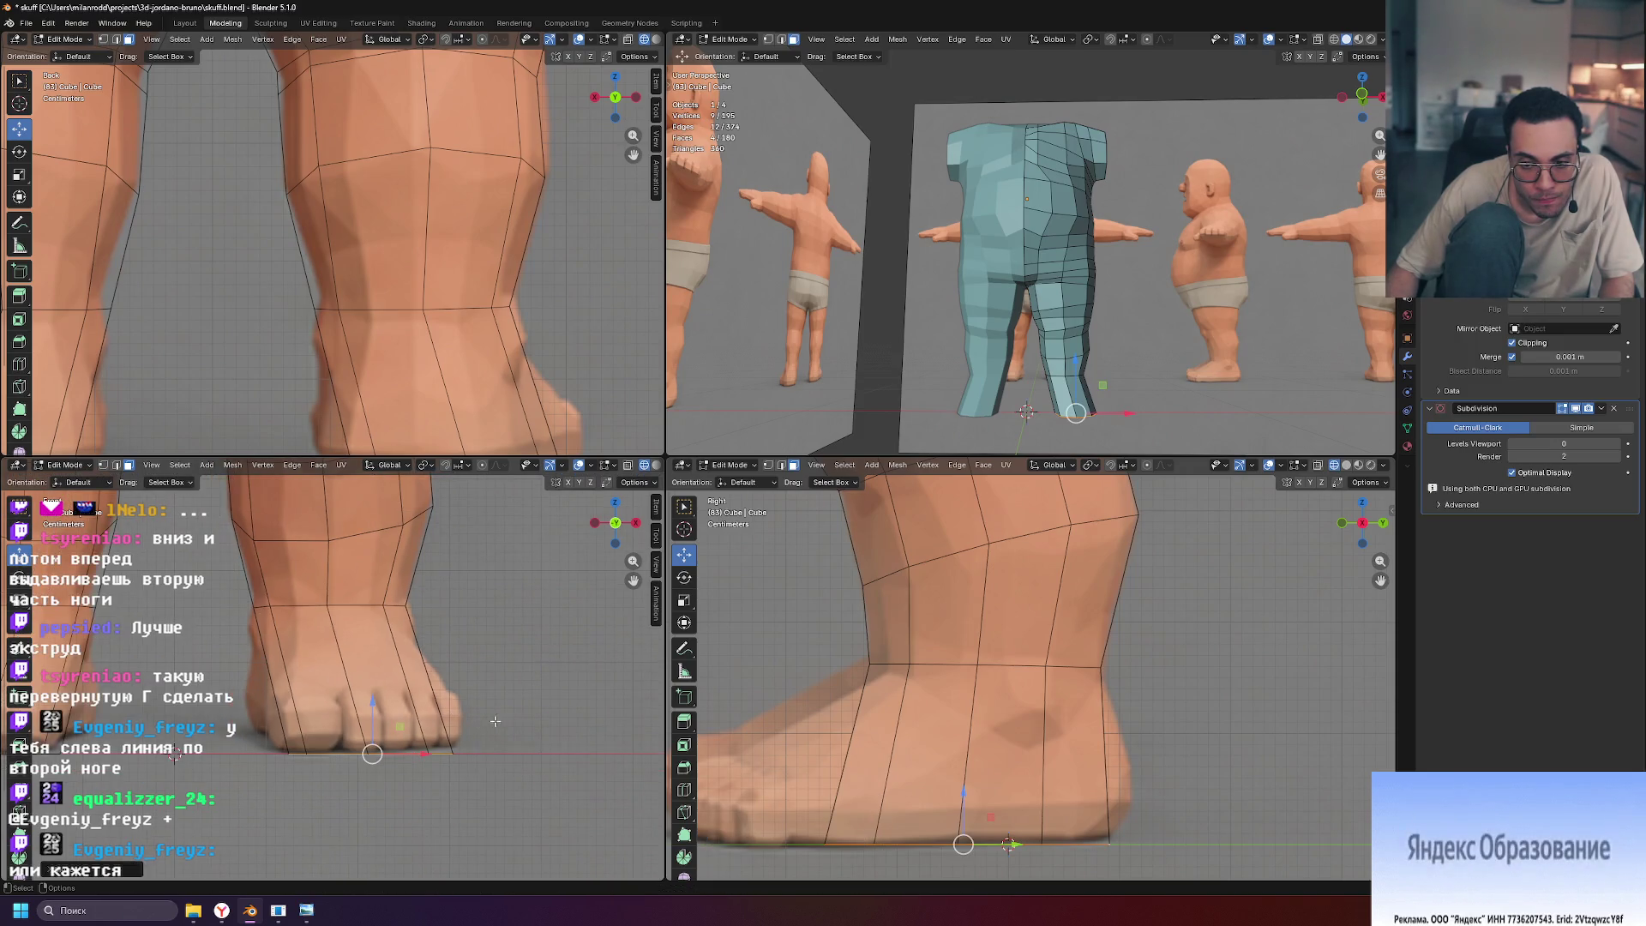
{"action": "scroll", "coordinate": [1005, 723], "scroll_direction": "down", "scroll_amount": 5}
{"action": "scroll", "coordinate": [1016, 708], "scroll_direction": "up", "scroll_amount": 5}
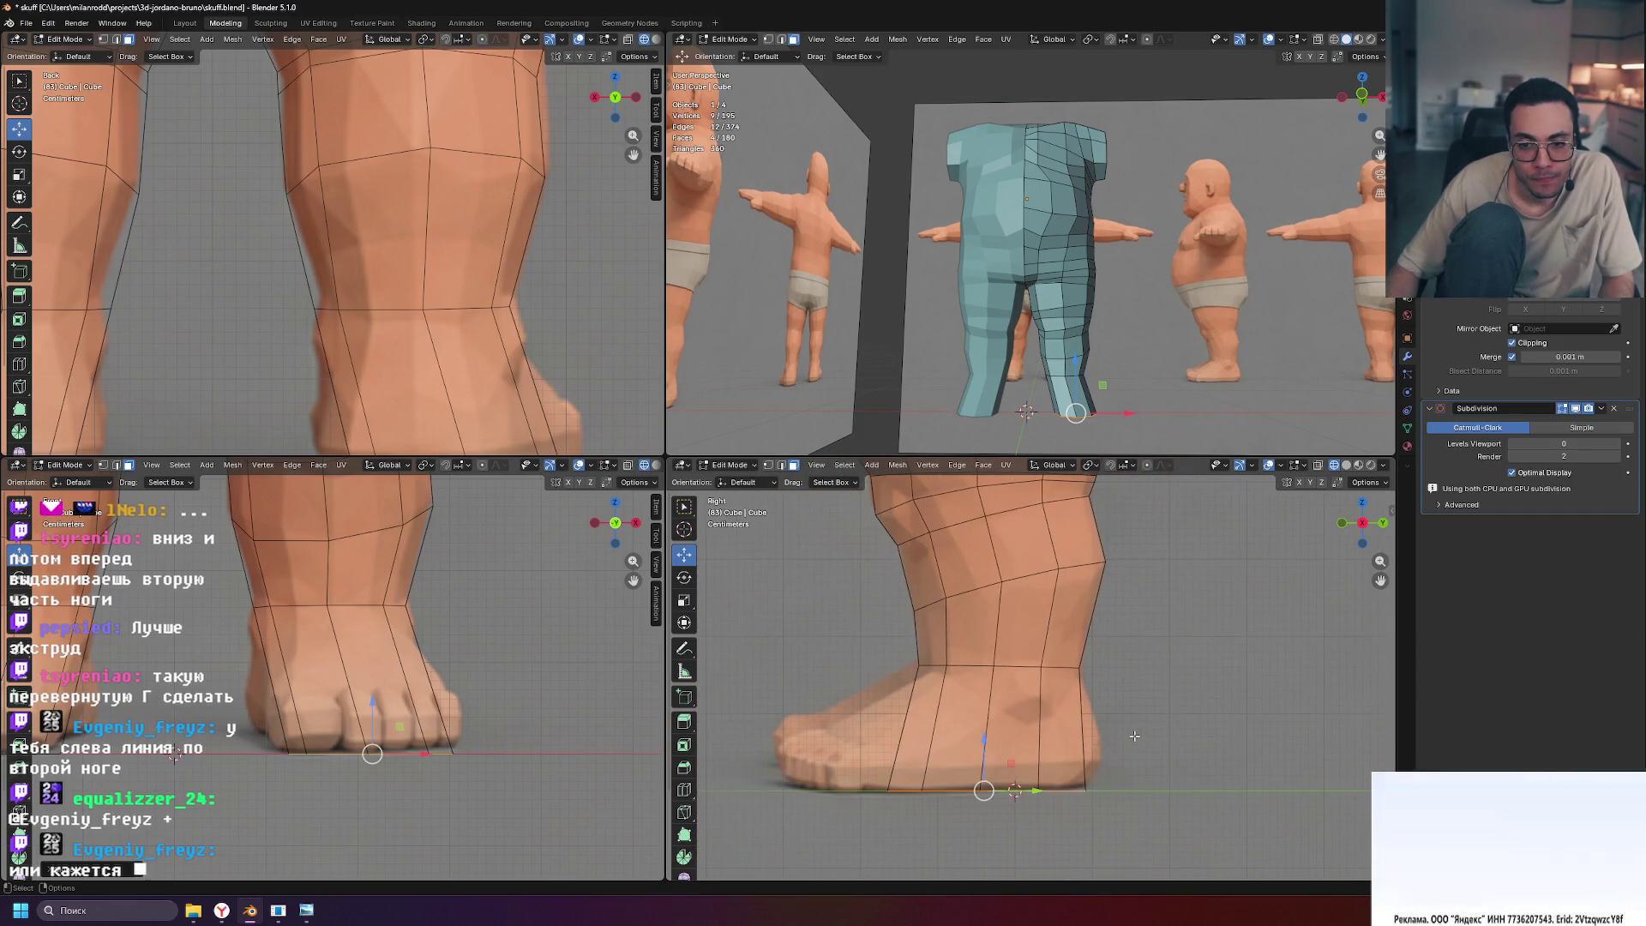
Select a face on the block foot and shift it along X
{"action": "left_click", "coordinate": [1082, 739]}
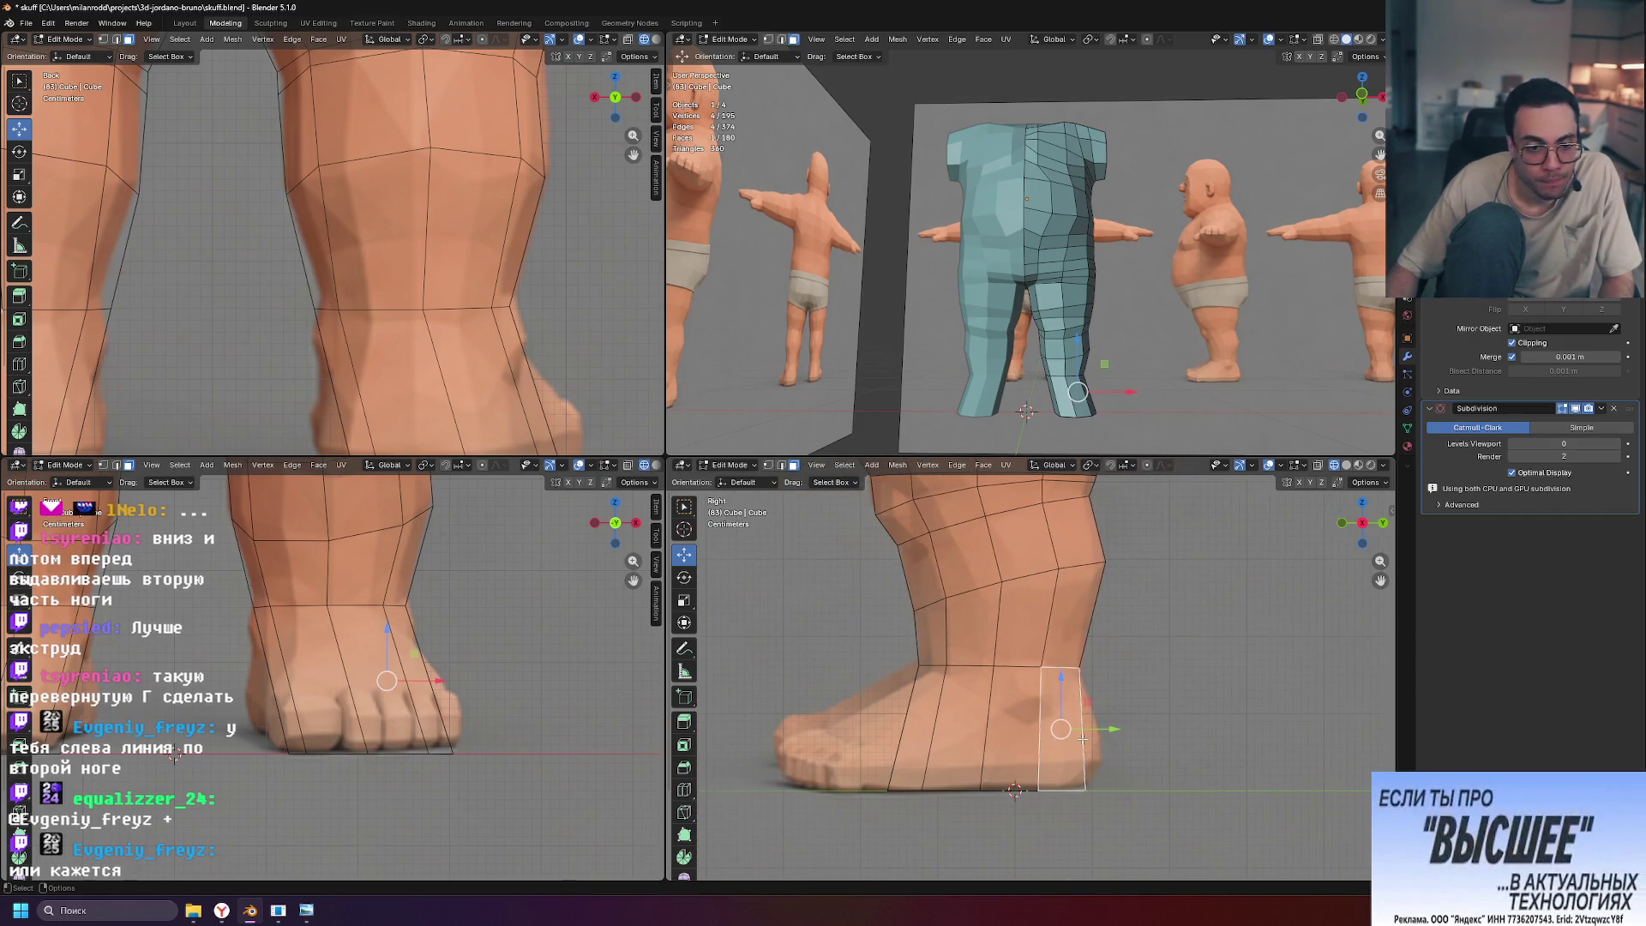
{"action": "key", "text": "2"}
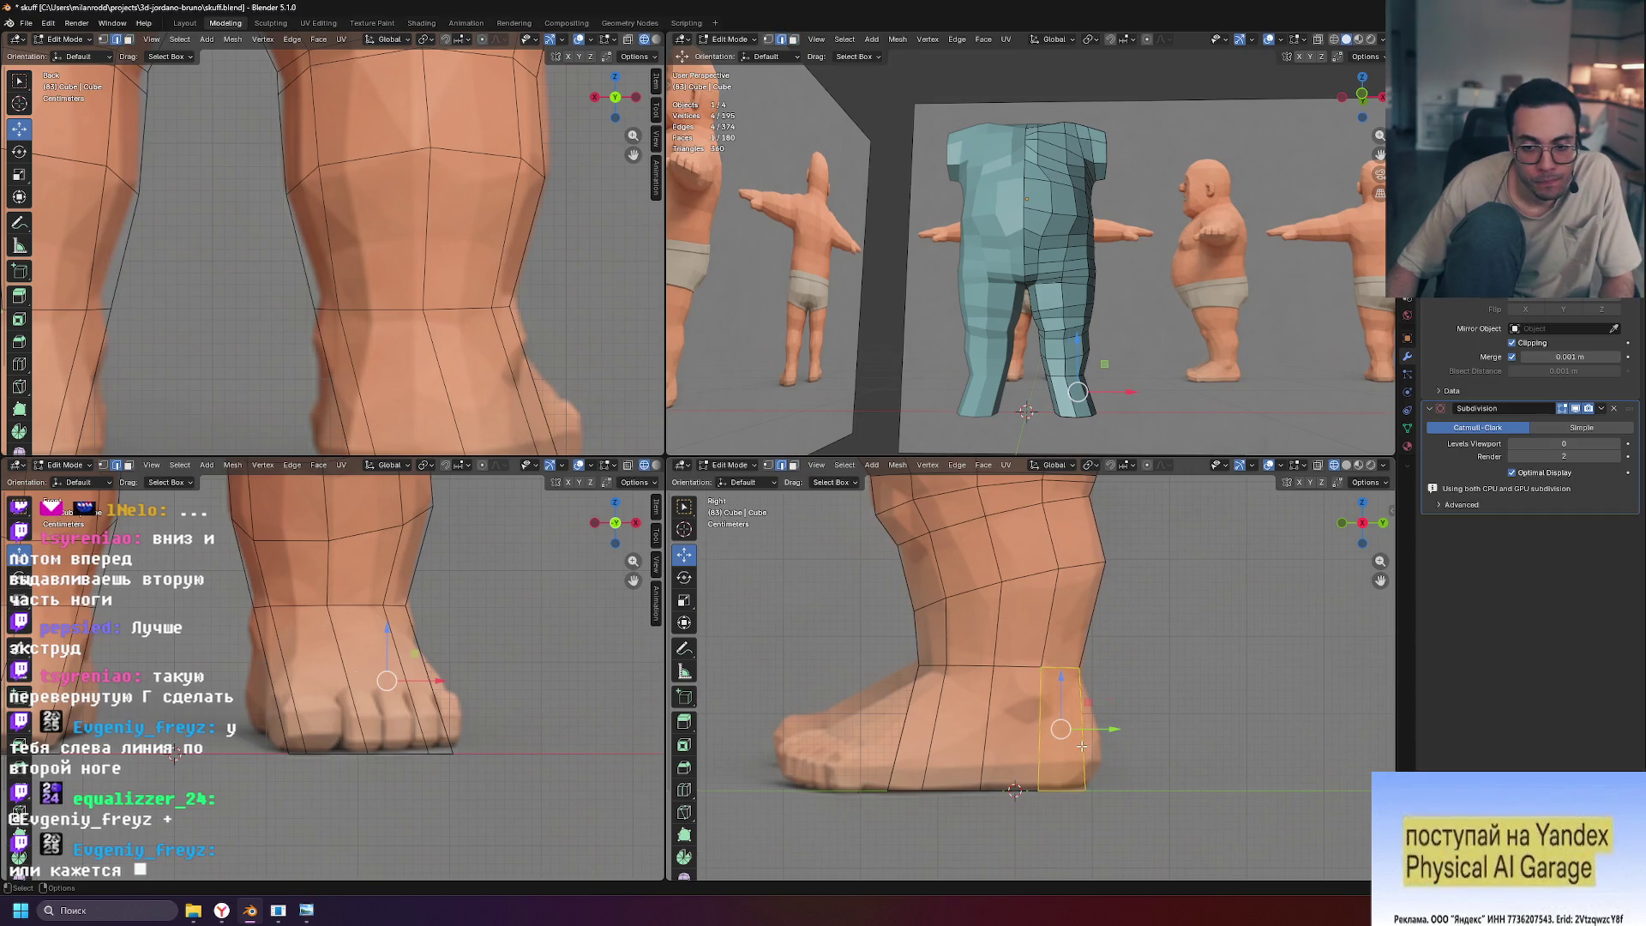
{"action": "mouse_move", "coordinate": [1115, 343]}
{"action": "middle_mouse_down"}
{"action": "mouse_move", "coordinate": [919, 304]}
{"action": "mouse_move", "coordinate": [1052, 385]}
{"action": "middle_mouse_up"}
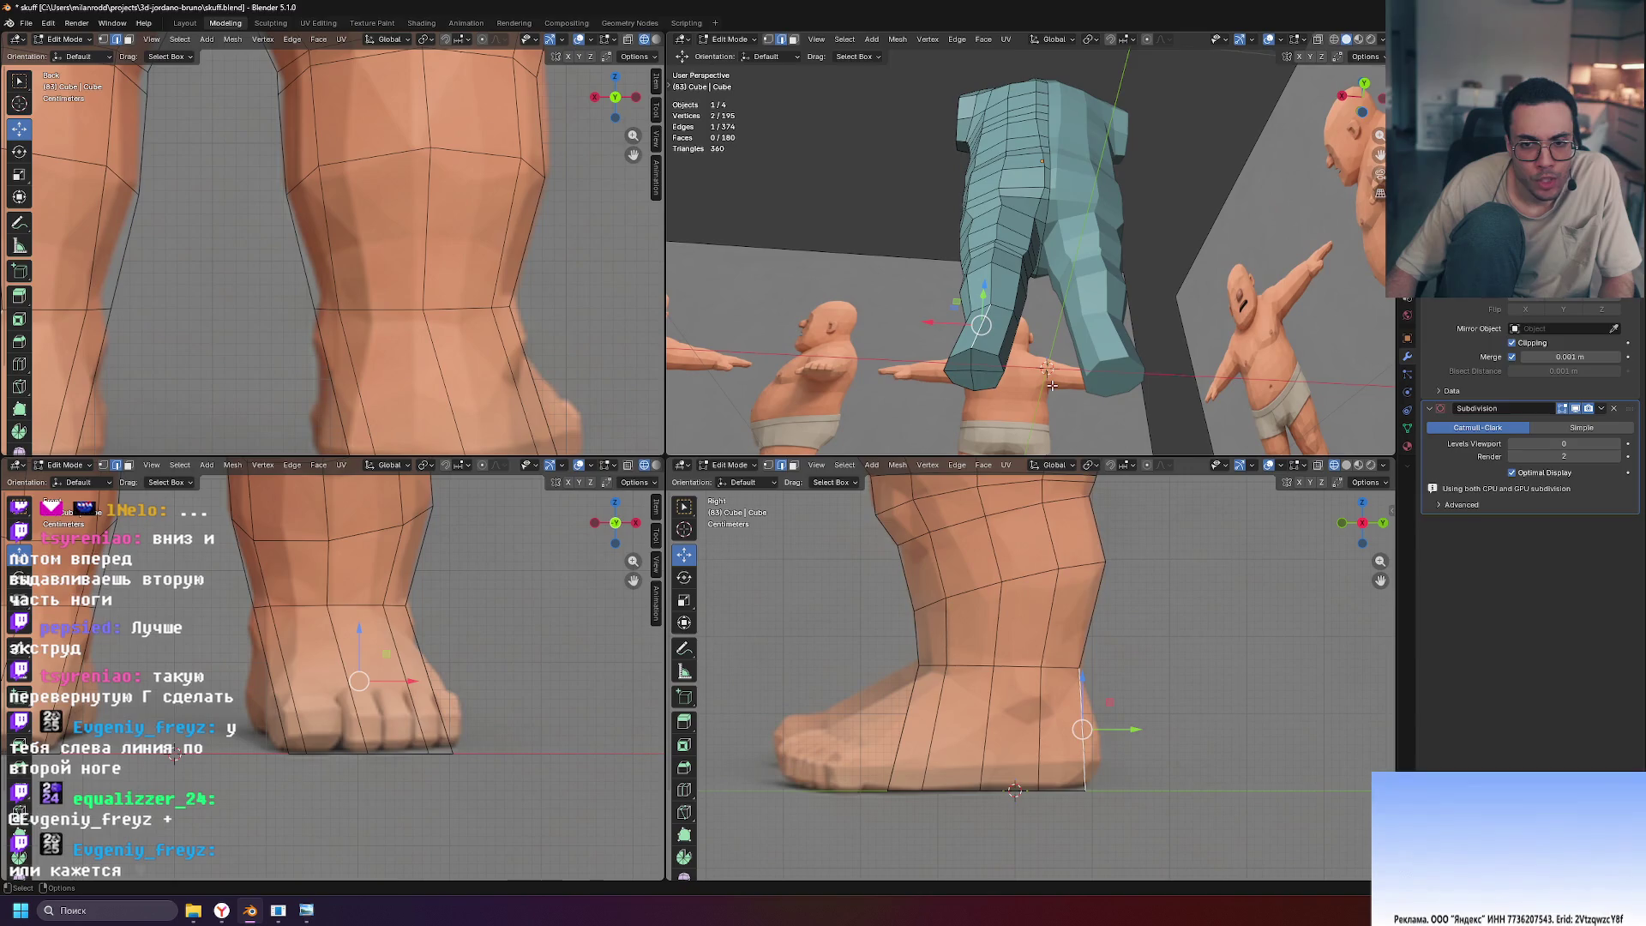
{"action": "left_click", "coordinate": [974, 360]}
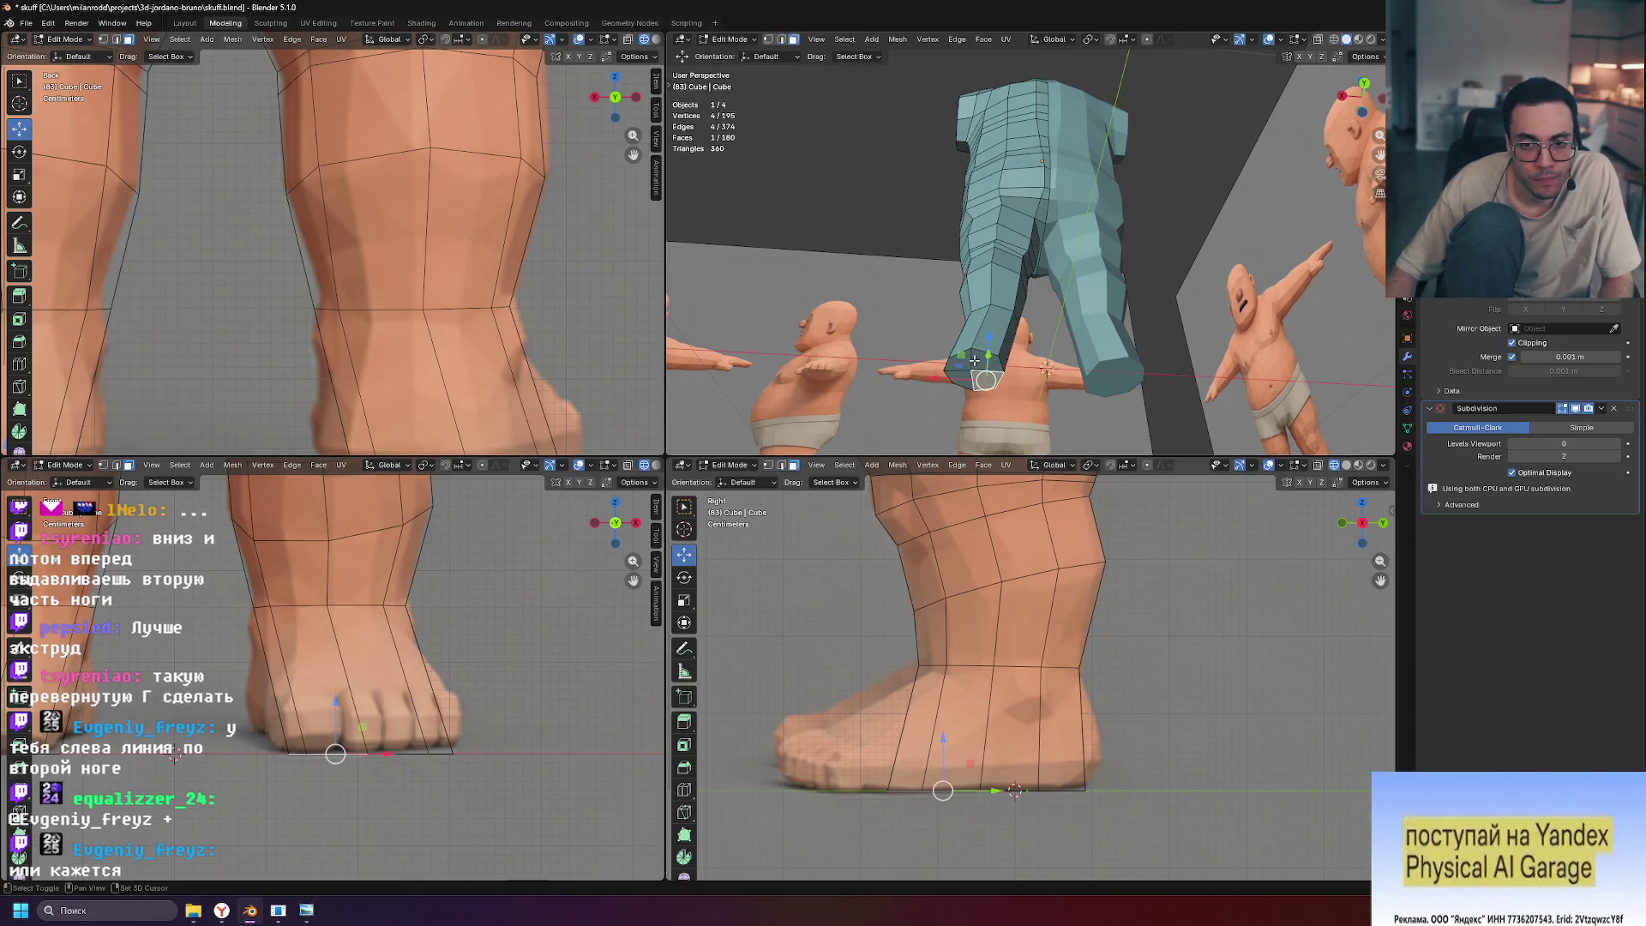
{"action": "key", "text": "g"}
{"action": "key", "text": "x"}
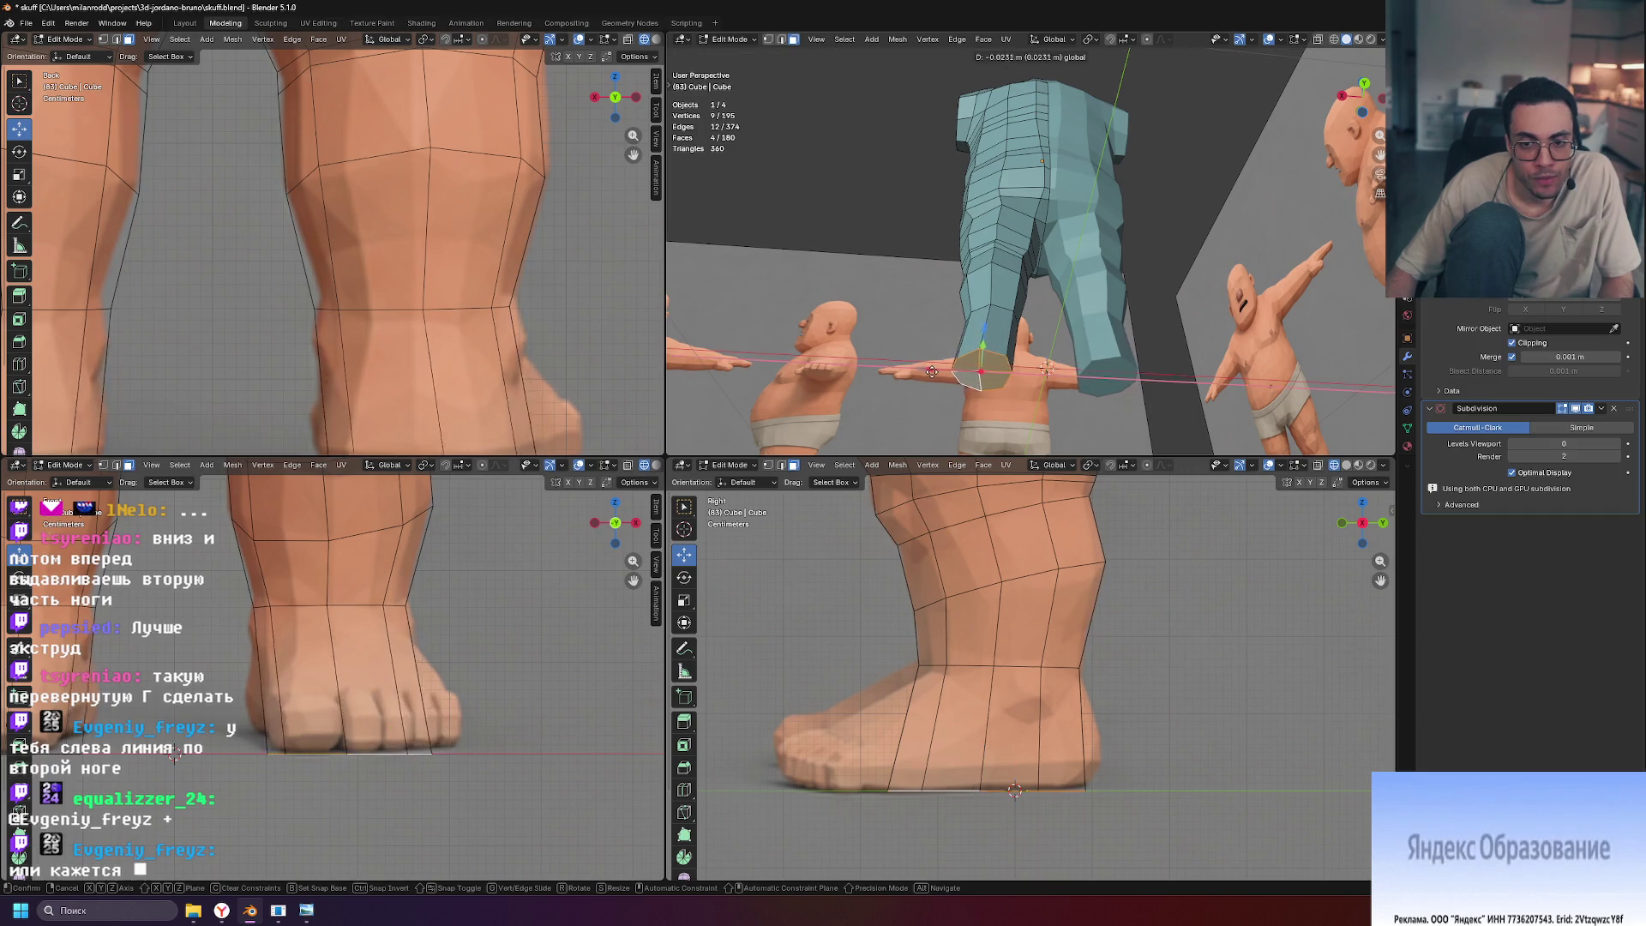
{"action": "left_click", "coordinate": [940, 371]}
{"action": "mouse_move", "coordinate": [941, 371]}
{"action": "middle_mouse_down"}
{"action": "mouse_move", "coordinate": [1345, 340]}
{"action": "mouse_move", "coordinate": [1228, 338]}
{"action": "middle_mouse_up"}
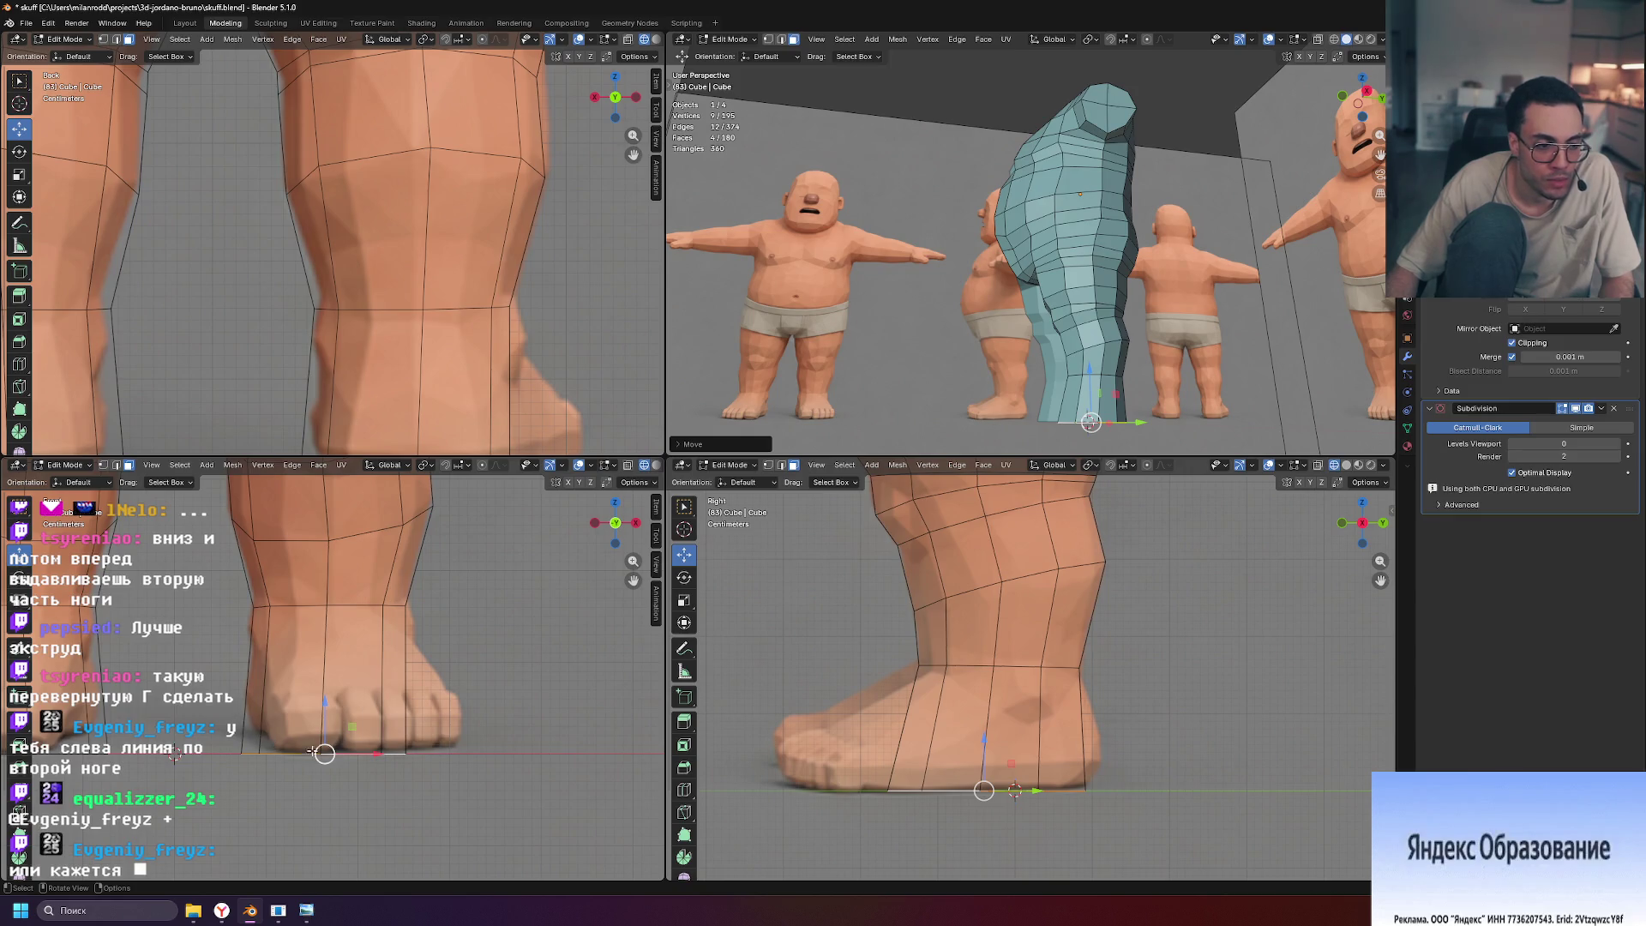
Try pulling the bottom heel vertex back along Y to lengthen the heel, then undo it
{"action": "middle_click_drag", "start_coordinate": [1019, 395], "coordinate": [1008, 402]}
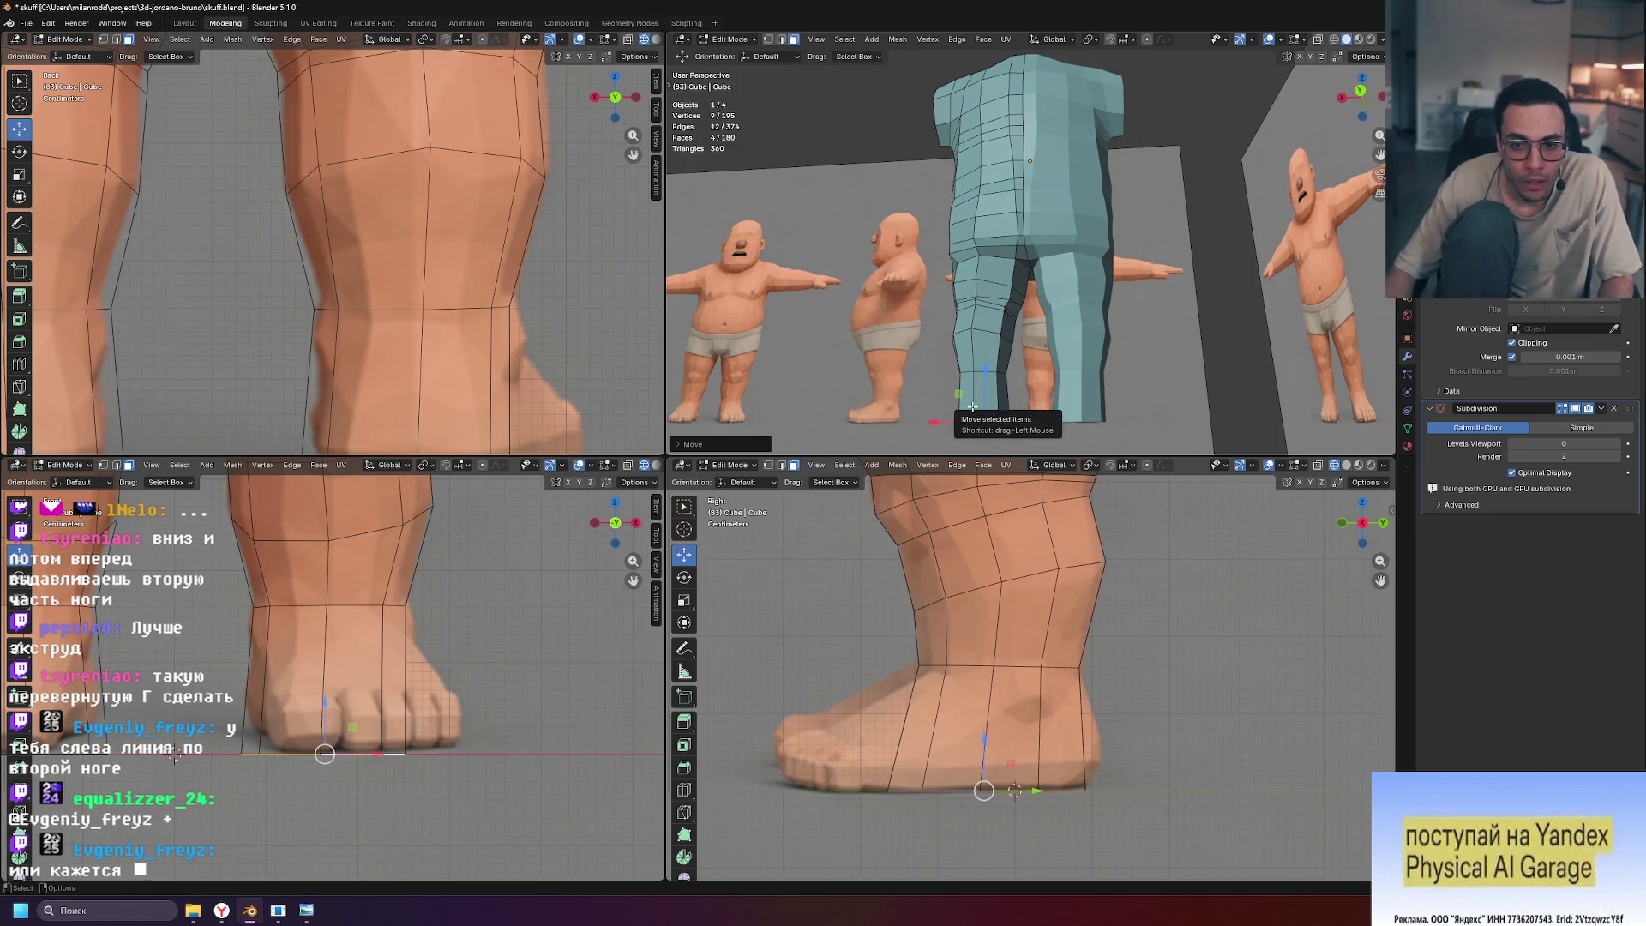
{"action": "left_click", "coordinate": [974, 401]}
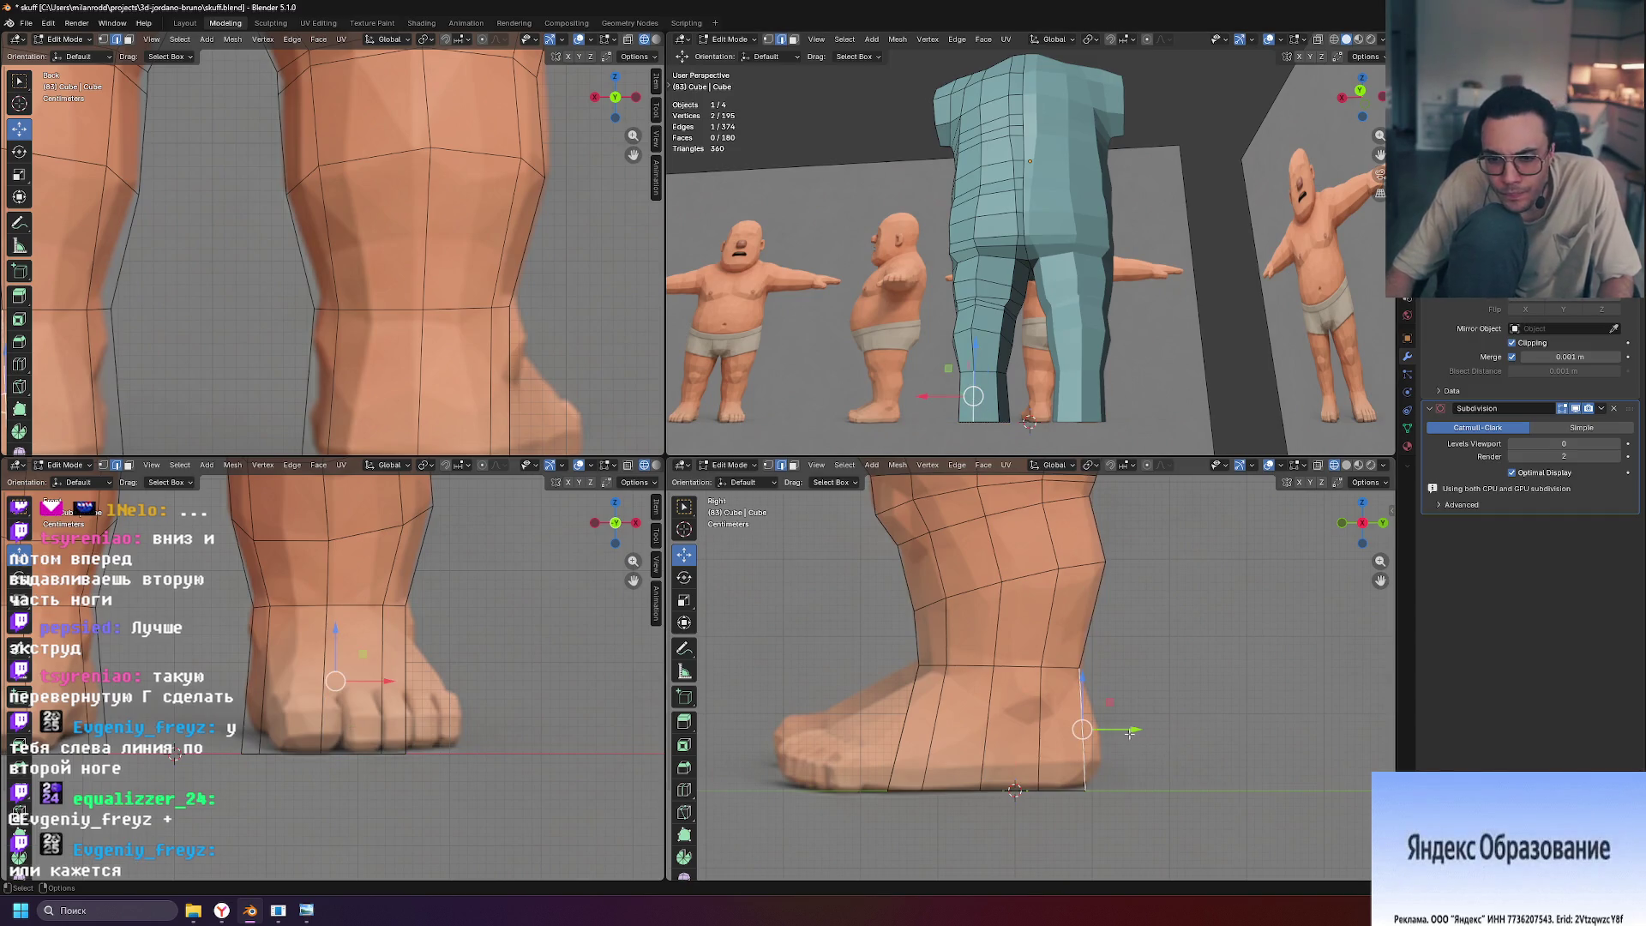
{"action": "key", "text": "1"}
{"action": "left_click", "coordinate": [1134, 792]}
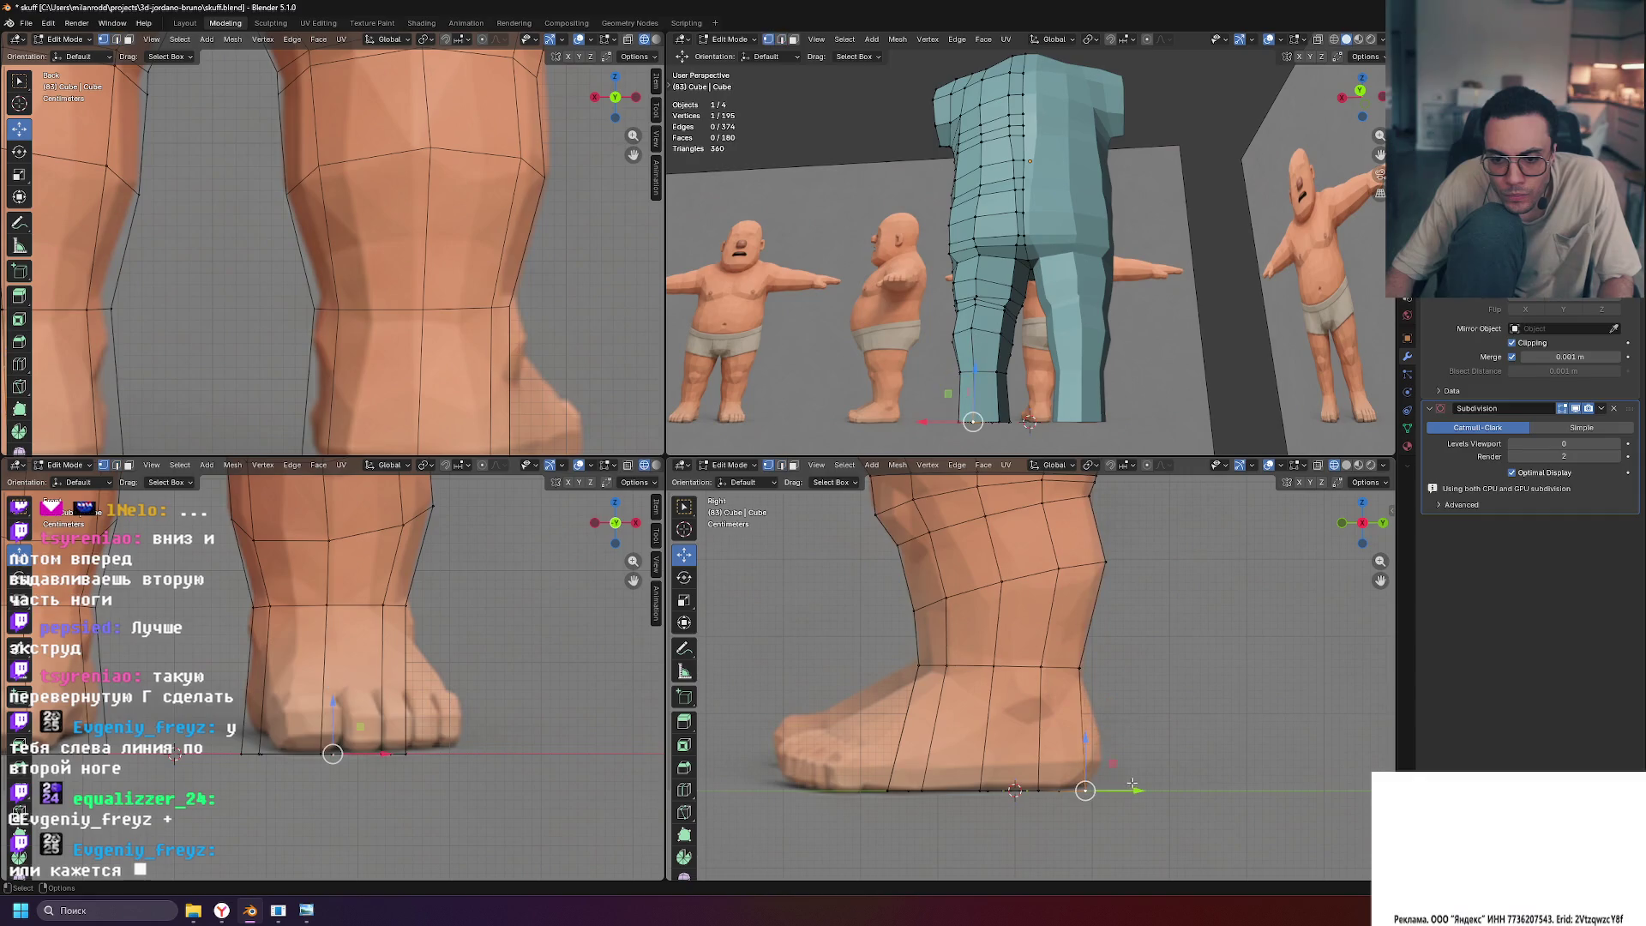
{"action": "left_click_drag", "start_coordinate": [1136, 793], "coordinate": [1171, 790]}
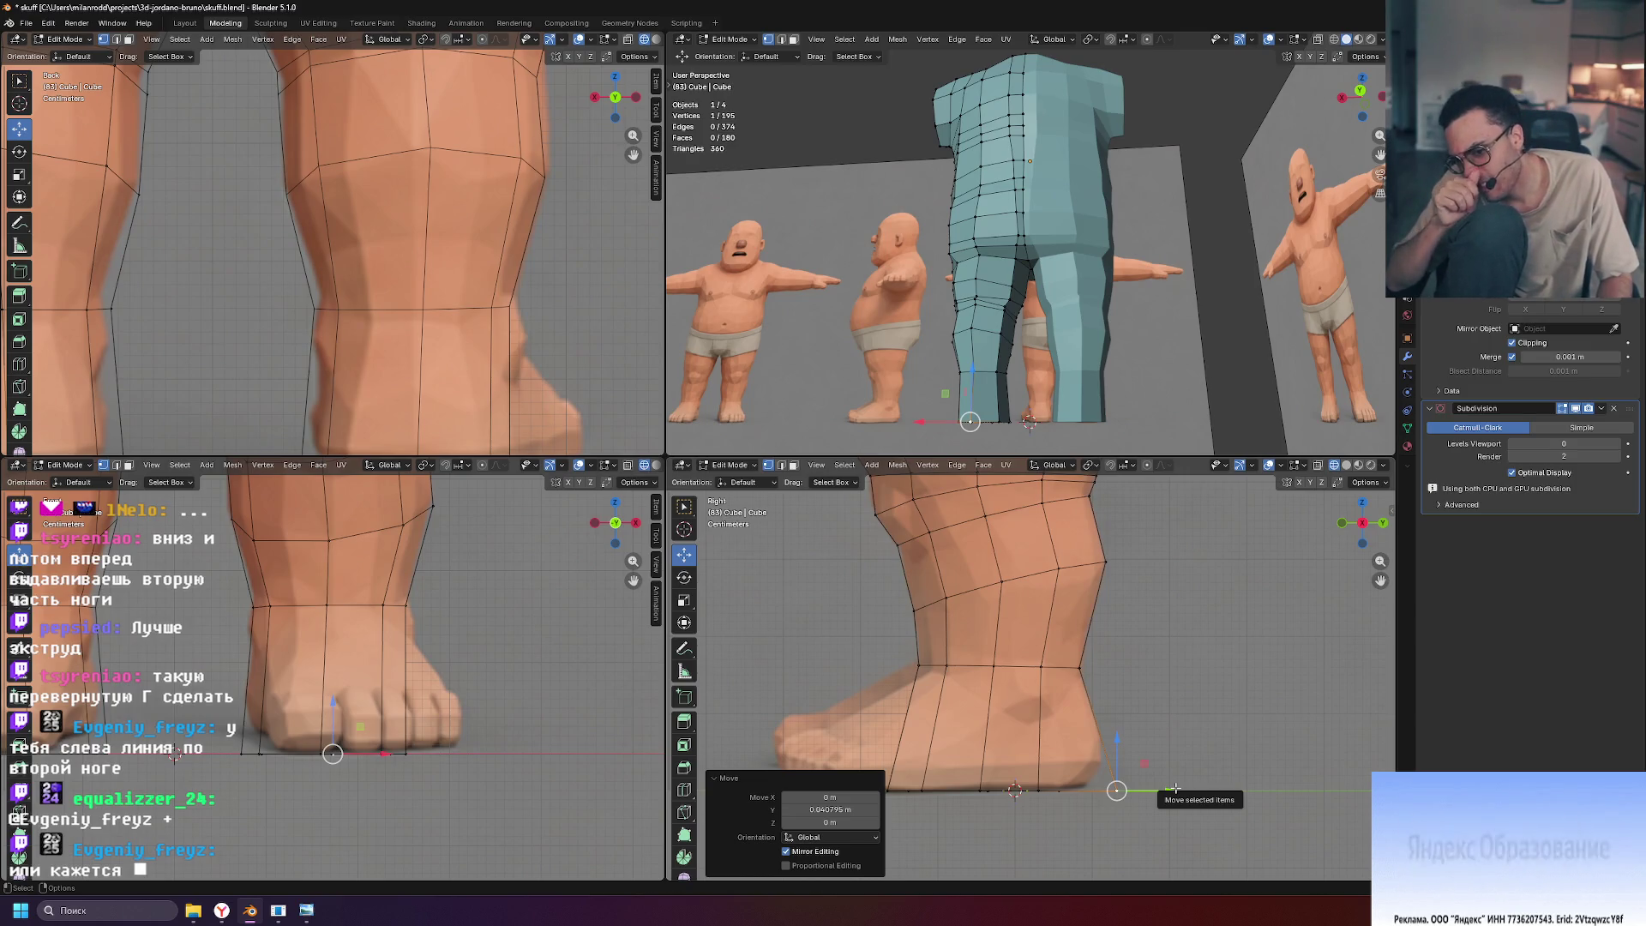
{"action": "scroll", "coordinate": [1077, 666], "scroll_direction": "up", "scroll_amount": 4}
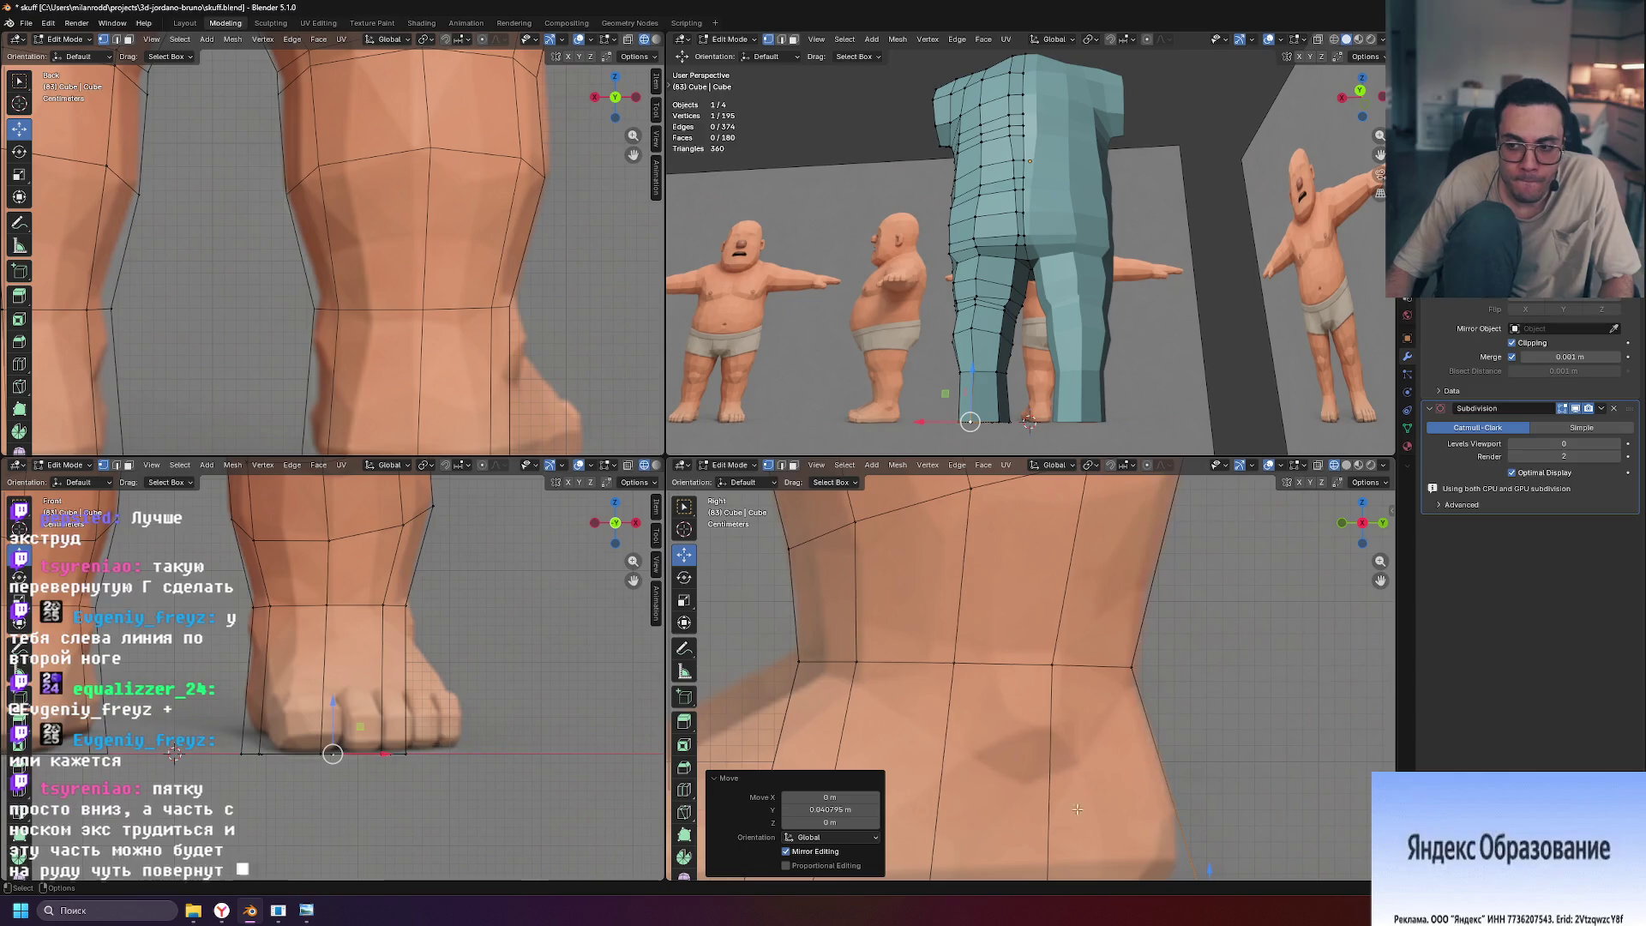
{"action": "mouse_move", "coordinate": [1076, 666]}
{"action": "middle_mouse_down", "text": "shift"}
{"action": "mouse_move", "coordinate": [1140, 630]}
{"action": "mouse_move", "coordinate": [1207, 640]}
{"action": "middle_mouse_up", "text": "shift"}
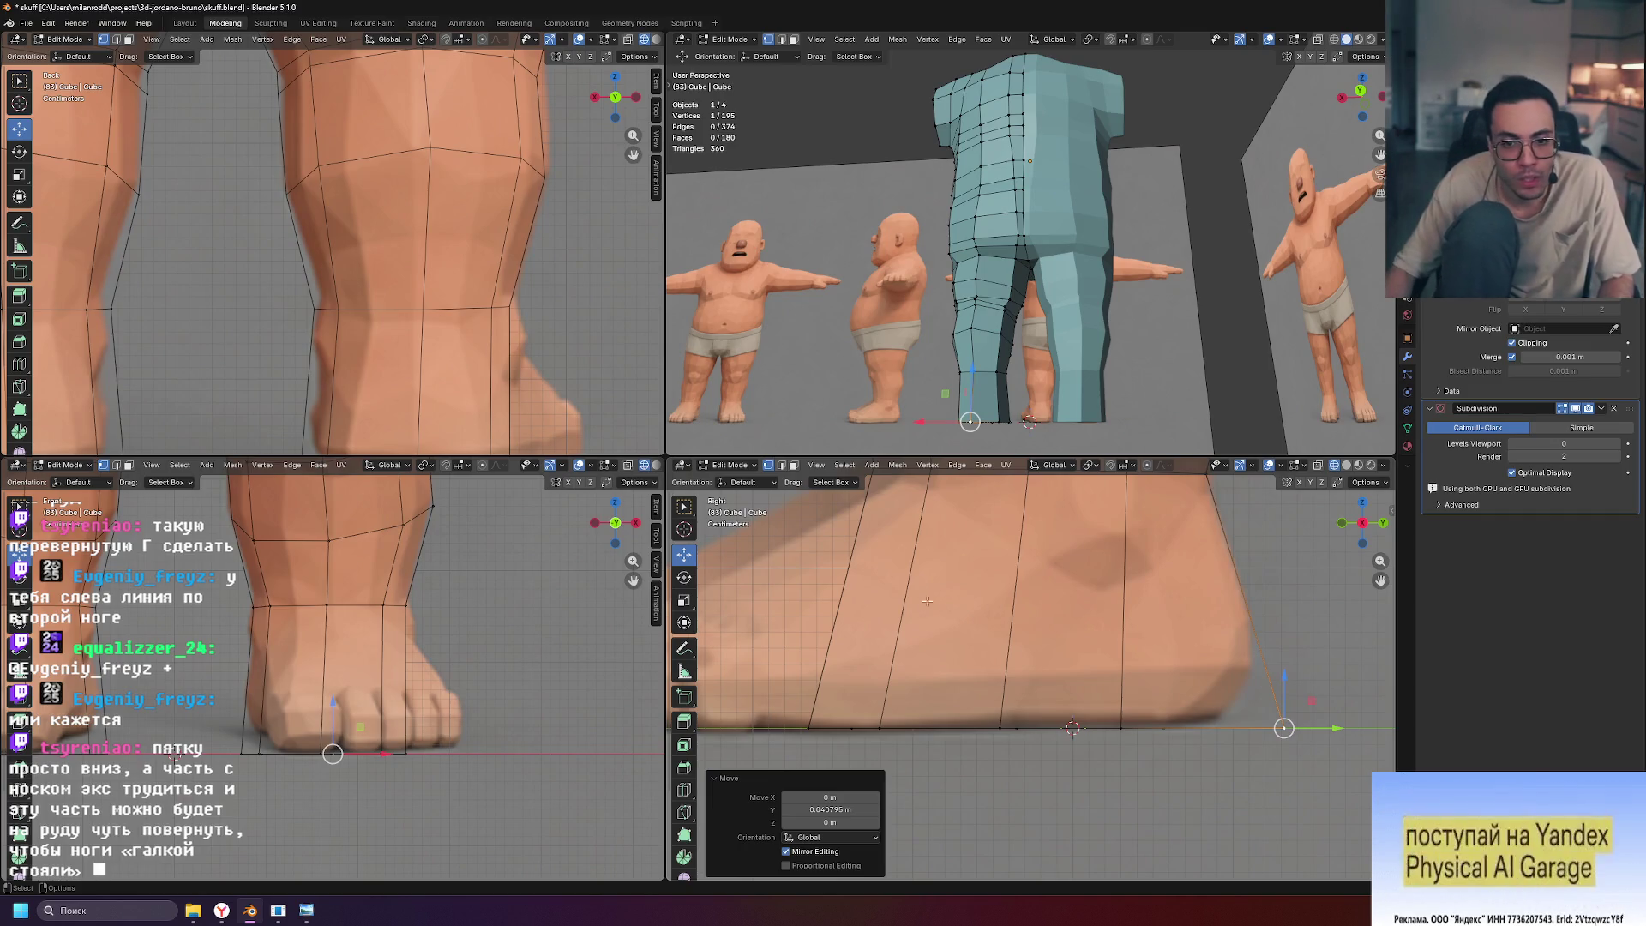
{"action": "scroll", "coordinate": [994, 655], "scroll_direction": "down", "scroll_amount": 4}
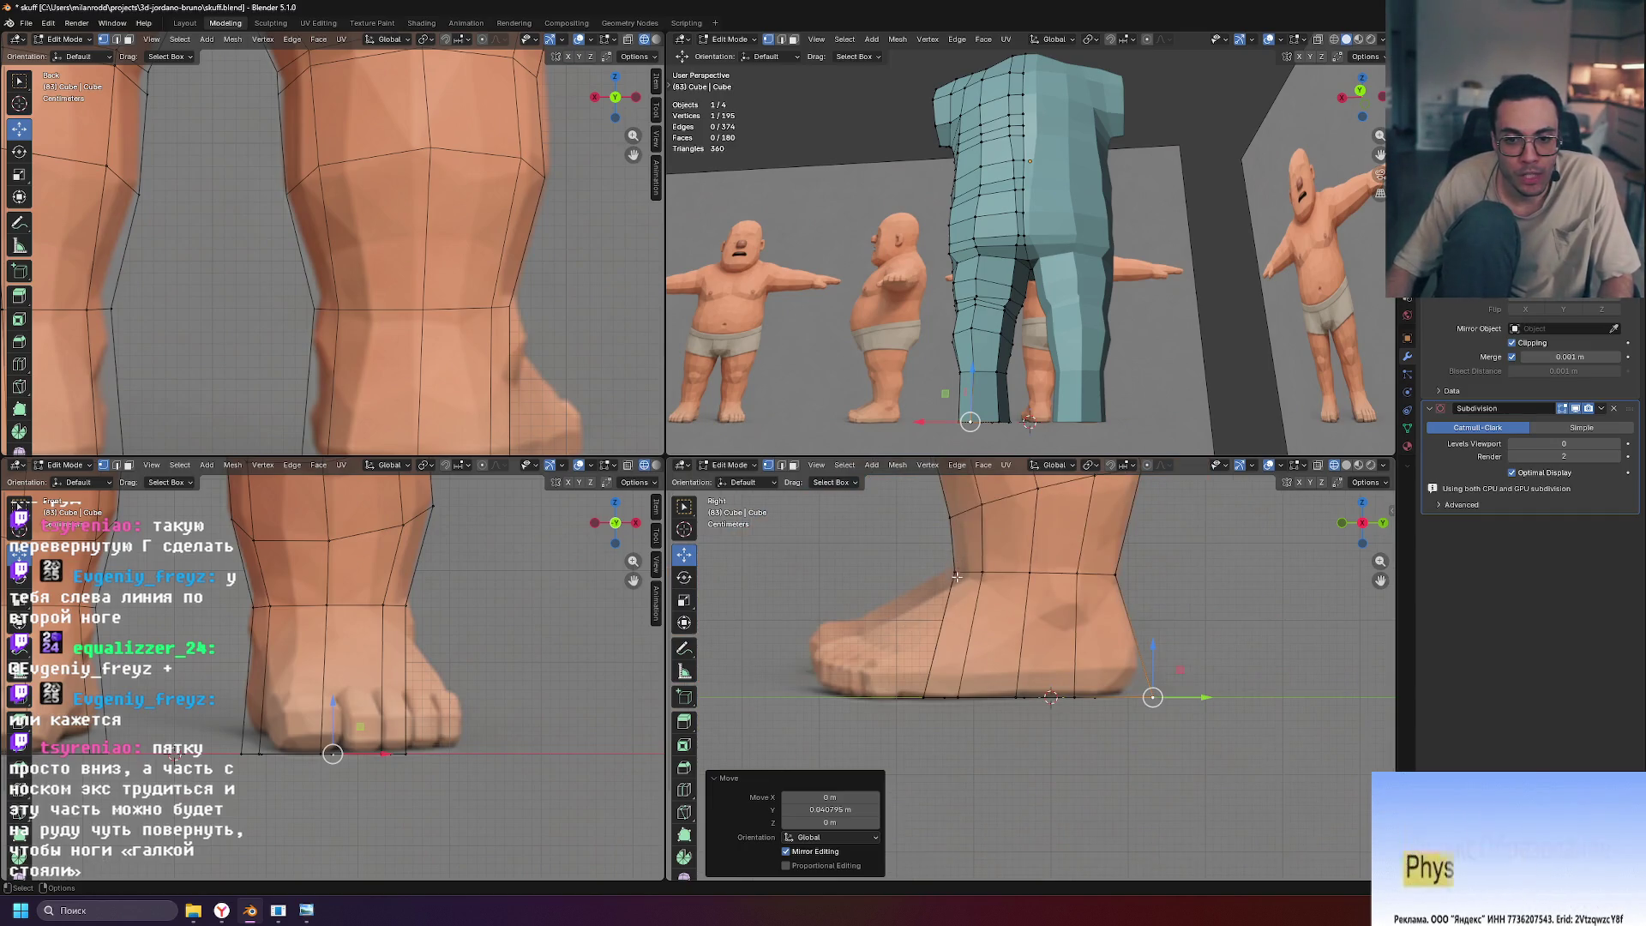
{"action": "scroll", "coordinate": [968, 597], "scroll_direction": "up", "scroll_amount": 2}
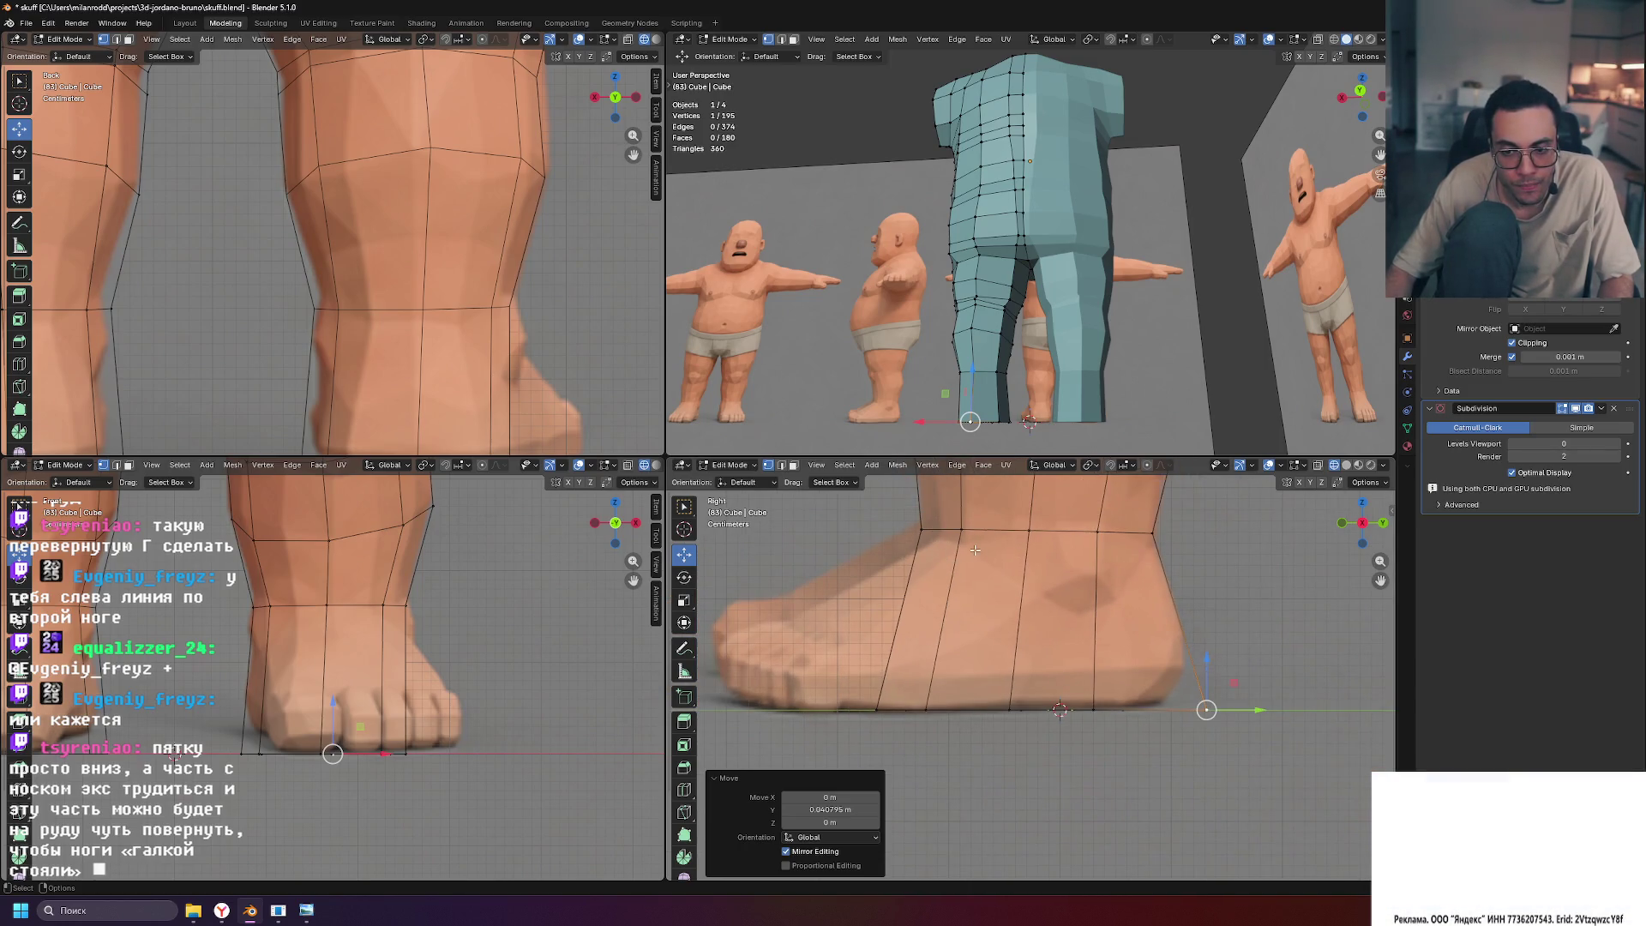
{"action": "key", "text": "ctrl+z"}
{"action": "mouse_move", "coordinate": [1071, 429]}
{"action": "middle_mouse_down"}
{"action": "mouse_move", "coordinate": [1109, 411]}
{"action": "mouse_move", "coordinate": [1058, 311]}
{"action": "middle_mouse_up"}
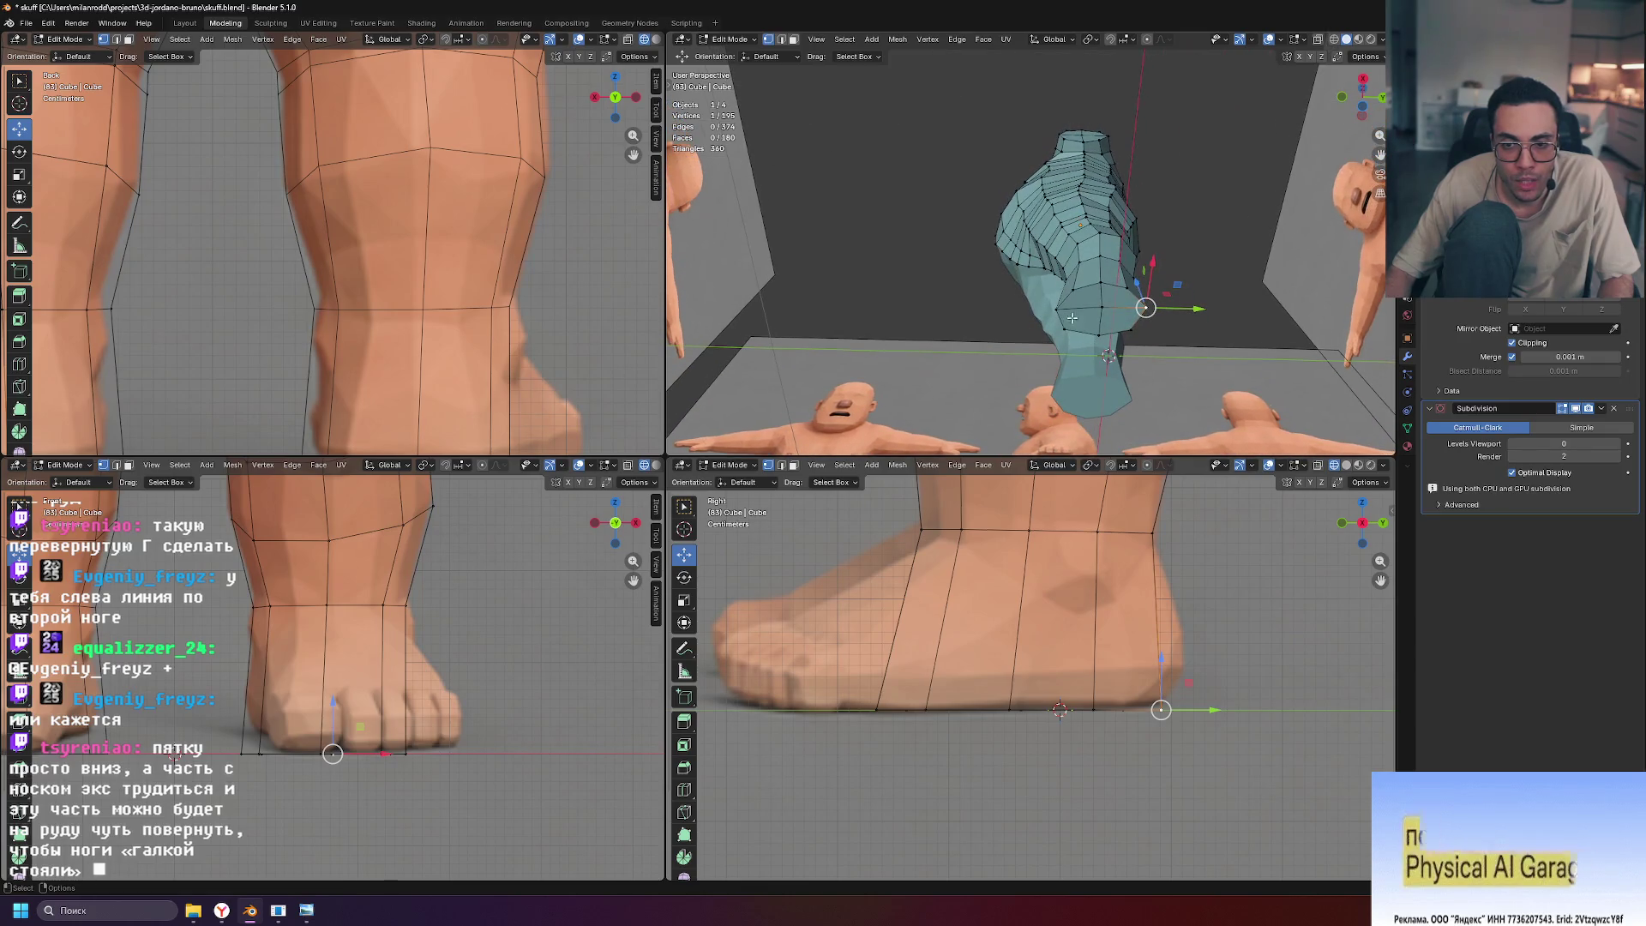
Push the heel vertices back along Y
{"action": "key", "text": "g"}
{"action": "key", "text": "y"}
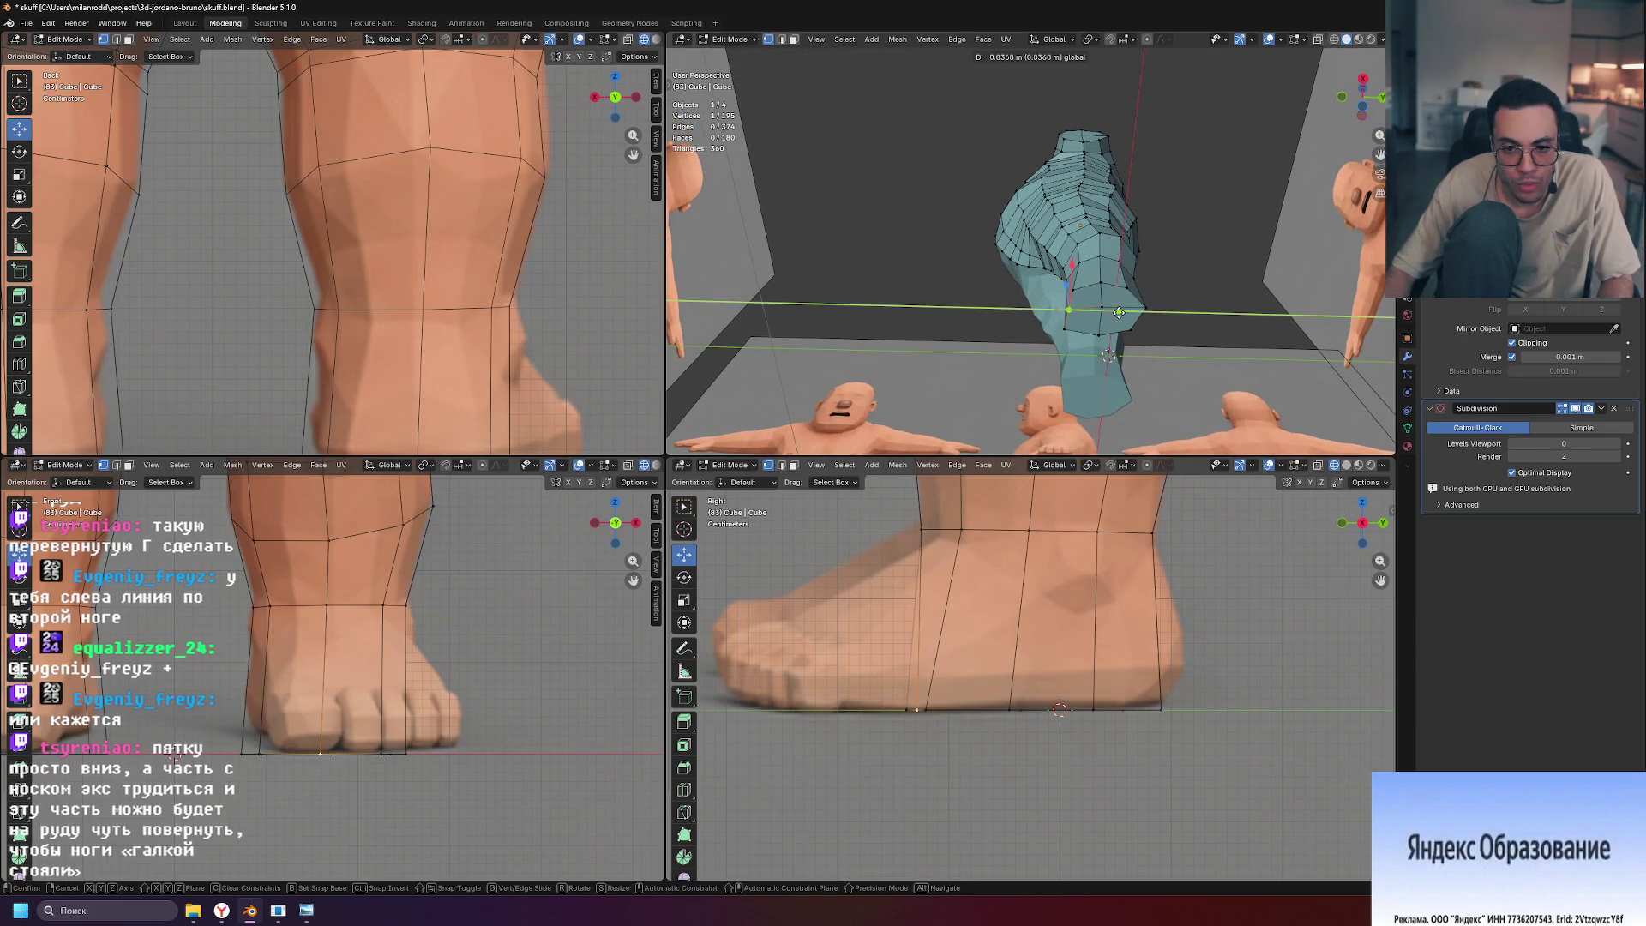
{"action": "left_click", "coordinate": [1116, 324]}
{"action": "left_click", "coordinate": [1097, 330], "text": "ctrl"}
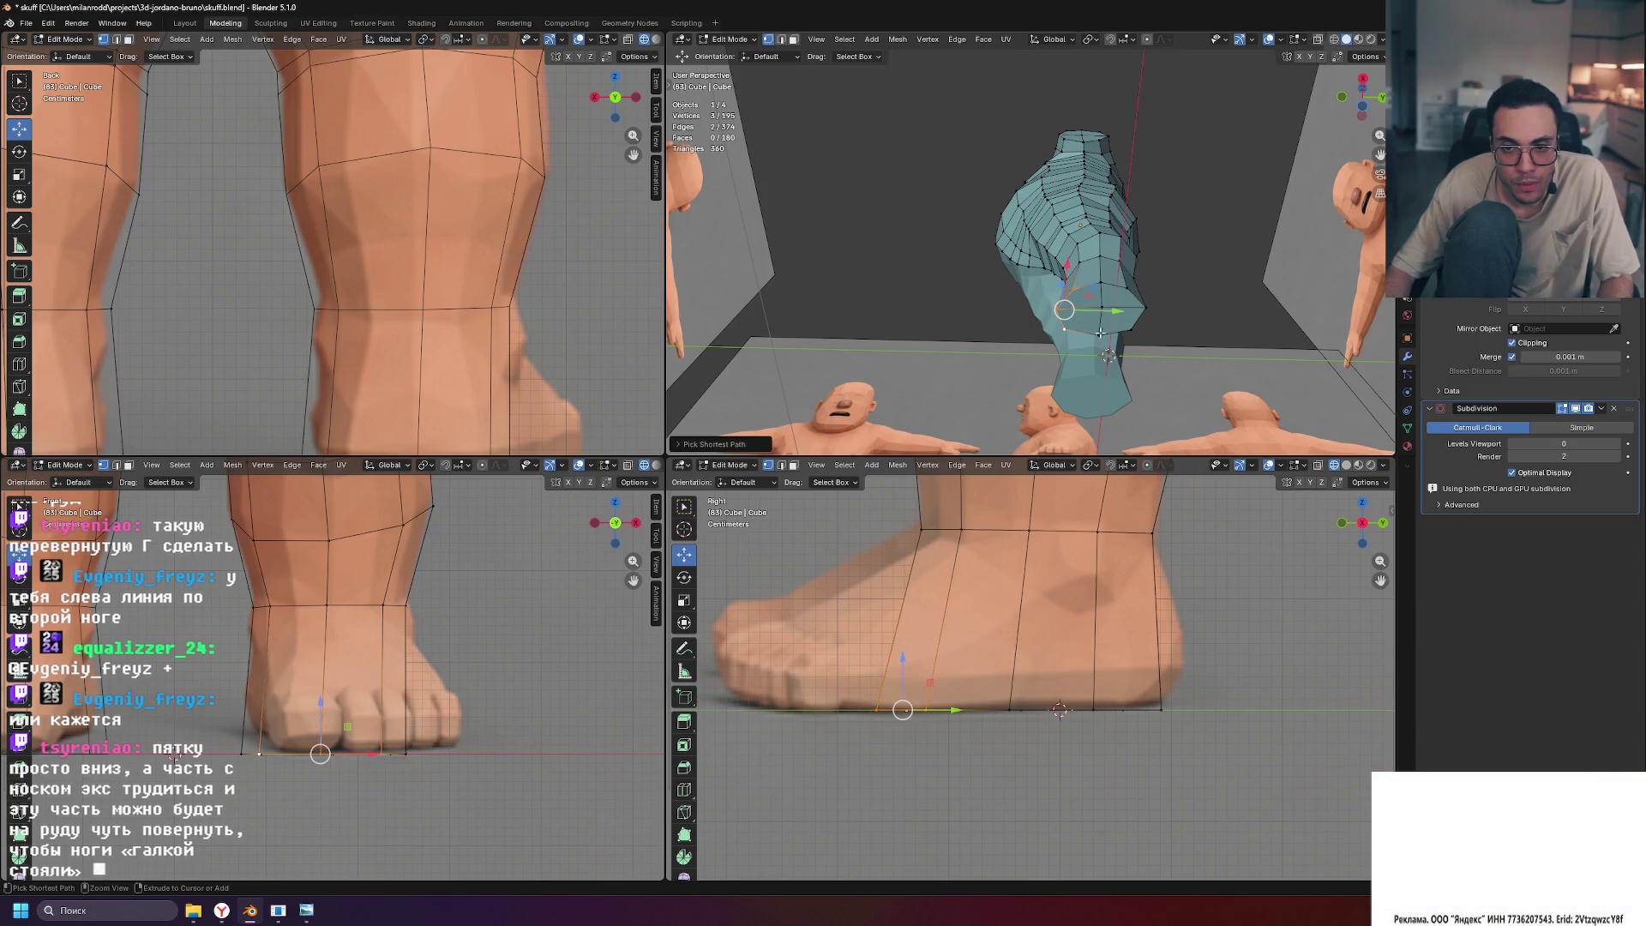
{"action": "left_click_drag", "start_coordinate": [1116, 313], "coordinate": [1131, 310]}
{"action": "middle_click_drag", "start_coordinate": [1068, 560], "coordinate": [1091, 730], "text": "shift"}
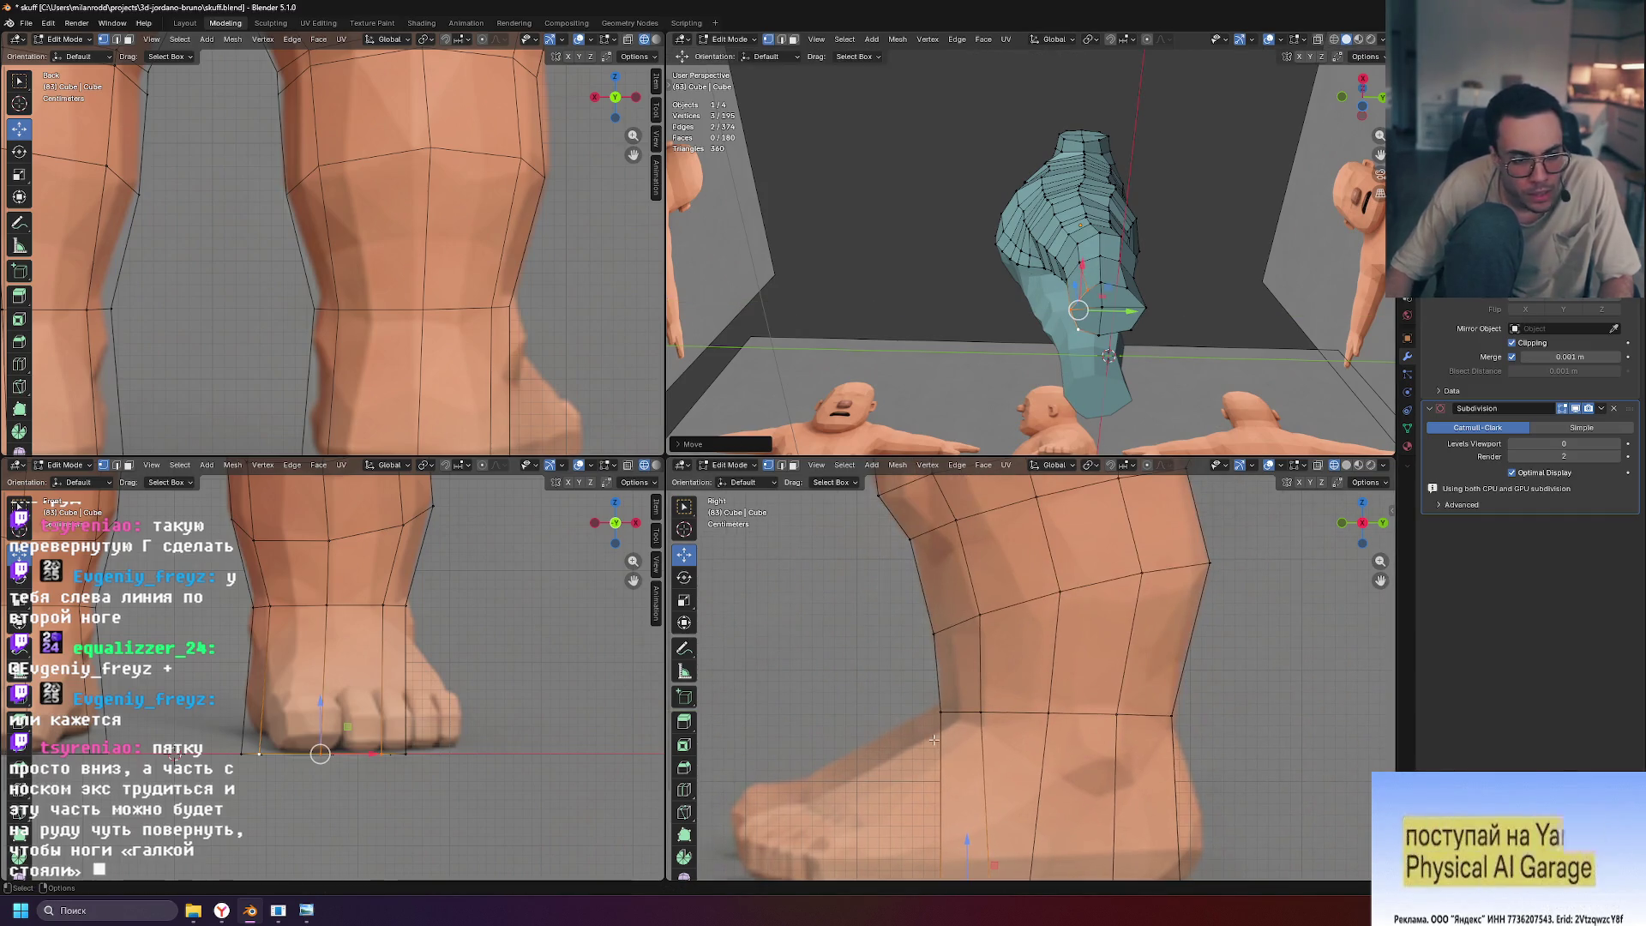
Slide a single ankle vertex along Y
{"action": "left_click", "coordinate": [941, 709]}
{"action": "middle_click_drag", "start_coordinate": [1114, 402], "coordinate": [1147, 131]}
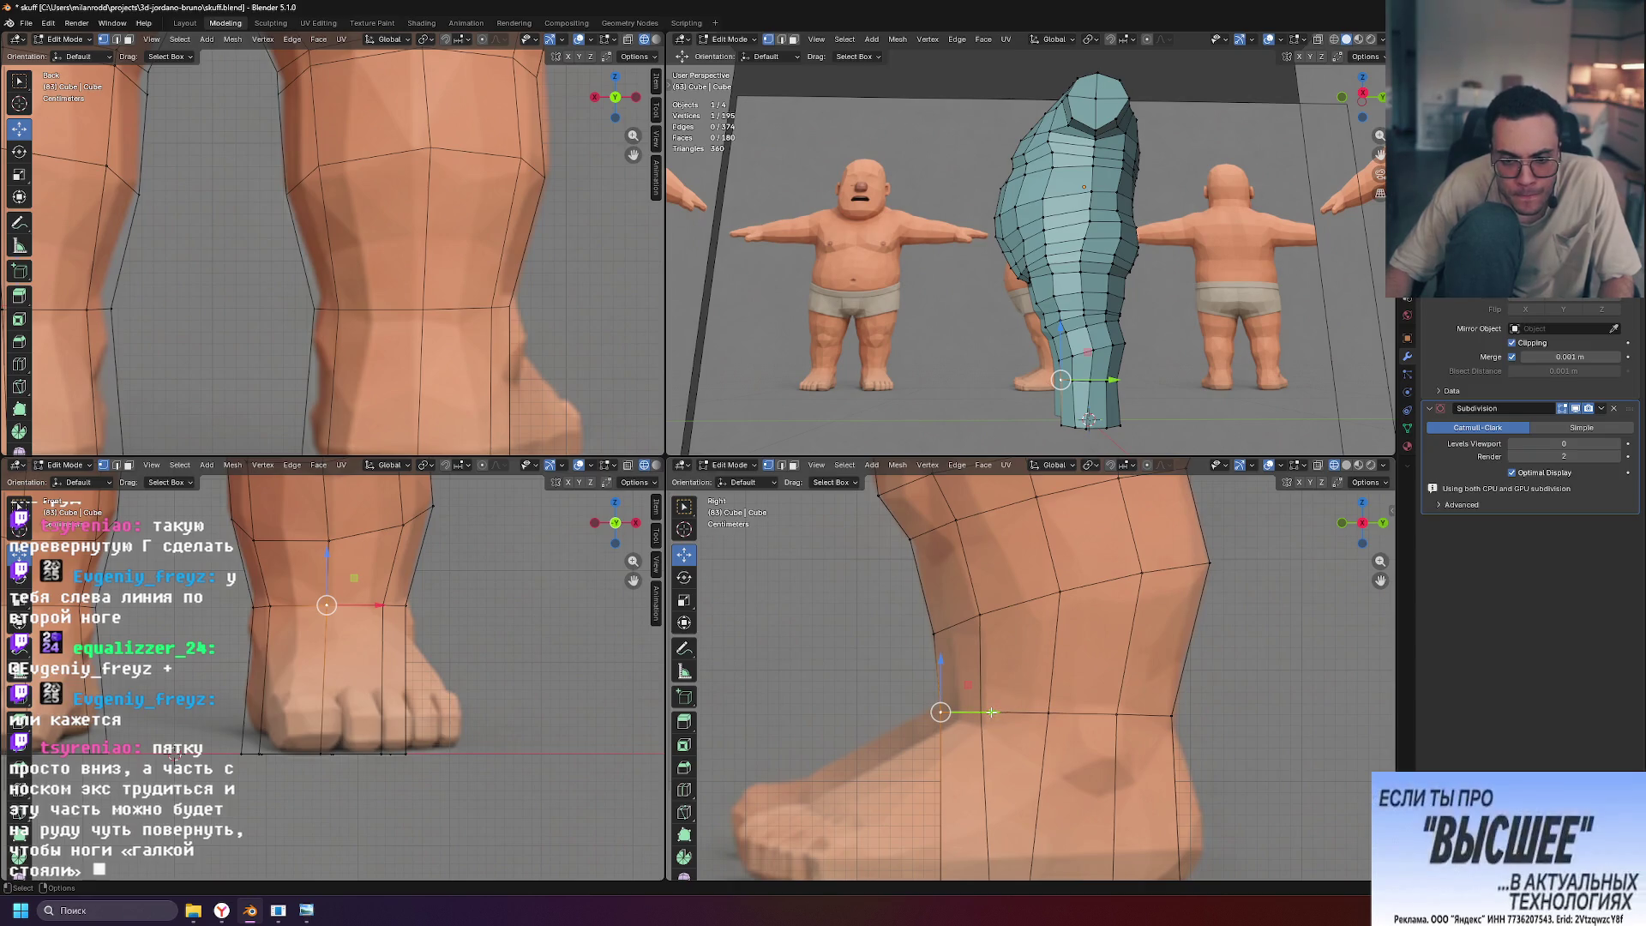
{"action": "left_click_drag", "start_coordinate": [993, 711], "coordinate": [1000, 712]}
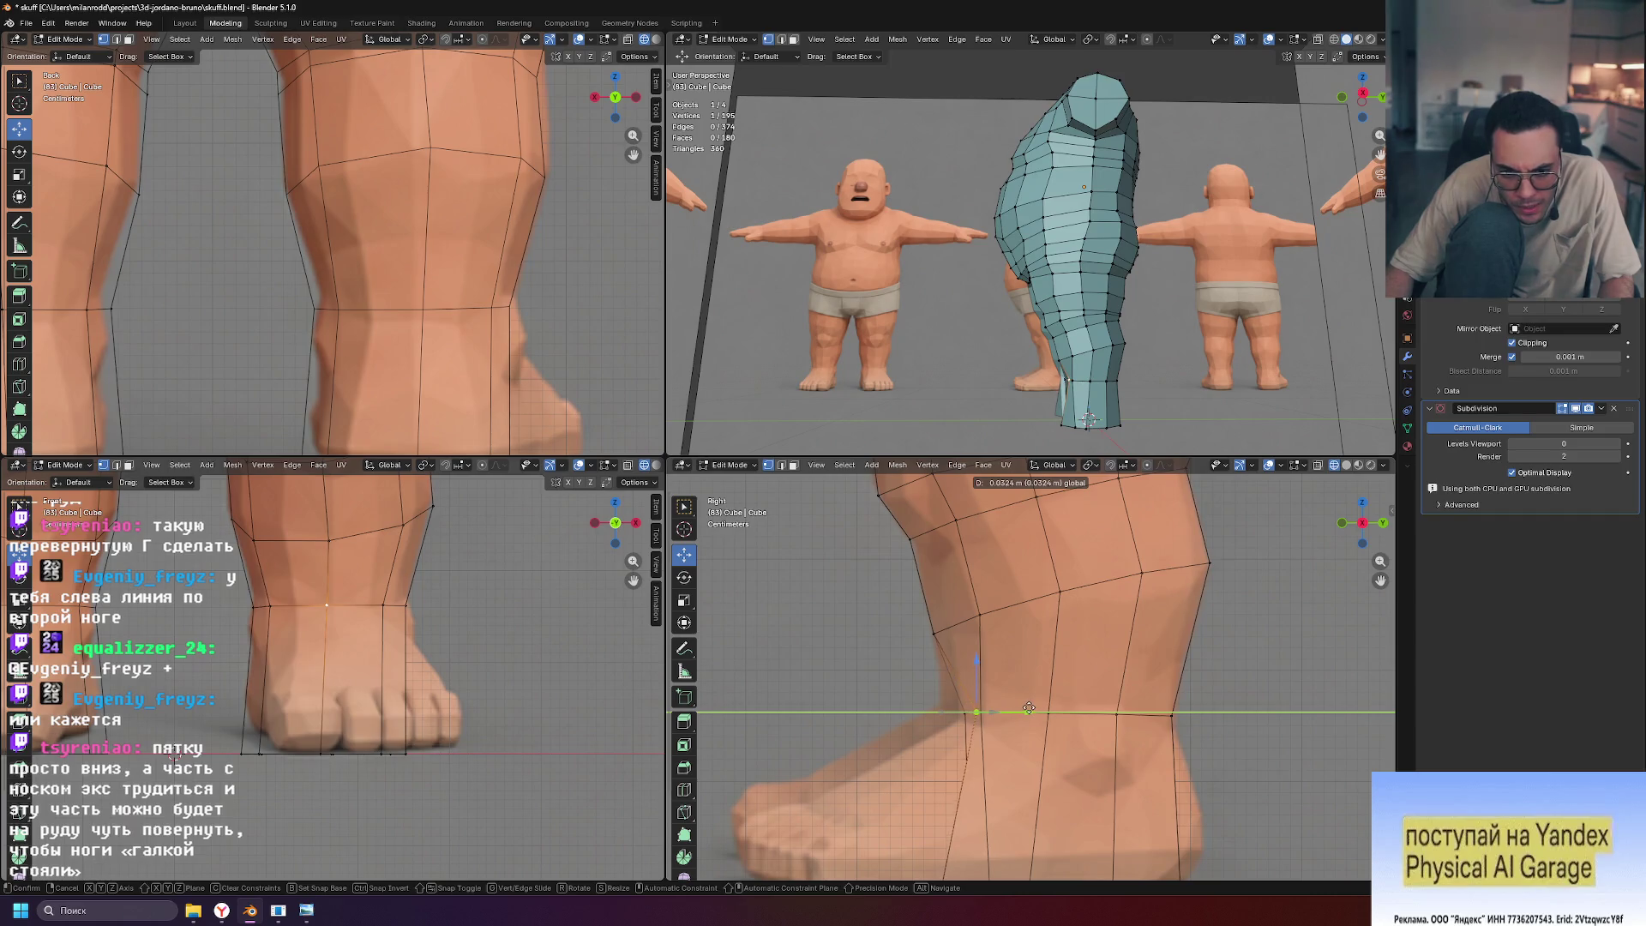
{"action": "left_click_drag", "start_coordinate": [1030, 708], "coordinate": [1021, 709]}
{"action": "scroll", "coordinate": [930, 748], "scroll_direction": "down", "scroll_amount": 2}
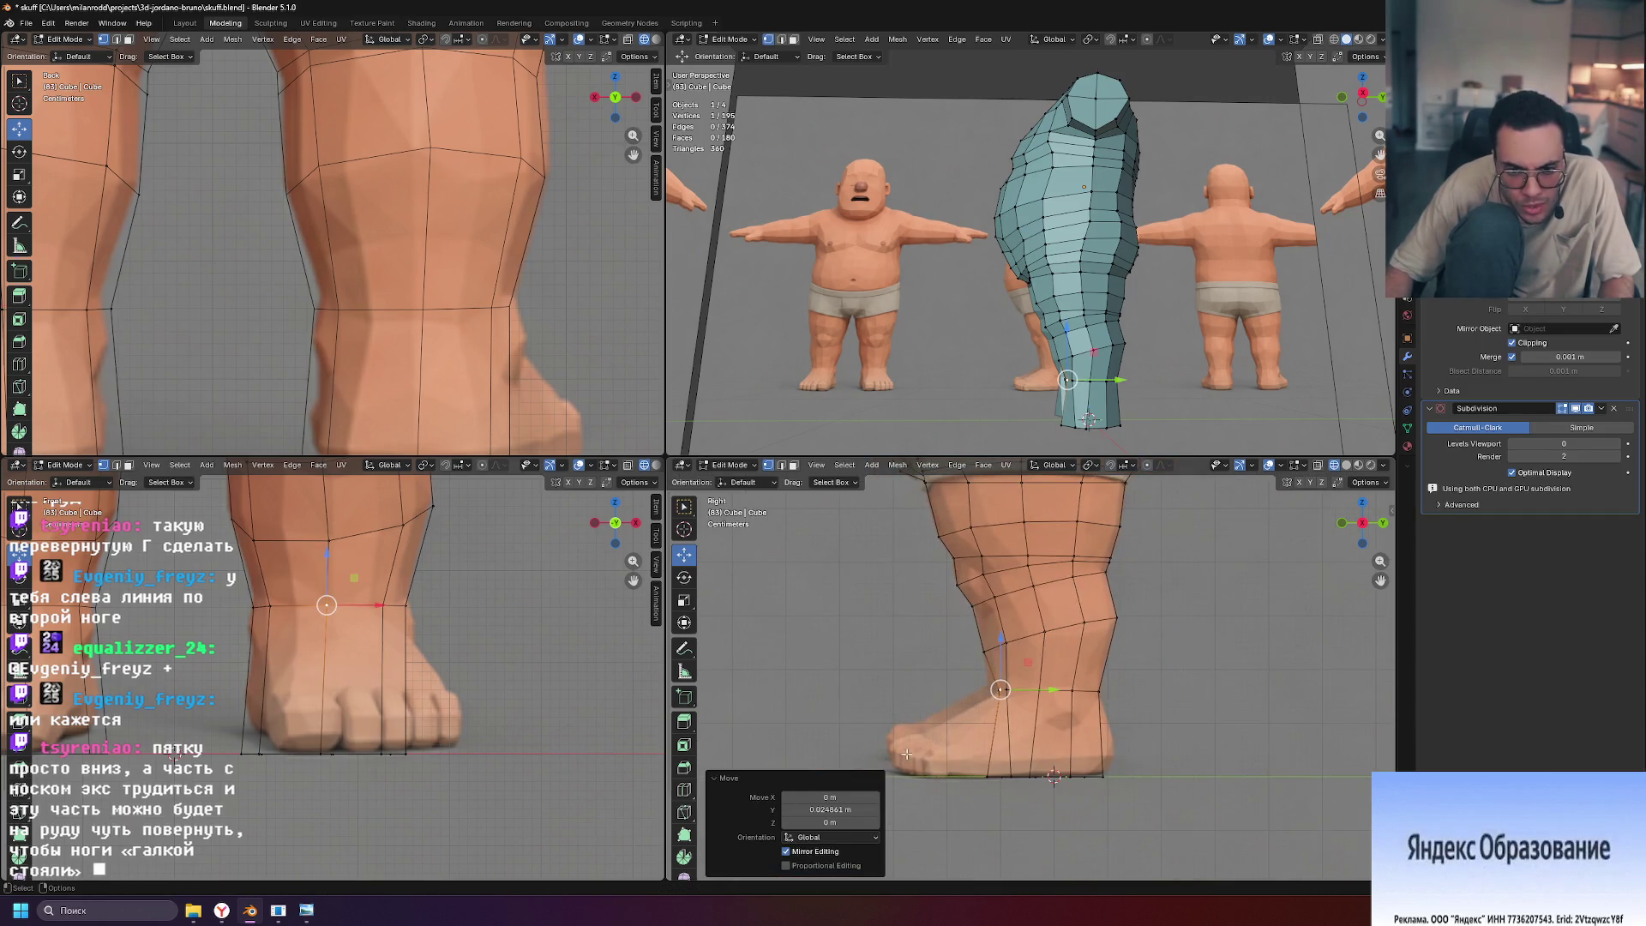
{"action": "scroll", "coordinate": [969, 731], "scroll_direction": "up", "scroll_amount": 5}
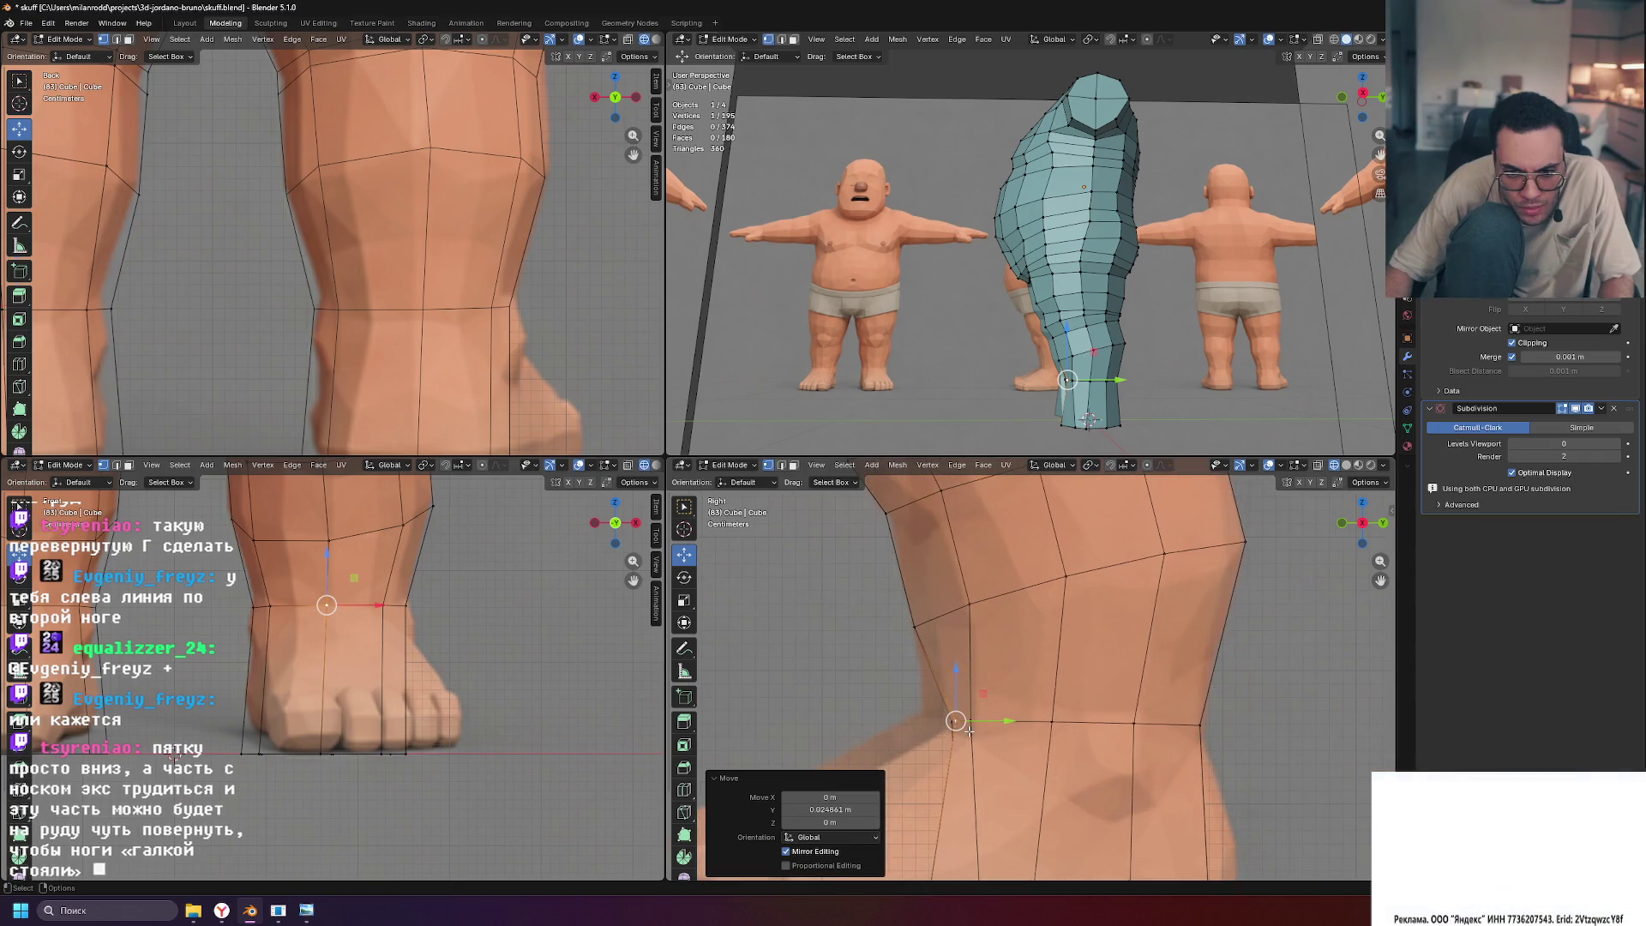
{"action": "scroll", "coordinate": [957, 733], "scroll_direction": "down", "scroll_amount": 3}
{"action": "scroll", "coordinate": [971, 660], "scroll_direction": "up", "scroll_amount": 1}
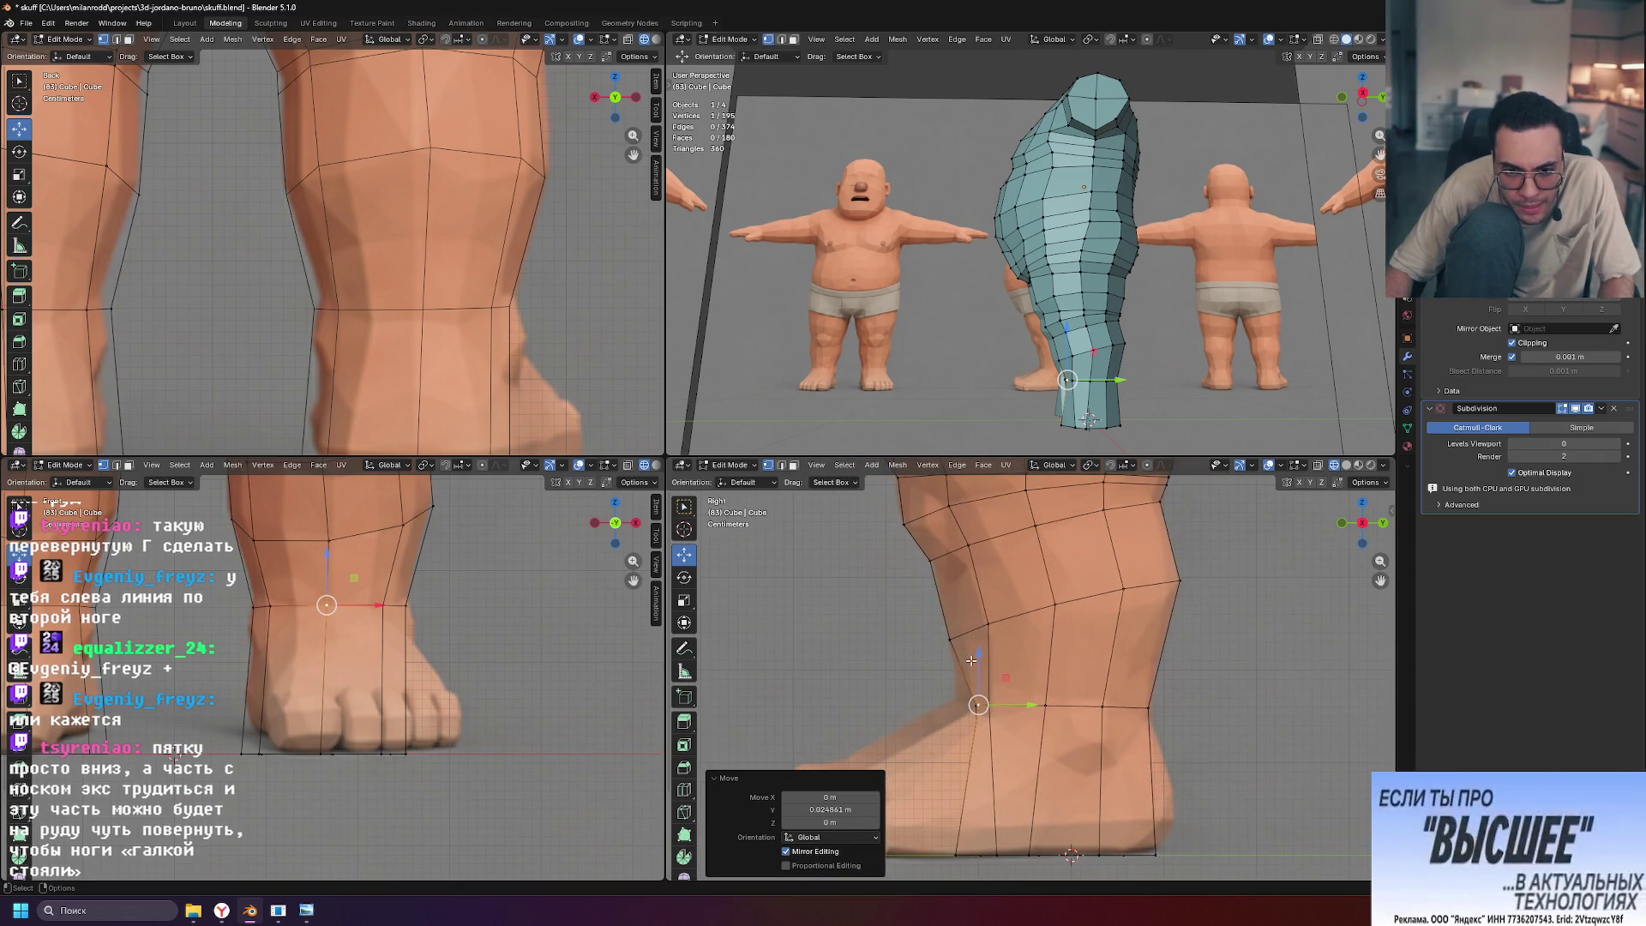
Adjust two more ankle vertices and push a front shin vertex forward along Y
{"action": "left_click", "coordinate": [937, 567]}
{"action": "scroll", "coordinate": [937, 568], "scroll_direction": "up", "scroll_amount": 1}
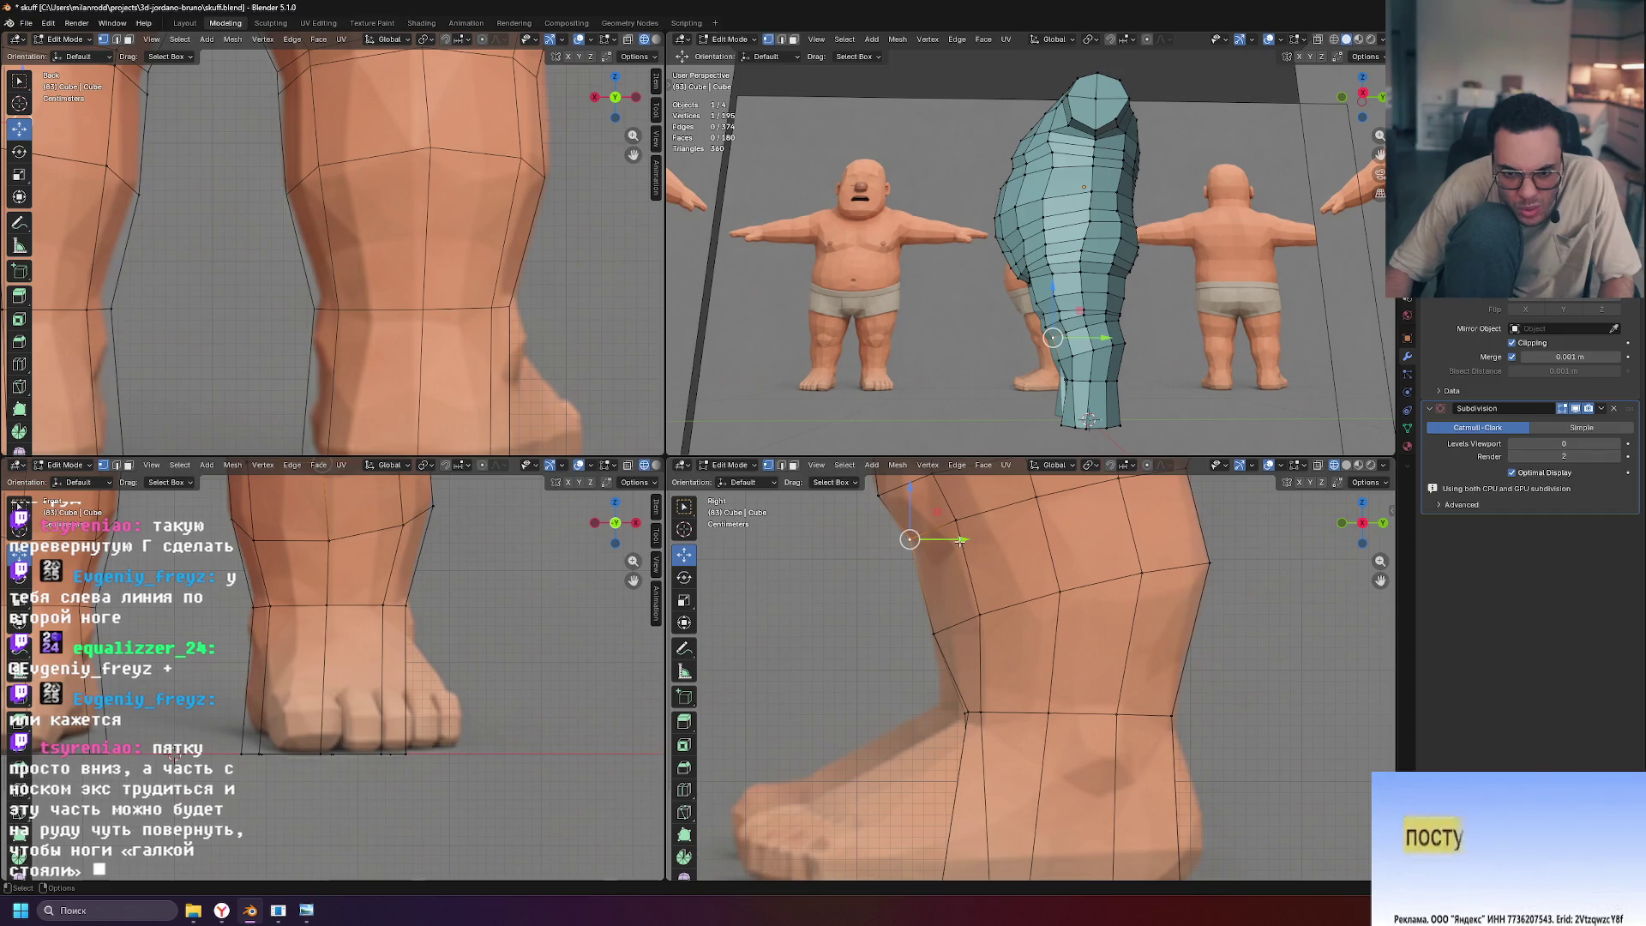
{"action": "left_click_drag", "start_coordinate": [964, 540], "coordinate": [965, 541]}
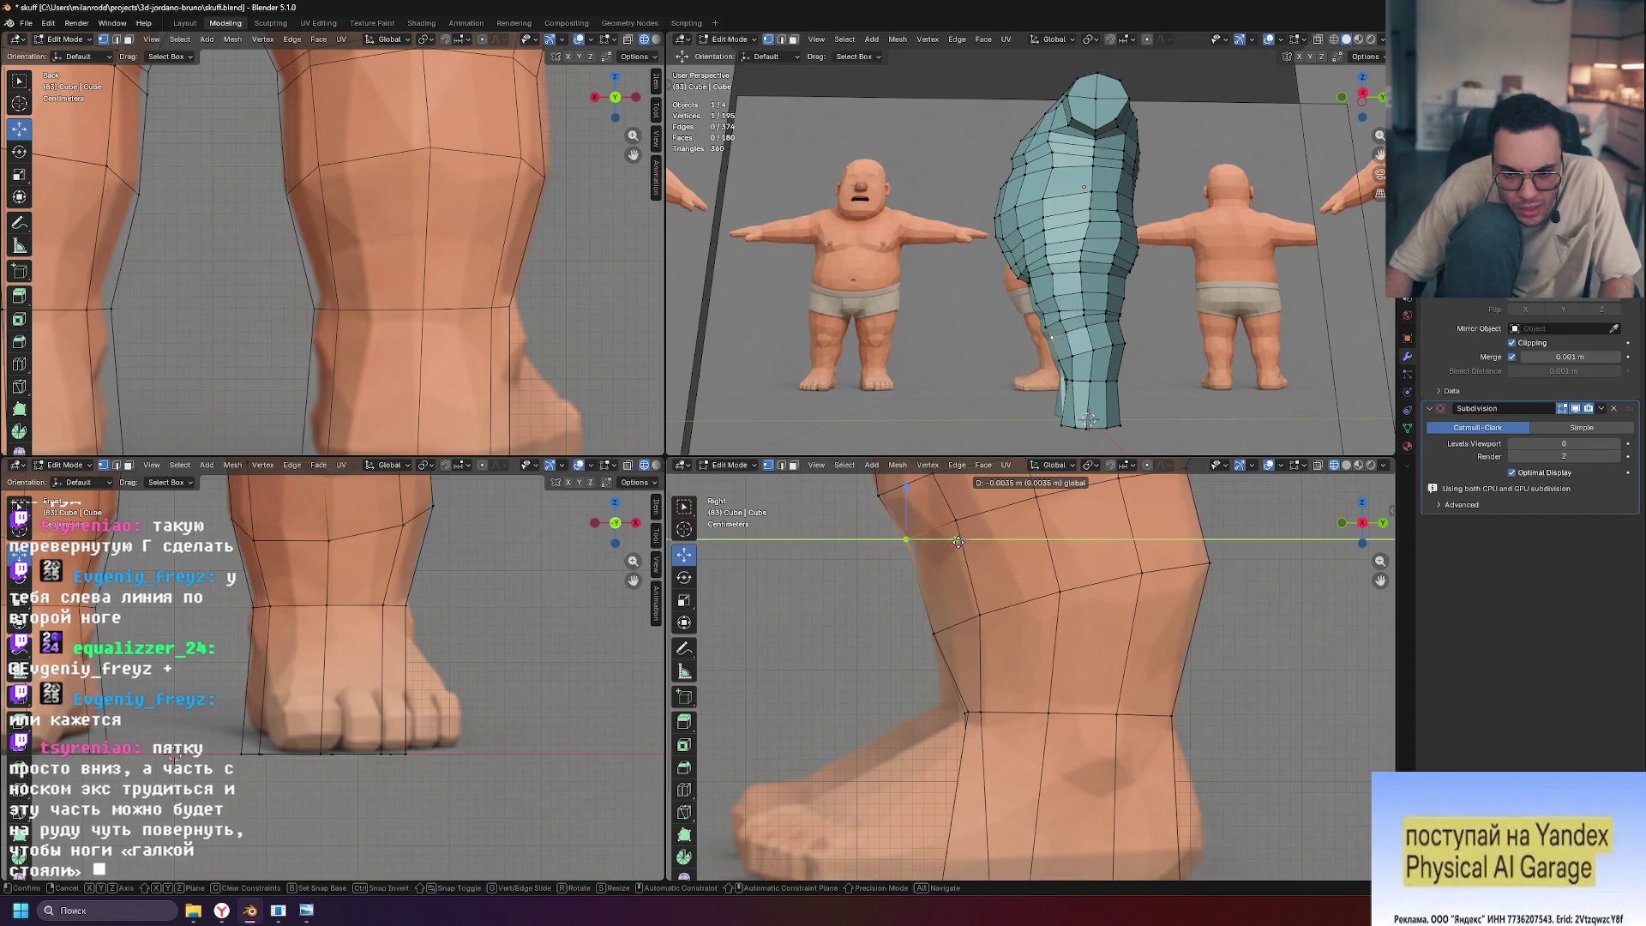
{"action": "left_click", "coordinate": [960, 542]}
{"action": "left_click", "coordinate": [933, 633]}
{"action": "left_click_drag", "start_coordinate": [987, 635], "coordinate": [1005, 635]}
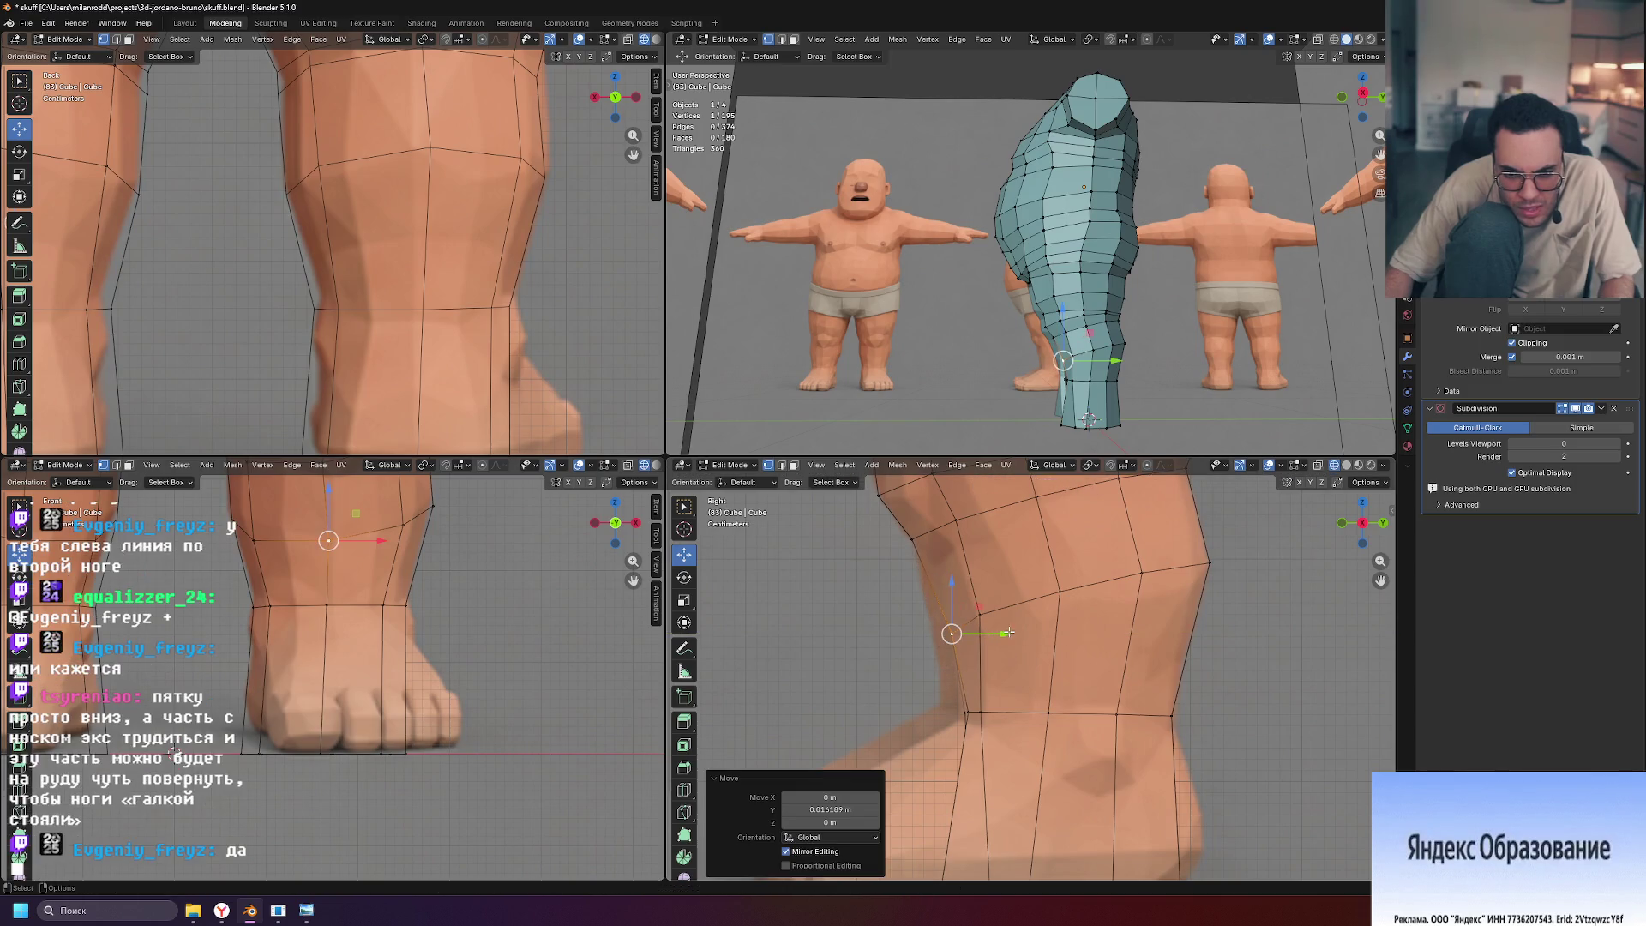
{"action": "left_click", "coordinate": [966, 711]}
{"action": "left_click_drag", "start_coordinate": [1020, 713], "coordinate": [1011, 713]}
Lower the whole ankle edge loop along Z
{"action": "left_click", "coordinate": [1011, 713], "text": "alt"}
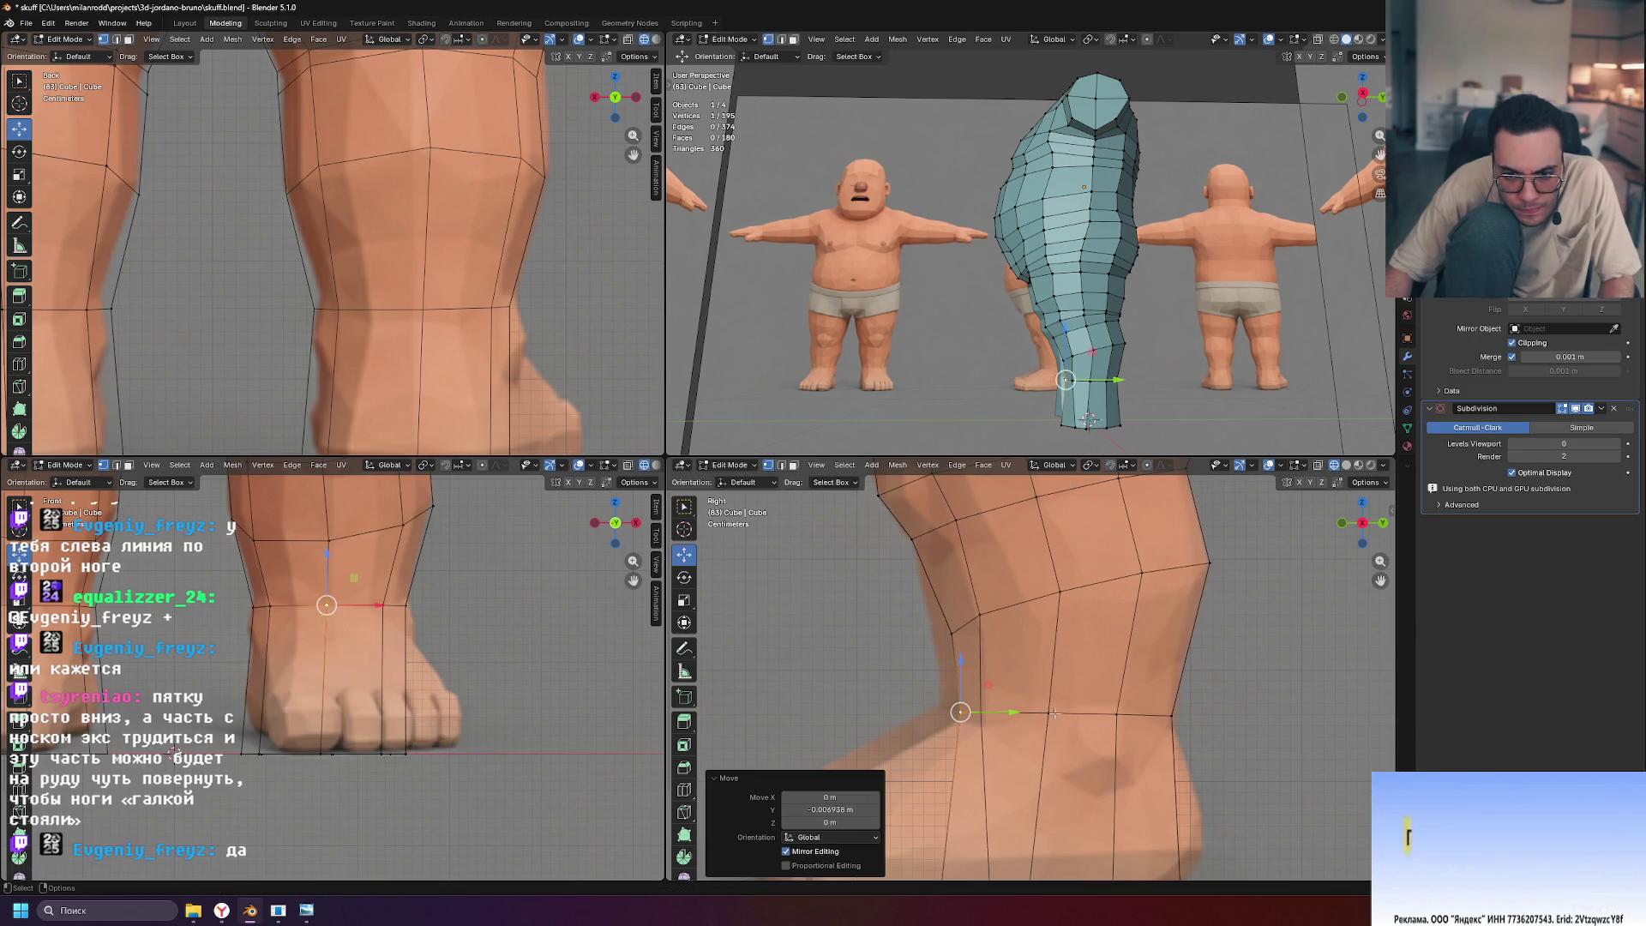
{"action": "left_click_drag", "start_coordinate": [1057, 664], "coordinate": [1055, 674]}
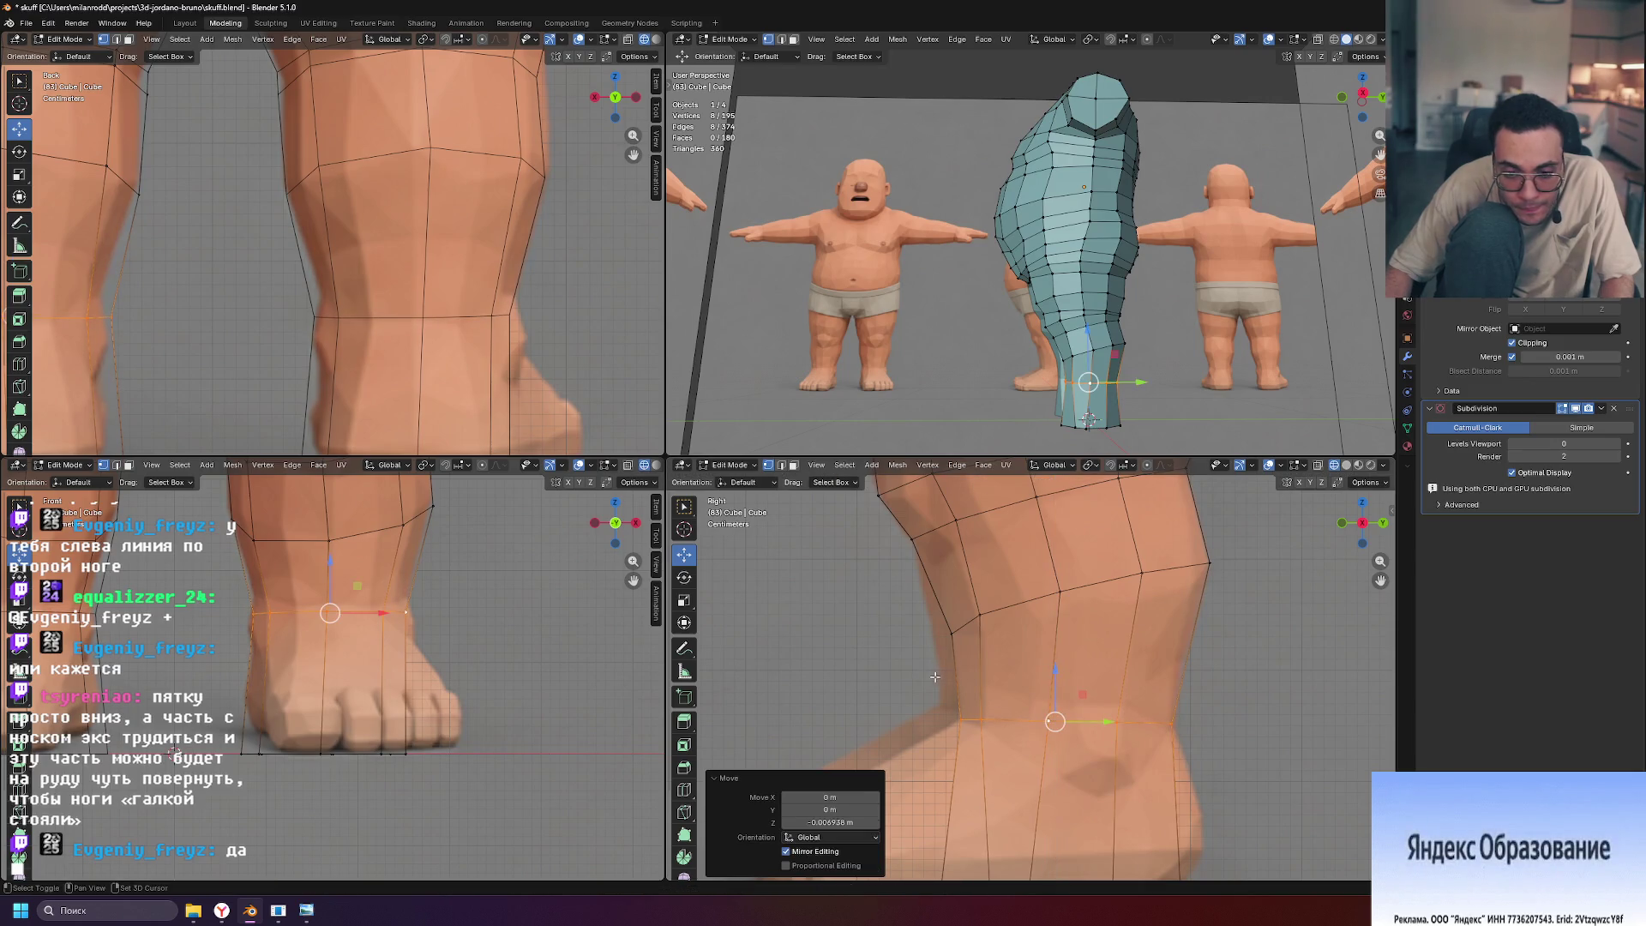
{"action": "middle_click_drag", "start_coordinate": [959, 686], "coordinate": [994, 540], "text": "shift"}
Nudge a bottom foot vertex about 0.003 m along Y
{"action": "left_click", "coordinate": [976, 744]}
{"action": "middle_click_drag", "start_coordinate": [1140, 258], "coordinate": [1204, 267]}
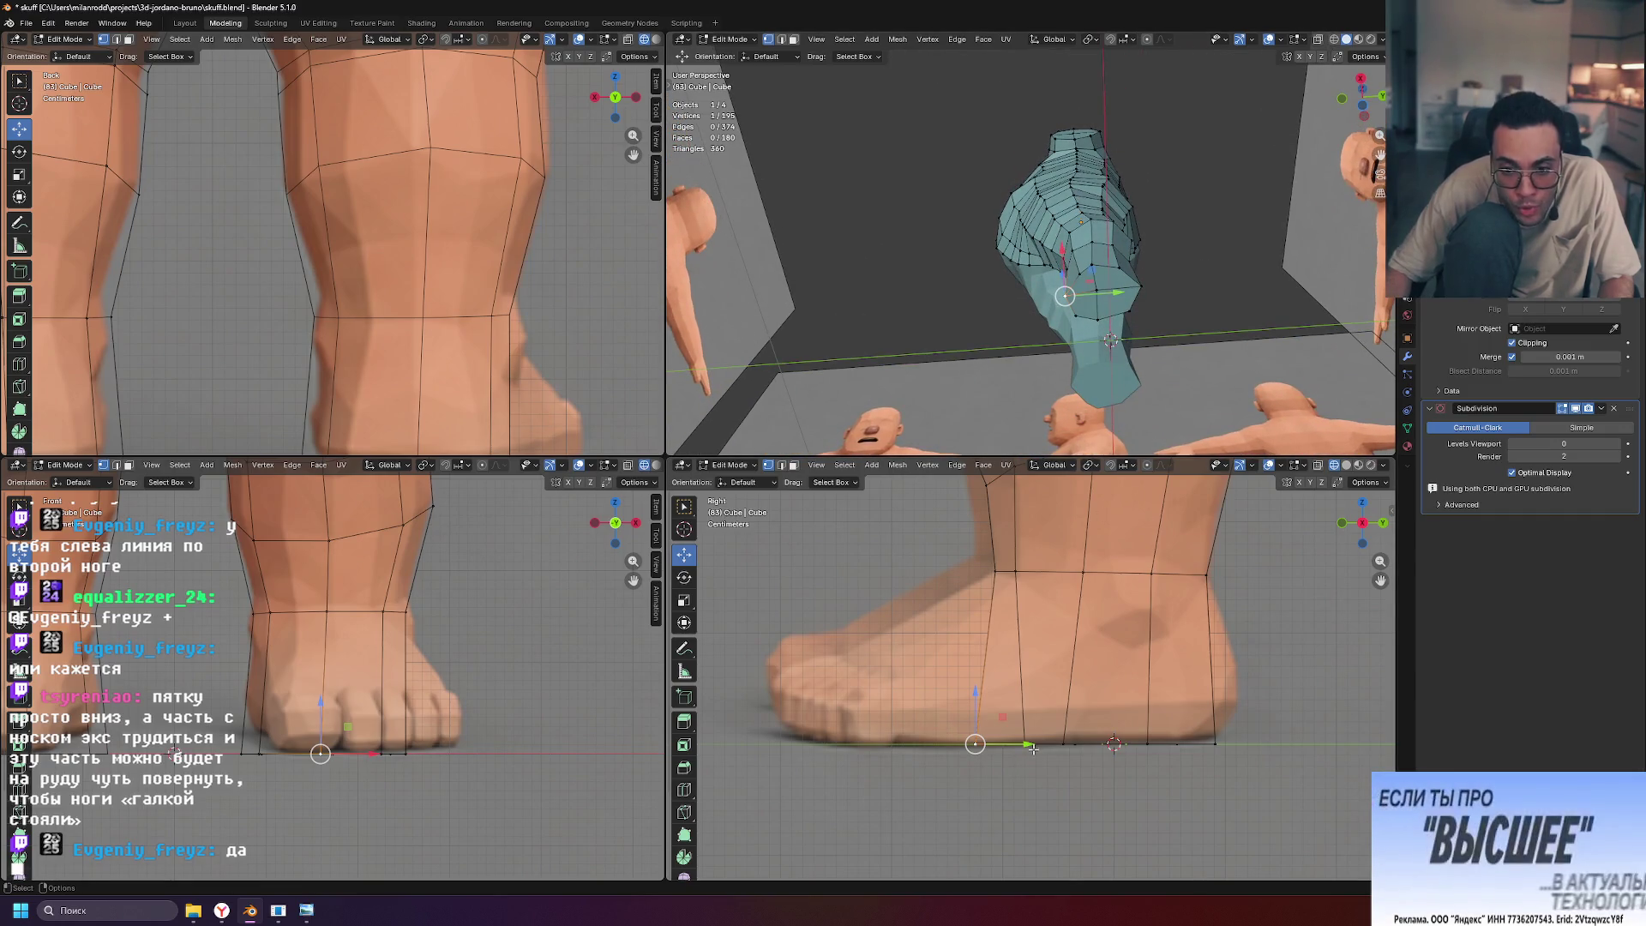
{"action": "left_click_drag", "start_coordinate": [1029, 744], "coordinate": [1052, 745]}
{"action": "middle_click_drag", "start_coordinate": [1141, 359], "coordinate": [1201, 413]}
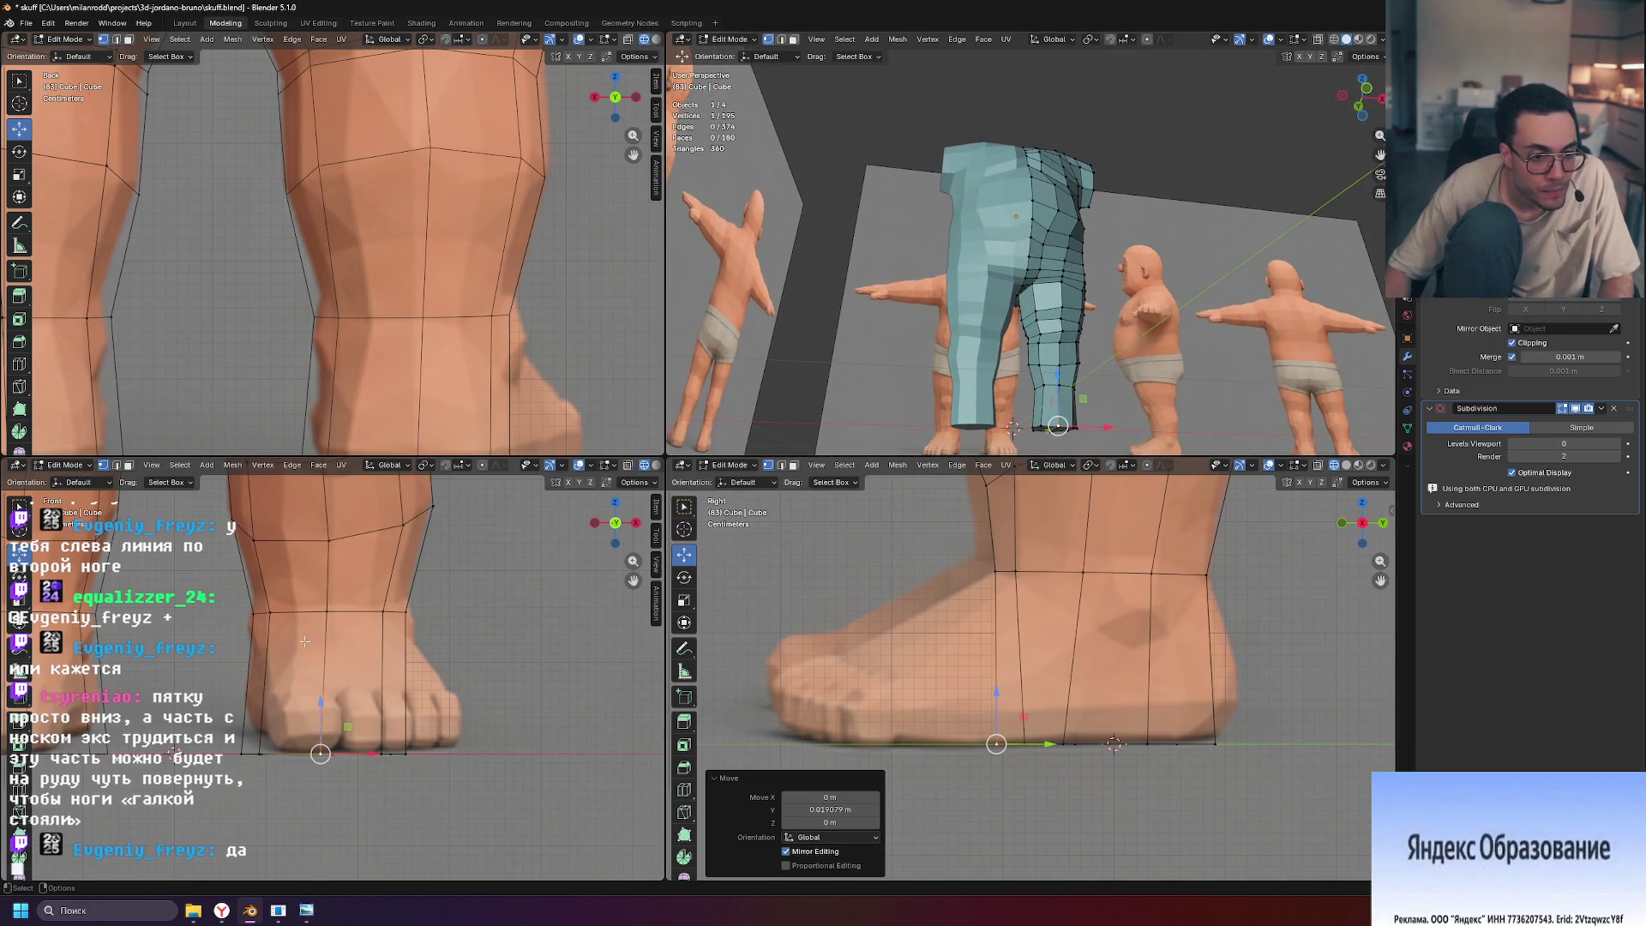
{"action": "left_click", "coordinate": [276, 611]}
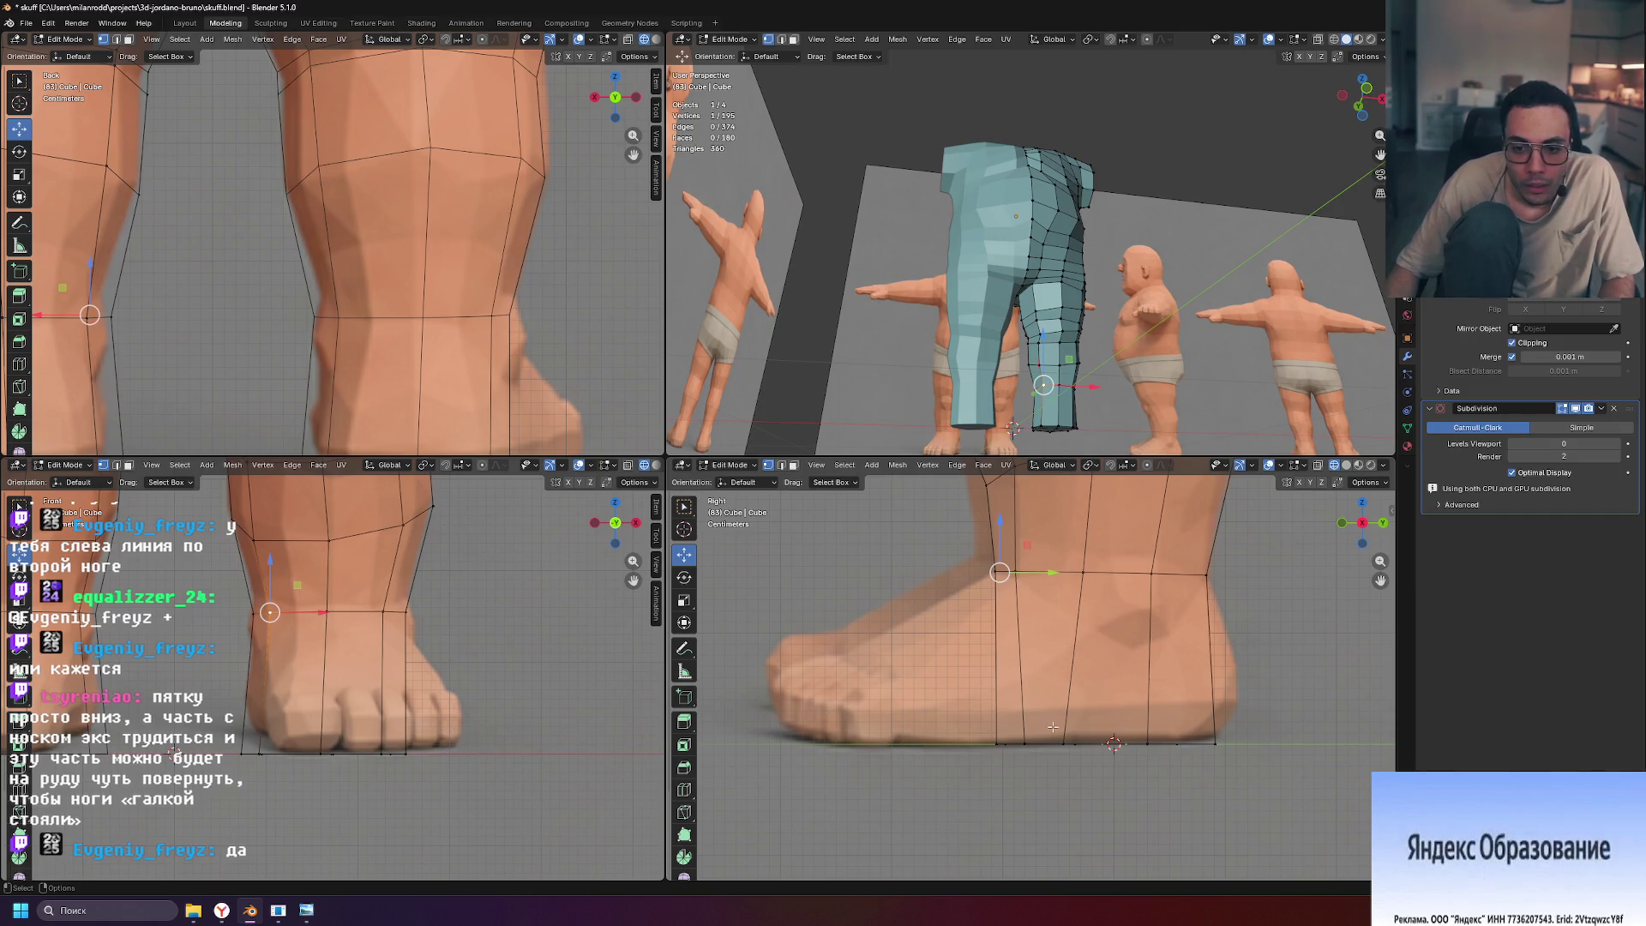
Nudge the foot vertex back along Y, then place a new edge loop across the foot
{"action": "left_click_drag", "start_coordinate": [1113, 743], "coordinate": [1149, 744]}
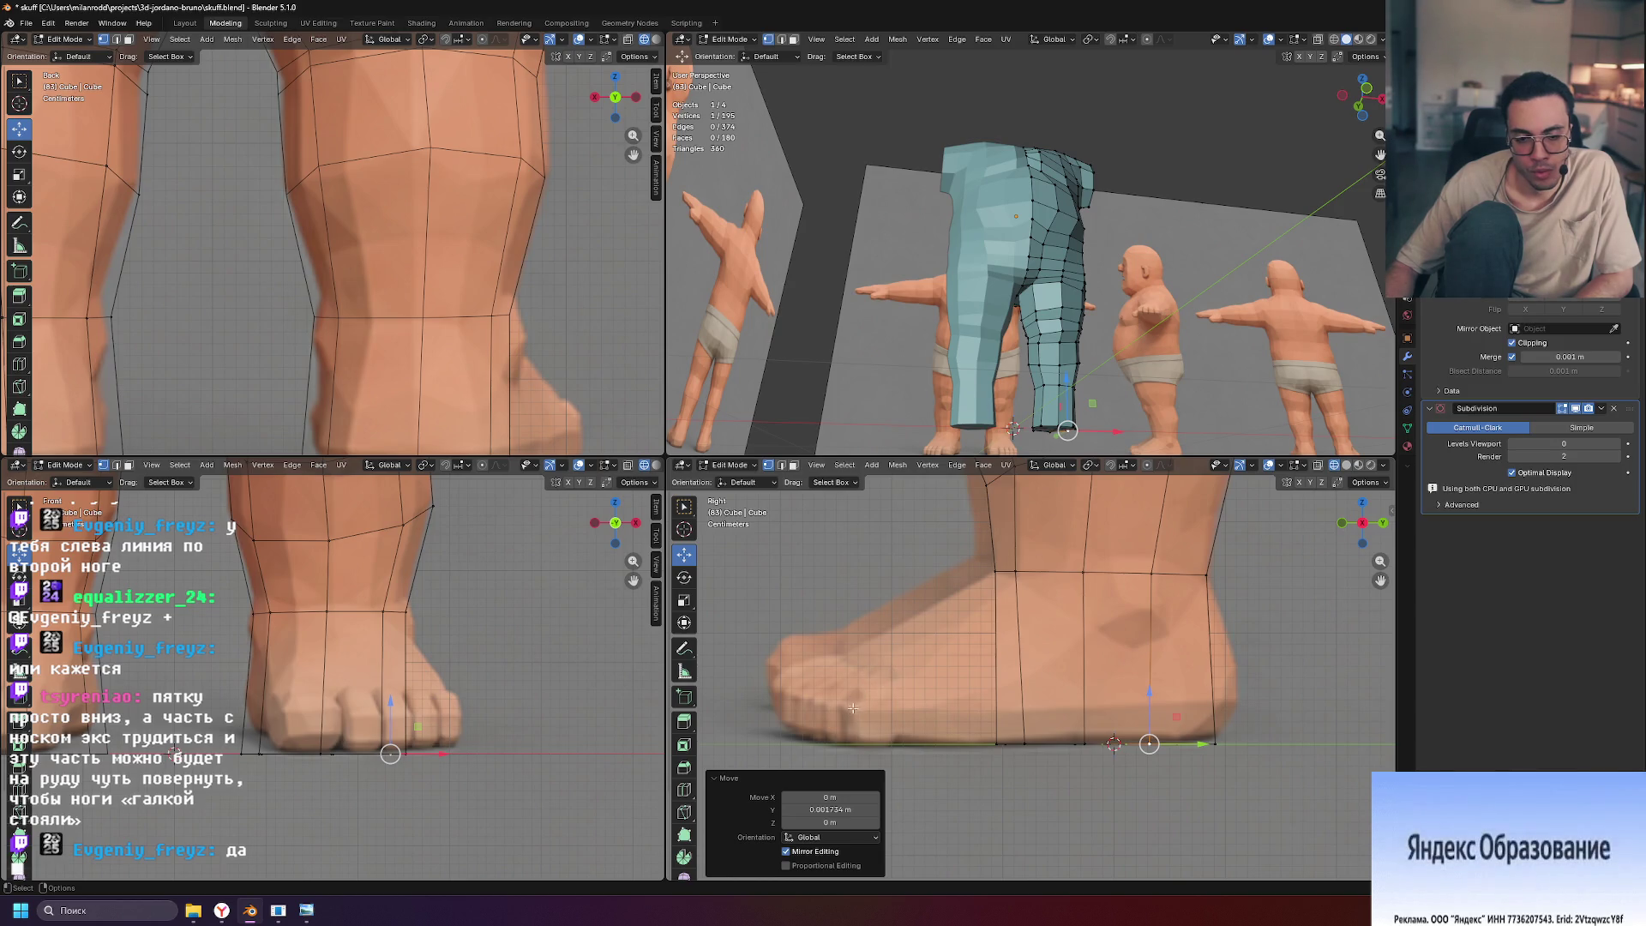
{"action": "left_click", "coordinate": [996, 681]}
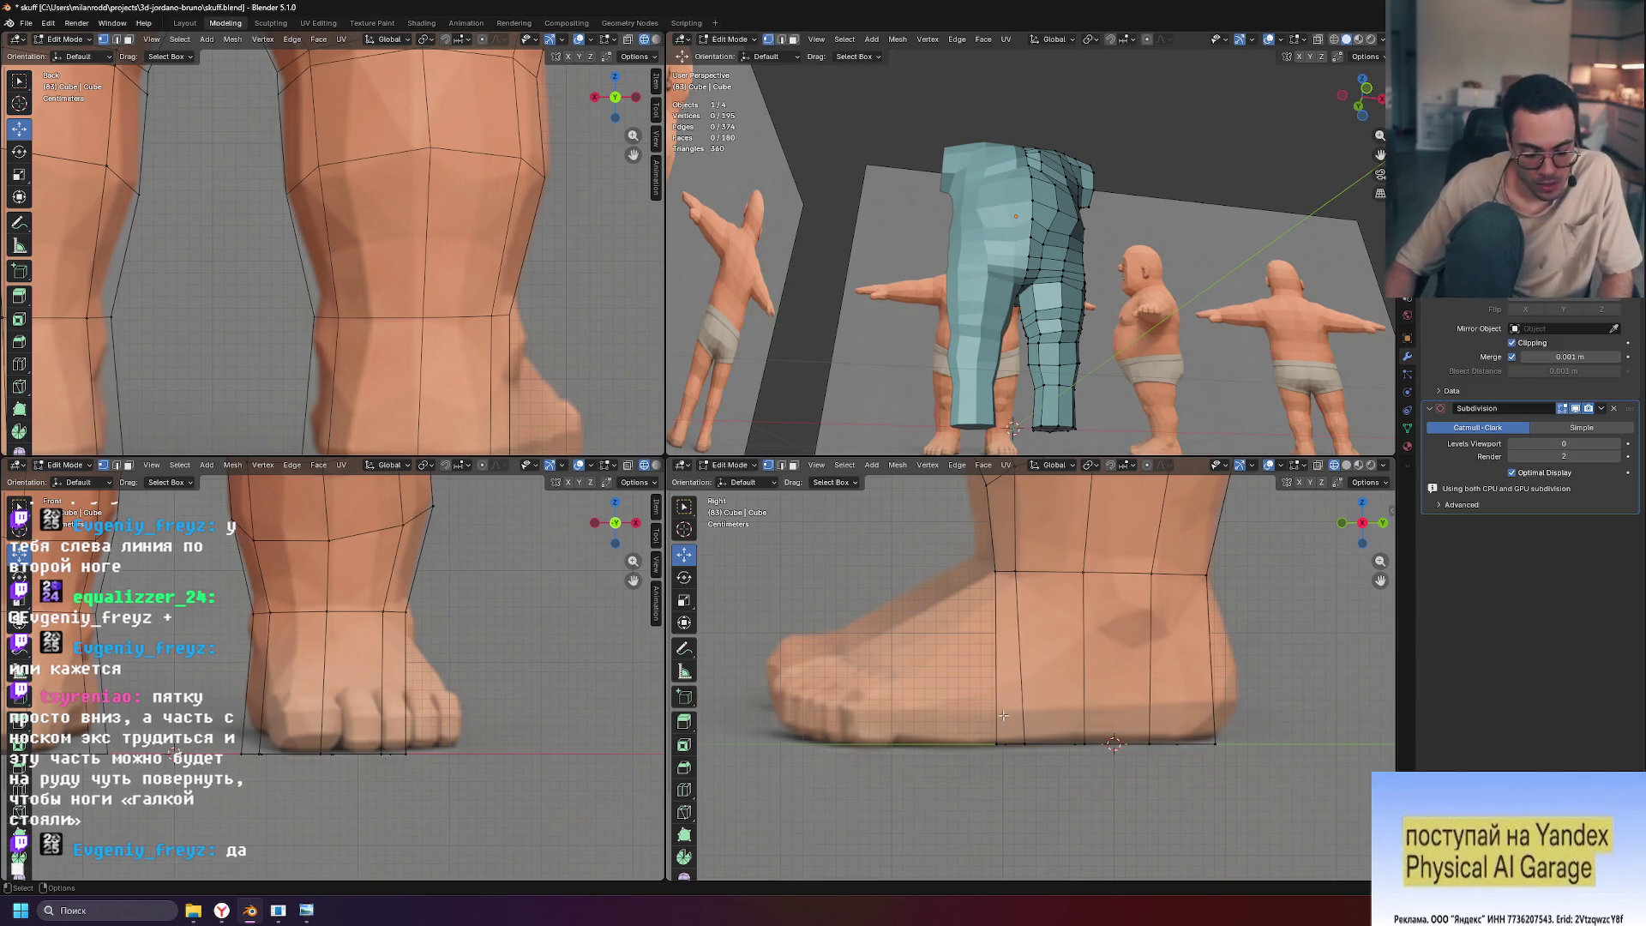
{"action": "key", "text": "ctrl+r"}
{"action": "left_click", "coordinate": [1006, 727]}
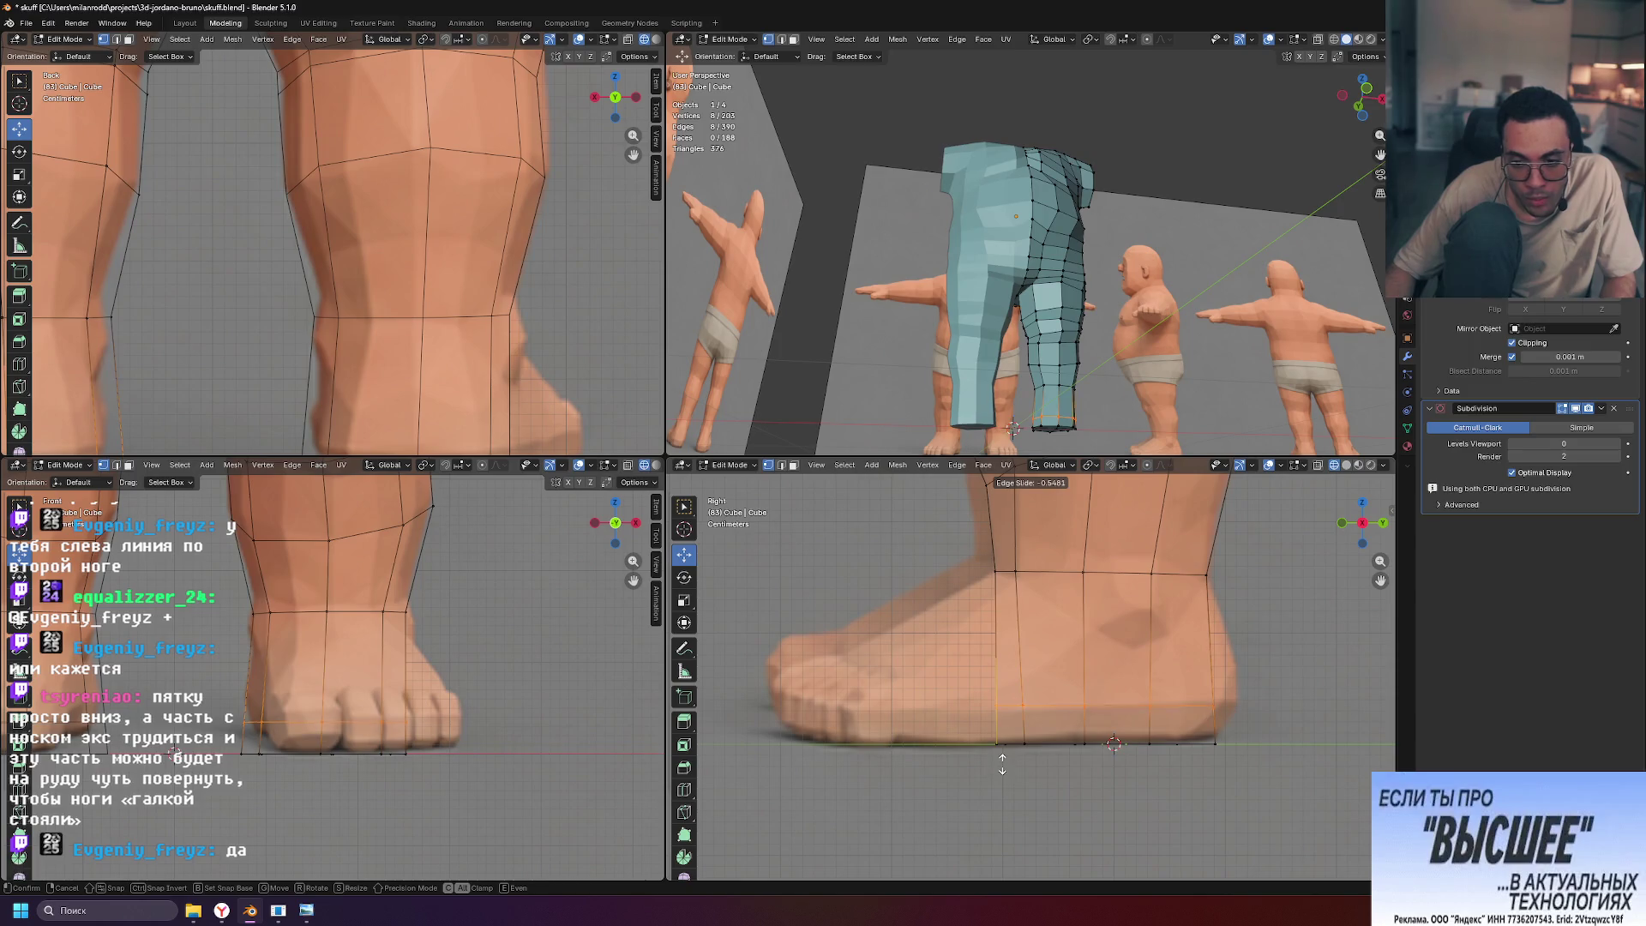
Confirm the first foot loop, then cut another loop slid down near the sole at -0.547
{"action": "left_click", "coordinate": [1003, 755]}
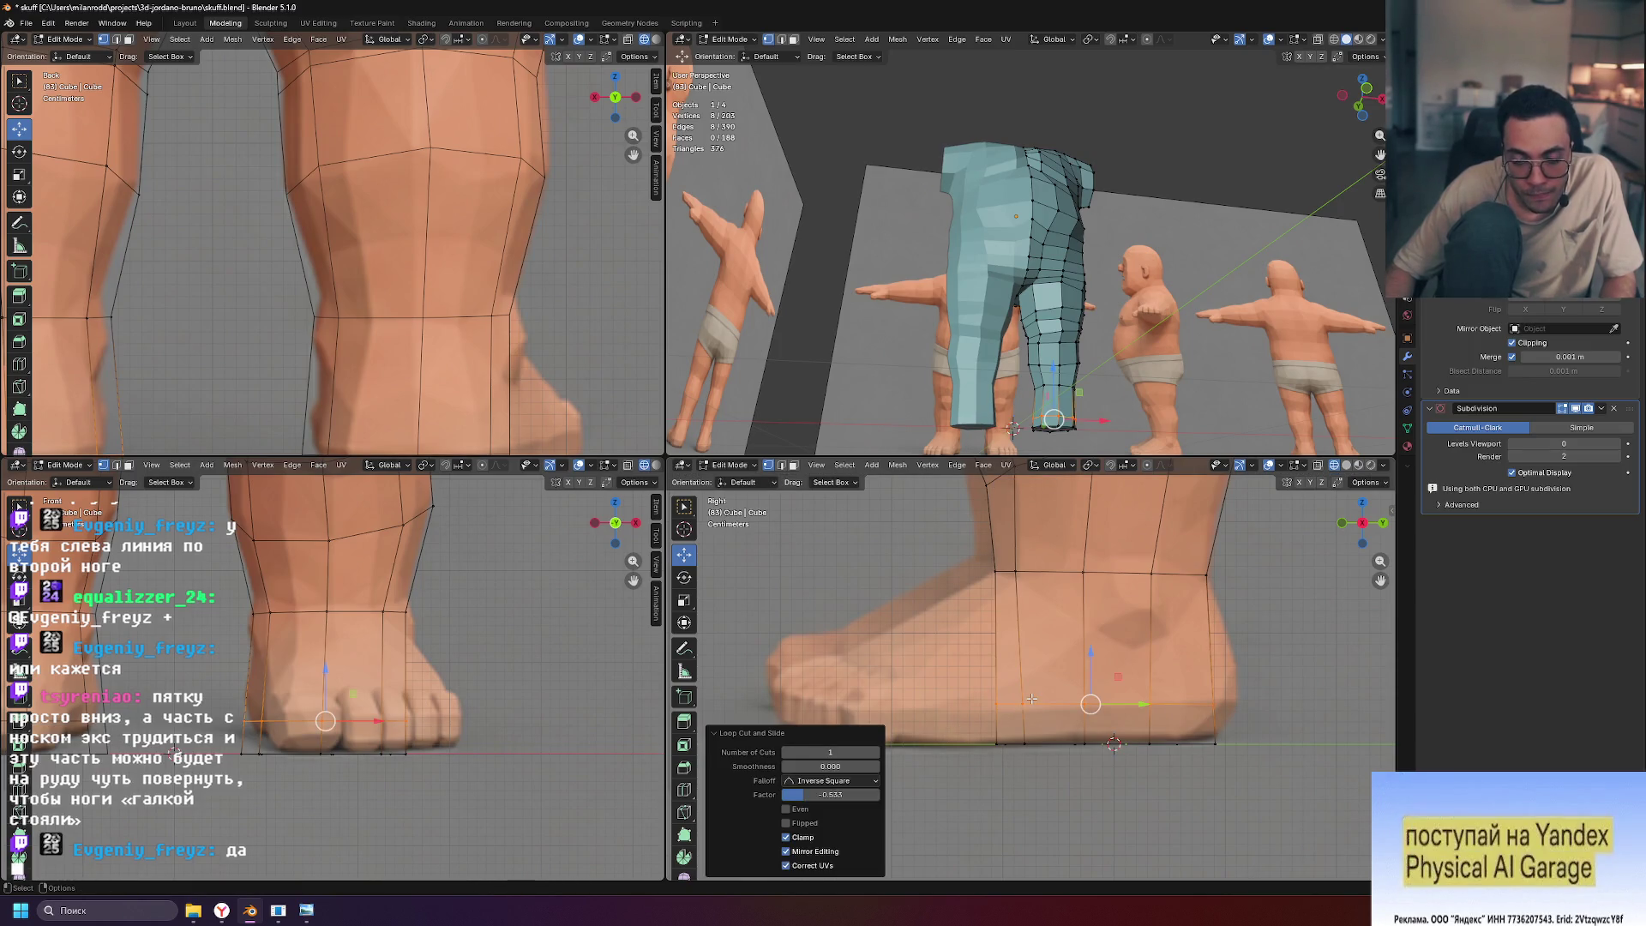
{"action": "key", "text": "ctrl+r"}
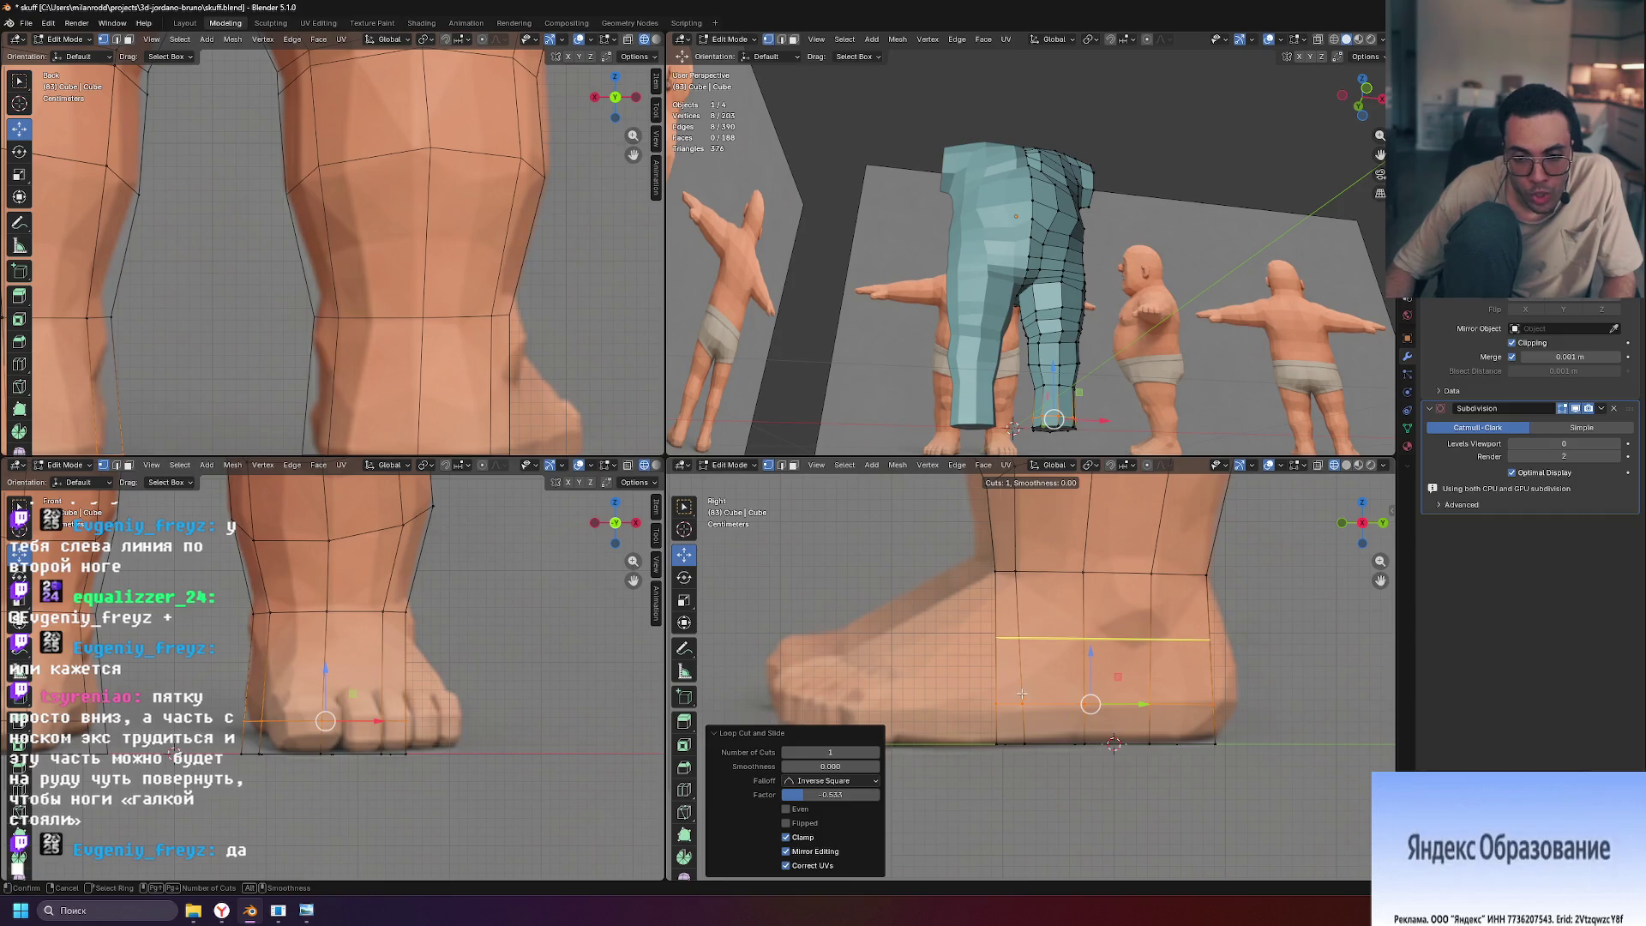
{"action": "left_click", "coordinate": [1021, 678]}
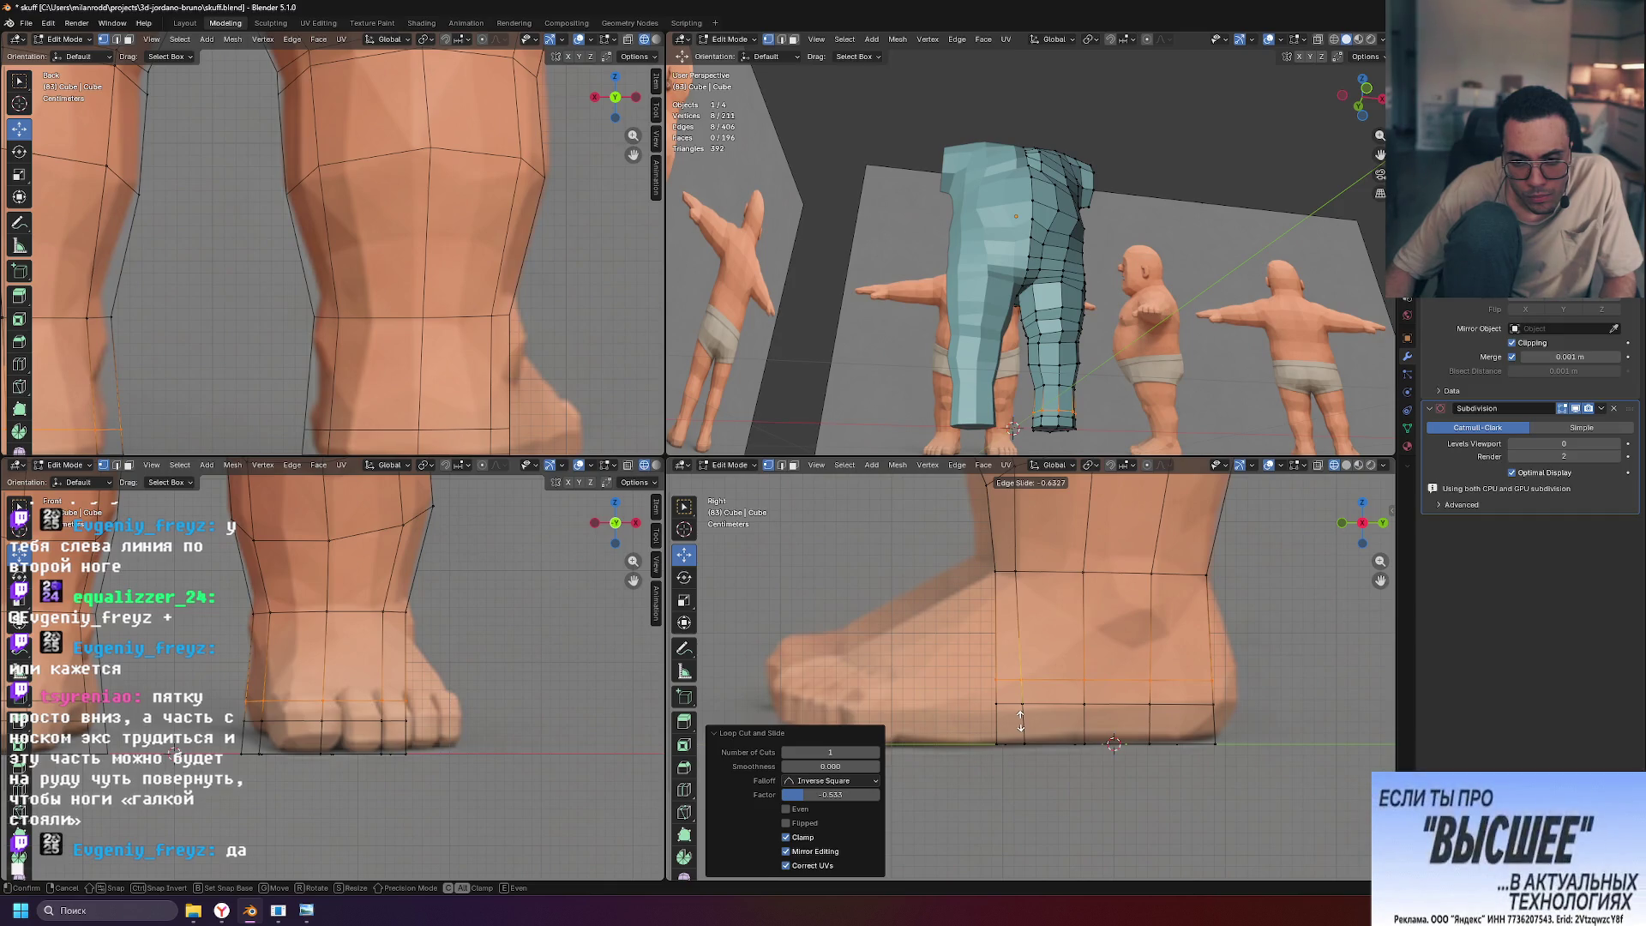
{"action": "left_click", "coordinate": [1016, 715]}
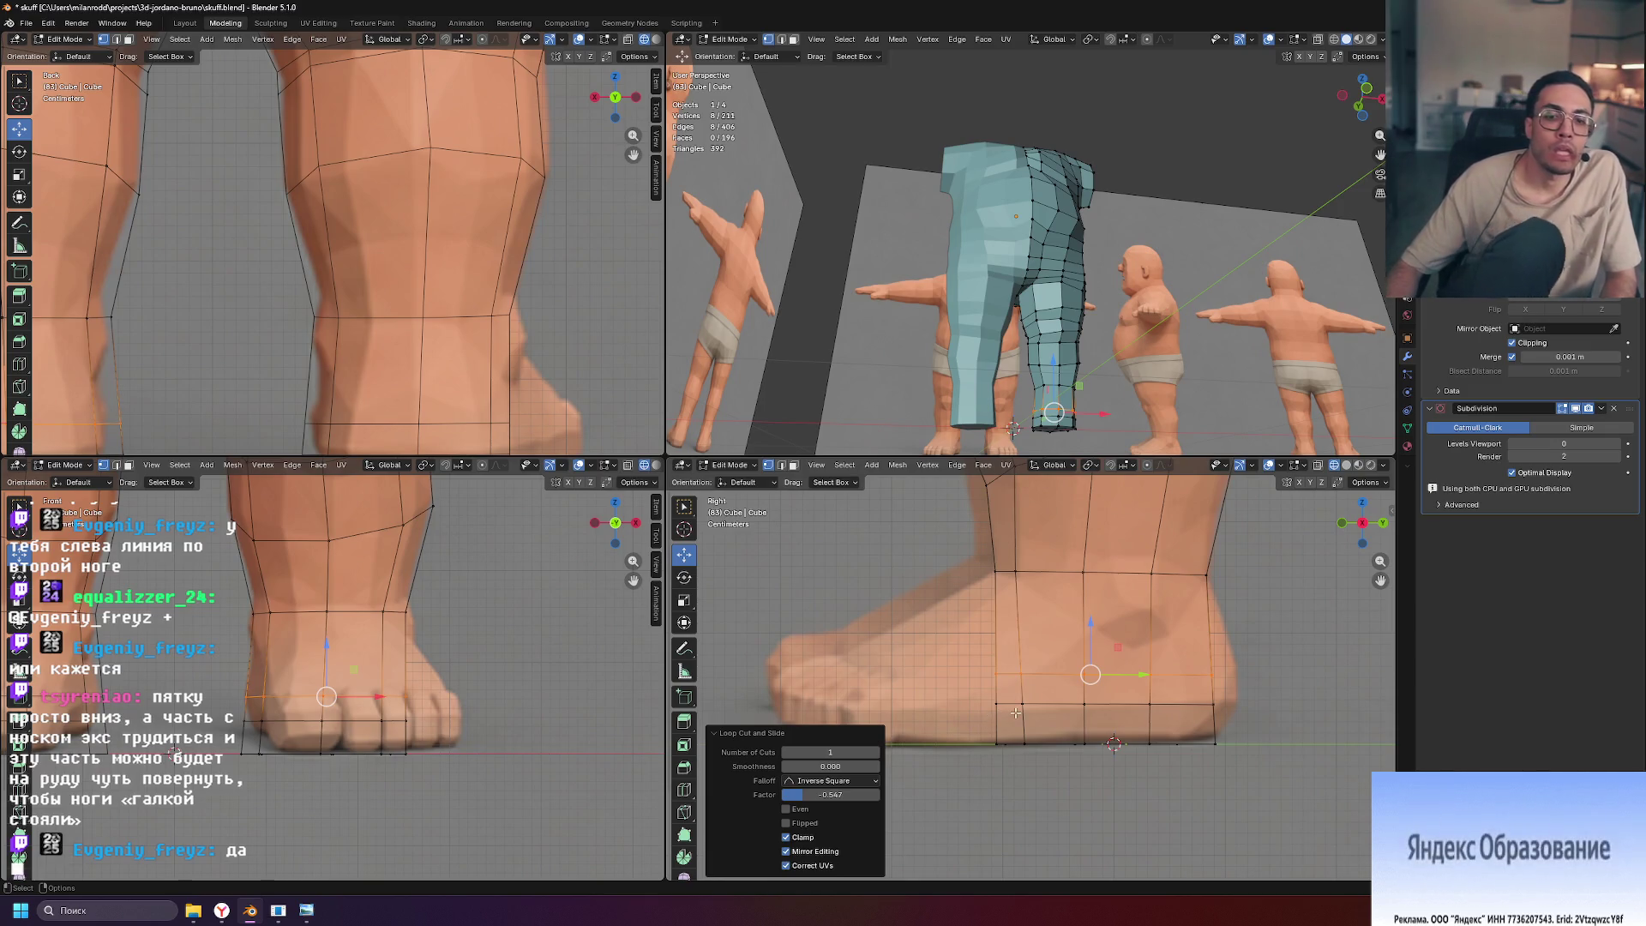
Deselect everything and select a bottom face at the front of the leg
{"action": "mouse_move", "coordinate": [1020, 411]}
{"action": "middle_mouse_down"}
{"action": "mouse_move", "coordinate": [1072, 399]}
{"action": "mouse_move", "coordinate": [1048, 394]}
{"action": "mouse_move", "coordinate": [1111, 409]}
{"action": "mouse_move", "coordinate": [1060, 413]}
{"action": "middle_mouse_up"}
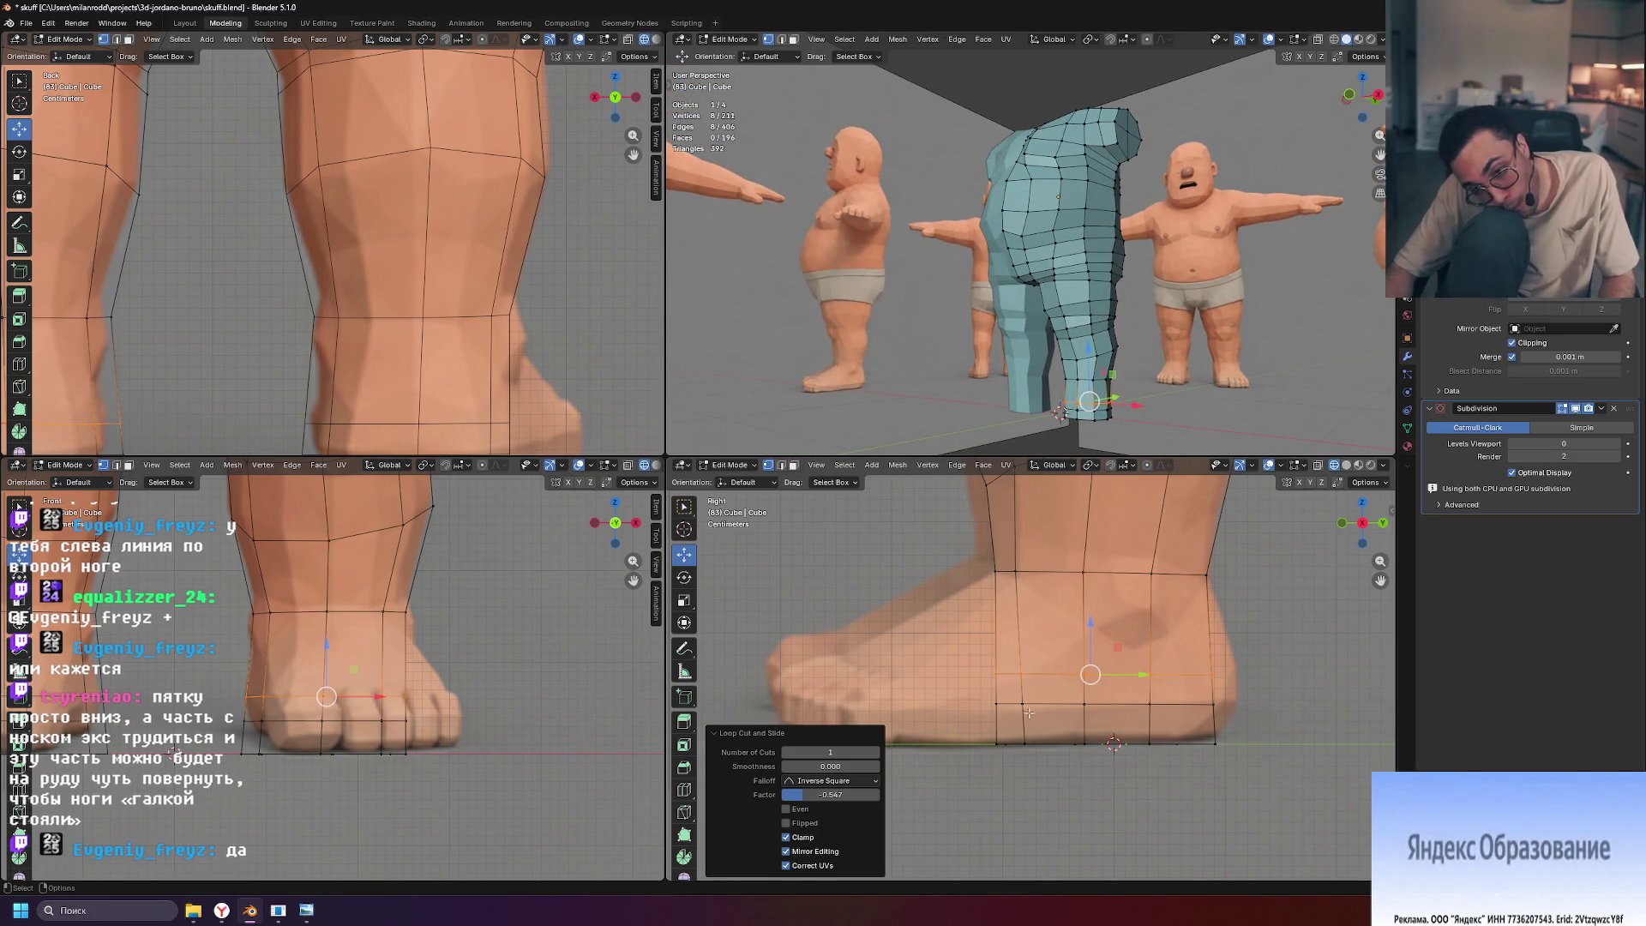
{"action": "middle_click_drag", "start_coordinate": [1180, 443], "coordinate": [1071, 386]}
{"action": "scroll", "coordinate": [1018, 328], "scroll_direction": "up", "scroll_amount": 4}
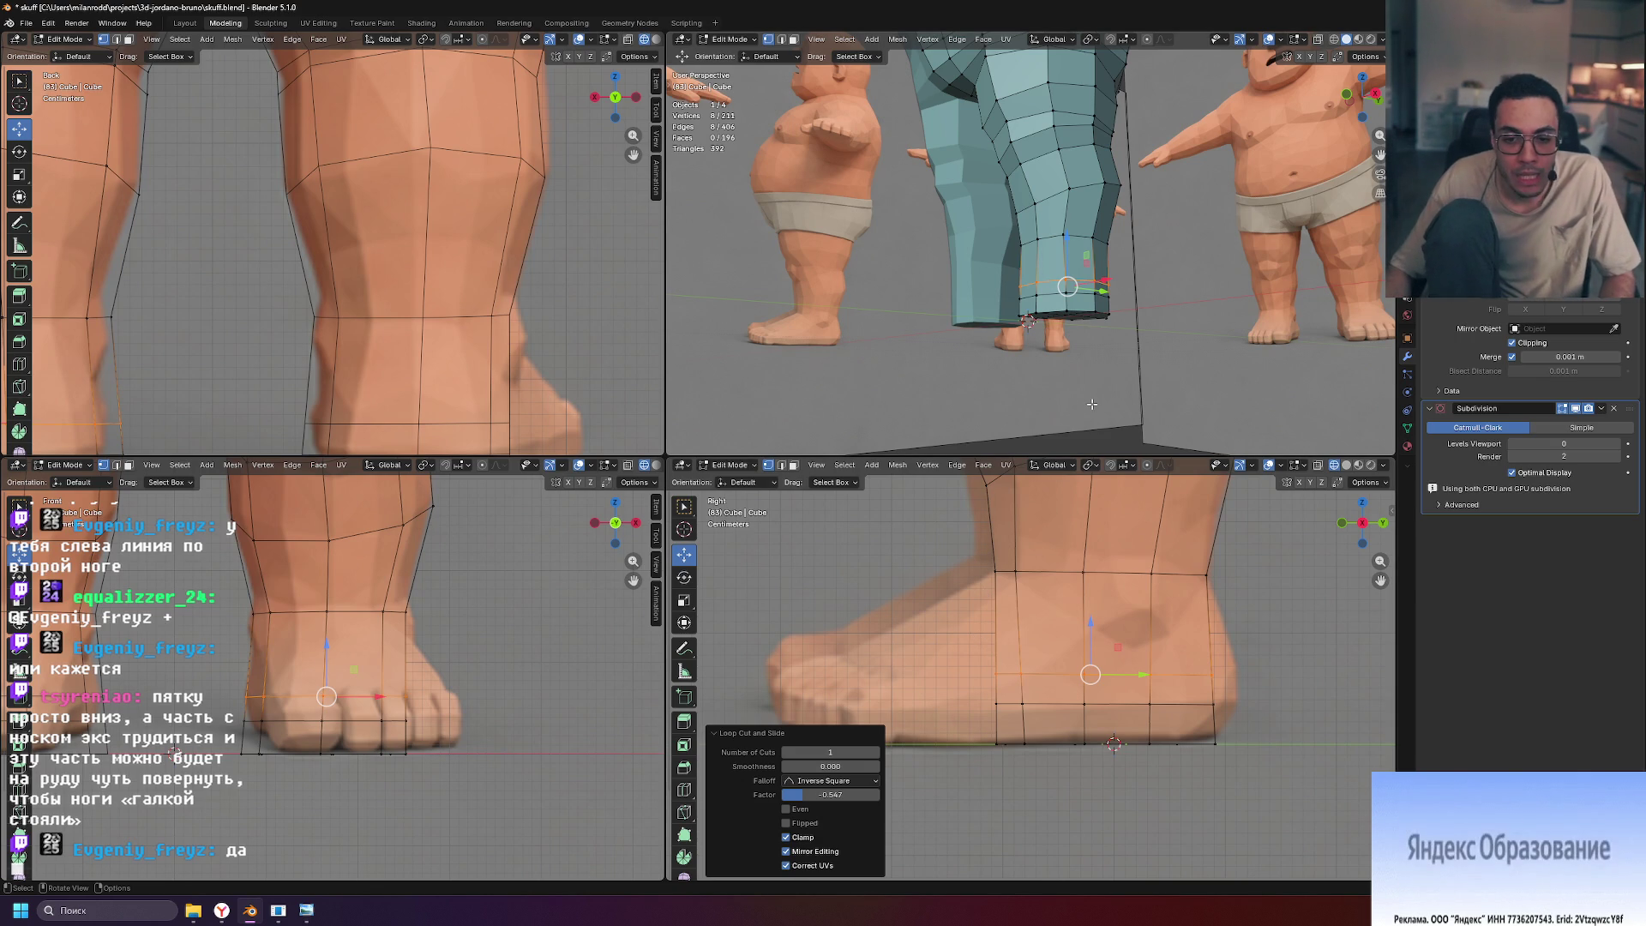
{"action": "middle_click_drag", "start_coordinate": [1091, 402], "coordinate": [1058, 296]}
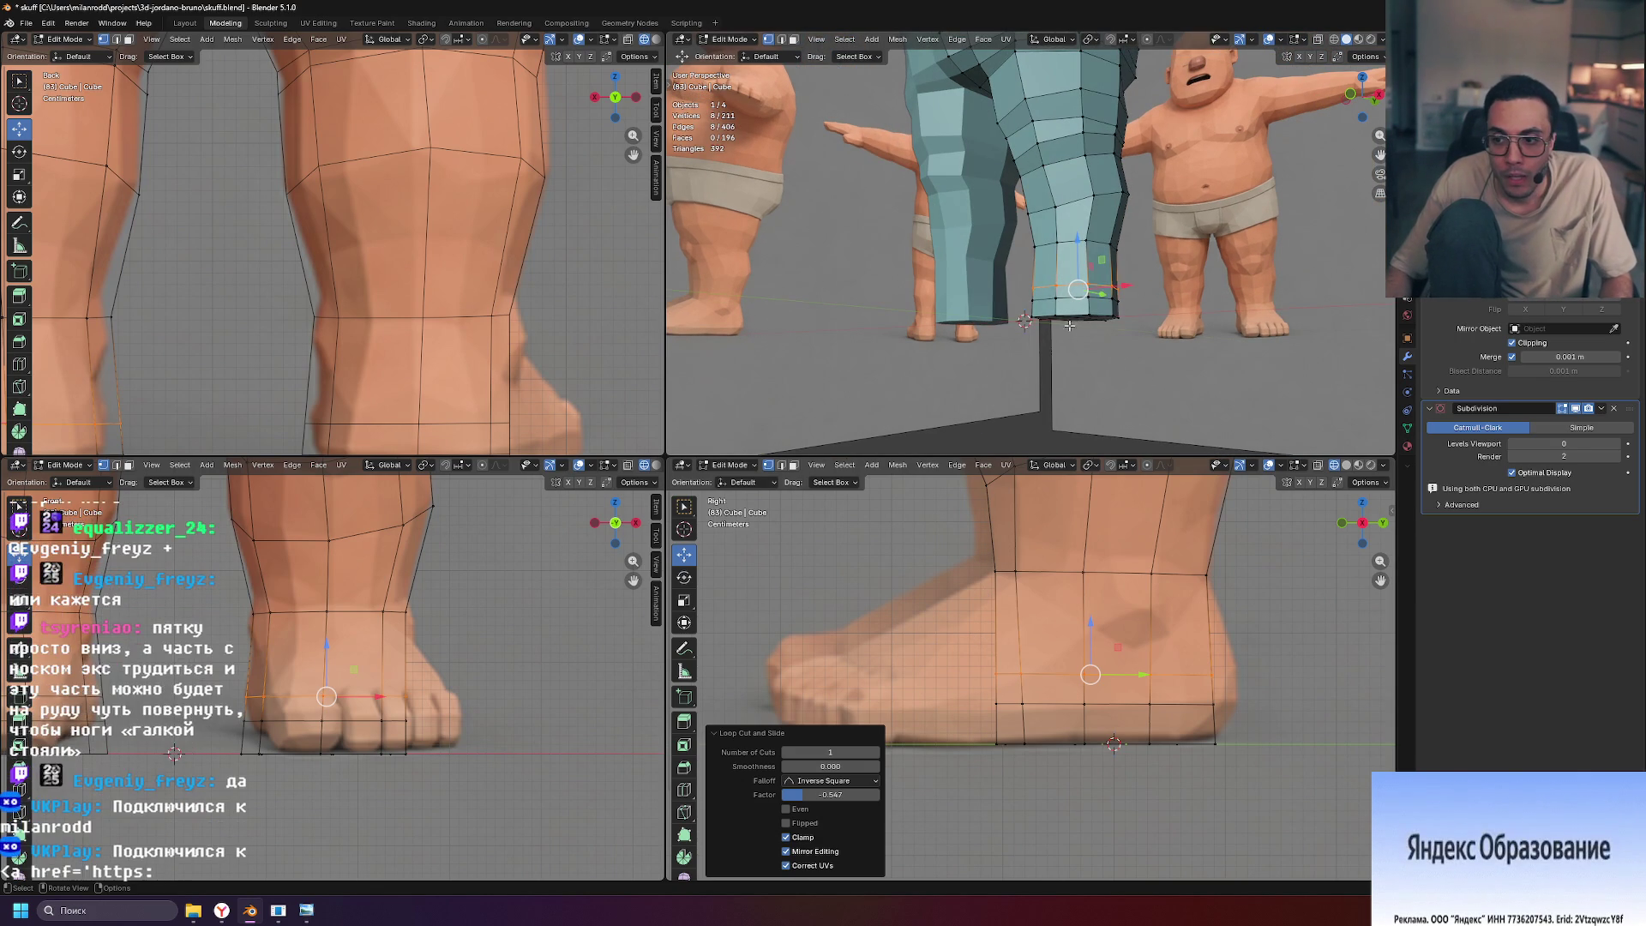
{"action": "key", "text": "alt+a"}
{"action": "left_click", "coordinate": [1059, 296]}
Add the second bottom face and extrude both forward into a foot block
{"action": "mouse_move", "coordinate": [1059, 296]}
{"action": "middle_mouse_down"}
{"action": "mouse_move", "coordinate": [1243, 361]}
{"action": "mouse_move", "coordinate": [1114, 325]}
{"action": "middle_mouse_up"}
{"action": "left_click", "coordinate": [1104, 319], "text": "shift"}
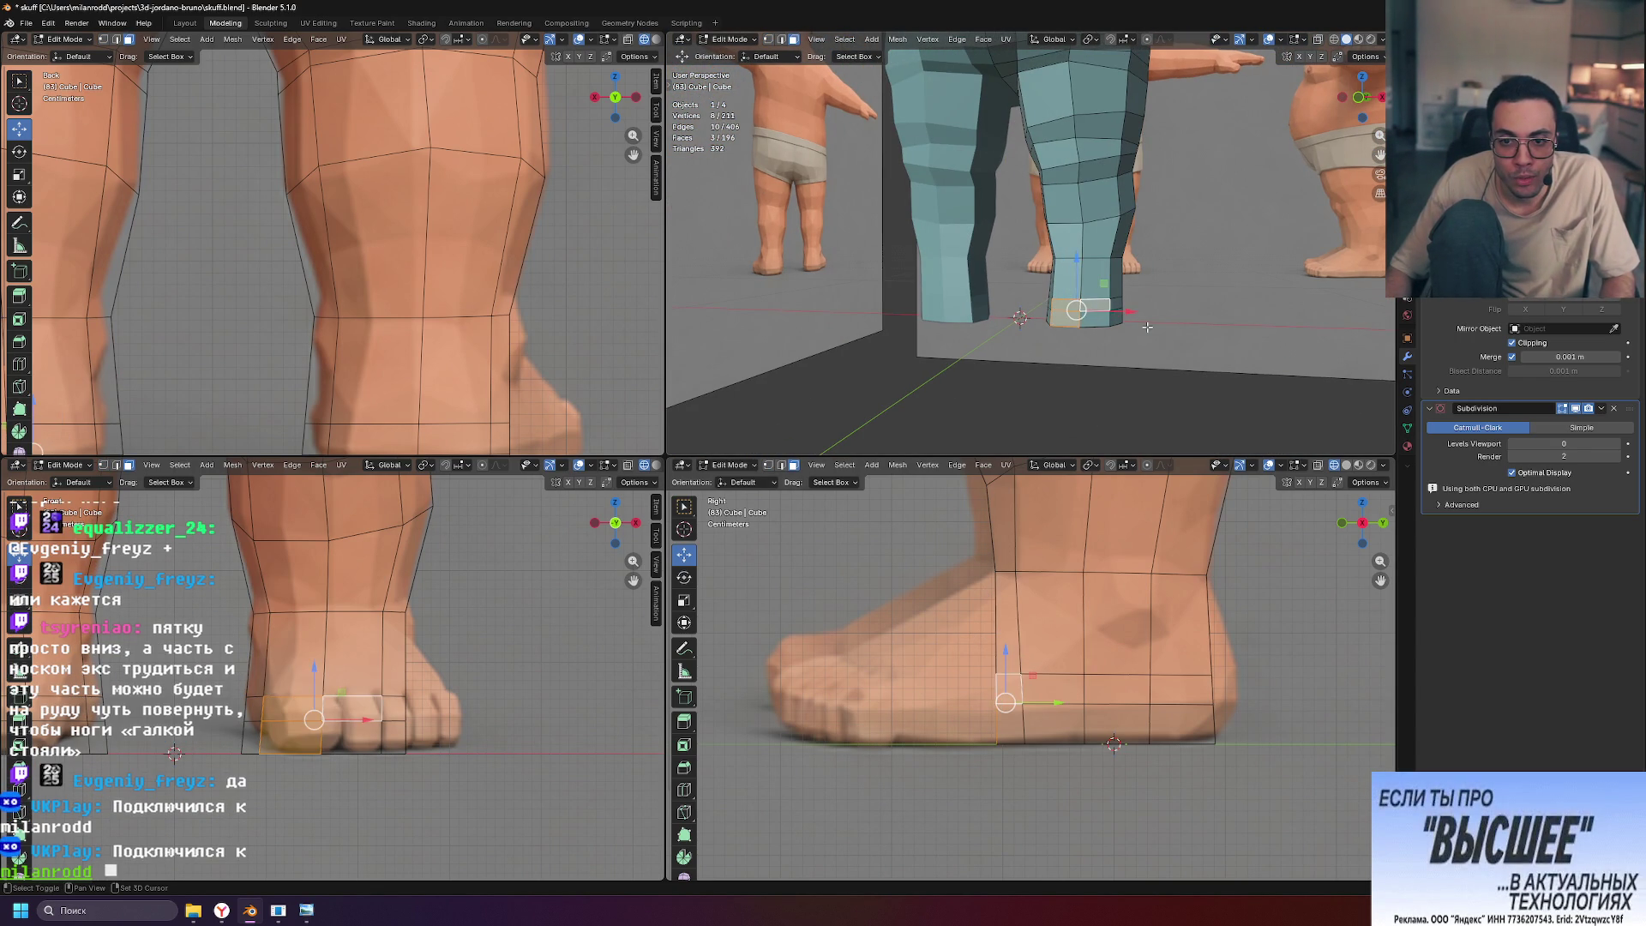
{"action": "middle_click_drag", "start_coordinate": [1219, 358], "coordinate": [1080, 377]}
{"action": "key", "text": "e"}
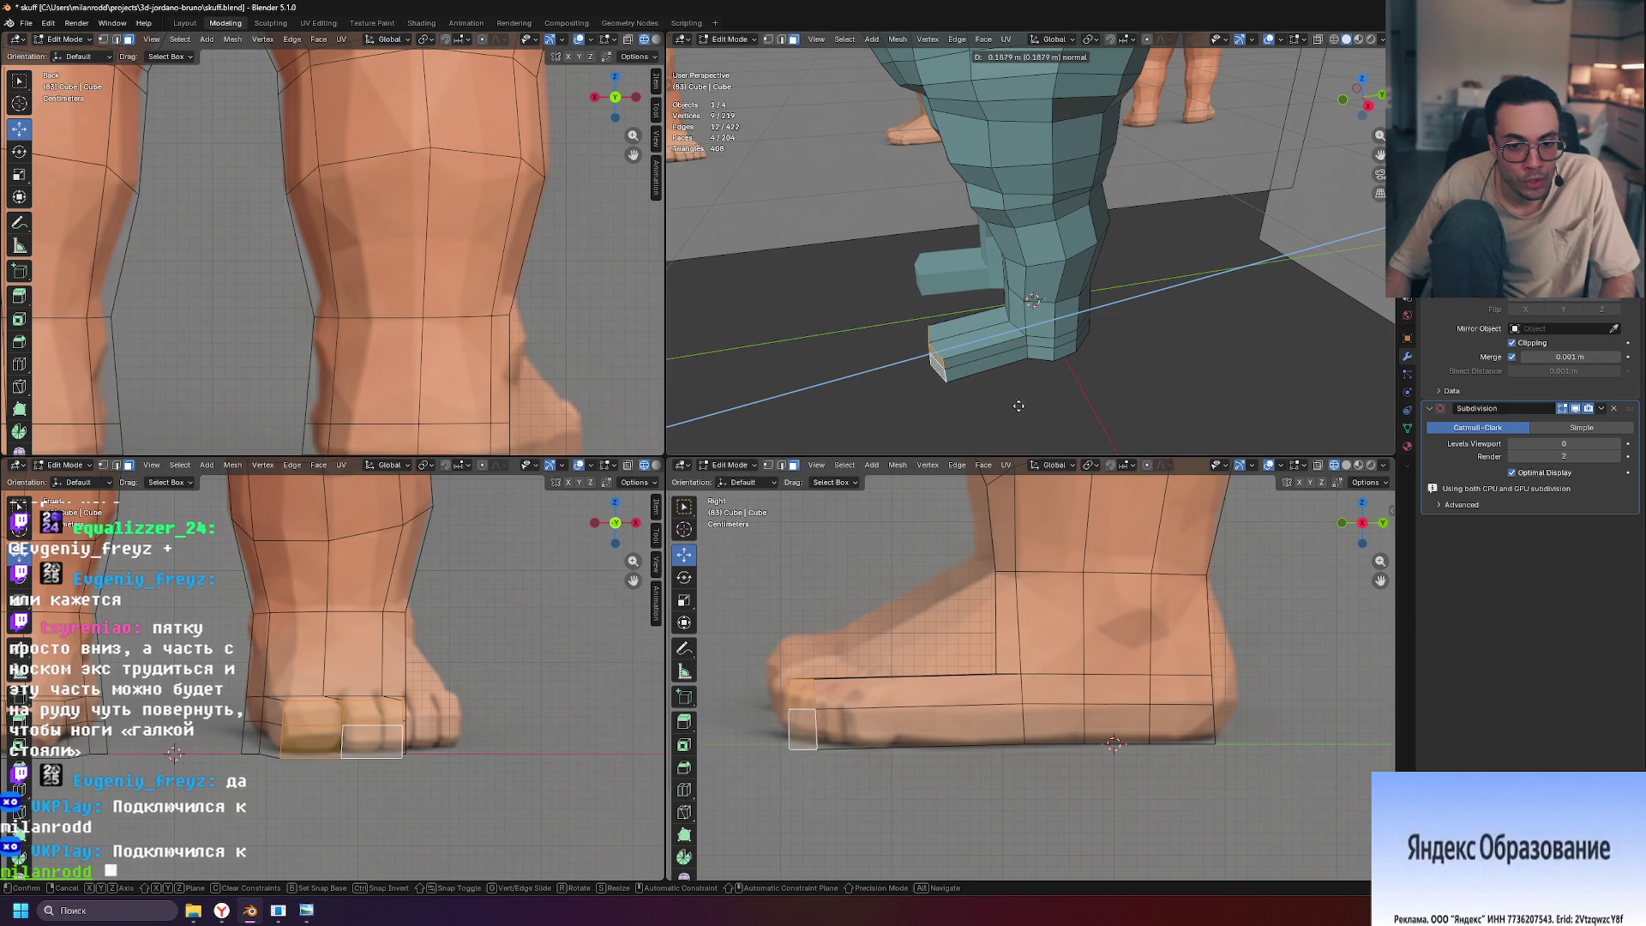
{"action": "left_click", "coordinate": [1008, 405]}
Shift the extruded foot face sideways along X
{"action": "mouse_move", "coordinate": [913, 384]}
{"action": "middle_mouse_down"}
{"action": "mouse_move", "coordinate": [888, 347]}
{"action": "mouse_move", "coordinate": [1066, 353]}
{"action": "mouse_move", "coordinate": [984, 225]}
{"action": "mouse_move", "coordinate": [1039, 183]}
{"action": "mouse_move", "coordinate": [1075, 72]}
{"action": "middle_mouse_up"}
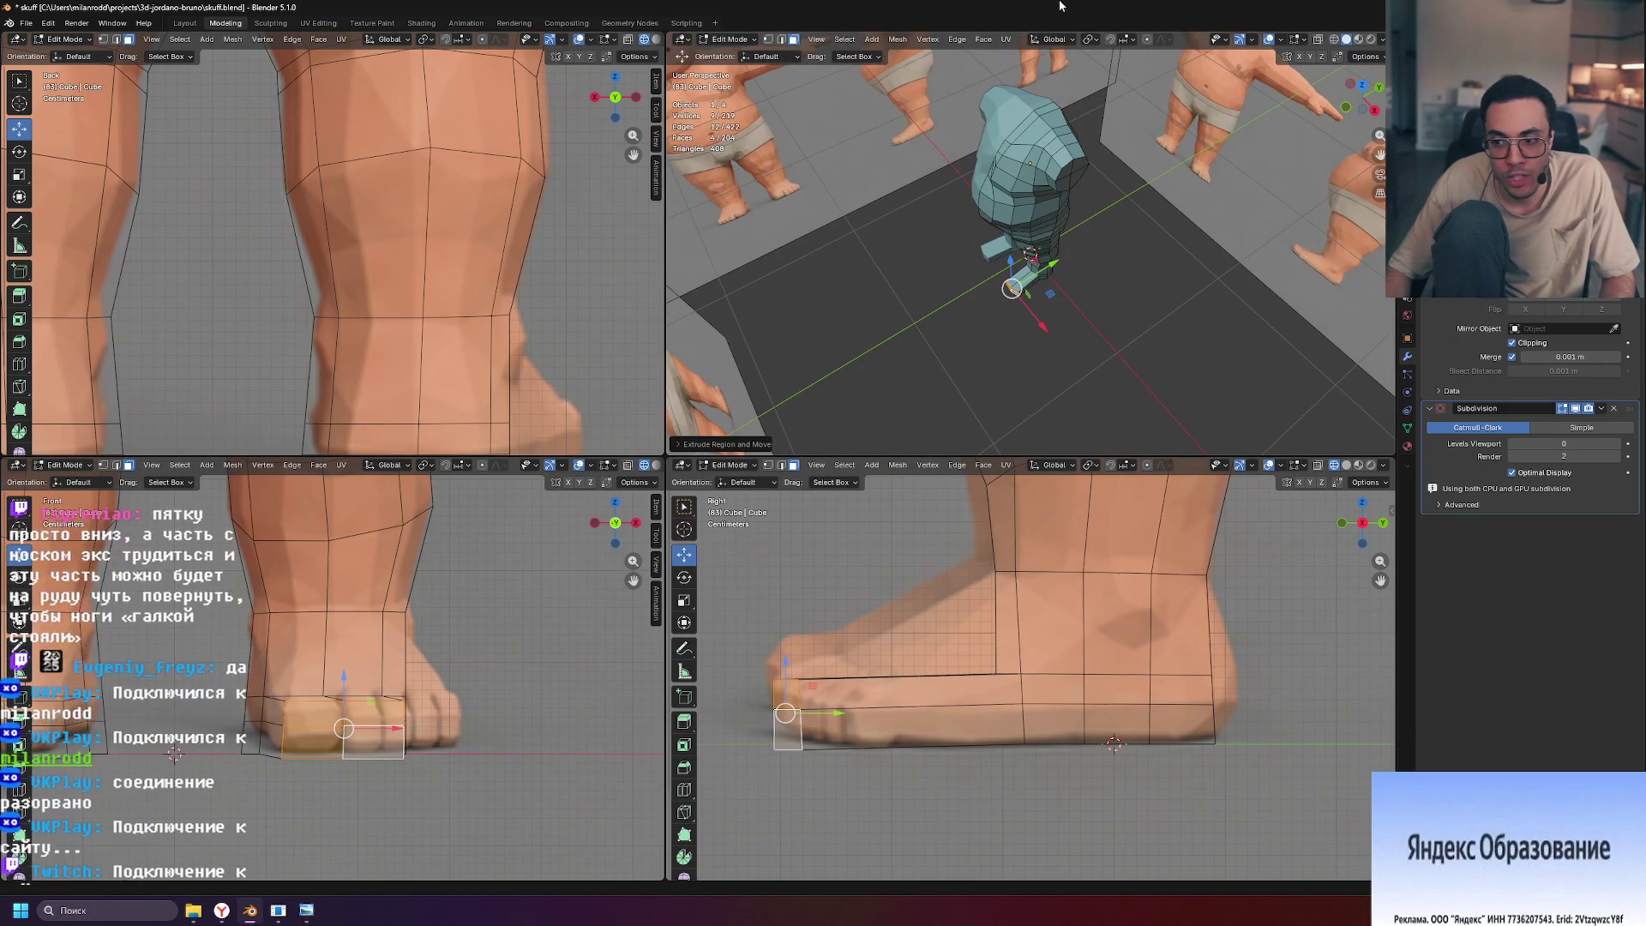
{"action": "scroll", "coordinate": [1085, 215], "scroll_direction": "up", "scroll_amount": 4}
{"action": "middle_click_drag", "start_coordinate": [1084, 215], "coordinate": [1145, 338]}
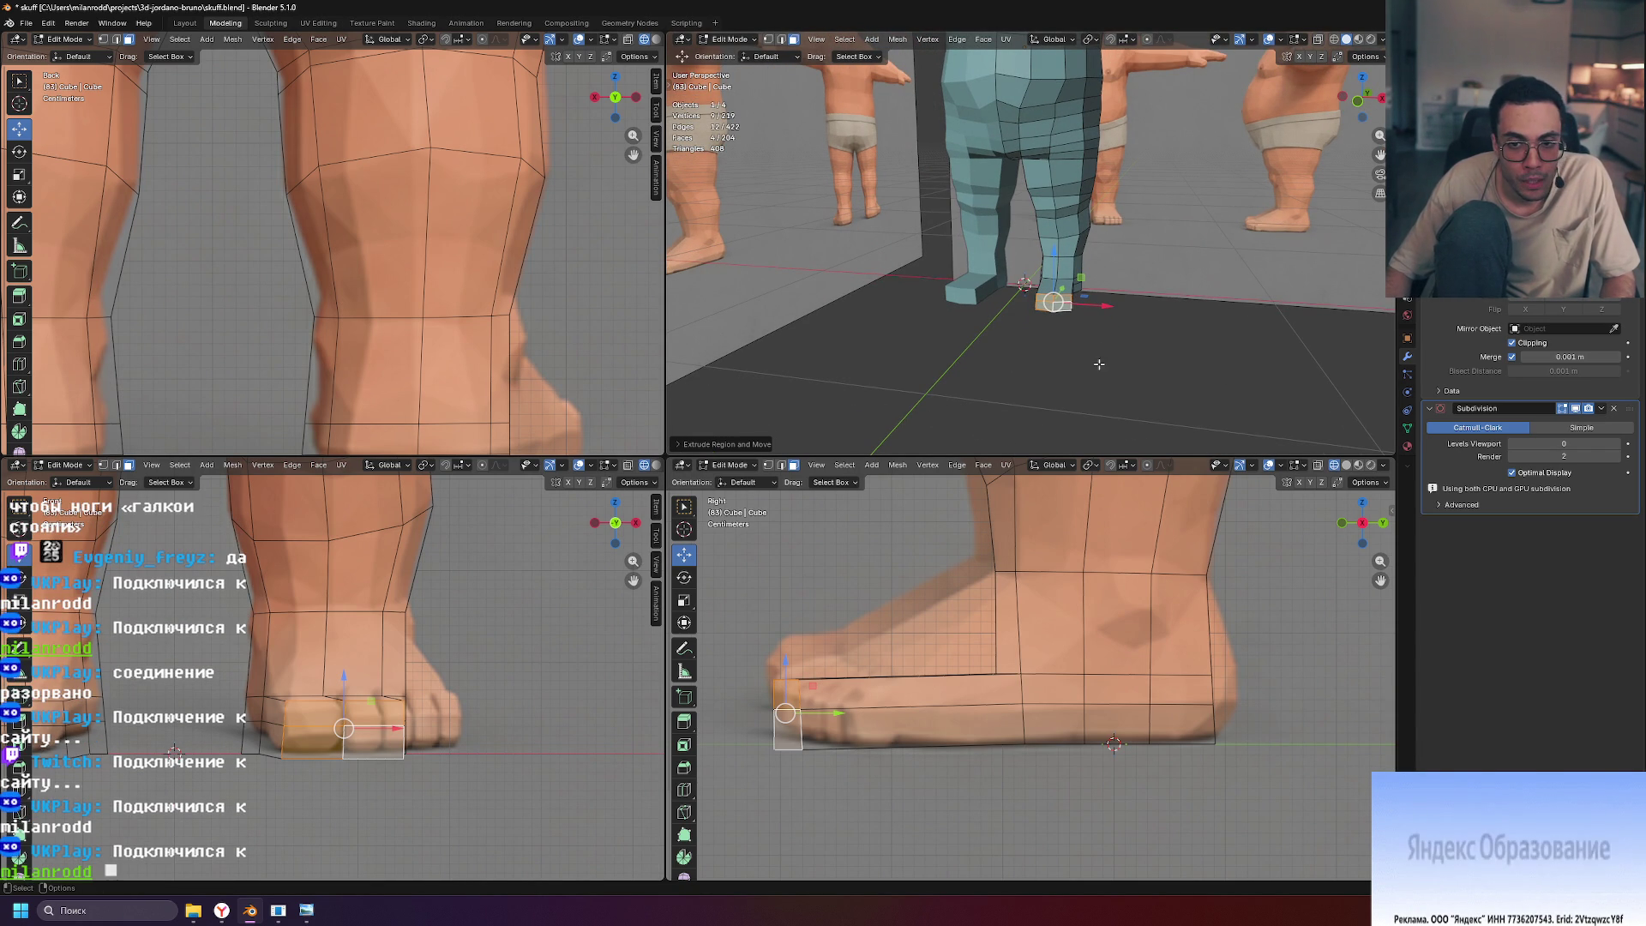
{"action": "scroll", "coordinate": [1114, 340], "scroll_direction": "up", "scroll_amount": 2}
{"action": "left_click_drag", "start_coordinate": [1118, 338], "coordinate": [1120, 337]}
{"action": "mouse_move", "coordinate": [1120, 337]}
{"action": "middle_mouse_down"}
{"action": "mouse_move", "coordinate": [1076, 344]}
{"action": "mouse_move", "coordinate": [1135, 366]}
{"action": "mouse_move", "coordinate": [1095, 199]}
{"action": "mouse_move", "coordinate": [1029, 257]}
{"action": "middle_mouse_up"}
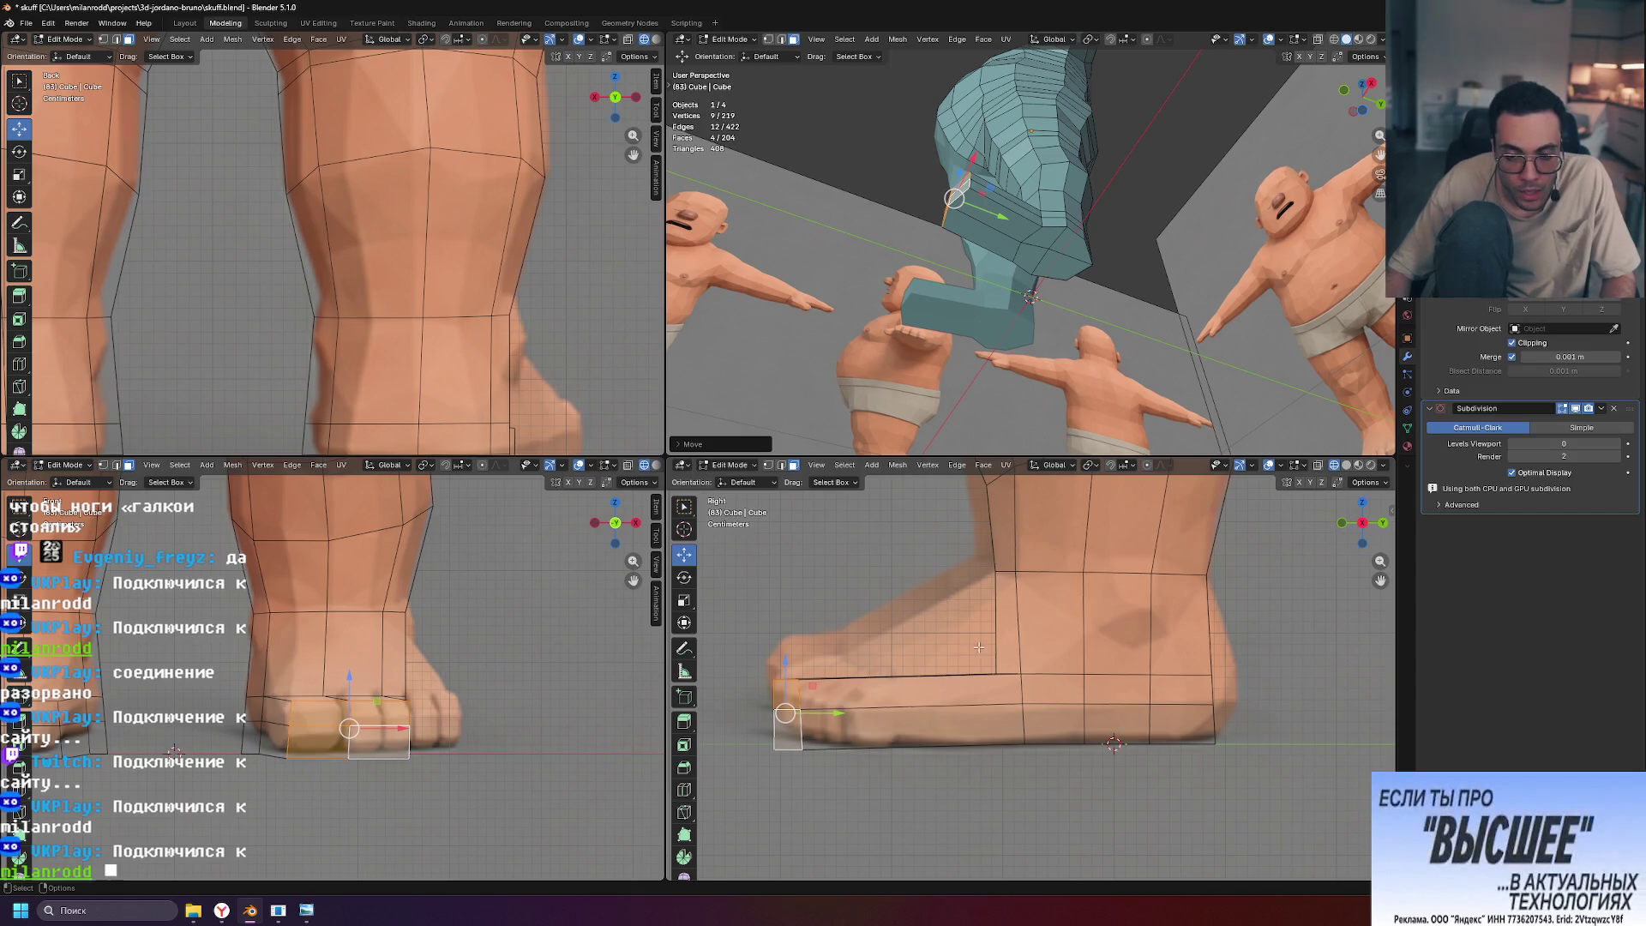
Push the toe's front faces further forward over the reference toes
{"action": "middle_click_drag", "start_coordinate": [1029, 368], "coordinate": [1050, 308]}
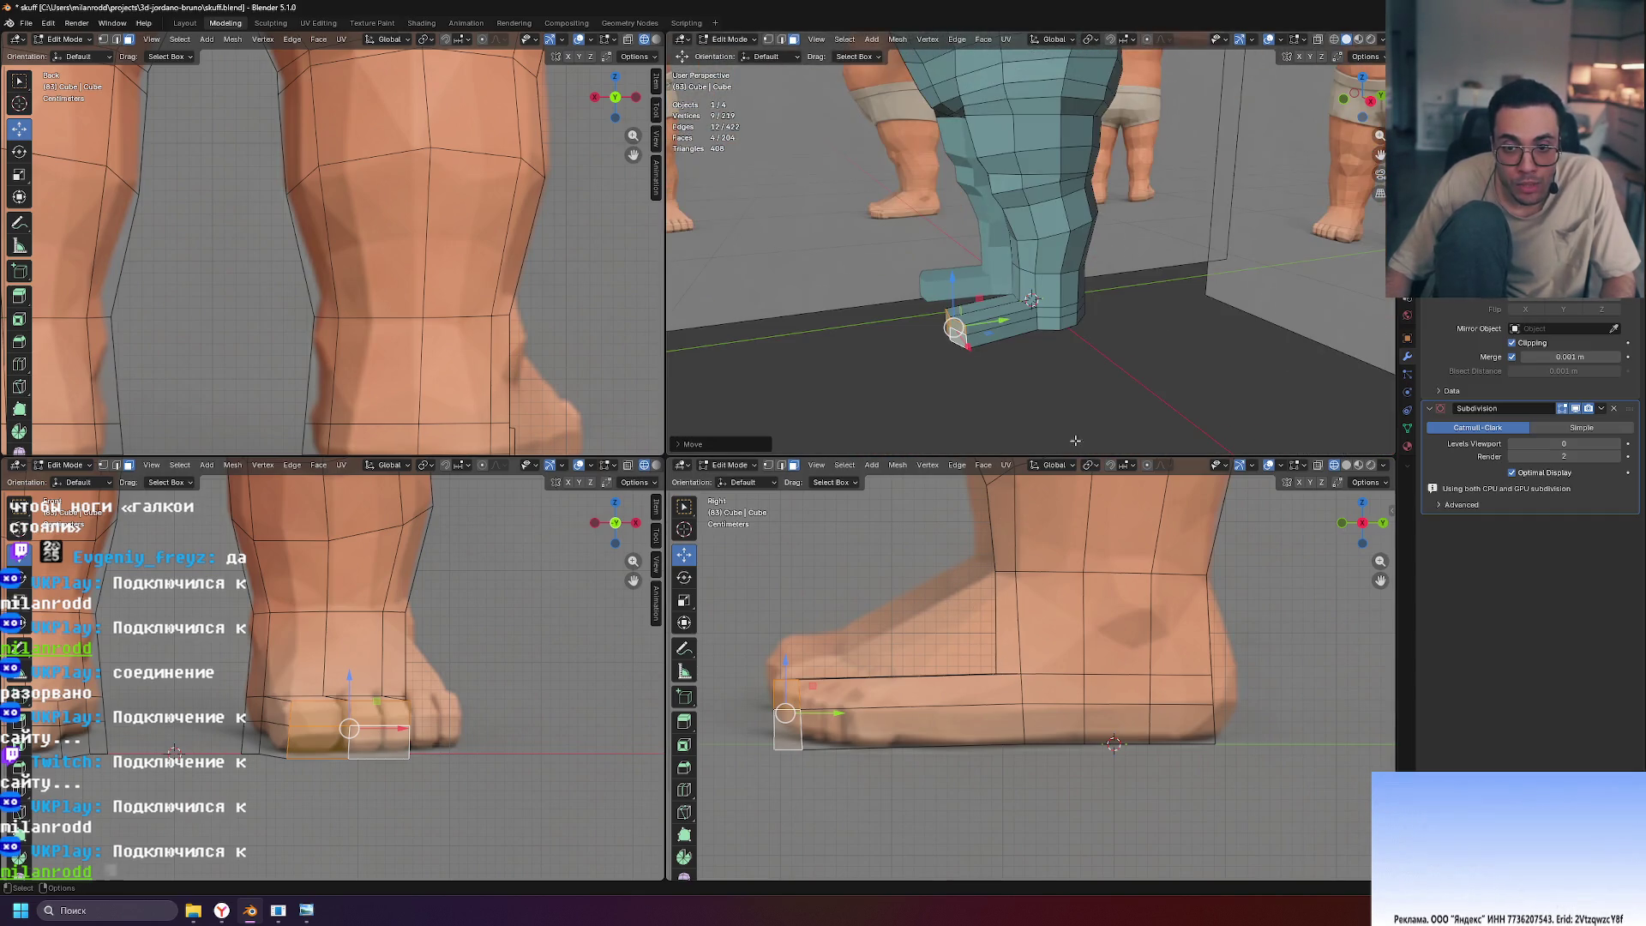
{"action": "left_click", "coordinate": [1013, 299]}
{"action": "scroll", "coordinate": [1064, 341], "scroll_direction": "up", "scroll_amount": 2}
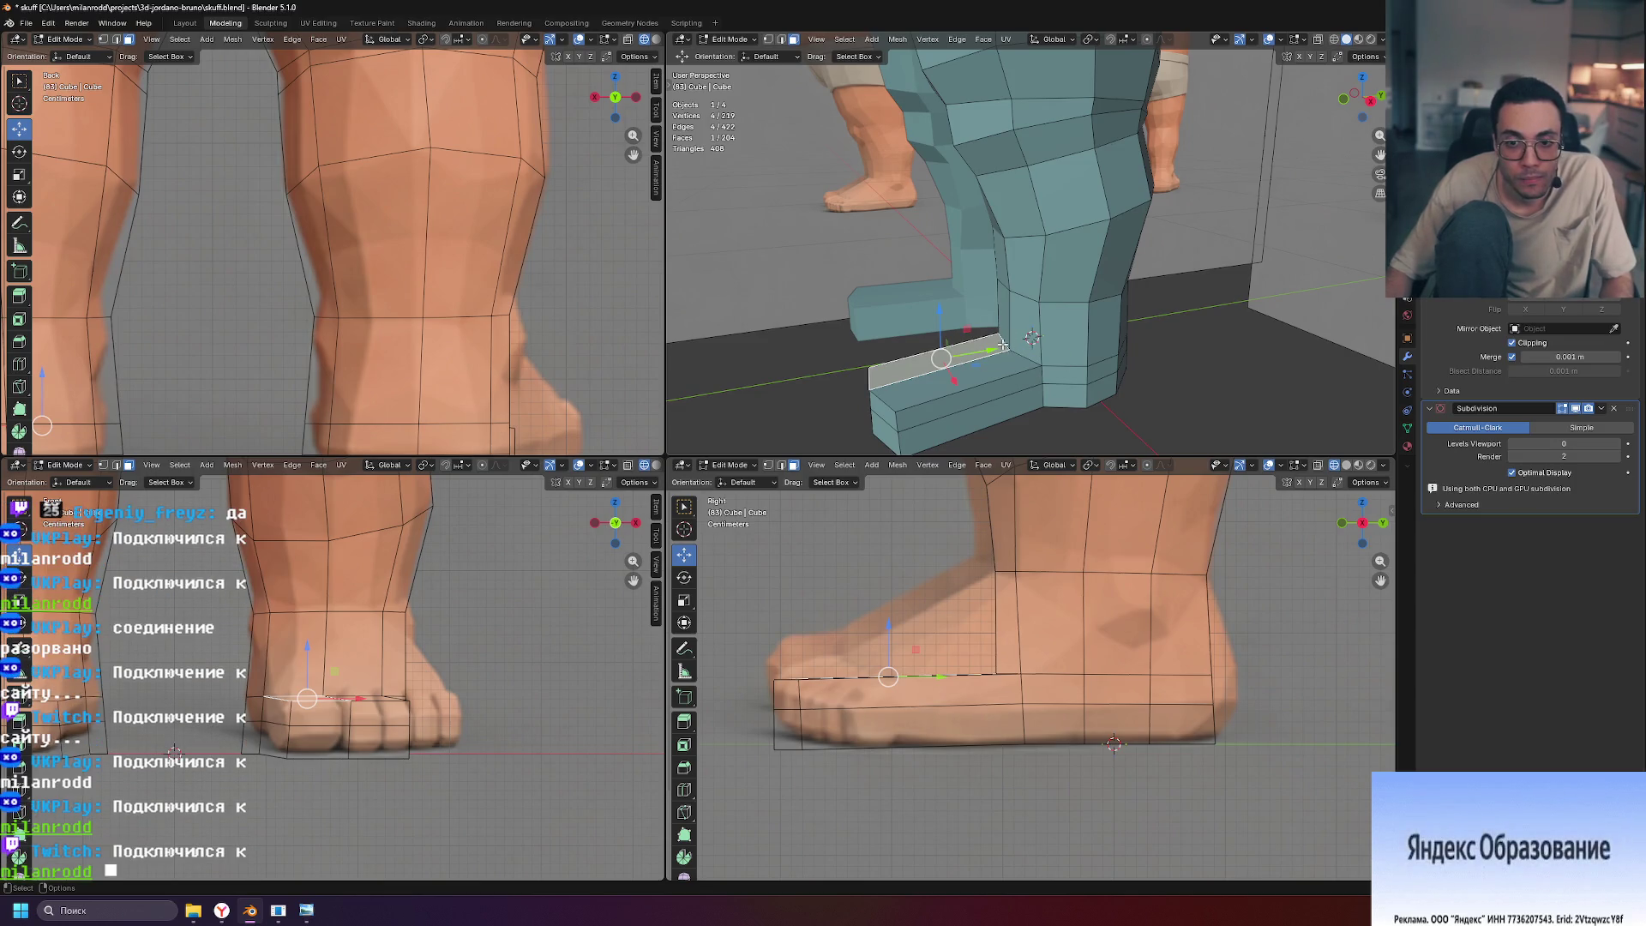
{"action": "key", "text": "2"}
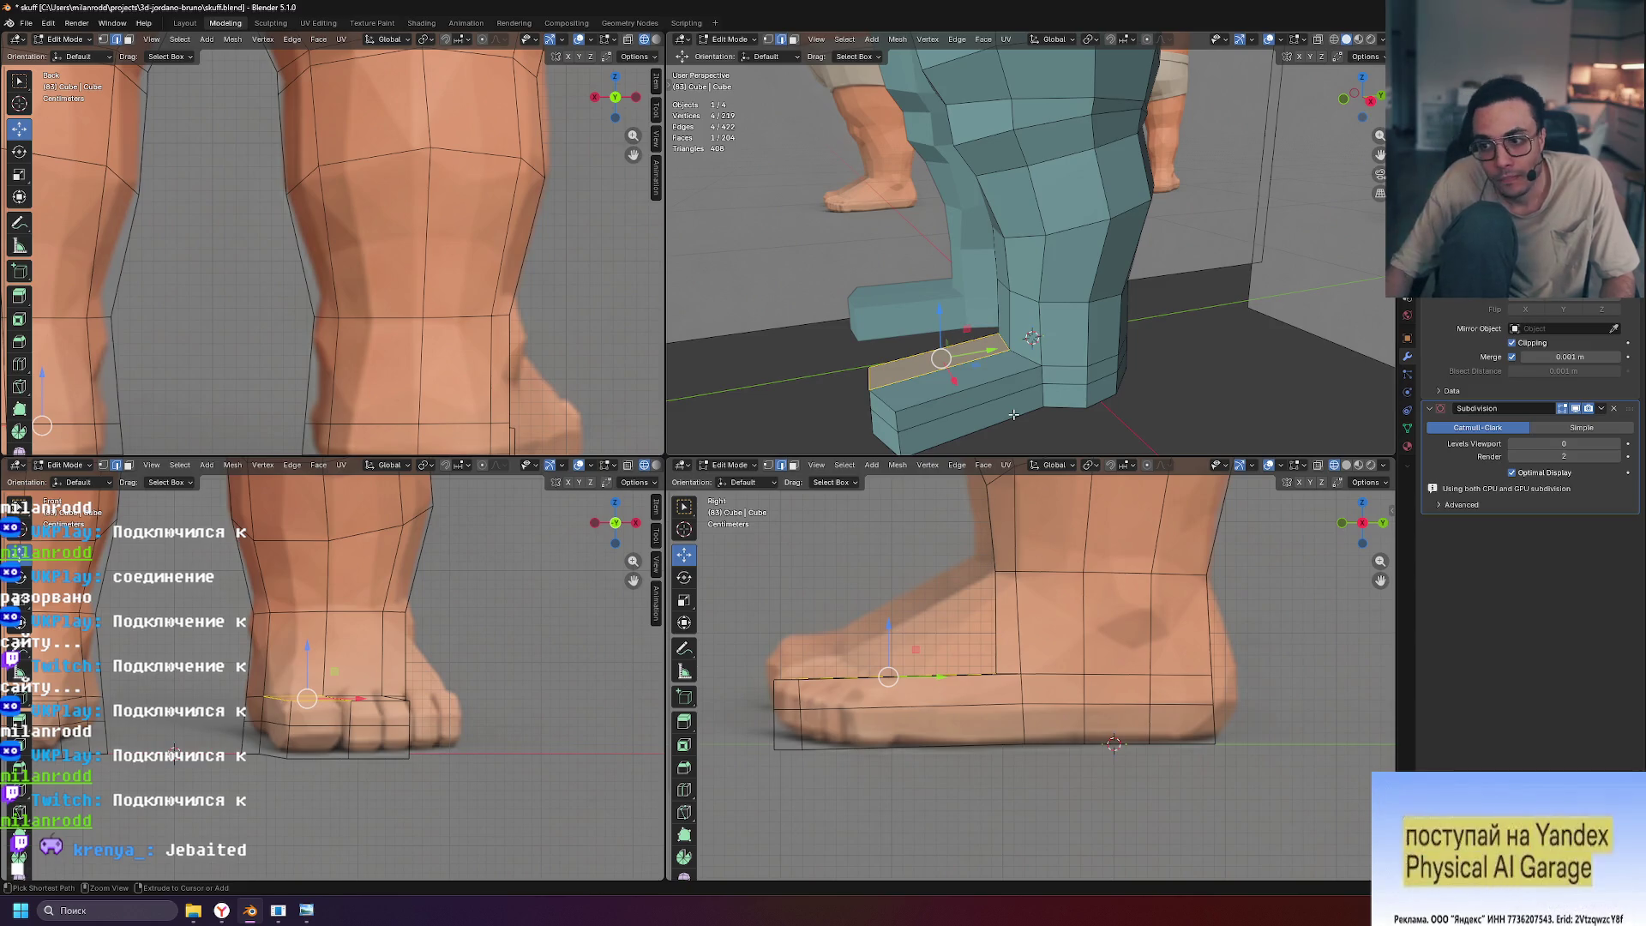
{"action": "key", "text": "ctrl+z"}
{"action": "left_click_drag", "start_coordinate": [930, 398], "coordinate": [993, 395]}
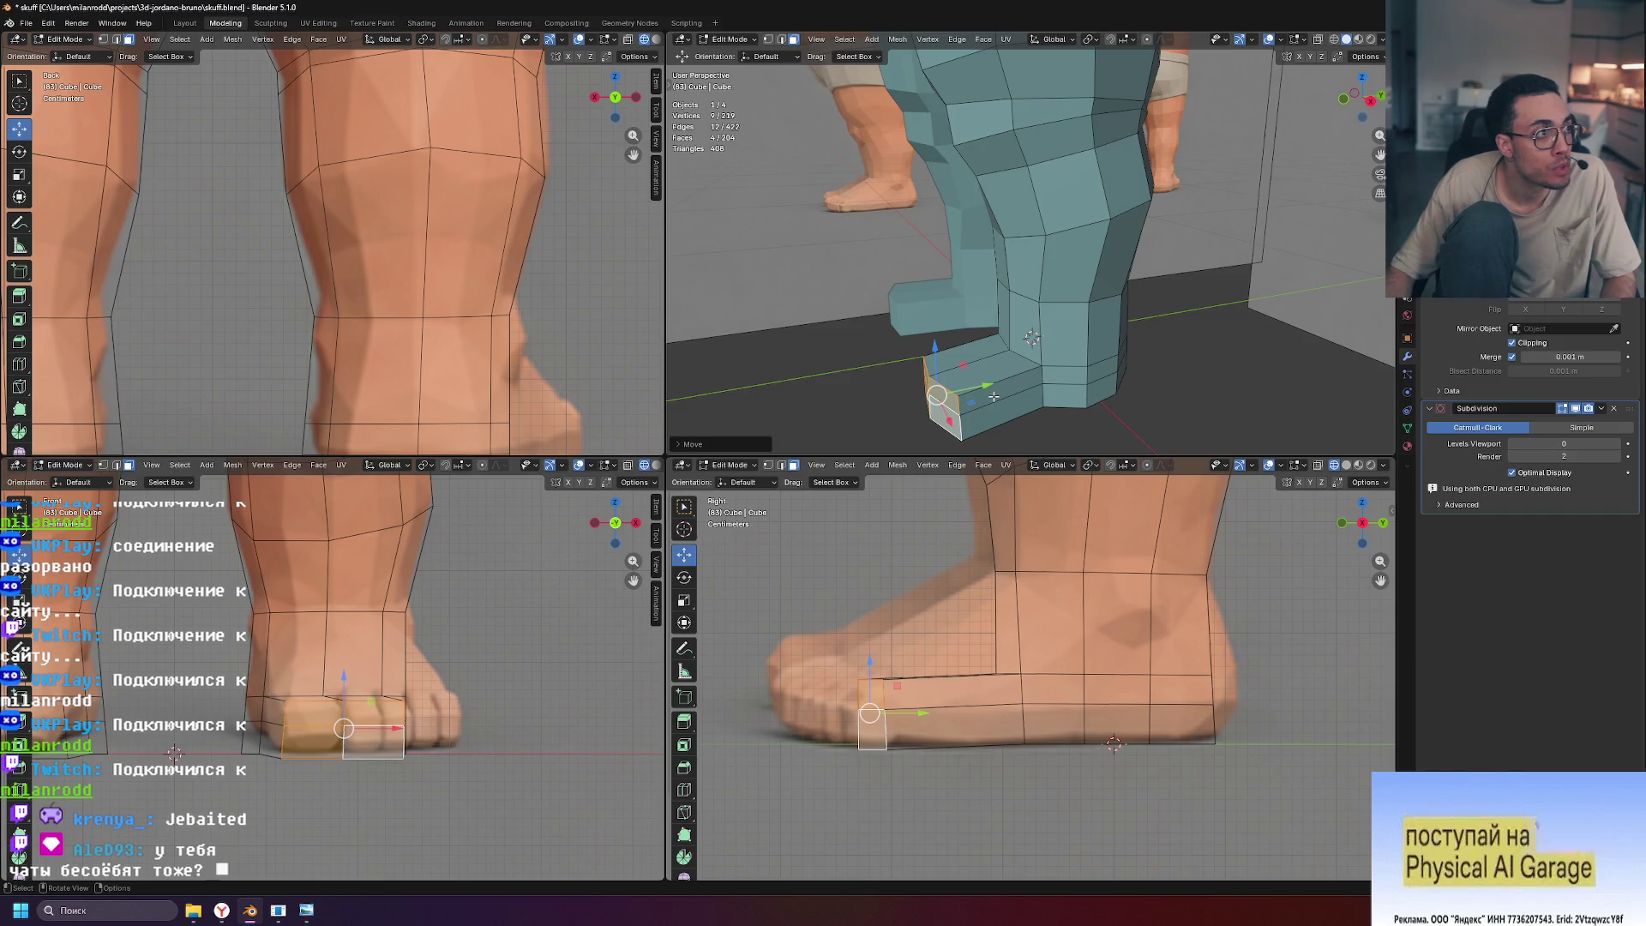
In edge mode, select an edge at the leg-foot junction
{"action": "mouse_move", "coordinate": [1041, 386]}
{"action": "middle_mouse_down"}
{"action": "mouse_move", "coordinate": [1257, 360]}
{"action": "mouse_move", "coordinate": [1108, 410]}
{"action": "mouse_move", "coordinate": [1061, 49]}
{"action": "middle_mouse_up"}
{"action": "key", "text": "2"}
{"action": "left_click", "coordinate": [1081, 343]}
Select both leg-foot junction edges and bevel them at the front of the ankle
{"action": "left_click", "coordinate": [1047, 337], "text": "shift"}
{"action": "middle_click_drag", "start_coordinate": [1093, 326], "coordinate": [994, 295]}
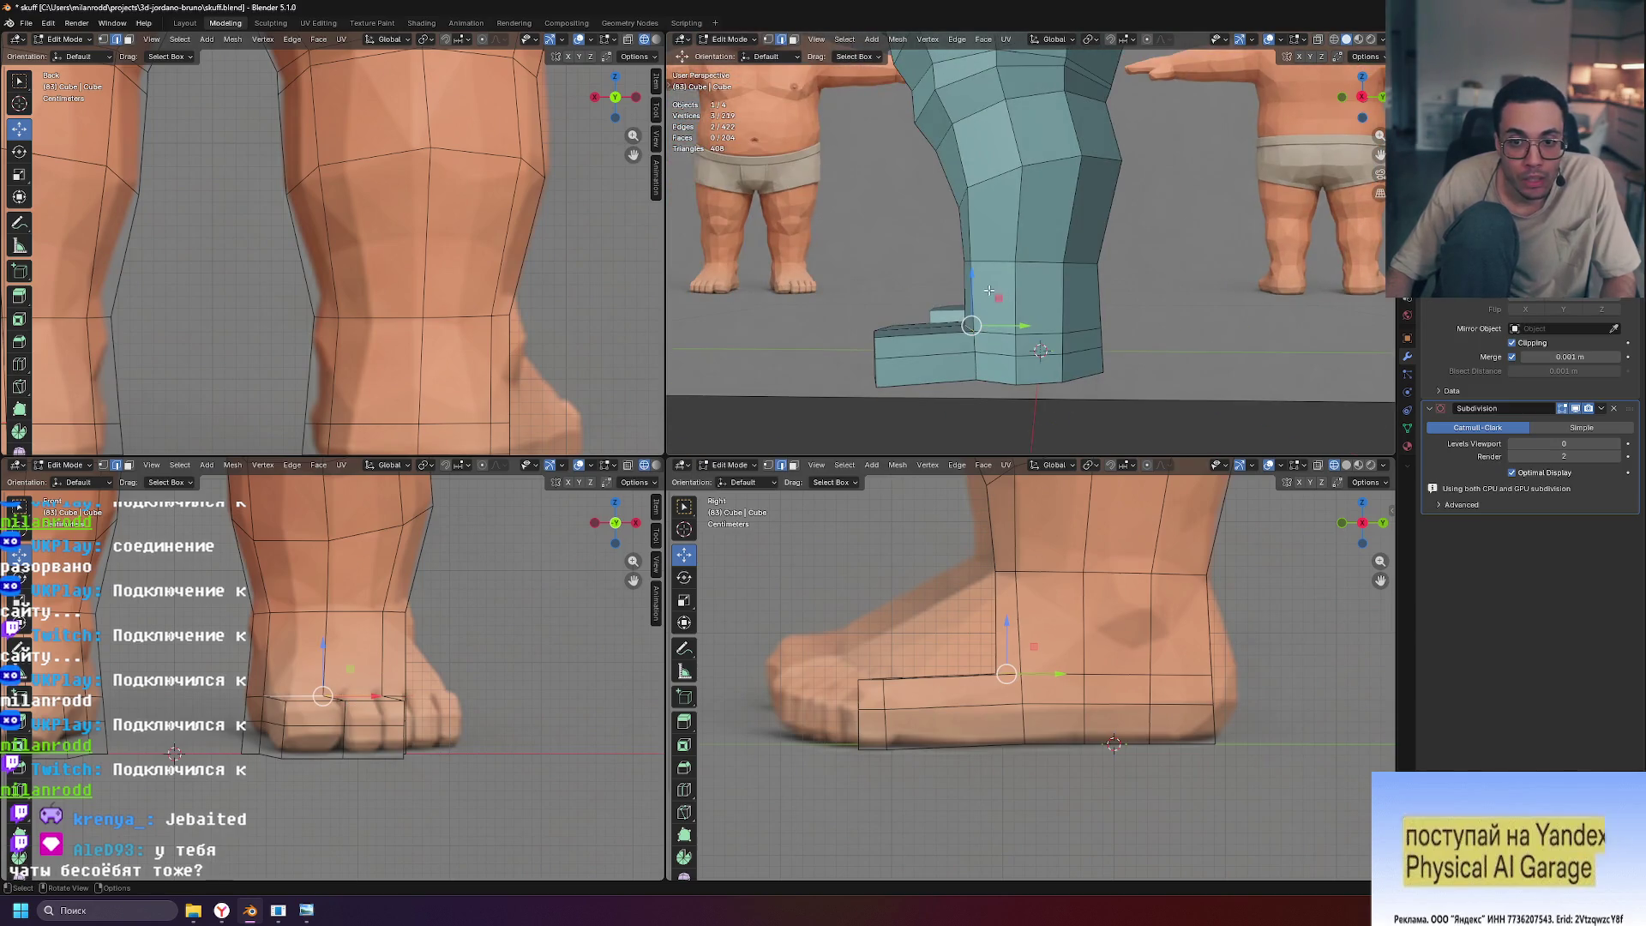
{"action": "key", "text": "g"}
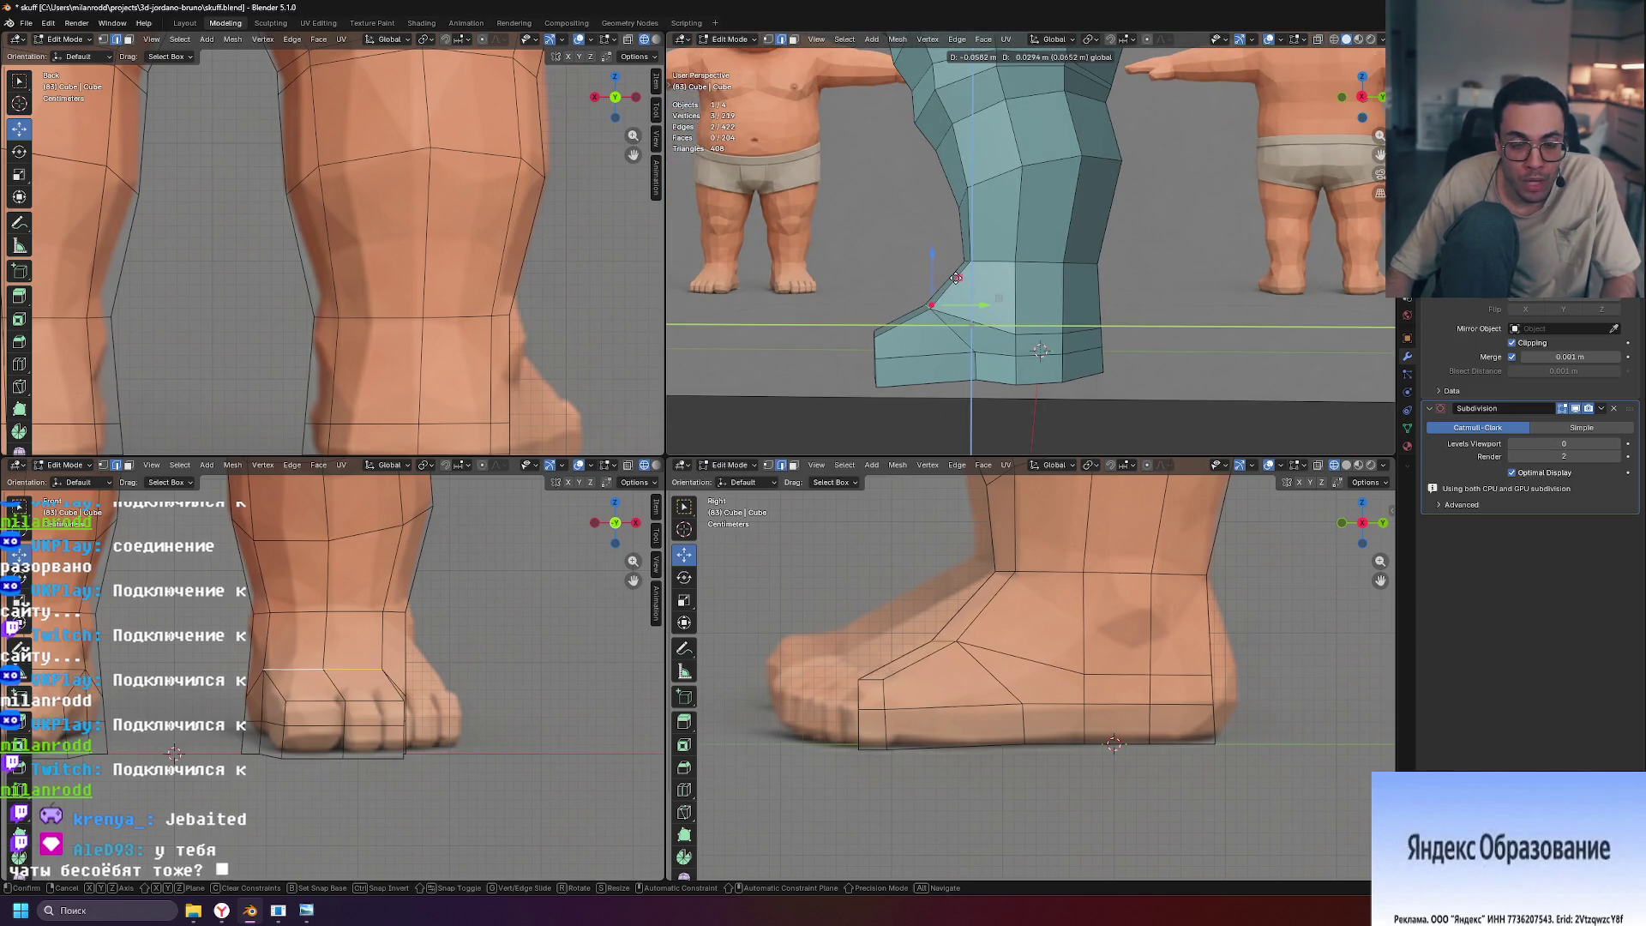
{"action": "right_click", "coordinate": [956, 276]}
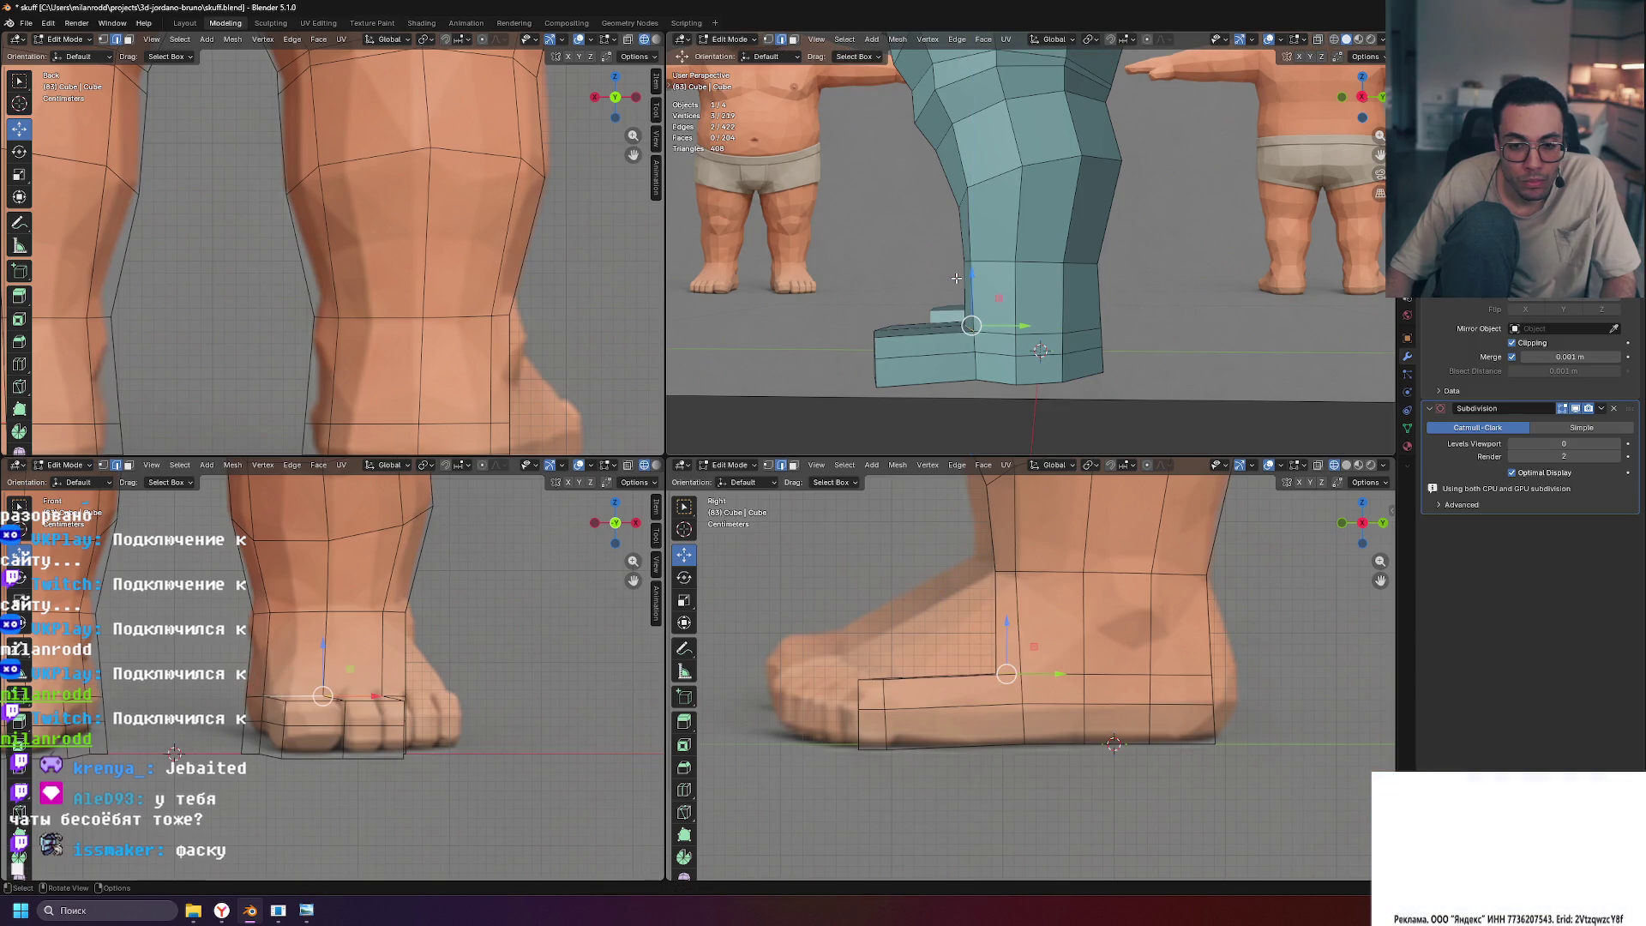
{"action": "key", "text": "ctrl+b"}
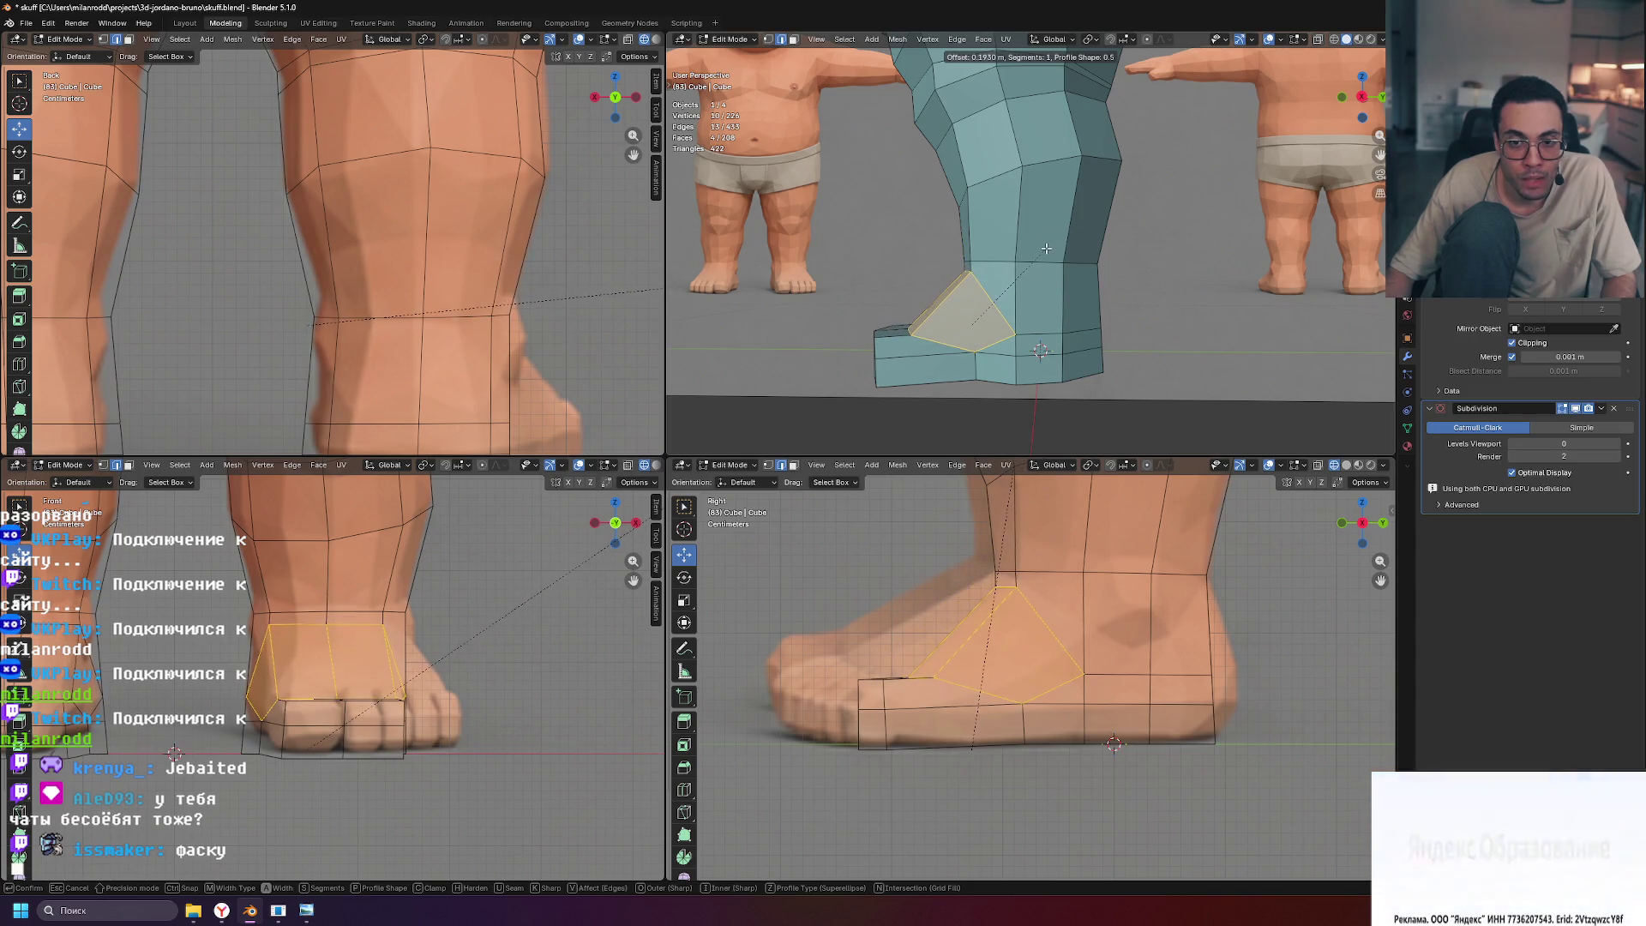
{"action": "left_click", "coordinate": [900, 199]}
Undo the first bevel and redo it with a new width, forming a sloped instep
{"action": "mouse_move", "coordinate": [900, 200]}
{"action": "middle_mouse_down"}
{"action": "mouse_move", "coordinate": [1111, 212]}
{"action": "mouse_move", "coordinate": [922, 205]}
{"action": "middle_mouse_up"}
{"action": "middle_click_drag", "start_coordinate": [938, 147], "coordinate": [995, 229]}
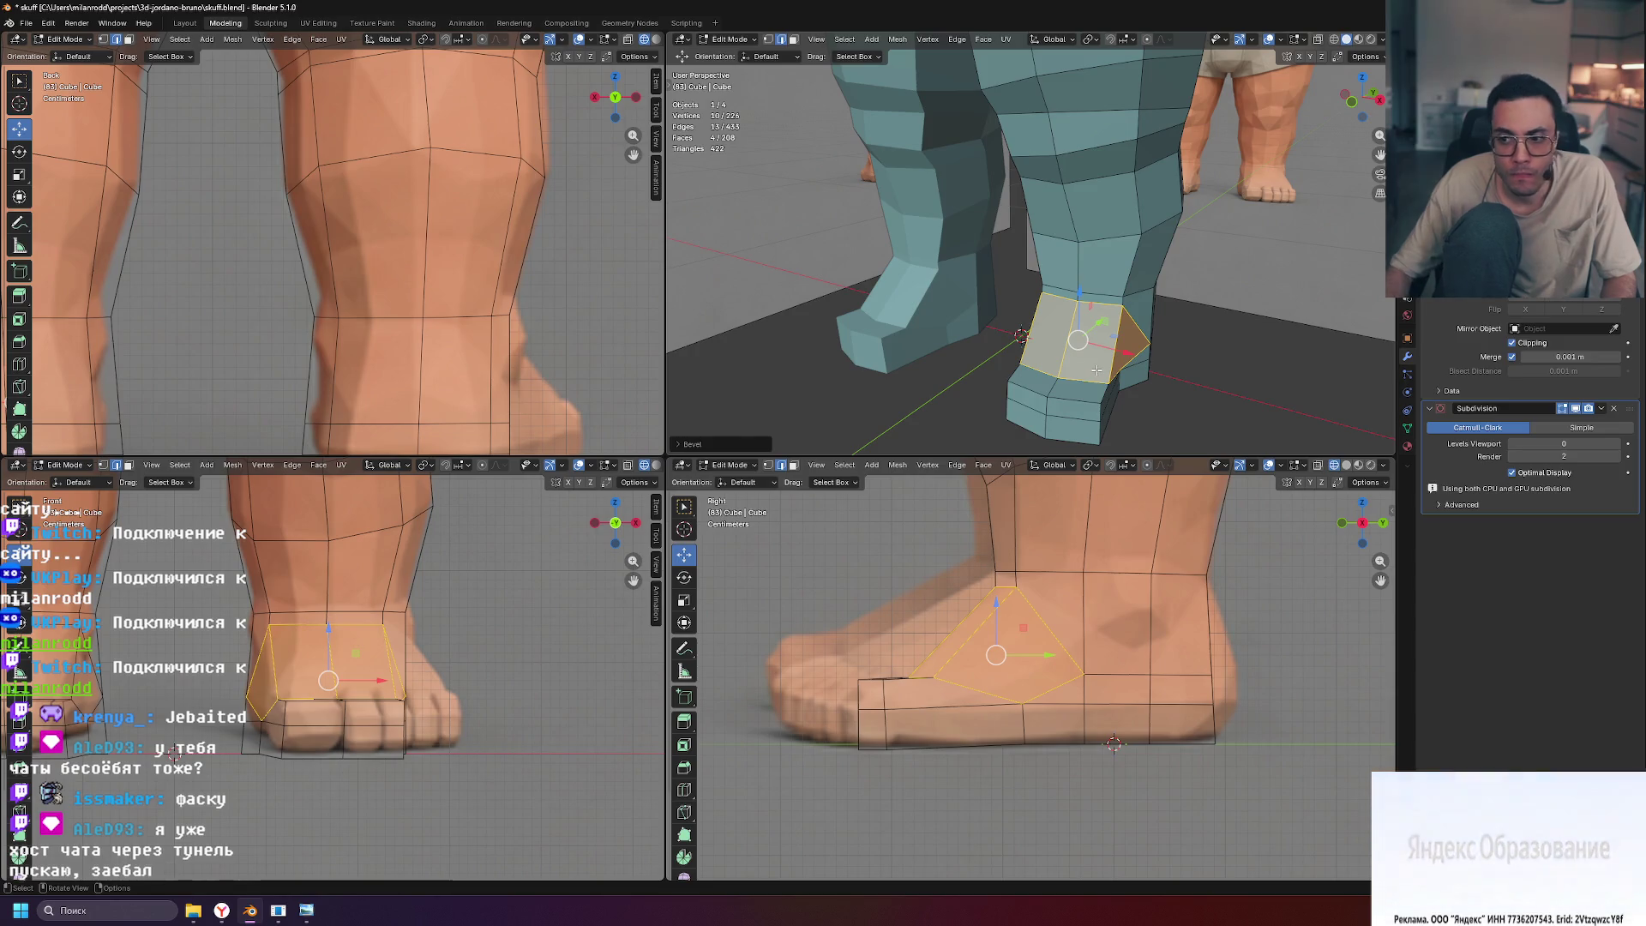
{"action": "middle_click_drag", "start_coordinate": [1096, 370], "coordinate": [1216, 392]}
{"action": "key", "text": "ctrl+z"}
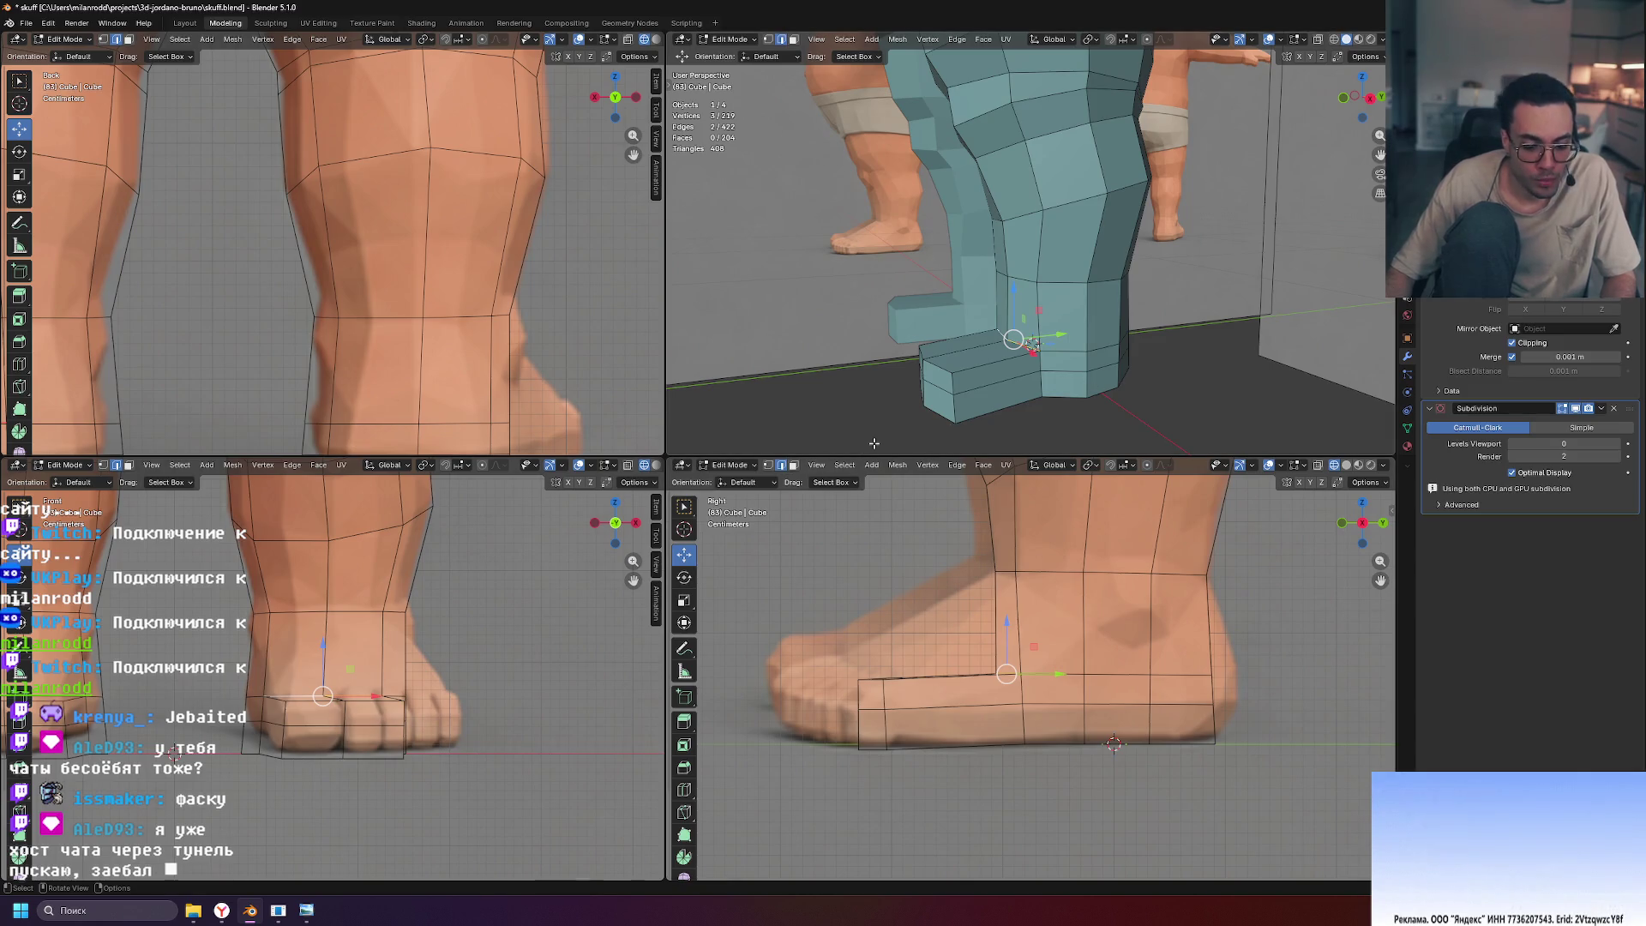
{"action": "key", "text": "ctrl+b"}
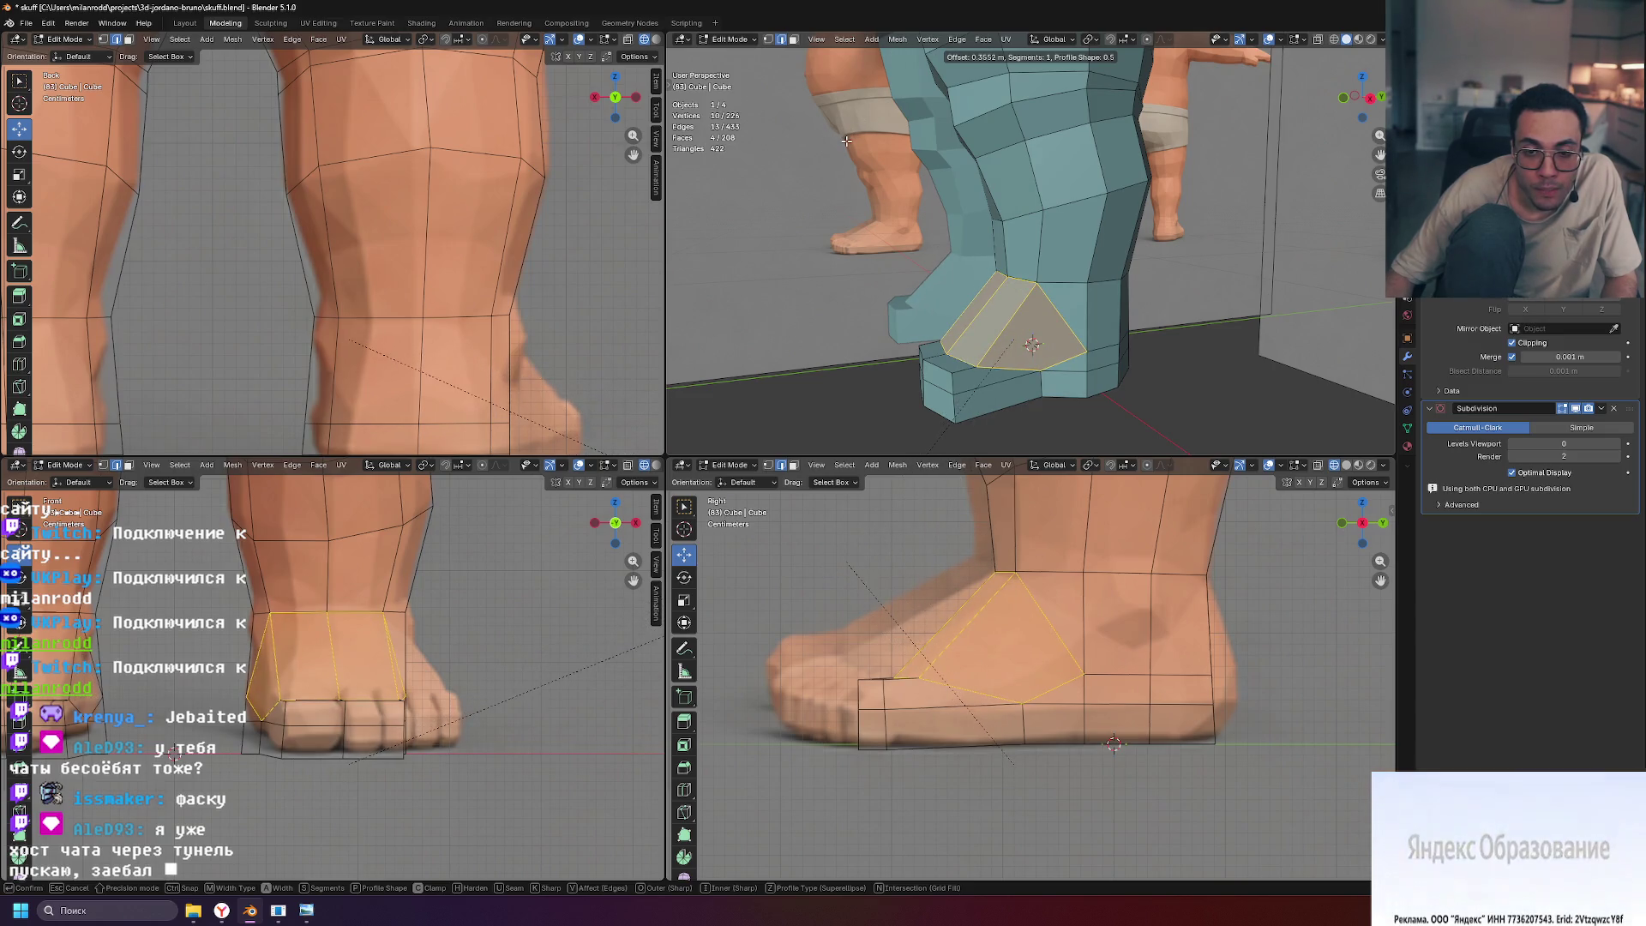
{"action": "left_click", "coordinate": [849, 139]}
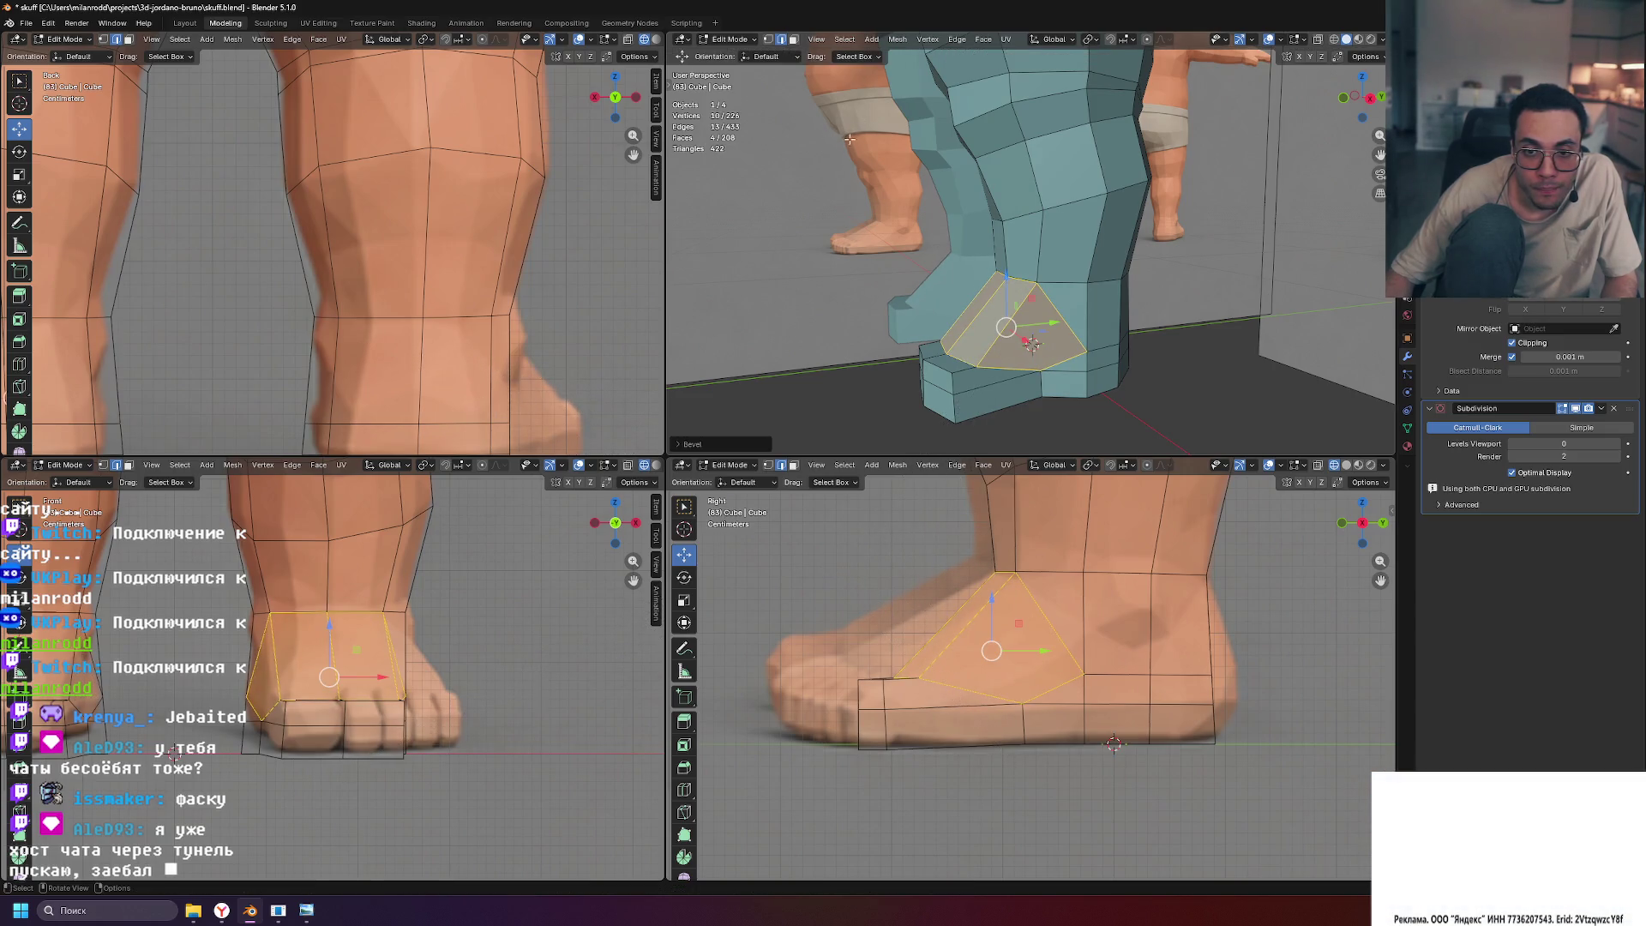
{"action": "left_click", "coordinate": [1186, 436]}
{"action": "scroll", "coordinate": [1072, 278], "scroll_direction": "up", "scroll_amount": 8}
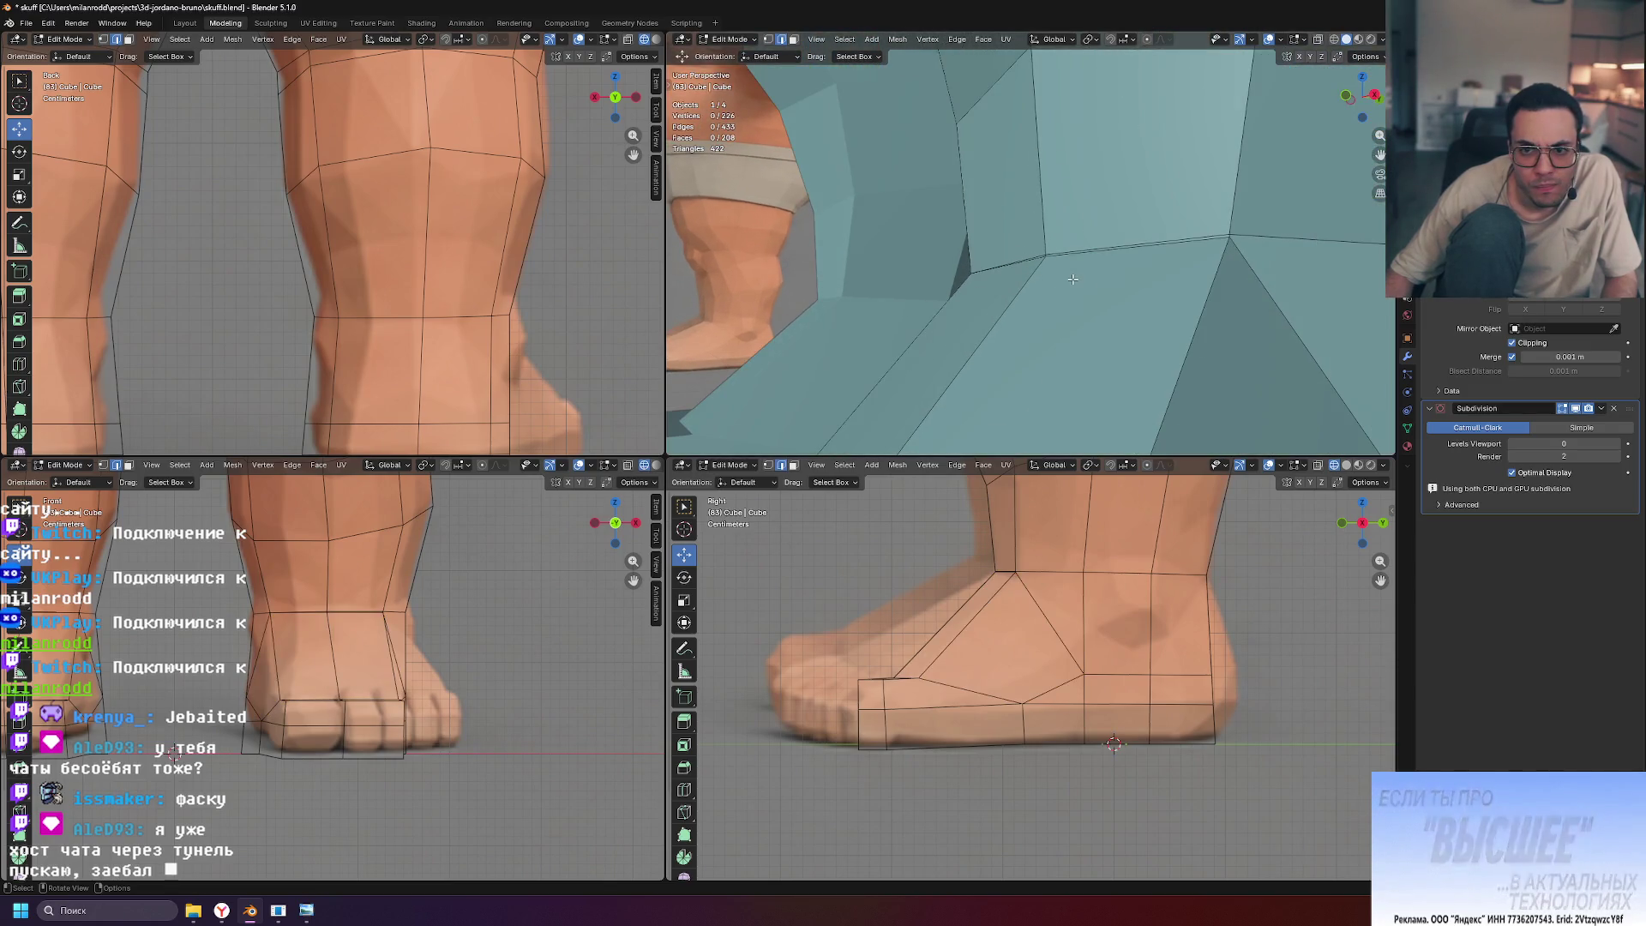
Move a vertex on the foot's lower front edge outward, then select the foot's bottom edge
{"action": "scroll", "coordinate": [1072, 278], "scroll_direction": "down", "scroll_amount": 8}
{"action": "mouse_move", "coordinate": [1072, 278]}
{"action": "middle_mouse_down"}
{"action": "mouse_move", "coordinate": [1206, 295]}
{"action": "mouse_move", "coordinate": [1039, 287]}
{"action": "mouse_move", "coordinate": [1134, 175]}
{"action": "mouse_move", "coordinate": [1039, 323]}
{"action": "mouse_move", "coordinate": [1057, 315]}
{"action": "mouse_move", "coordinate": [1128, 351]}
{"action": "mouse_move", "coordinate": [1205, 351]}
{"action": "middle_mouse_up"}
{"action": "left_click", "coordinate": [1033, 323]}
{"action": "key", "text": "g"}
{"action": "left_click", "coordinate": [1051, 353]}
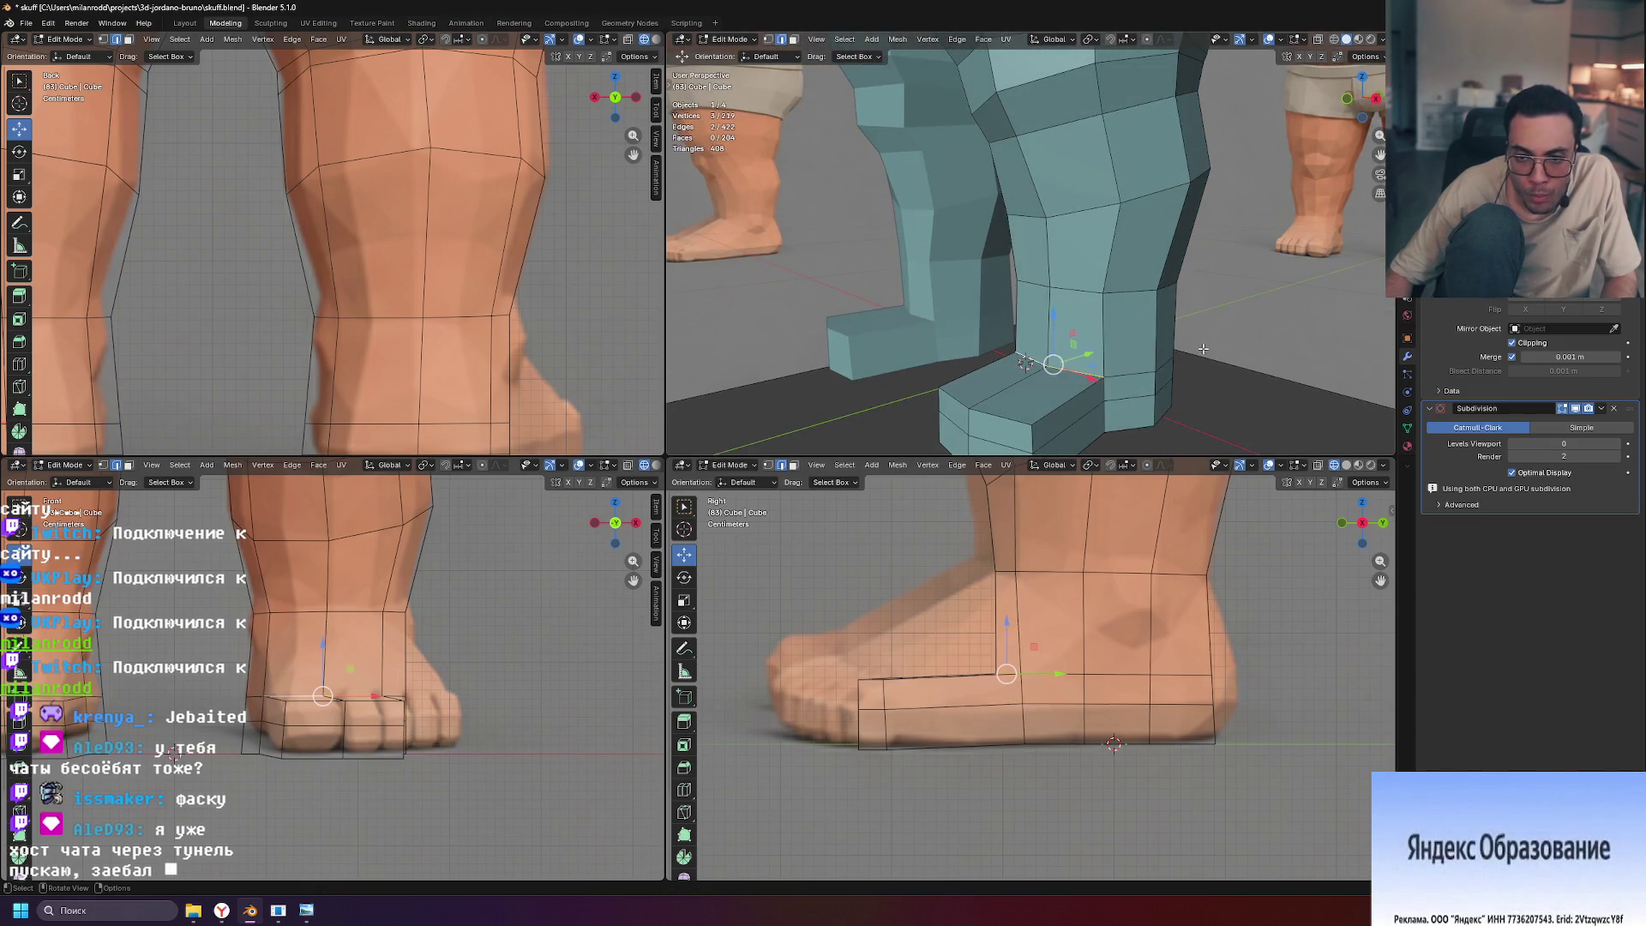
{"action": "scroll", "coordinate": [1202, 349], "scroll_direction": "up", "scroll_amount": 3}
{"action": "left_click", "coordinate": [1083, 342]}
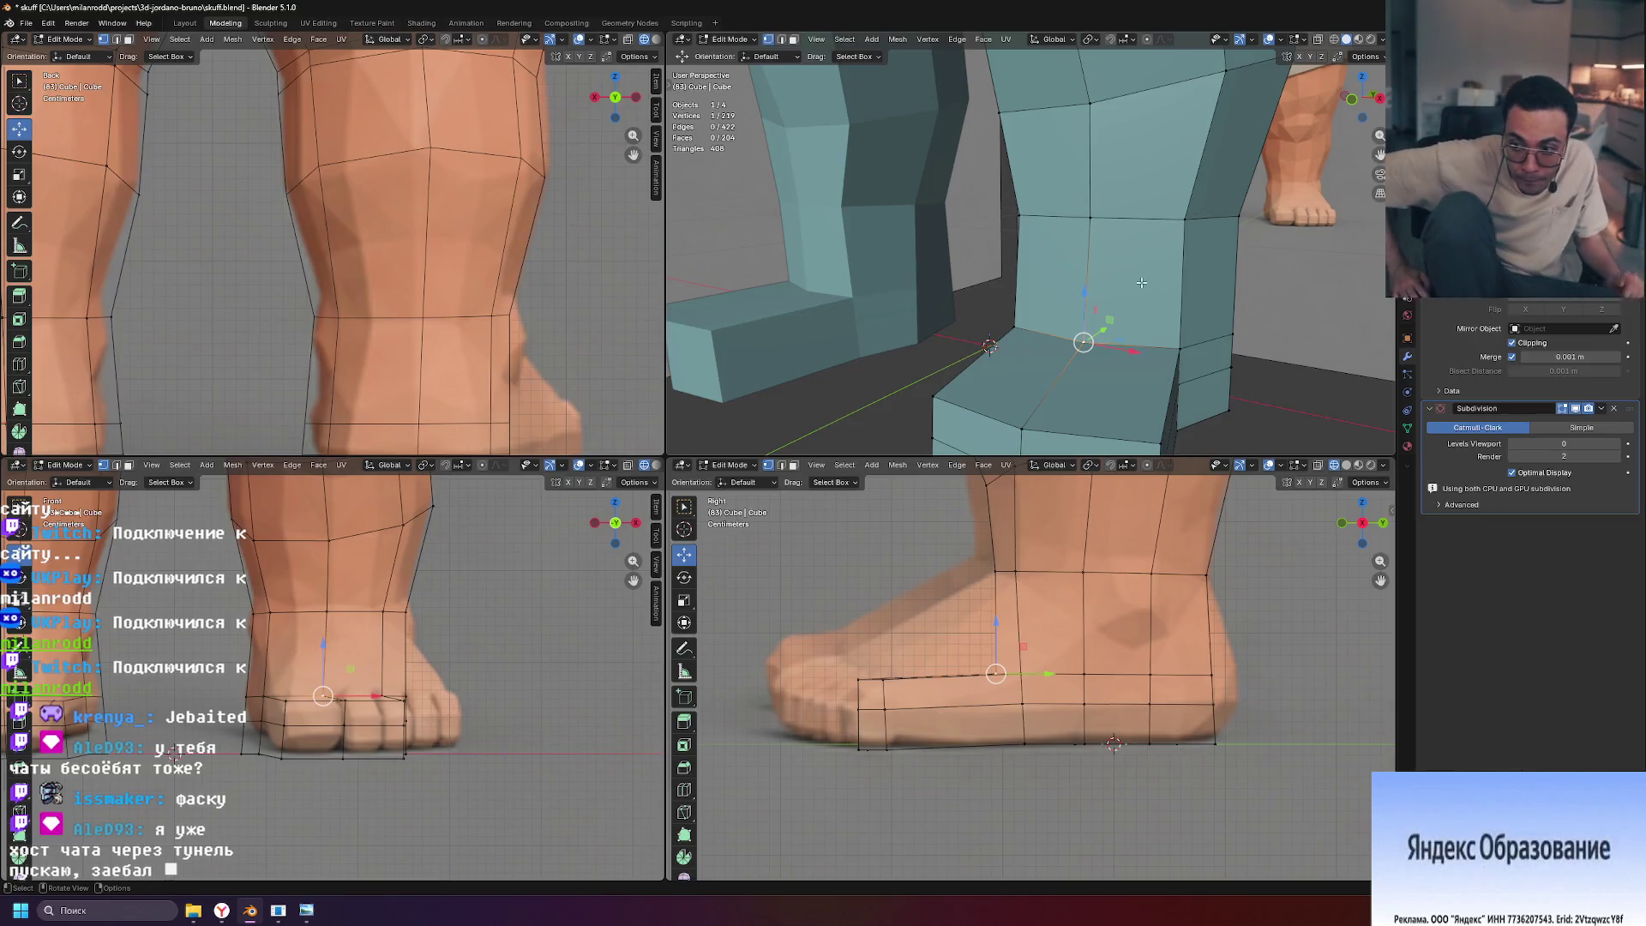
{"action": "key", "text": "2"}
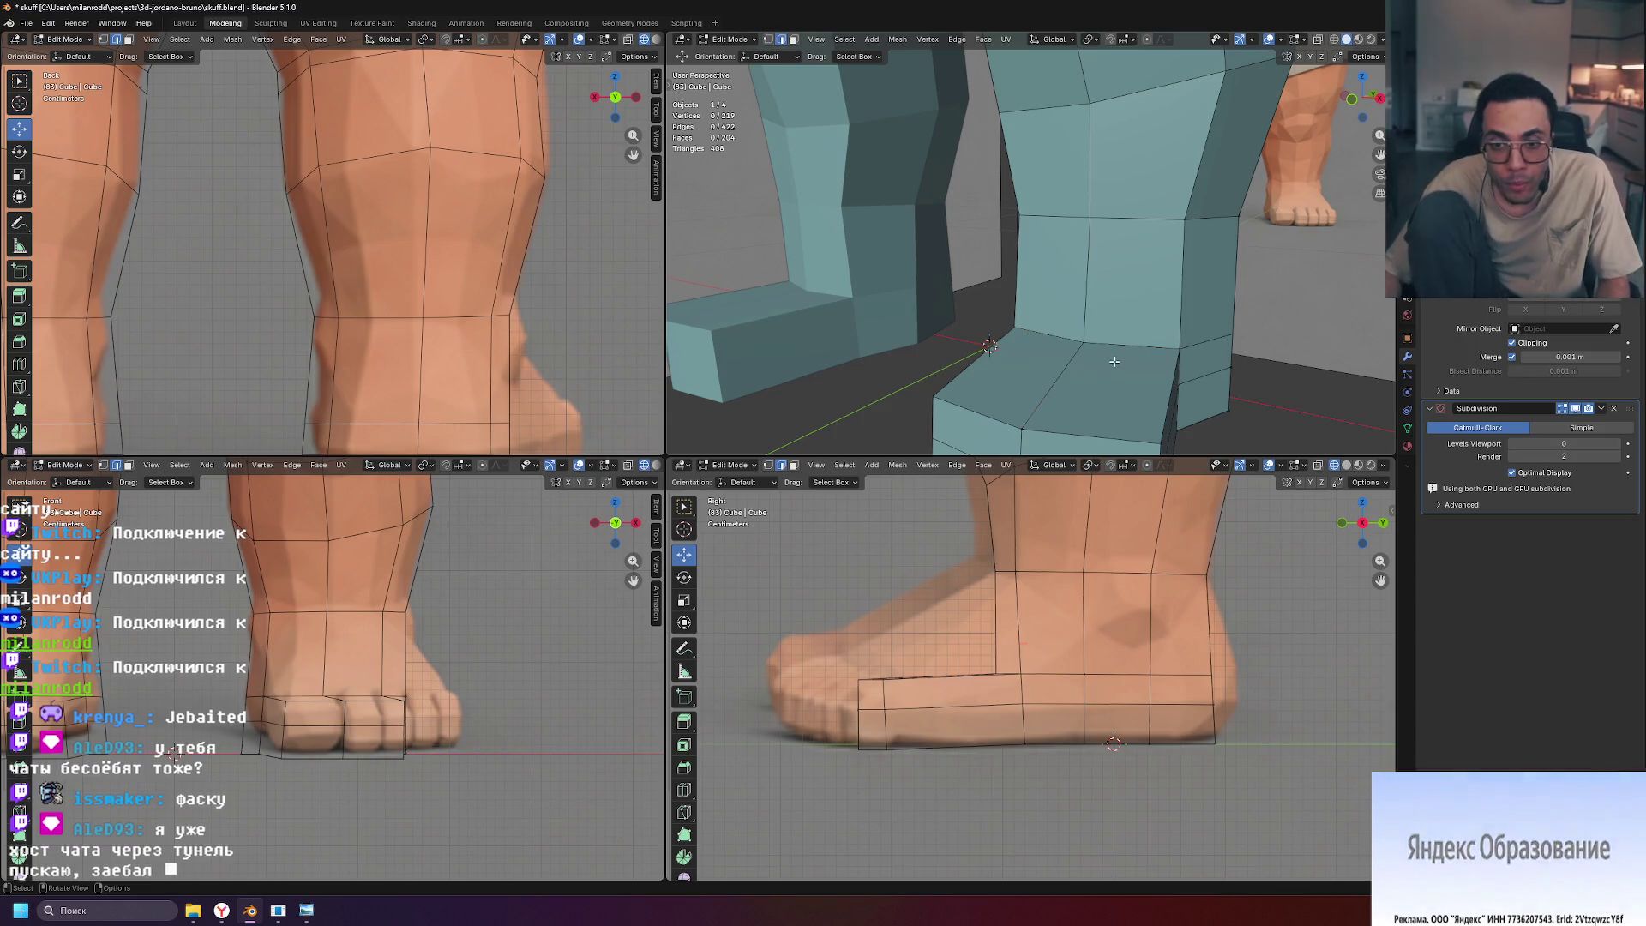